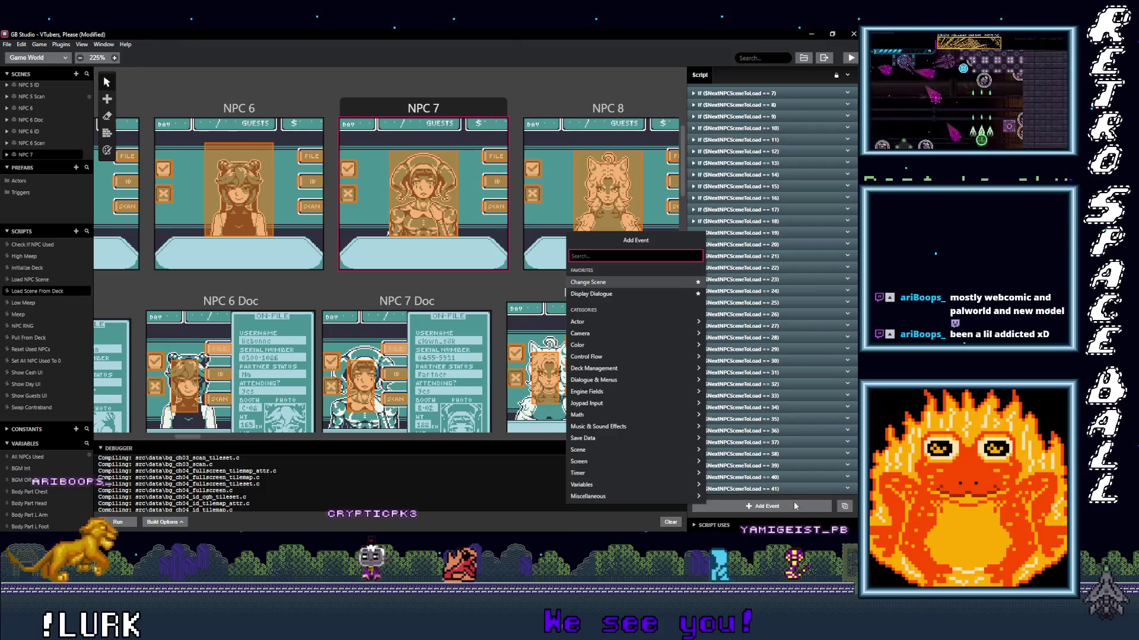
{"action": "left_click", "coordinate": [848, 487]}
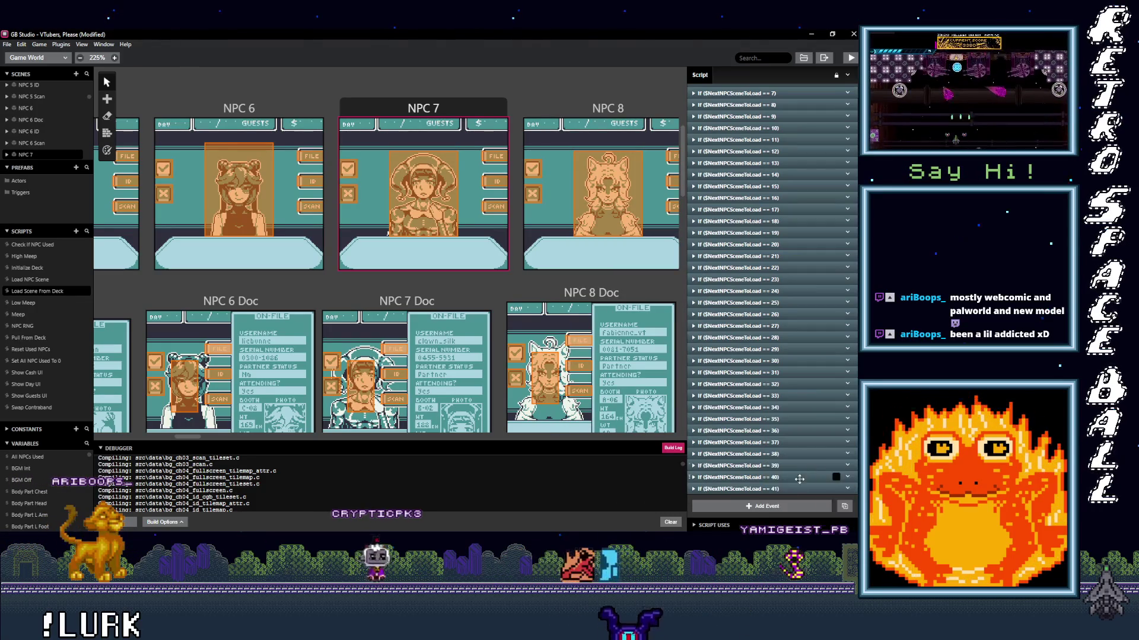
- Paste a copy of the == 41 branch, change it to == 42, and load NPC 42 (new imposter)
{"action": "left_click", "coordinate": [791, 507]}
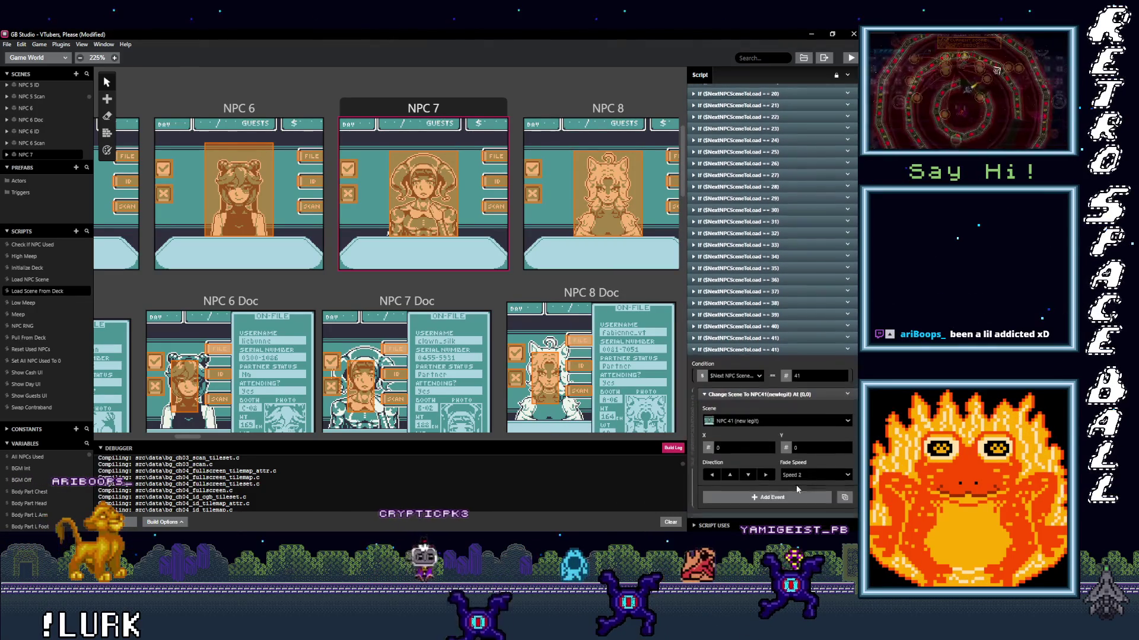
{"action": "scroll", "coordinate": [795, 485], "scroll_direction": "down", "scroll_amount": 3}
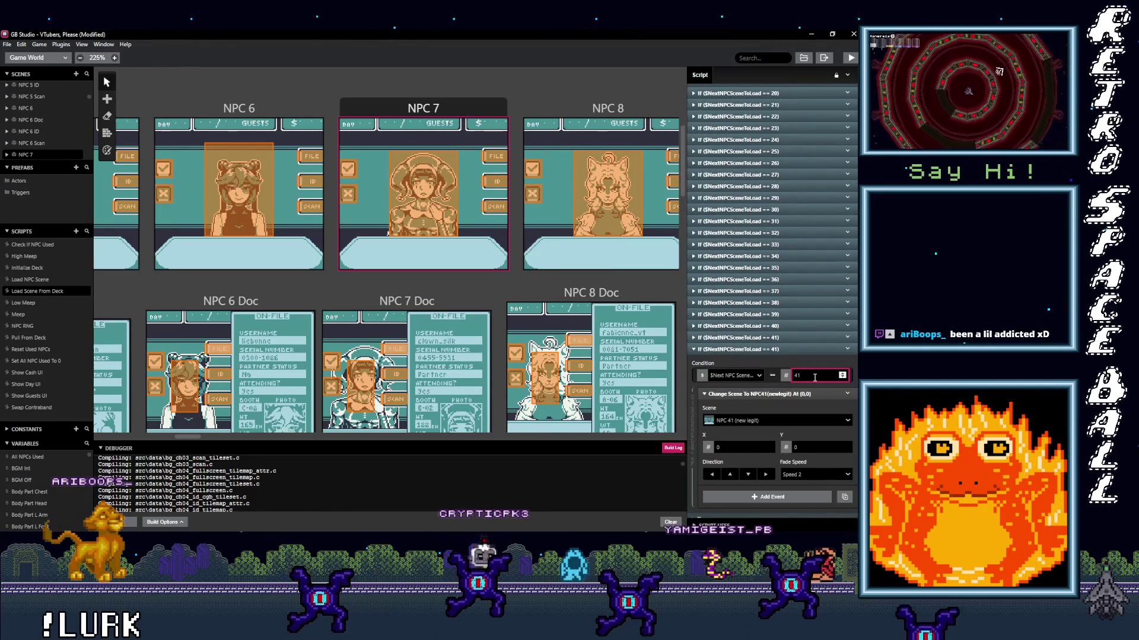
{"action": "key", "text": "BackSpace"}
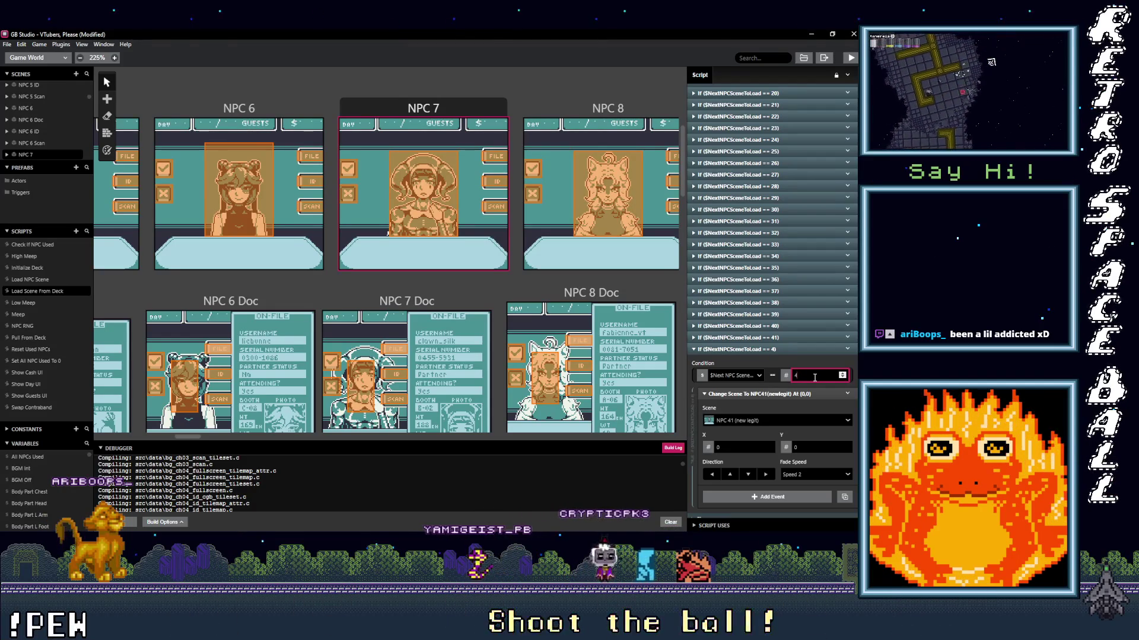
{"action": "type", "text": "2"}
{"action": "left_click", "coordinate": [771, 419]}
{"action": "type", "text": "NPC"}
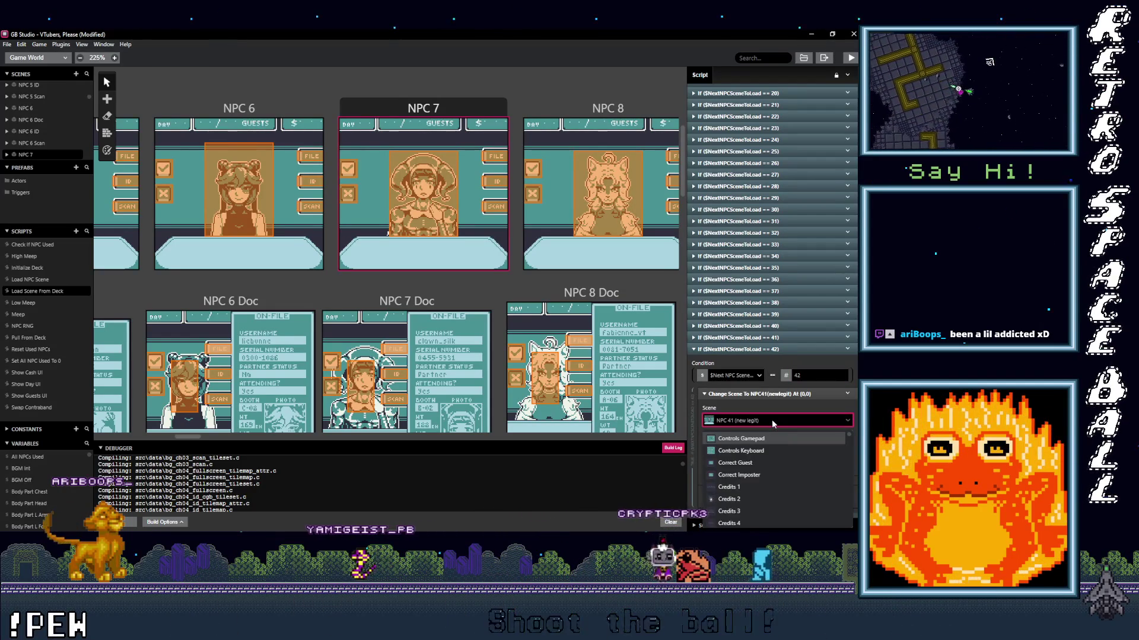
{"action": "type", "text": "42"}
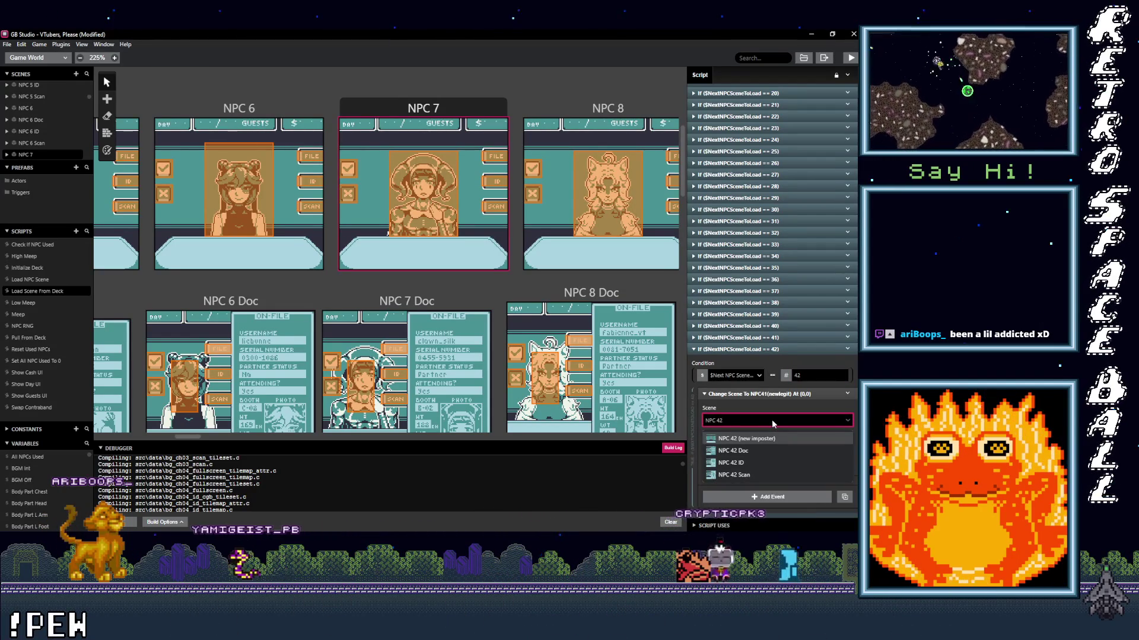
{"action": "key", "text": "Return"}
{"action": "left_click", "coordinate": [795, 350]}
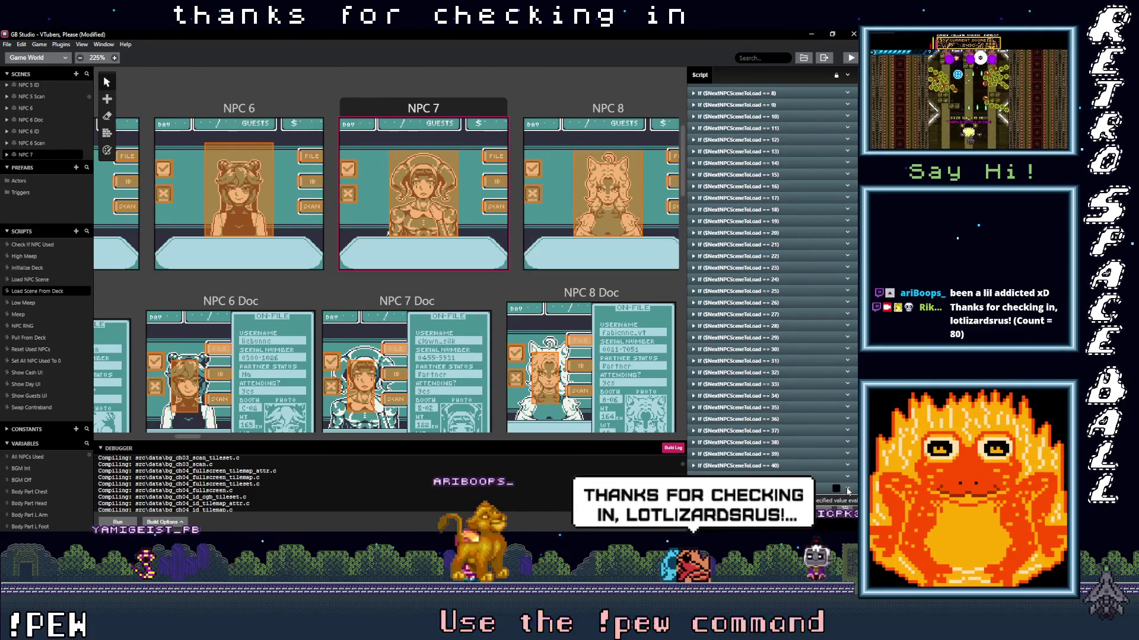
- Duplicate the == 42 branch as == 43, loading NPC 43 (new legit)
{"action": "right_click", "coordinate": [845, 491]}
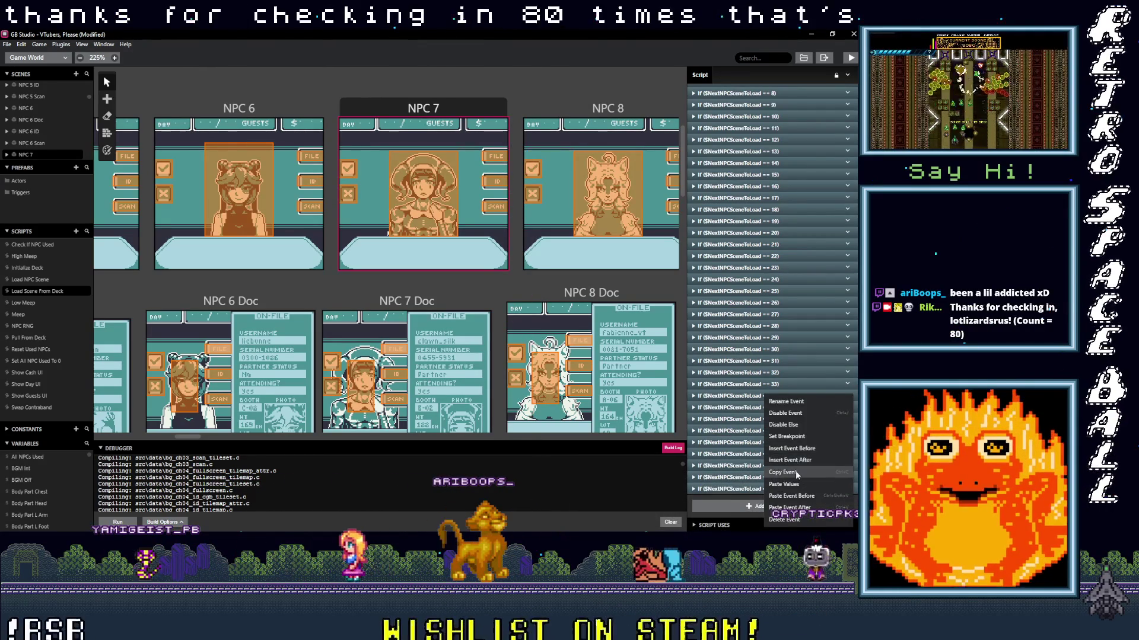
{"action": "left_click", "coordinate": [789, 507]}
{"action": "left_click", "coordinate": [767, 488]}
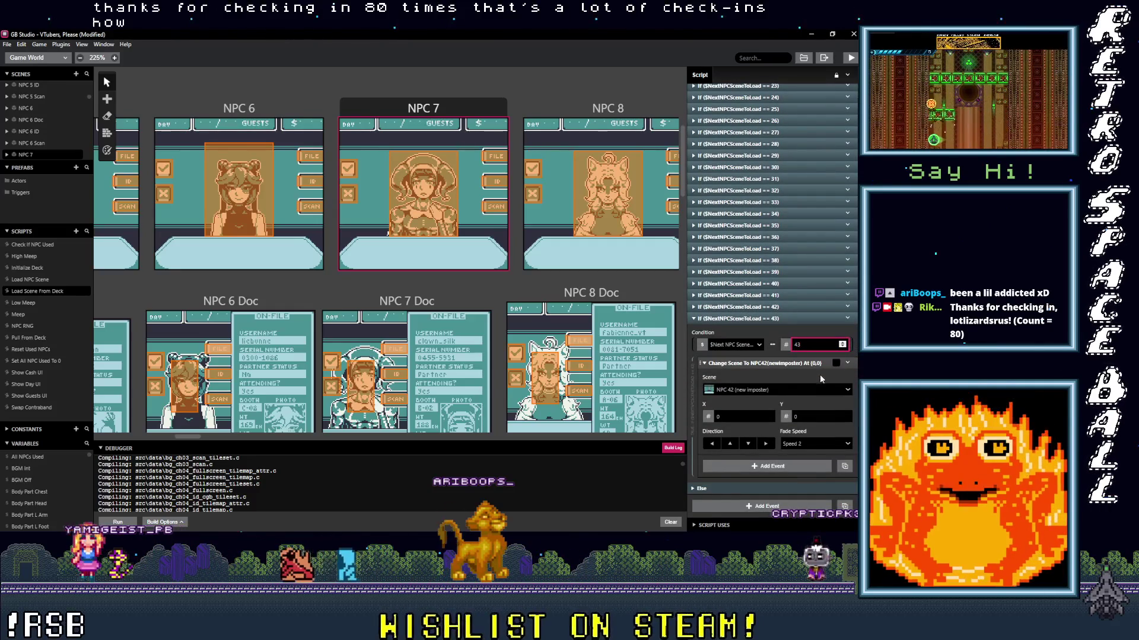
{"action": "left_click", "coordinate": [756, 390]}
{"action": "type", "text": "NPC"}
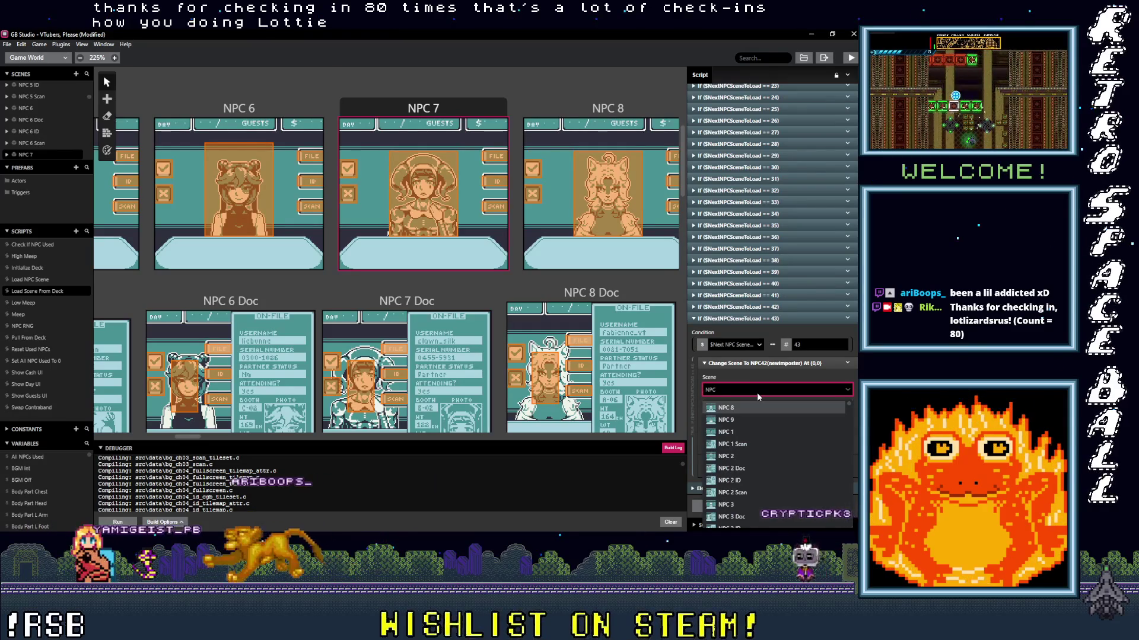
{"action": "type", "text": " 43 (new legit"}
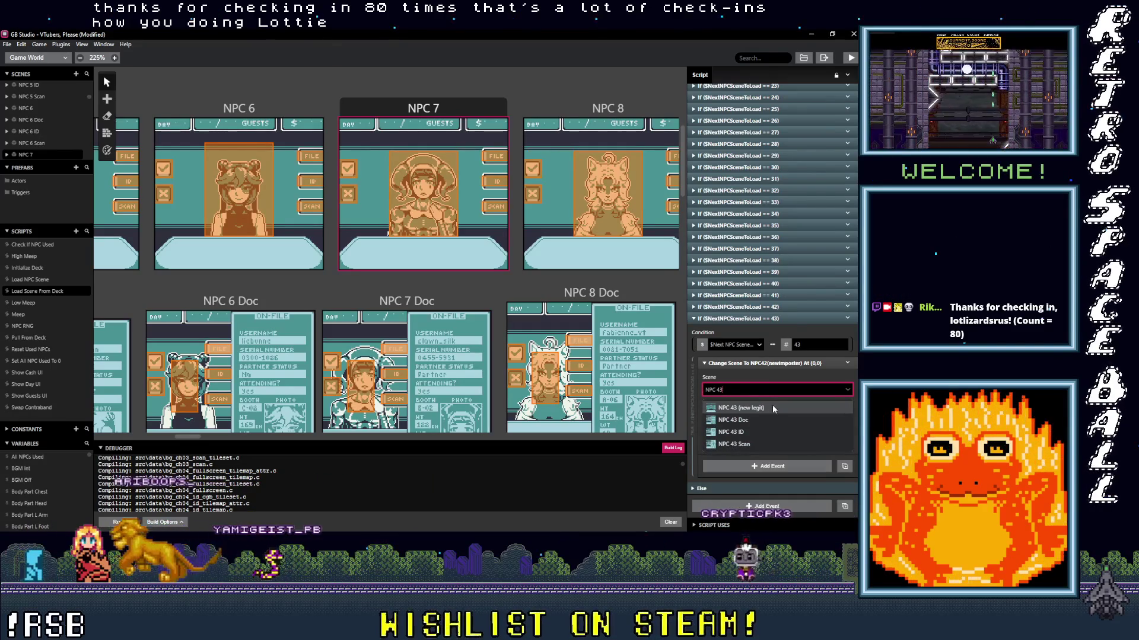
{"action": "left_click", "coordinate": [772, 405]}
{"action": "left_click", "coordinate": [792, 318]}
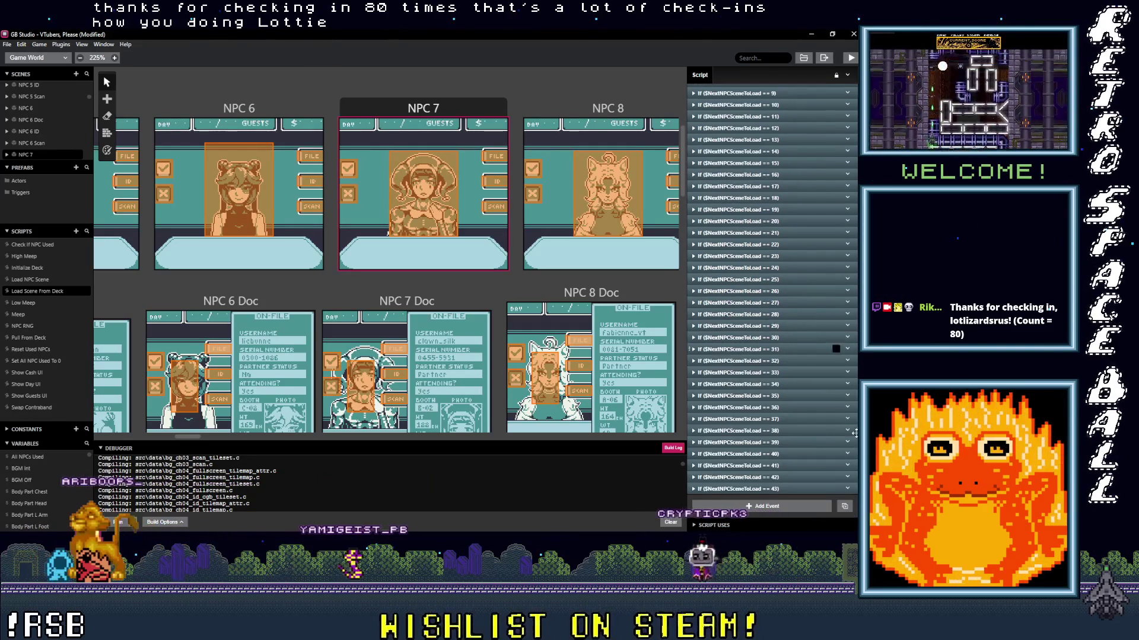
- Copy and paste the == 43 branch as == 44, loading NPC 44 (new imposter)
{"action": "left_click", "coordinate": [848, 490]}
{"action": "left_click", "coordinate": [806, 471]}
{"action": "left_click", "coordinate": [781, 507]}
{"action": "scroll", "coordinate": [797, 473], "scroll_direction": "down", "scroll_amount": 3}
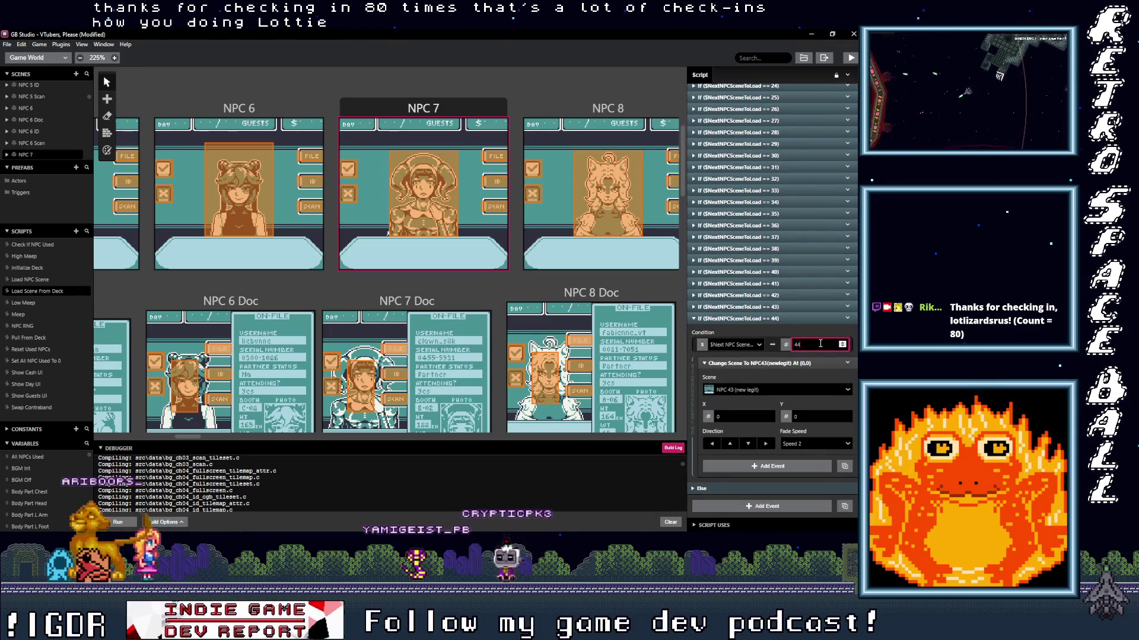
{"action": "left_click", "coordinate": [751, 390]}
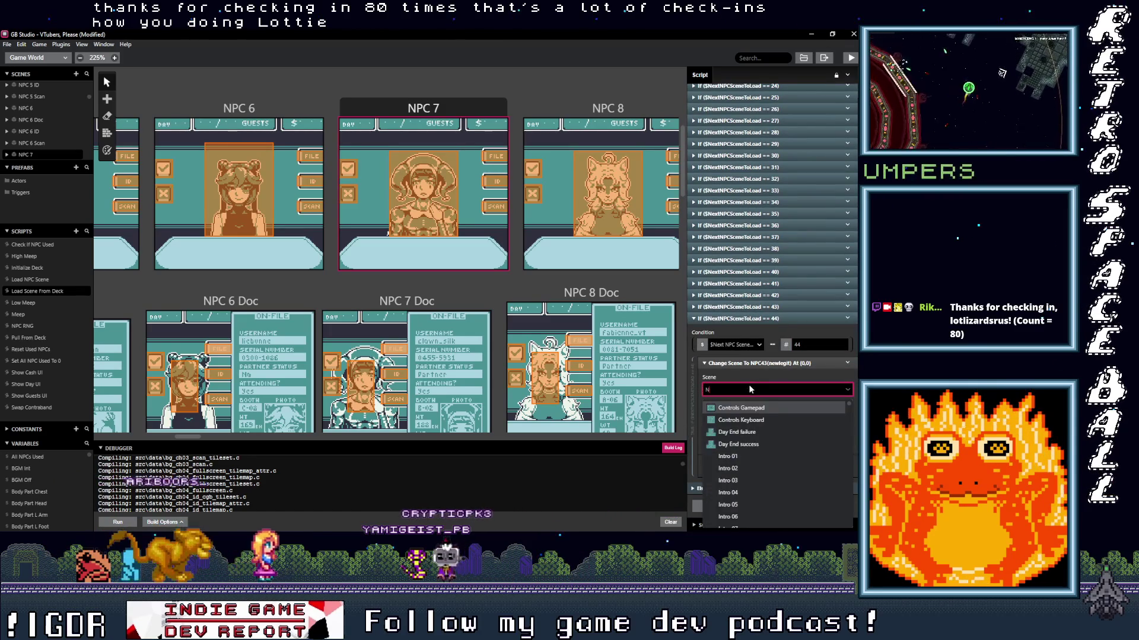
{"action": "type", "text": "NPC 44 (new imposter"}
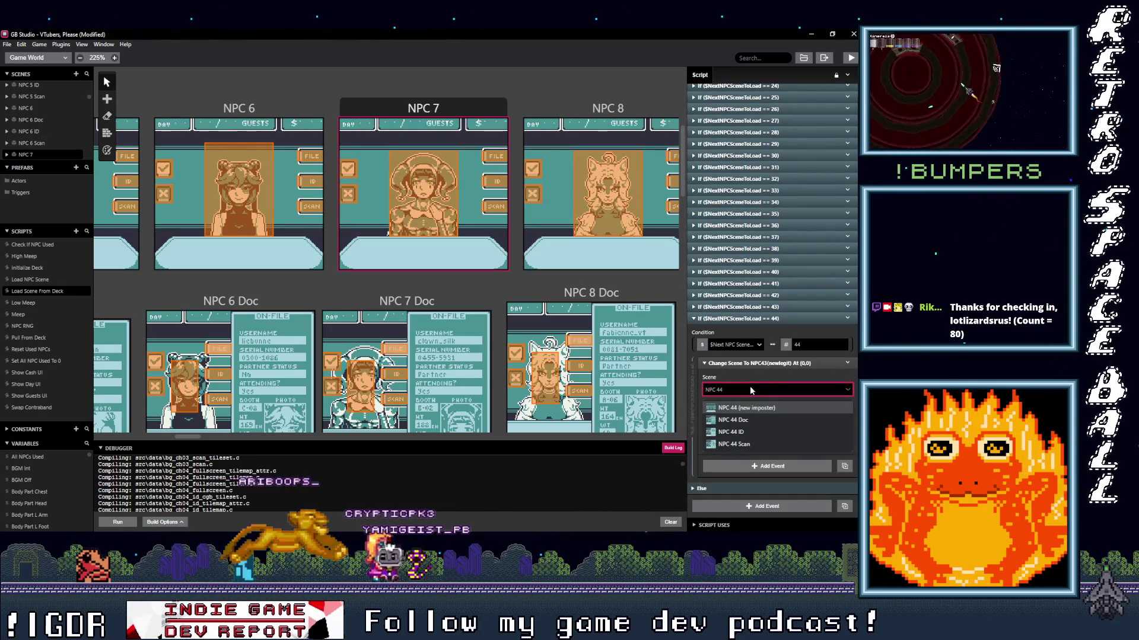
{"action": "left_click", "coordinate": [746, 408]}
{"action": "left_click", "coordinate": [771, 319]}
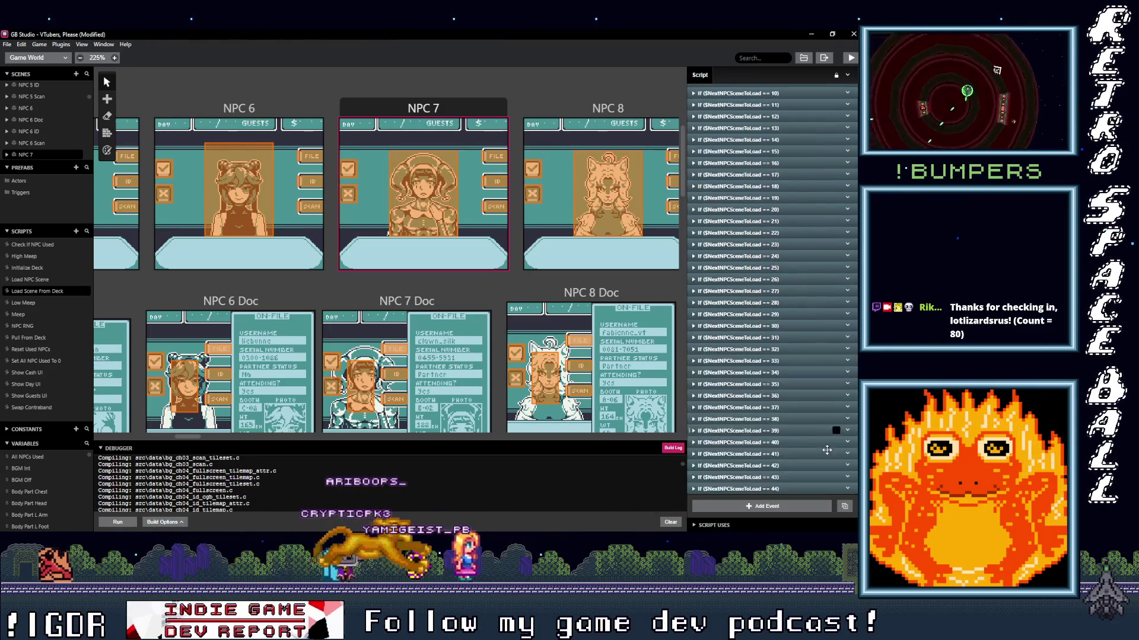
- Duplicate the == 44 branch and set it to == 45, loading NPC 45 (new legit)
{"action": "left_click", "coordinate": [850, 490]}
{"action": "left_click", "coordinate": [776, 499]}
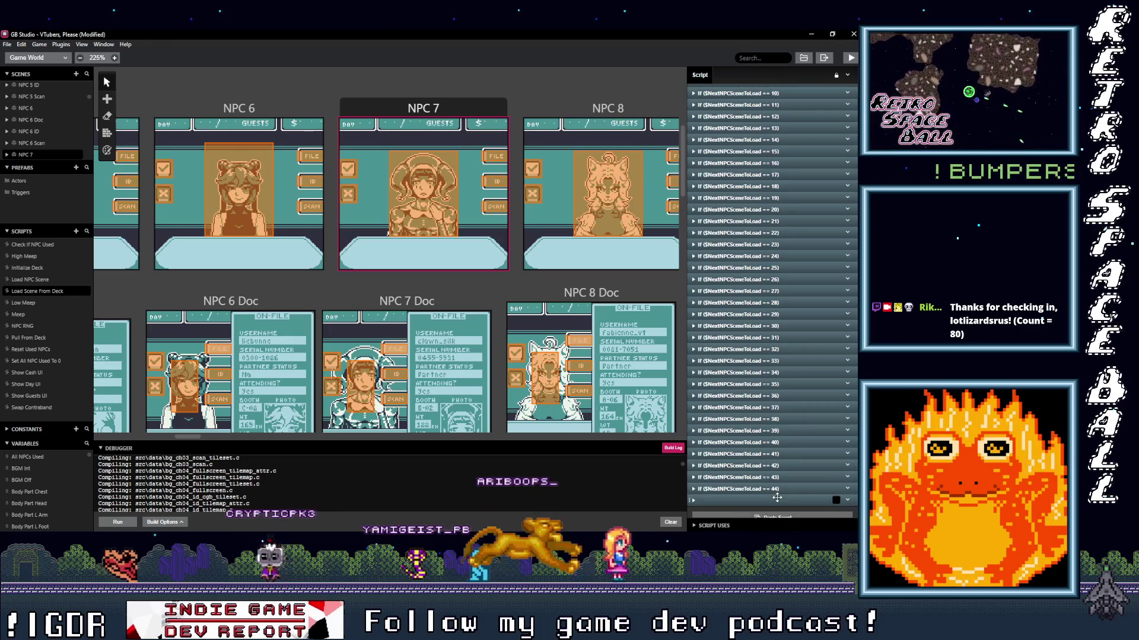
{"action": "left_click", "coordinate": [776, 499]}
{"action": "left_click", "coordinate": [812, 345]}
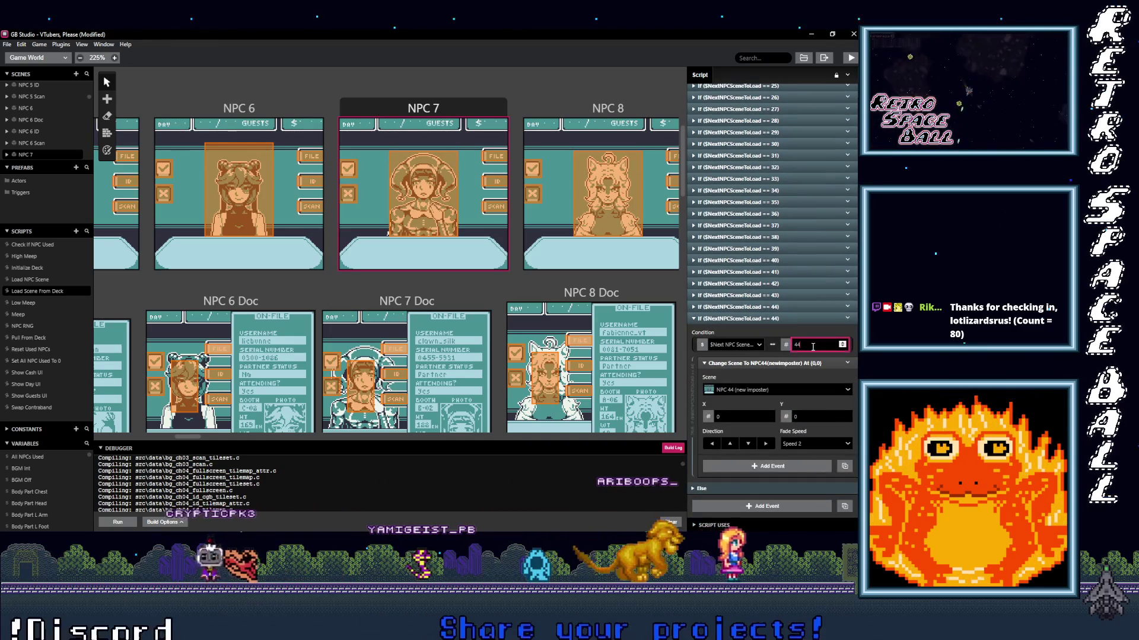
{"action": "key", "text": "BackSpace"}
{"action": "type", "text": "5"}
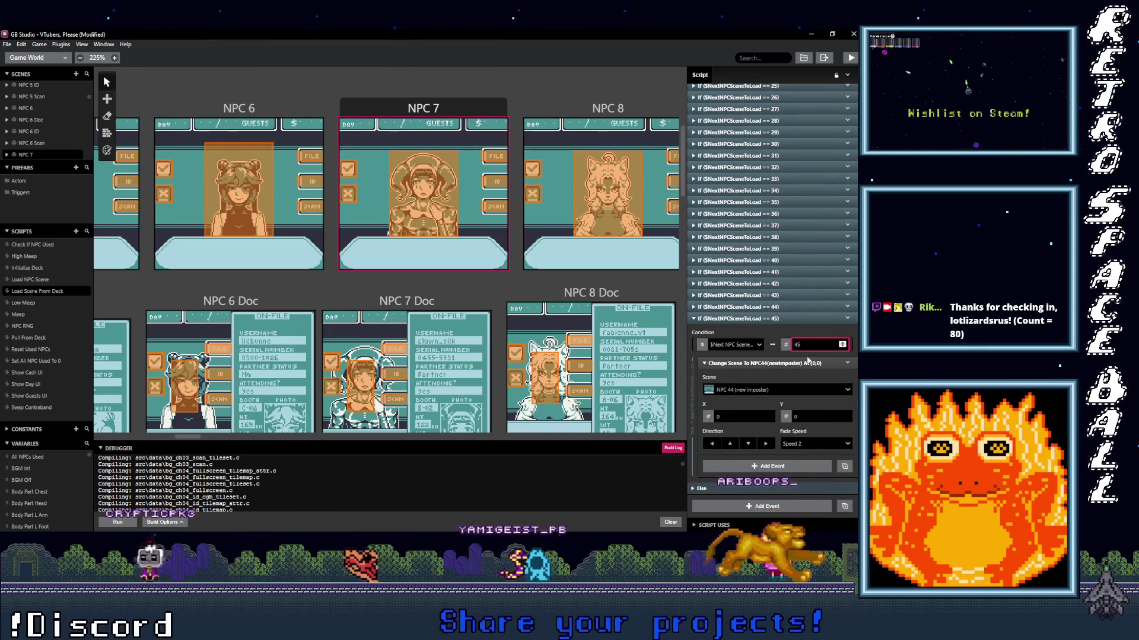
{"action": "left_click", "coordinate": [786, 389]}
{"action": "type", "text": "NPC 4"}
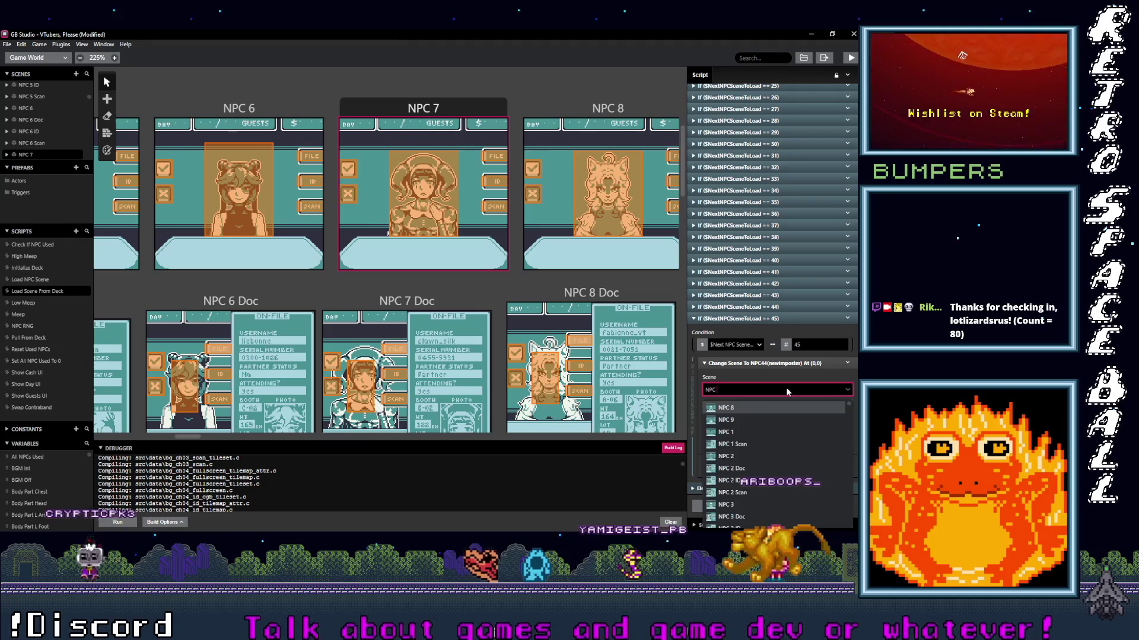
{"action": "left_click", "coordinate": [783, 408]}
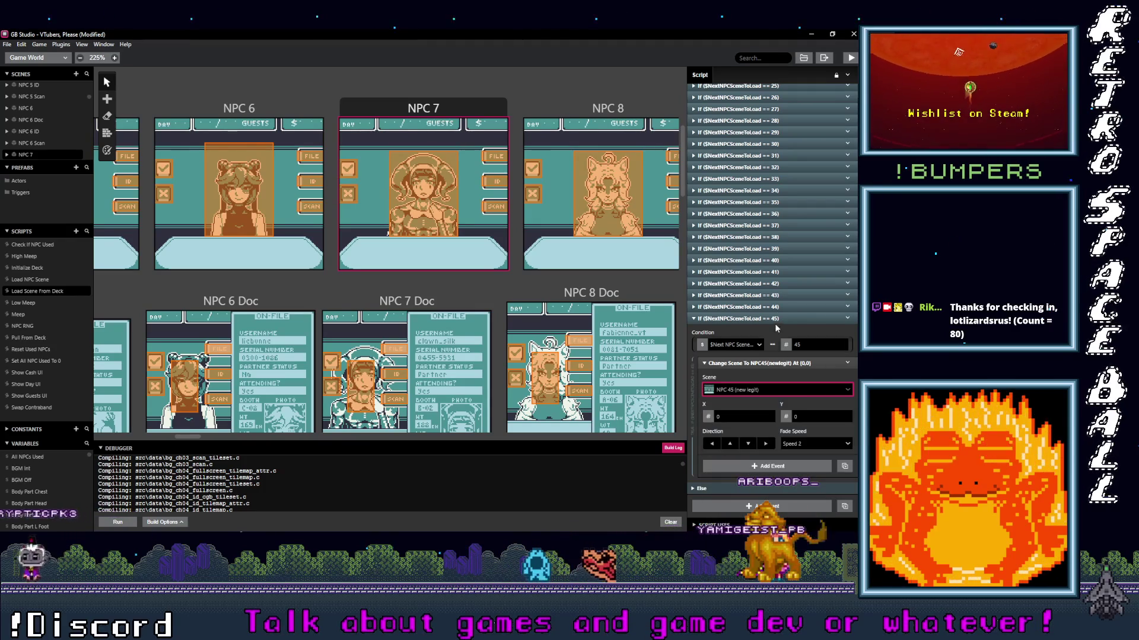
{"action": "left_click", "coordinate": [782, 319]}
- Add a == 46 branch copied from == 45, loading NPC 46 (new imposter)
{"action": "left_click", "coordinate": [849, 488]}
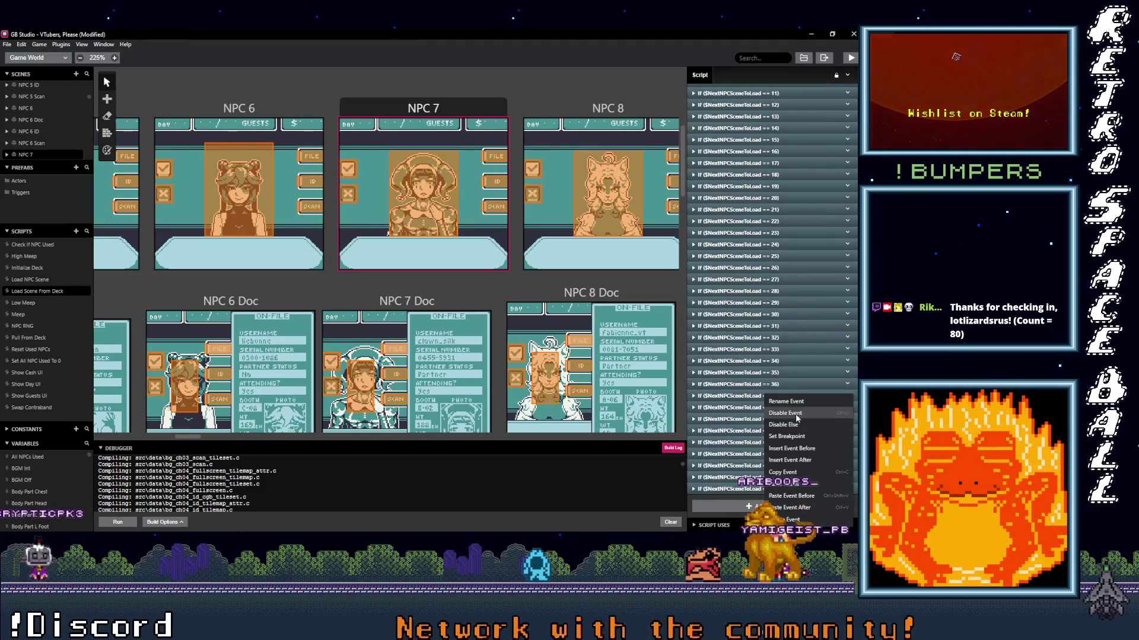
{"action": "left_click", "coordinate": [790, 473]}
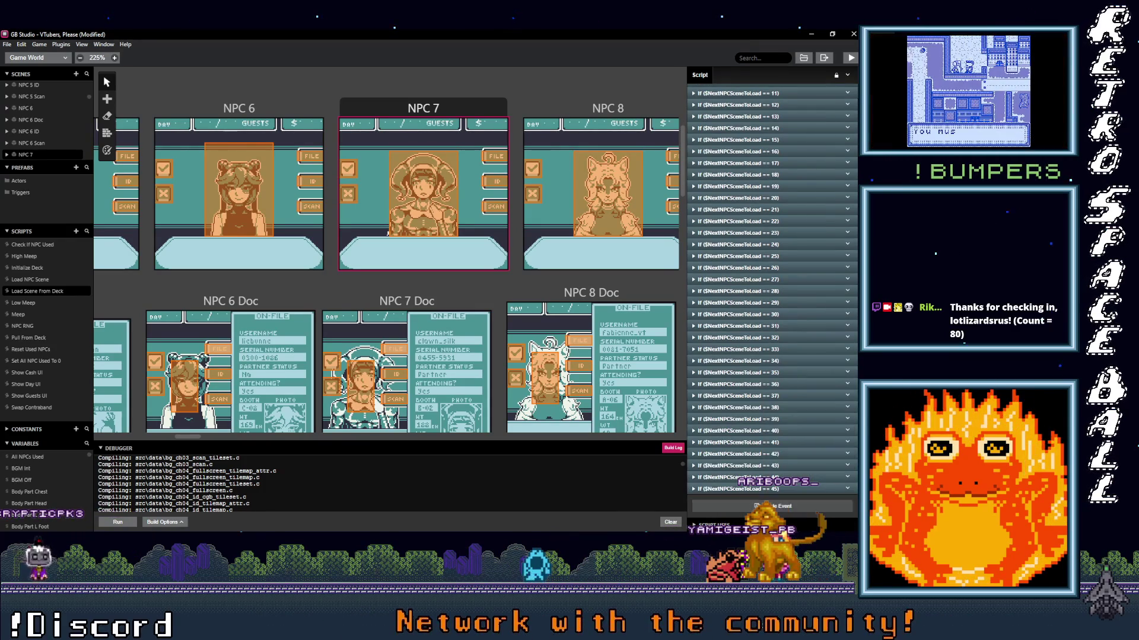
{"action": "left_click", "coordinate": [787, 490]}
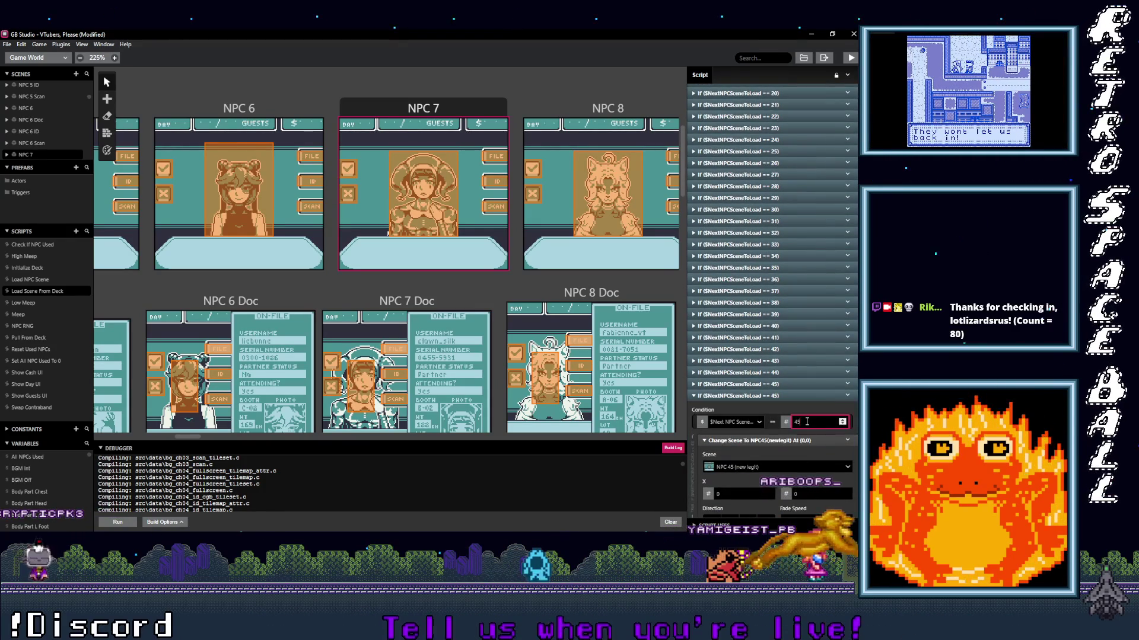
{"action": "key", "text": "BackSpace"}
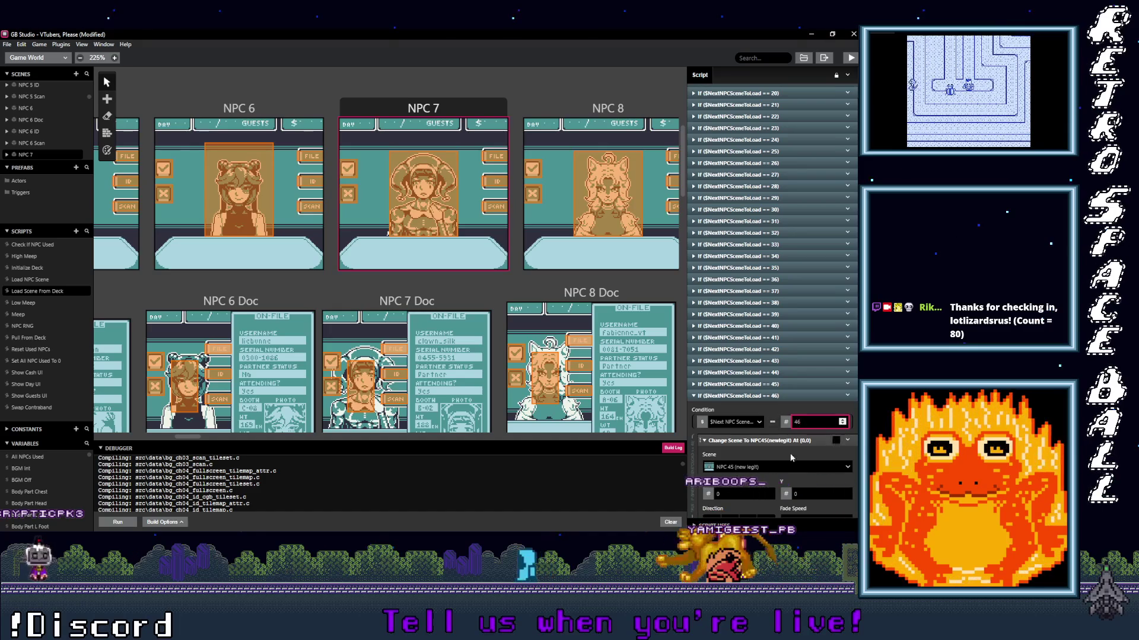
{"action": "left_click", "coordinate": [764, 469]}
{"action": "type", "text": "NPC"}
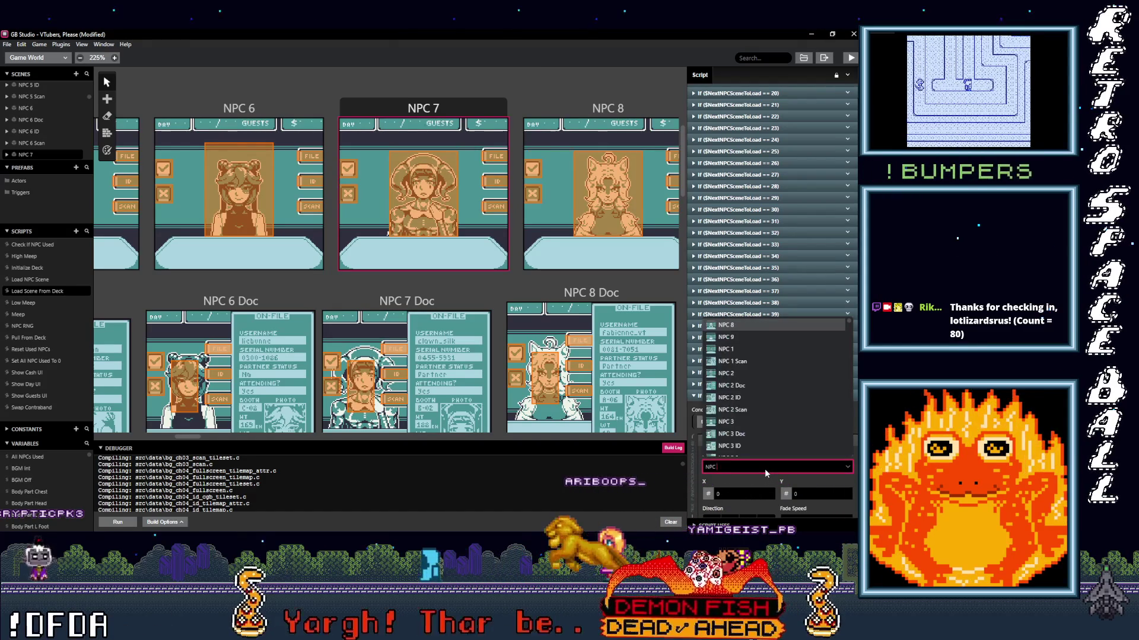
{"action": "type", "text": " 46"}
{"action": "key", "text": "Return"}
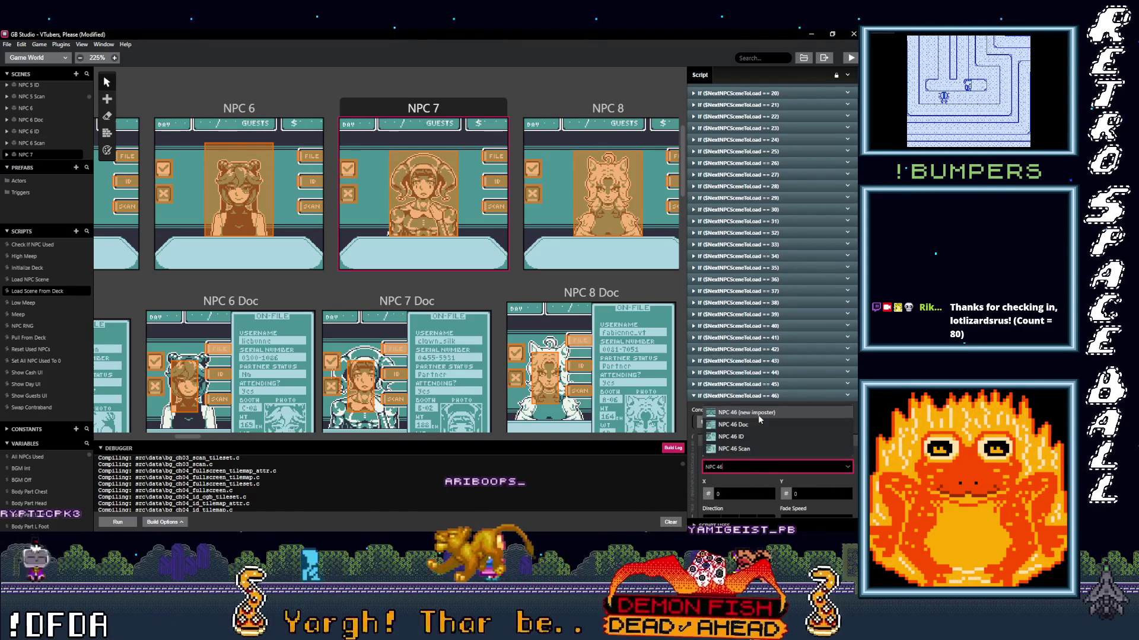
{"action": "left_click", "coordinate": [771, 396]}
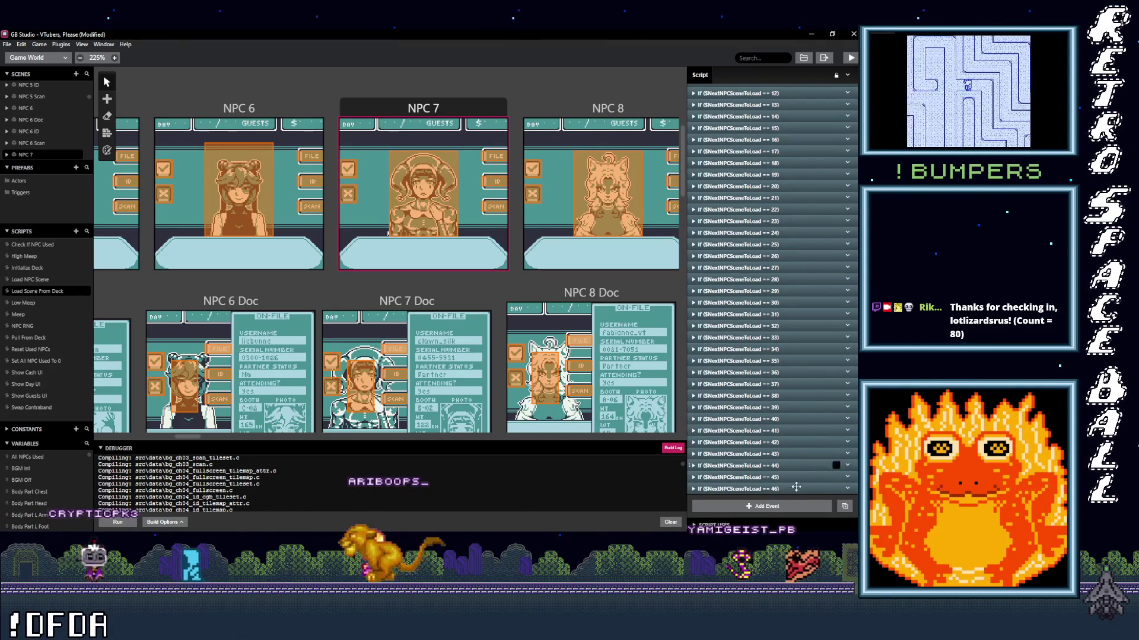
- Copy and paste the == 46 branch as == 47, loading NPC 47 (new legit)
{"action": "left_click", "coordinate": [849, 489]}
{"action": "left_click", "coordinate": [820, 468]}
{"action": "left_click", "coordinate": [770, 507]}
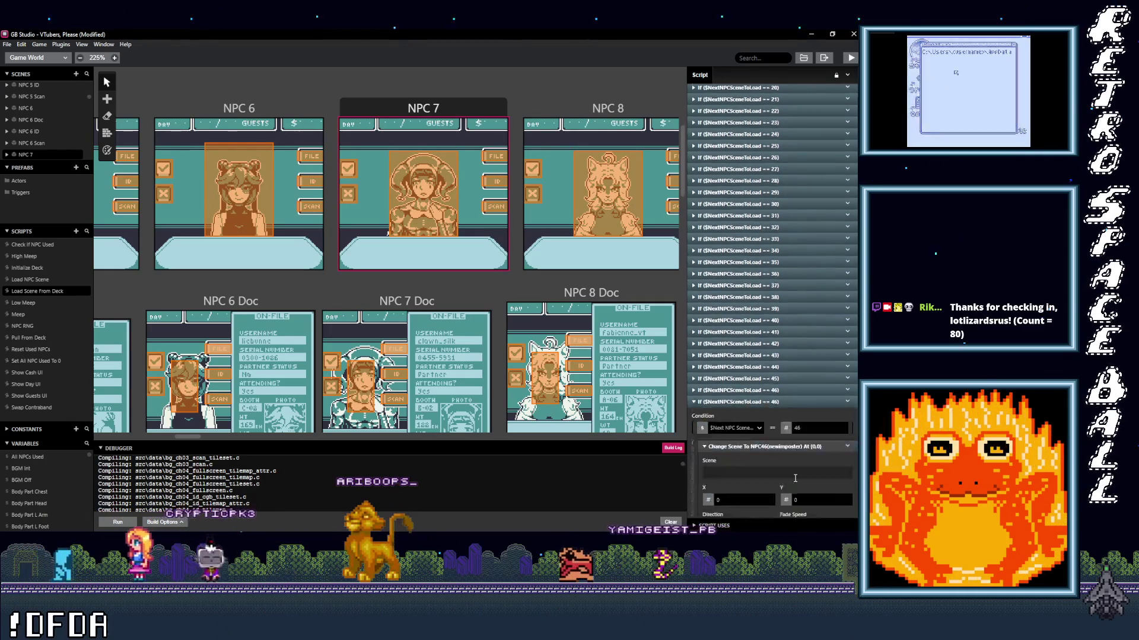
{"action": "key", "text": "BackSpace"}
{"action": "type", "text": "7"}
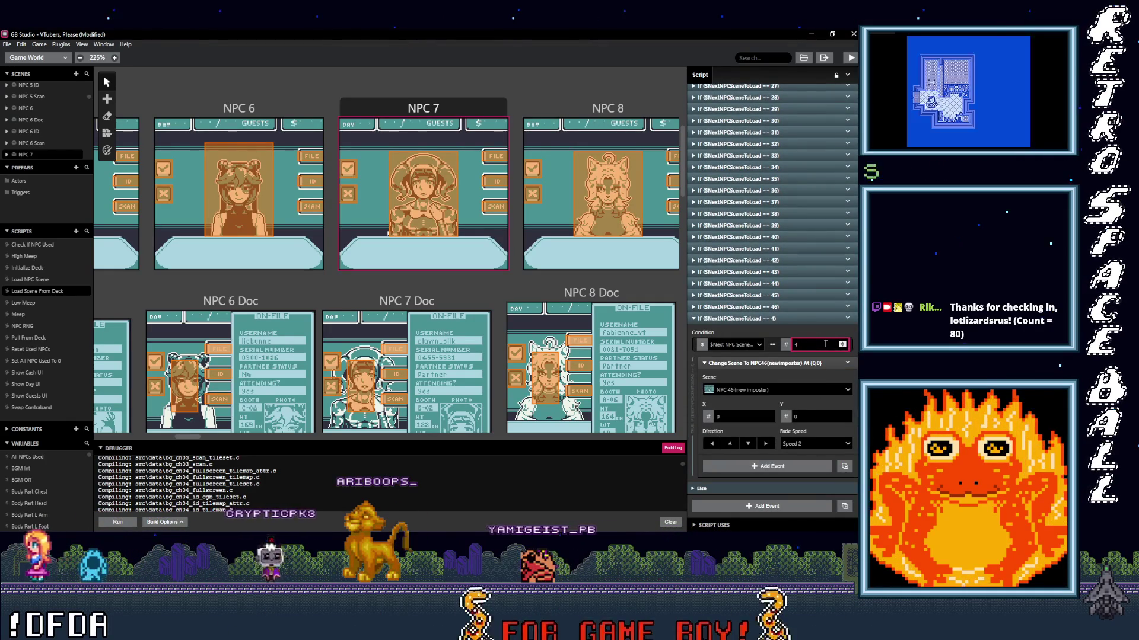
{"action": "left_click", "coordinate": [802, 387]}
{"action": "type", "text": "NPC"}
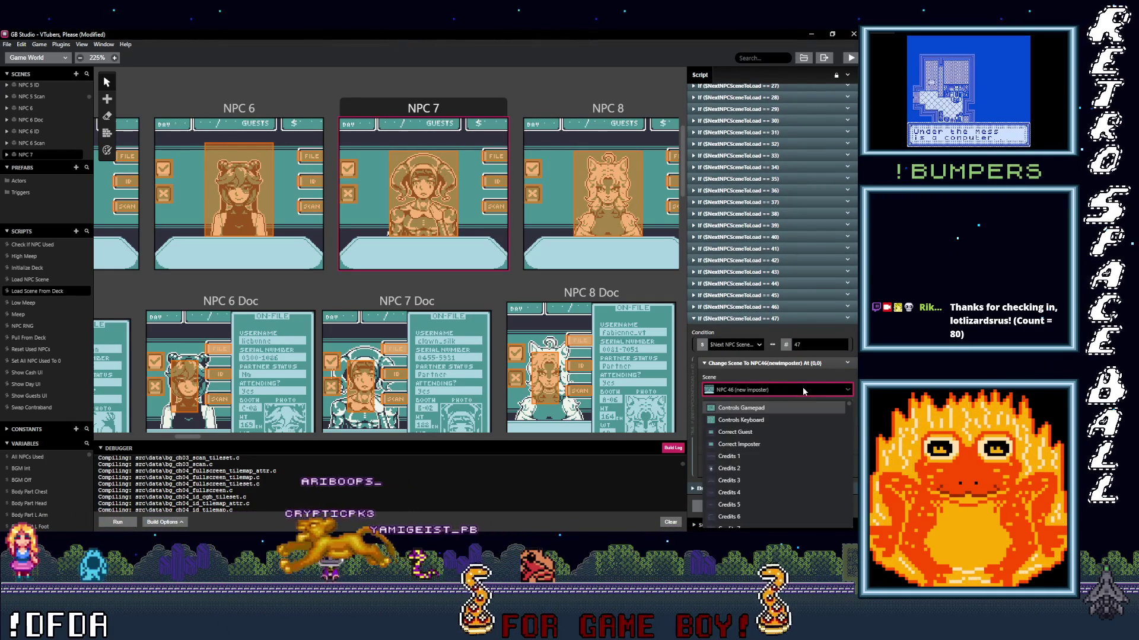
{"action": "type", "text": " 47"}
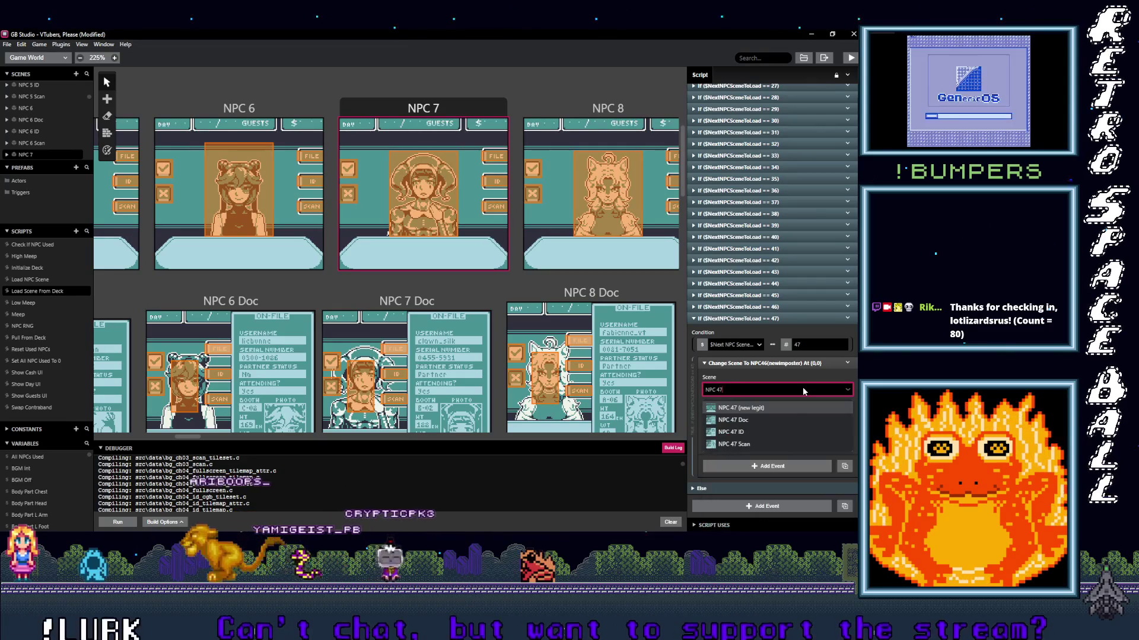
{"action": "left_click", "coordinate": [784, 408]}
{"action": "left_click", "coordinate": [742, 319]}
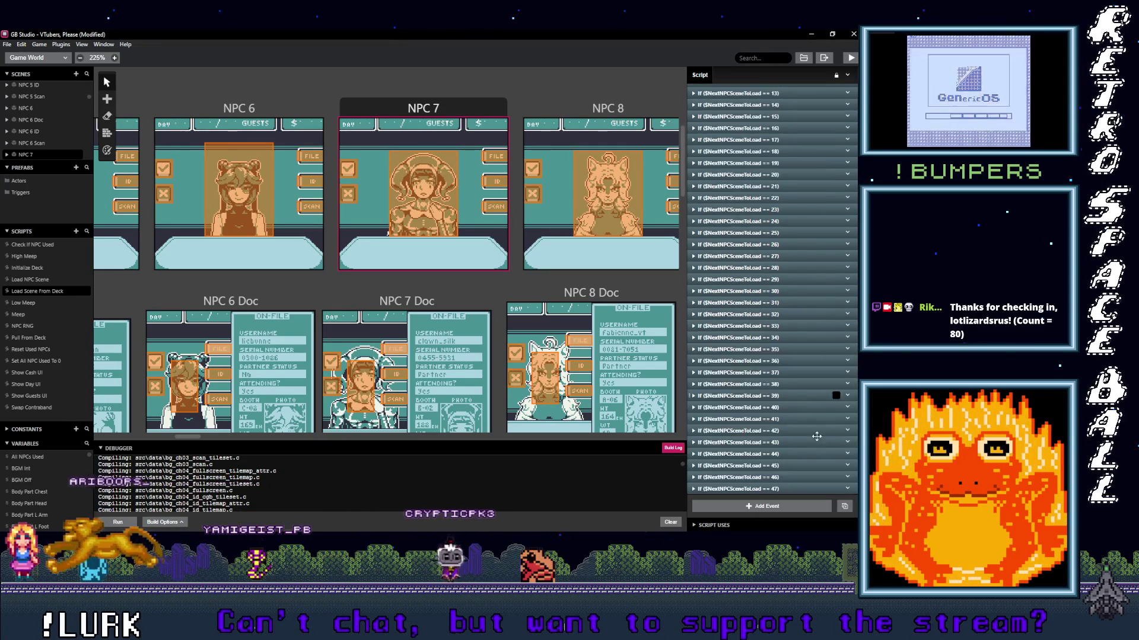
- Add a == 48 branch copied from == 47, loading NPC 48 (new imposter)
{"action": "left_click", "coordinate": [848, 490]}
{"action": "left_click", "coordinate": [795, 472]}
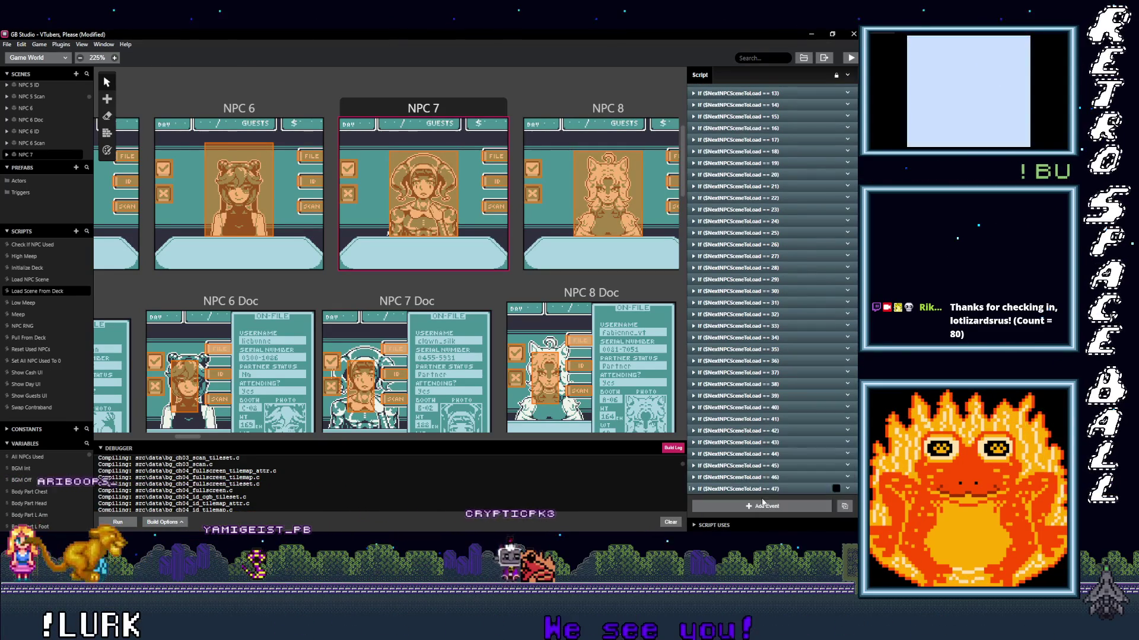
{"action": "left_click", "coordinate": [789, 500]}
{"action": "scroll", "coordinate": [812, 385], "scroll_direction": "down", "scroll_amount": 3}
{"action": "type", "text": "48"}
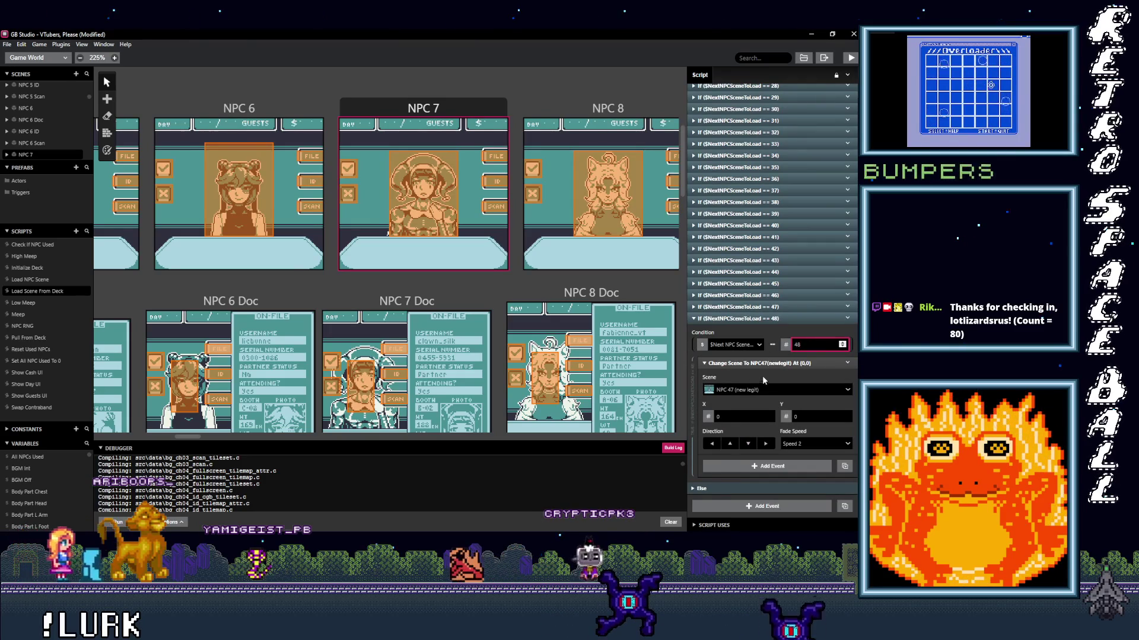
{"action": "left_click", "coordinate": [763, 392]}
{"action": "type", "text": "NPC 4"}
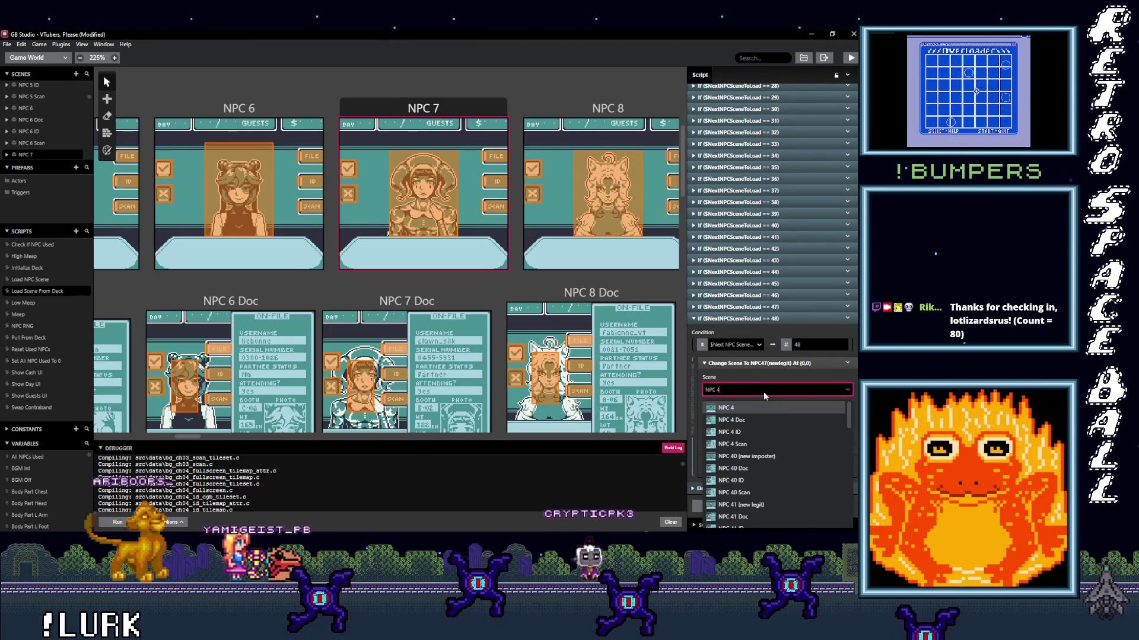
{"action": "type", "text": "8"}
{"action": "left_click", "coordinate": [763, 408]}
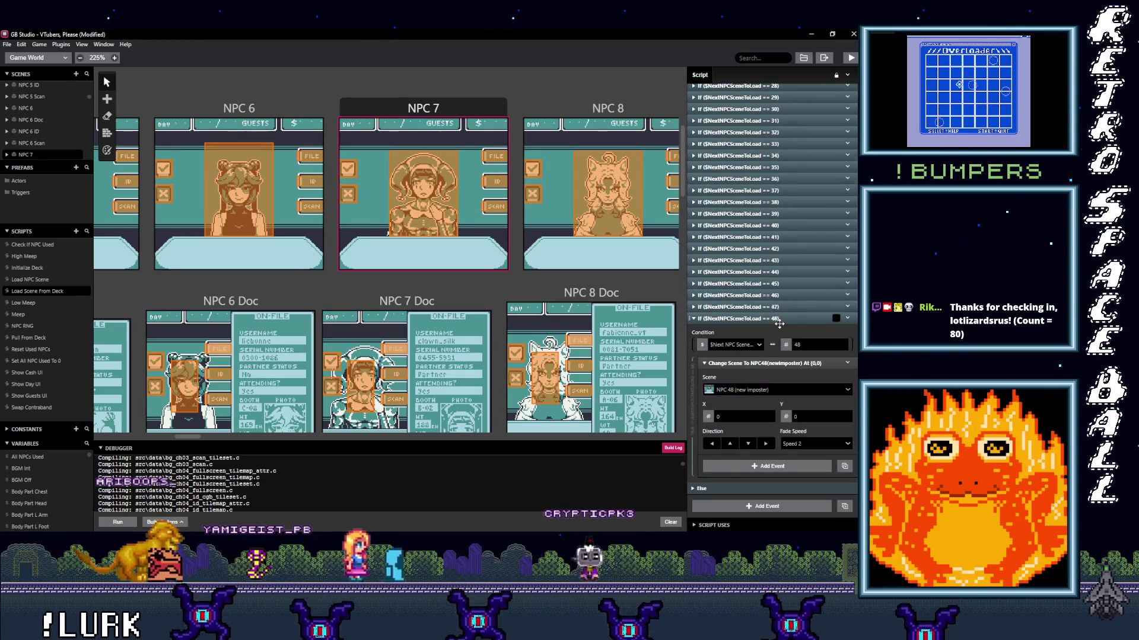
{"action": "left_click", "coordinate": [771, 319]}
- Add a == 49 branch copied from == 48, loading NPC 49 (new legit)
{"action": "left_click", "coordinate": [850, 490]}
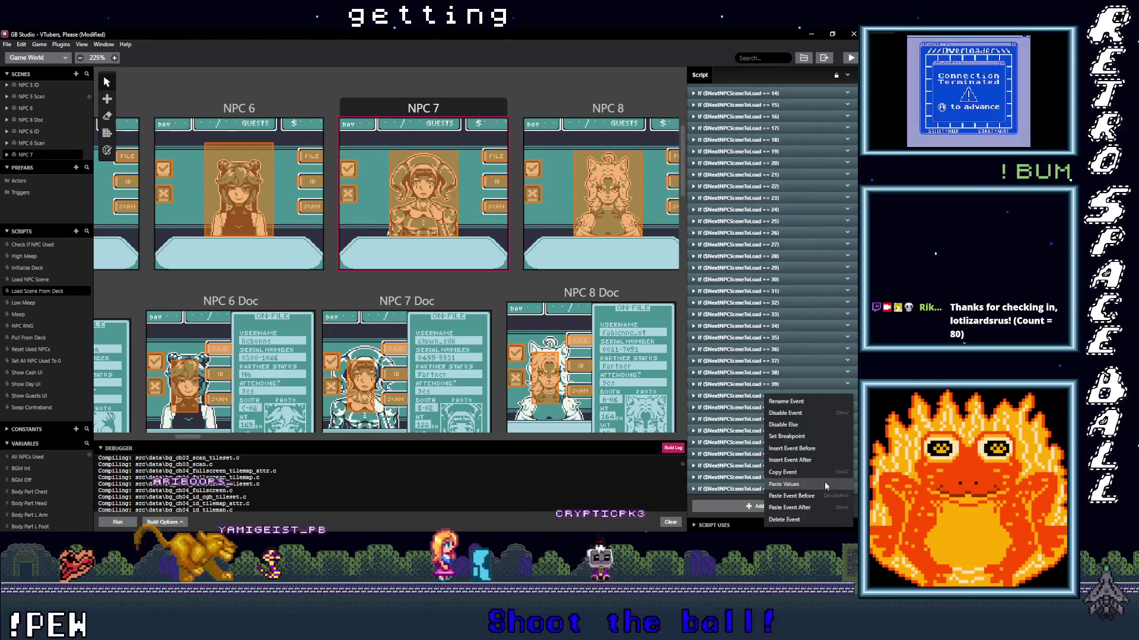
{"action": "left_click", "coordinate": [799, 423]}
{"action": "left_click", "coordinate": [771, 508]}
{"action": "scroll", "coordinate": [807, 371], "scroll_direction": "down", "scroll_amount": 3}
{"action": "left_click", "coordinate": [808, 374]}
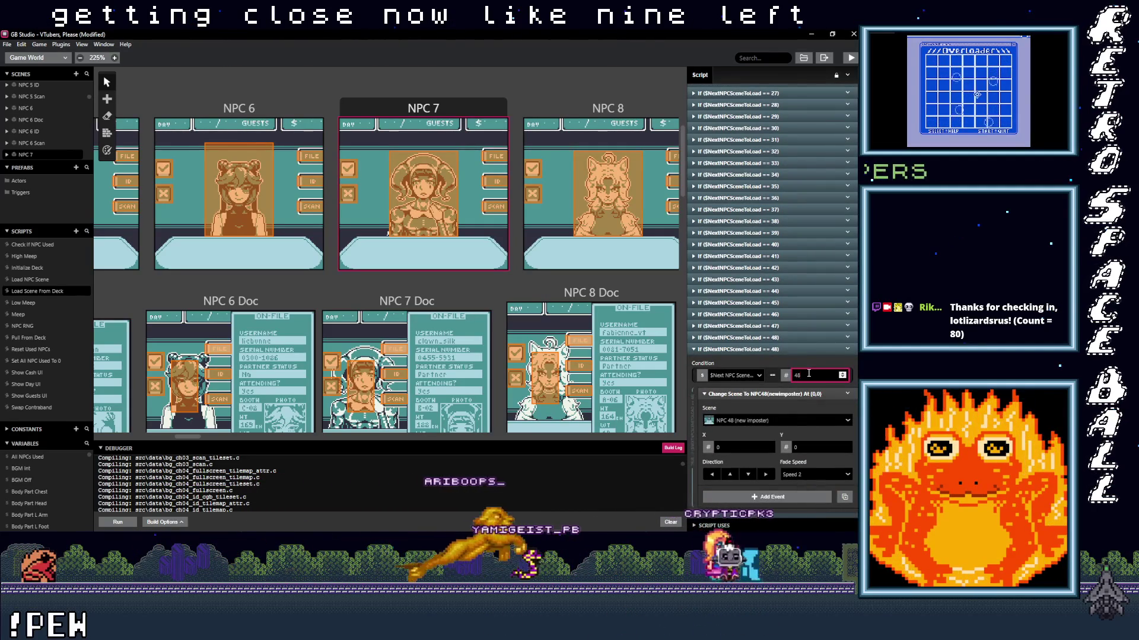
{"action": "left_click", "coordinate": [793, 421]}
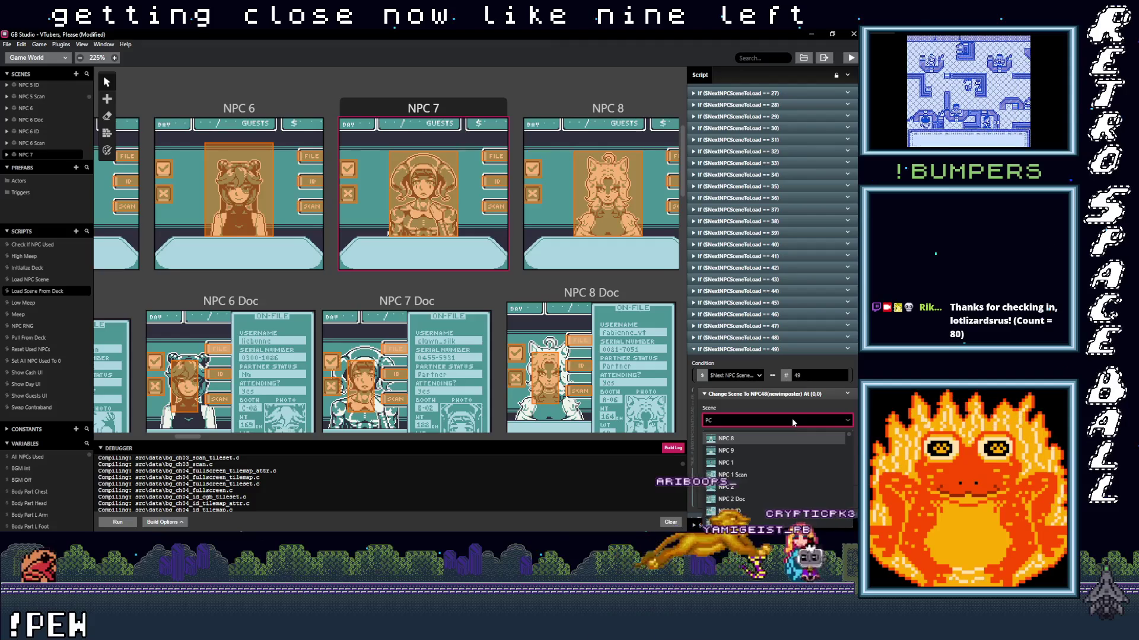
{"action": "type", "text": "NPC 49 (new legit"}
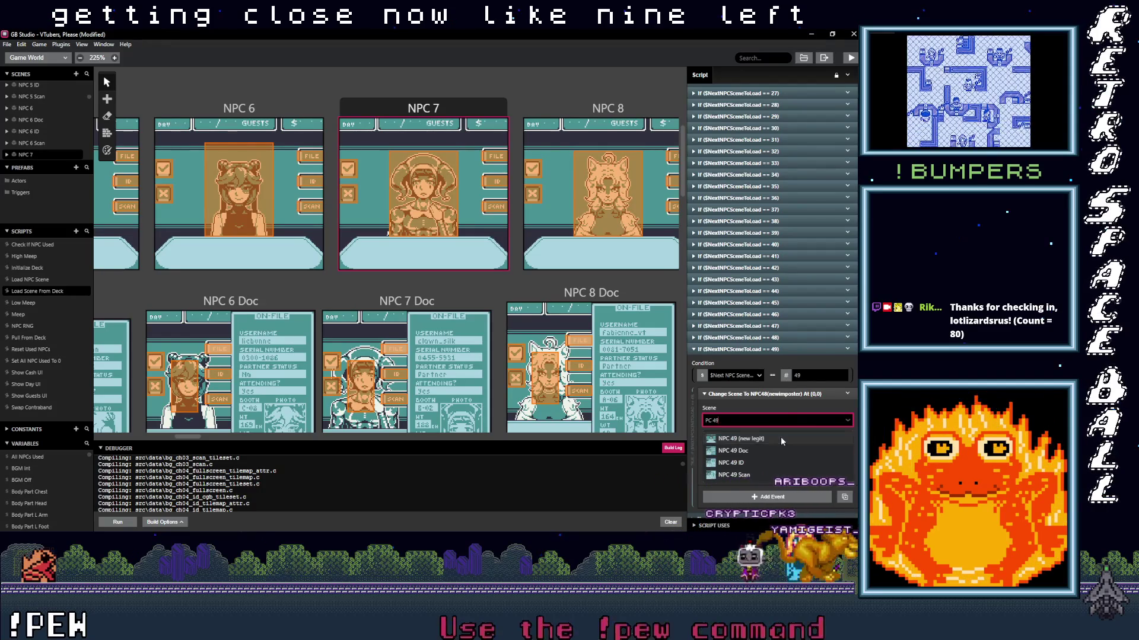
{"action": "left_click", "coordinate": [780, 437]}
{"action": "left_click", "coordinate": [848, 349]}
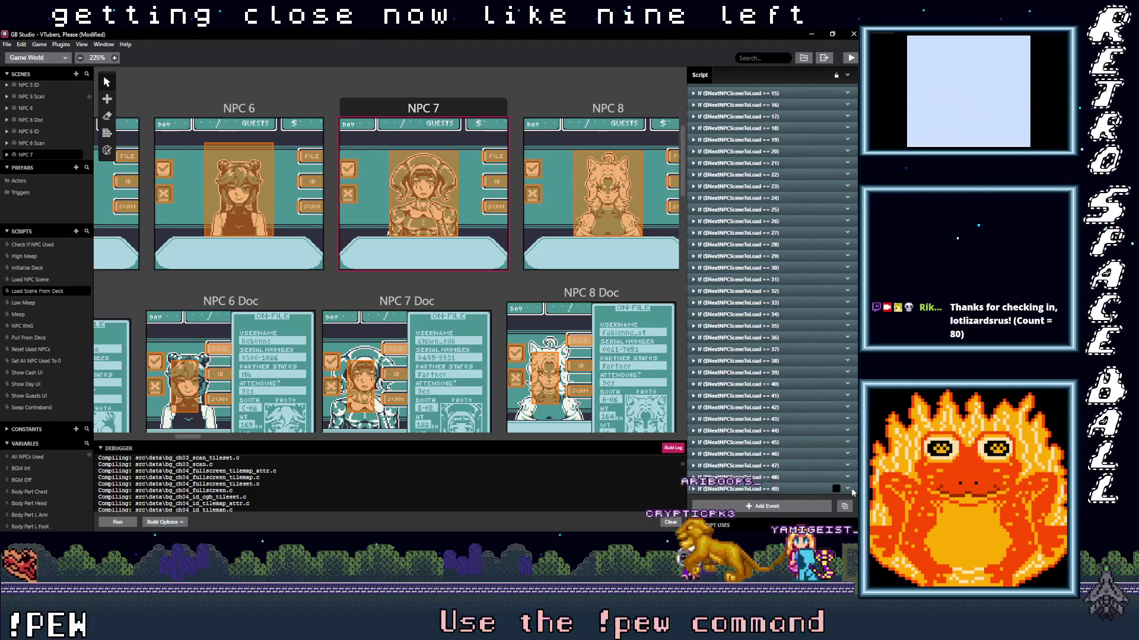
- Add a == 50 branch copied from == 49, loading NPC 50 (new imposter)
{"action": "left_click", "coordinate": [853, 489]}
{"action": "left_click", "coordinate": [768, 505]}
{"action": "scroll", "coordinate": [786, 466], "scroll_direction": "down", "scroll_amount": 1}
{"action": "scroll", "coordinate": [803, 479], "scroll_direction": "down", "scroll_amount": 3}
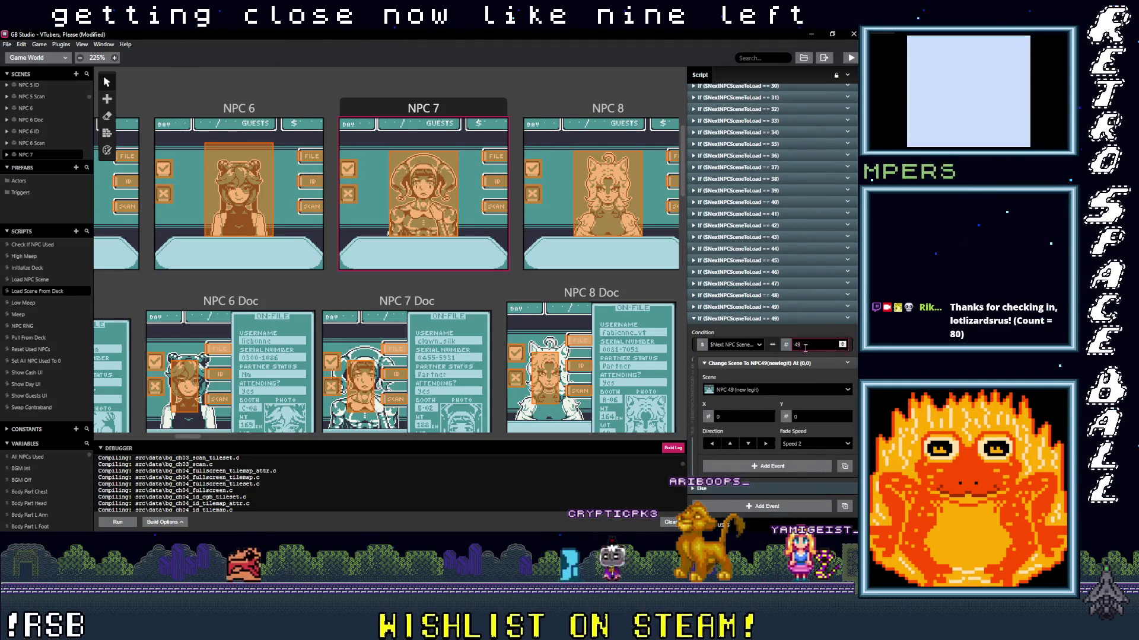
{"action": "type", "text": "50"}
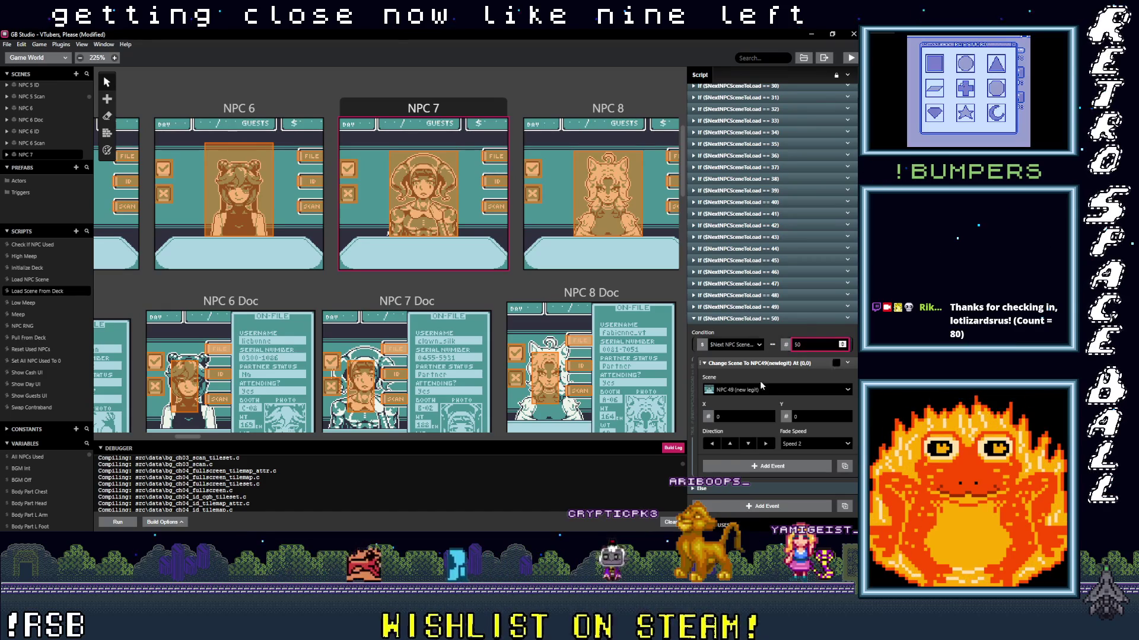
{"action": "left_click", "coordinate": [765, 391]}
{"action": "type", "text": "NPC"}
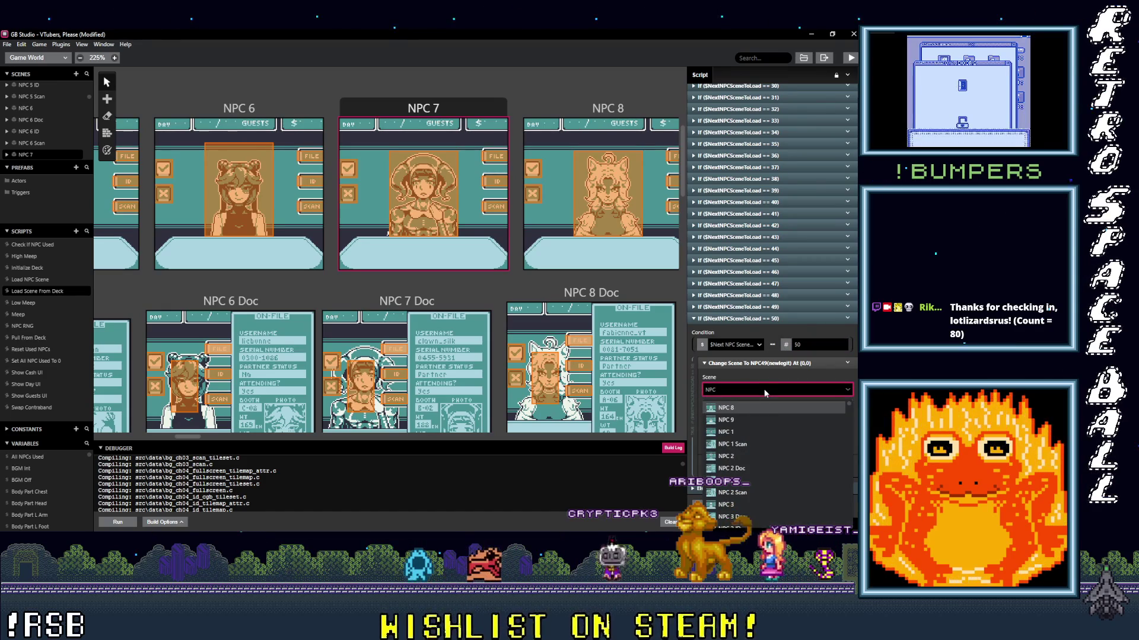
{"action": "type", "text": "5-"}
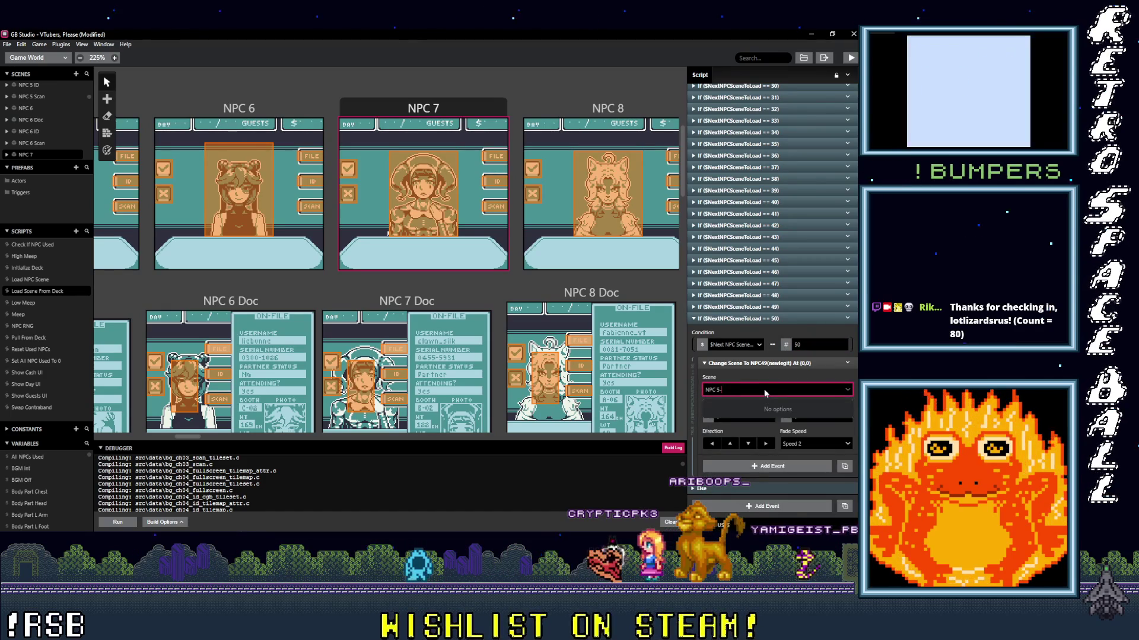
{"action": "key", "text": "BackSpace"}
{"action": "type", "text": "0"}
{"action": "left_click", "coordinate": [755, 408]}
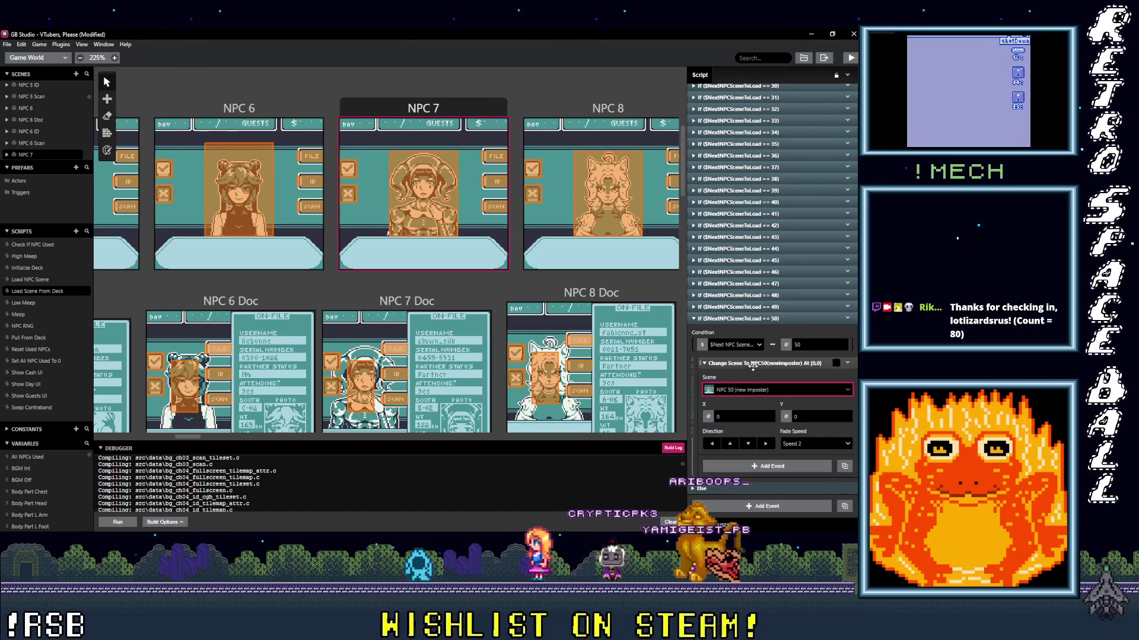
{"action": "left_click", "coordinate": [762, 320]}
{"action": "left_click", "coordinate": [847, 488]}
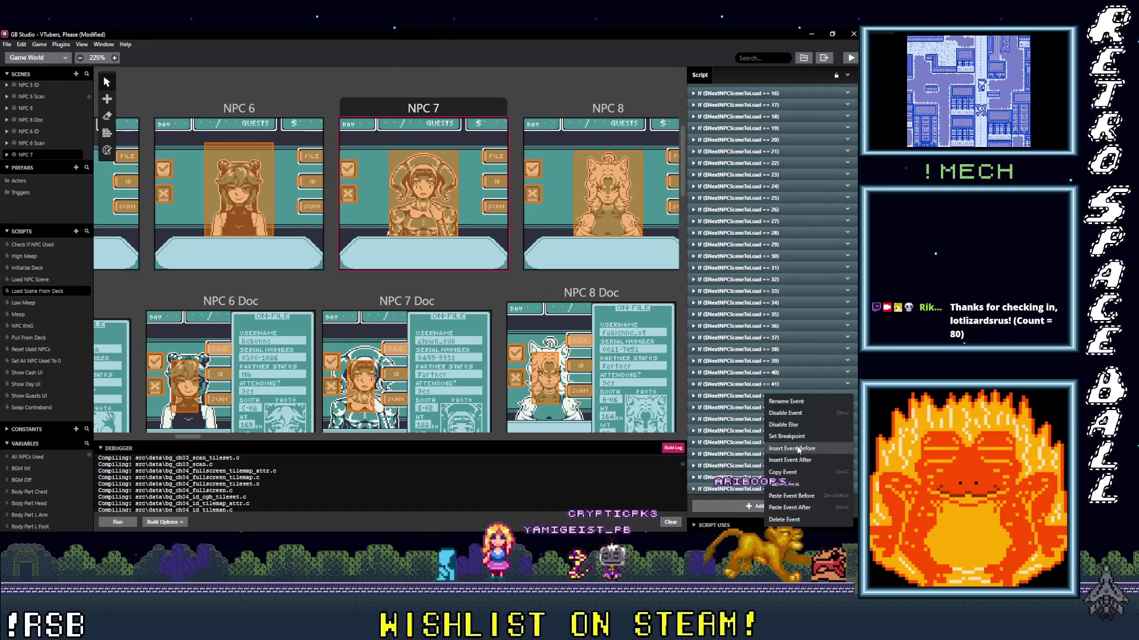
- Paste a copy of the == 50 branch as == 51, loading NPC 51 (new legit)
{"action": "left_click", "coordinate": [776, 436]}
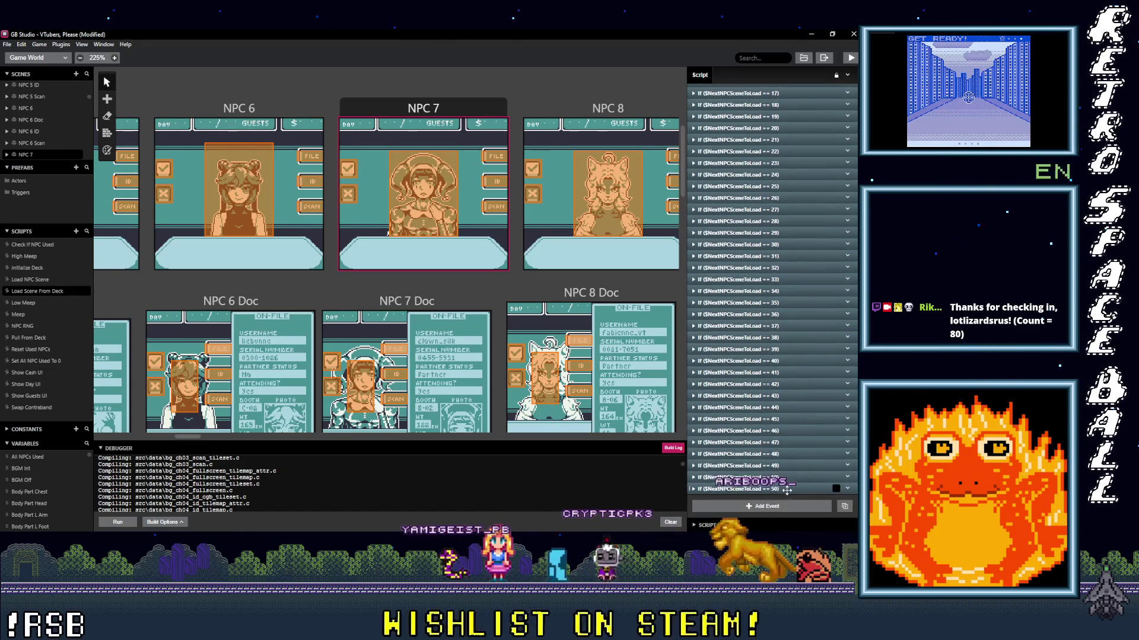
{"action": "left_click", "coordinate": [761, 507]}
{"action": "left_click", "coordinate": [812, 342]}
{"action": "key", "text": "BackSpace"}
{"action": "type", "text": "1"}
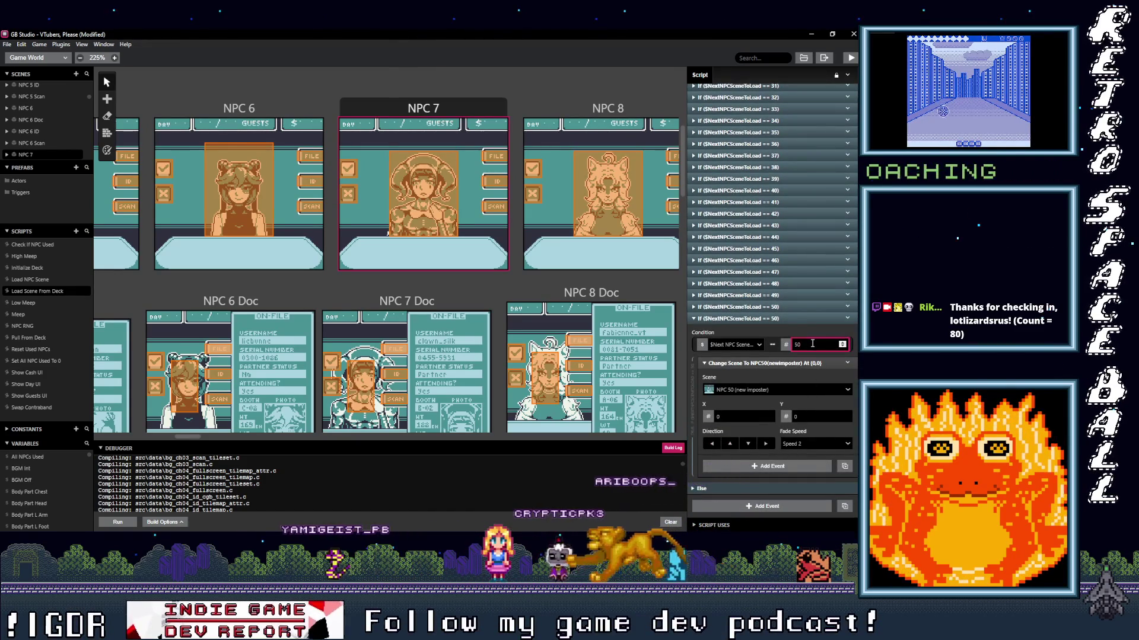
{"action": "left_click", "coordinate": [766, 390]}
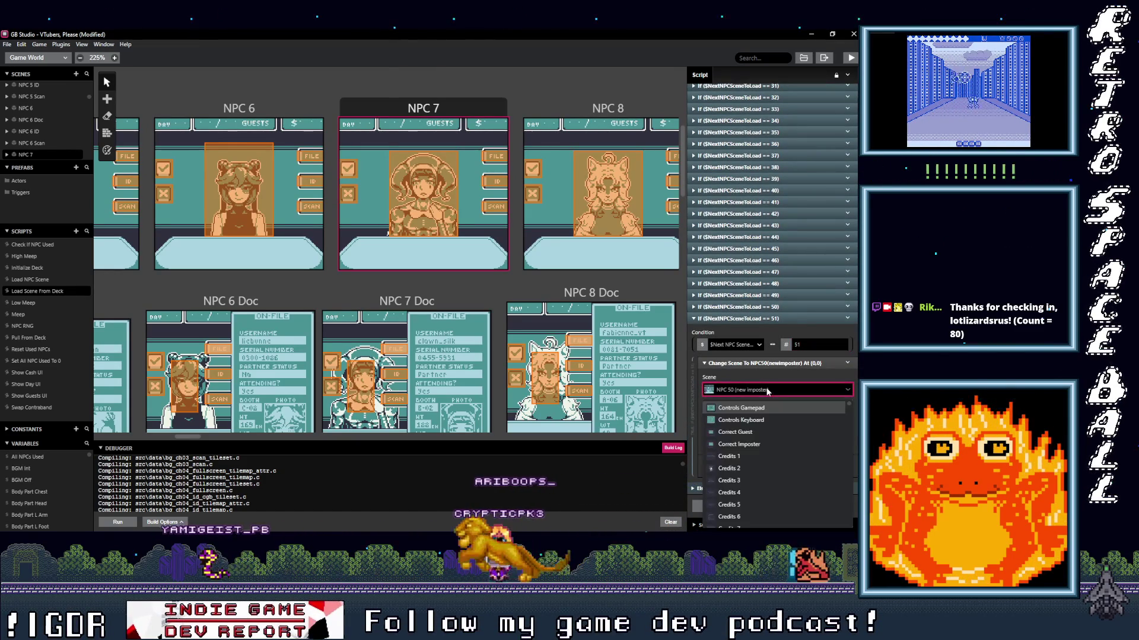
{"action": "type", "text": "NPV 51"}
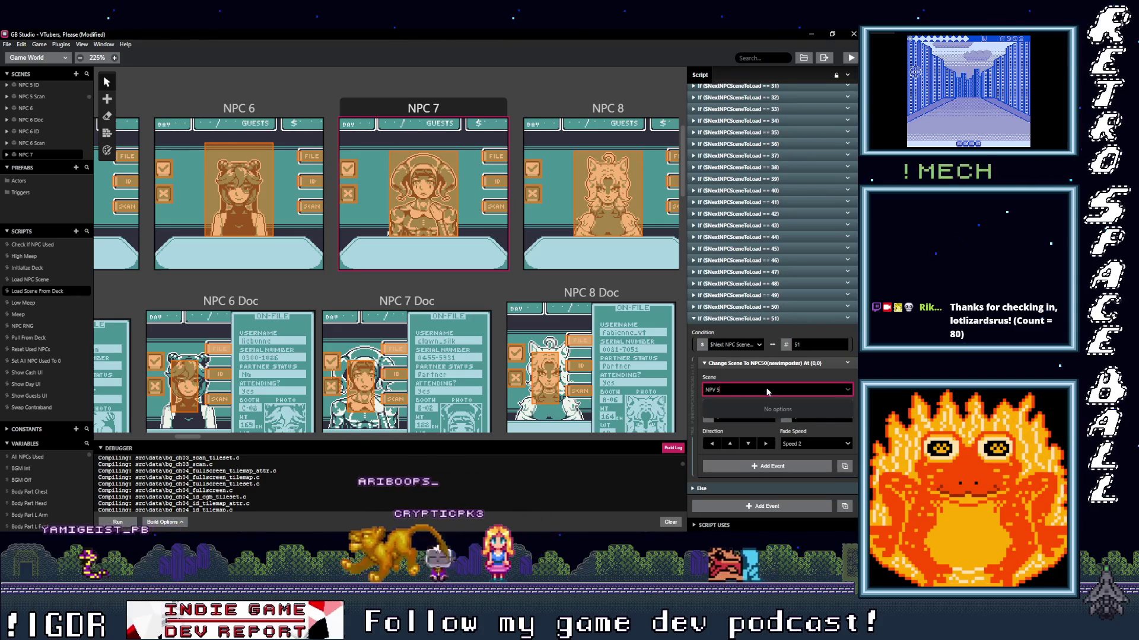
{"action": "key", "text": "BackSpace"}
{"action": "key", "text": "BackSpace"}
{"action": "key", "text": "BackSpace"}
{"action": "type", "text": "c"}
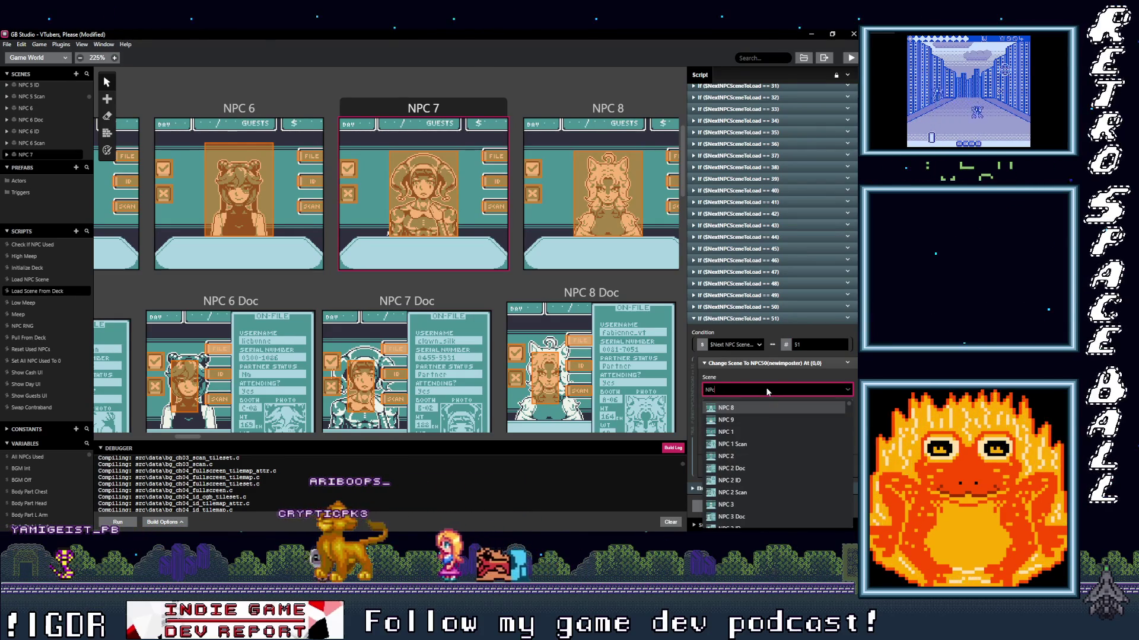
{"action": "type", "text": " 51"}
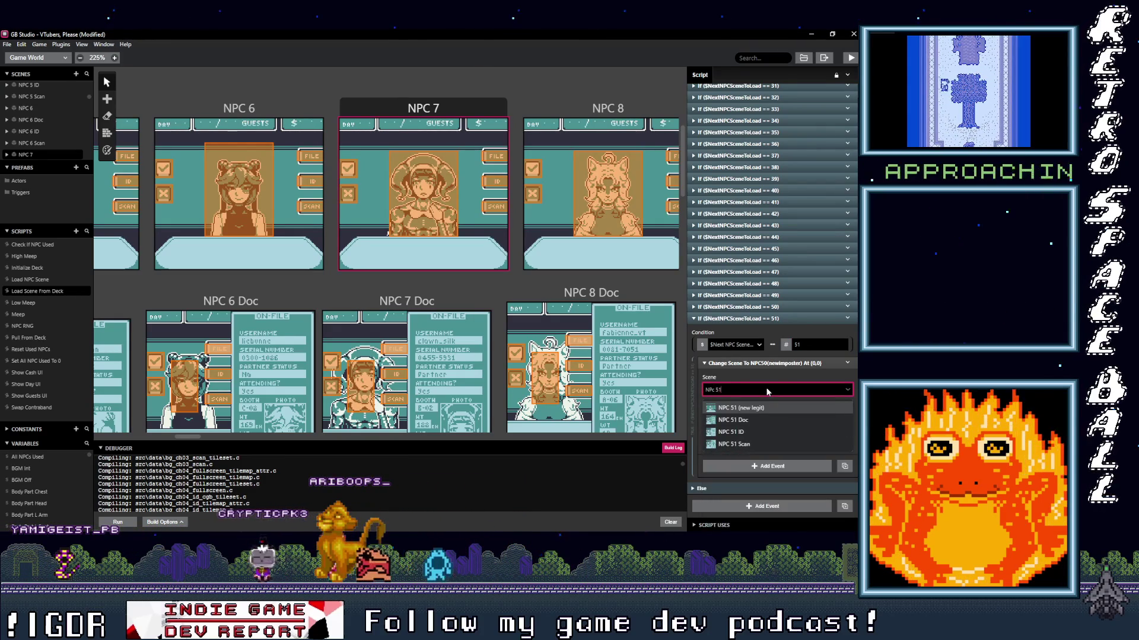
{"action": "left_click", "coordinate": [759, 408]}
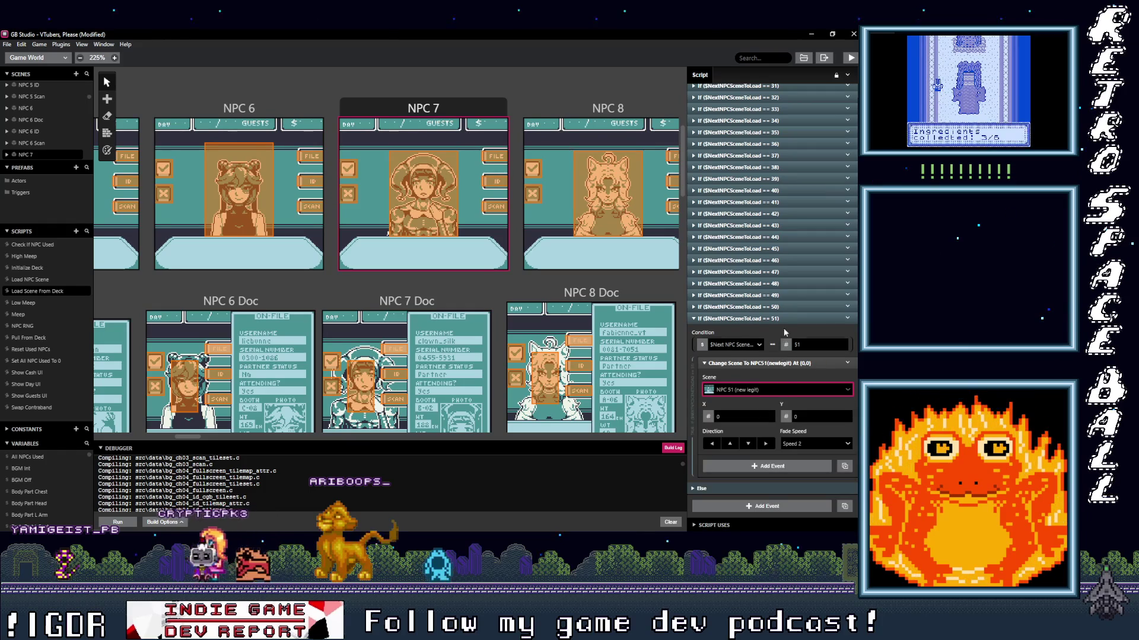
{"action": "left_click", "coordinate": [847, 319]}
- Duplicate the == 51 branch as == 52, loading NPC 52 (new imposter)
{"action": "left_click", "coordinate": [848, 488]}
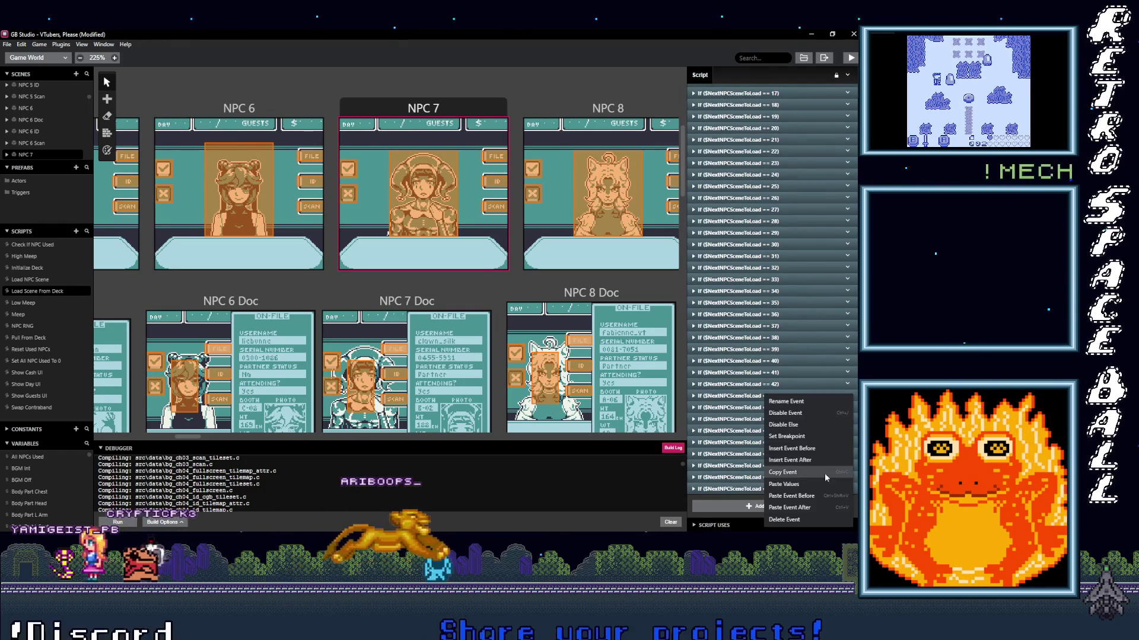
{"action": "left_click", "coordinate": [802, 475]}
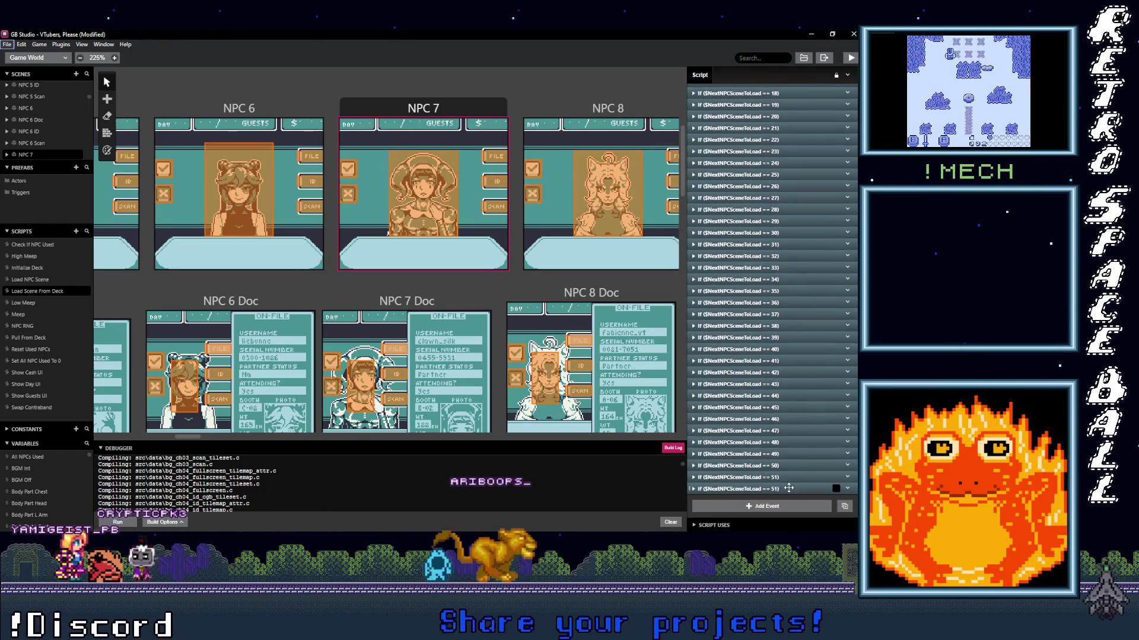
{"action": "left_click", "coordinate": [771, 500]}
{"action": "scroll", "coordinate": [810, 377], "scroll_direction": "down", "scroll_amount": 3}
{"action": "left_click", "coordinate": [811, 377]}
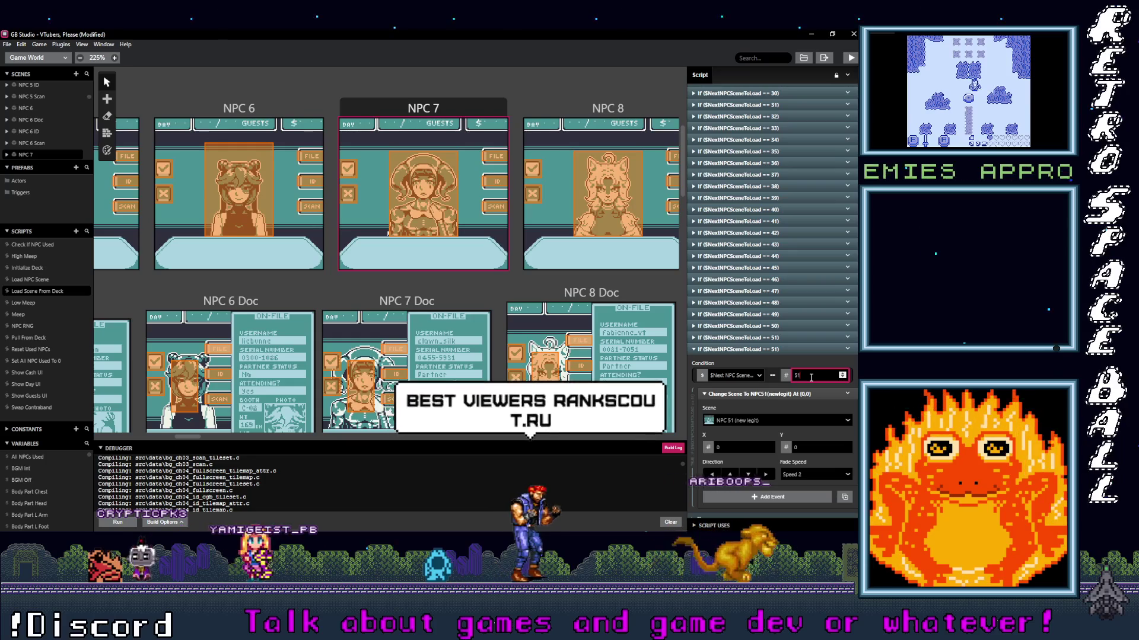
{"action": "key", "text": "BackSpace"}
{"action": "type", "text": "2"}
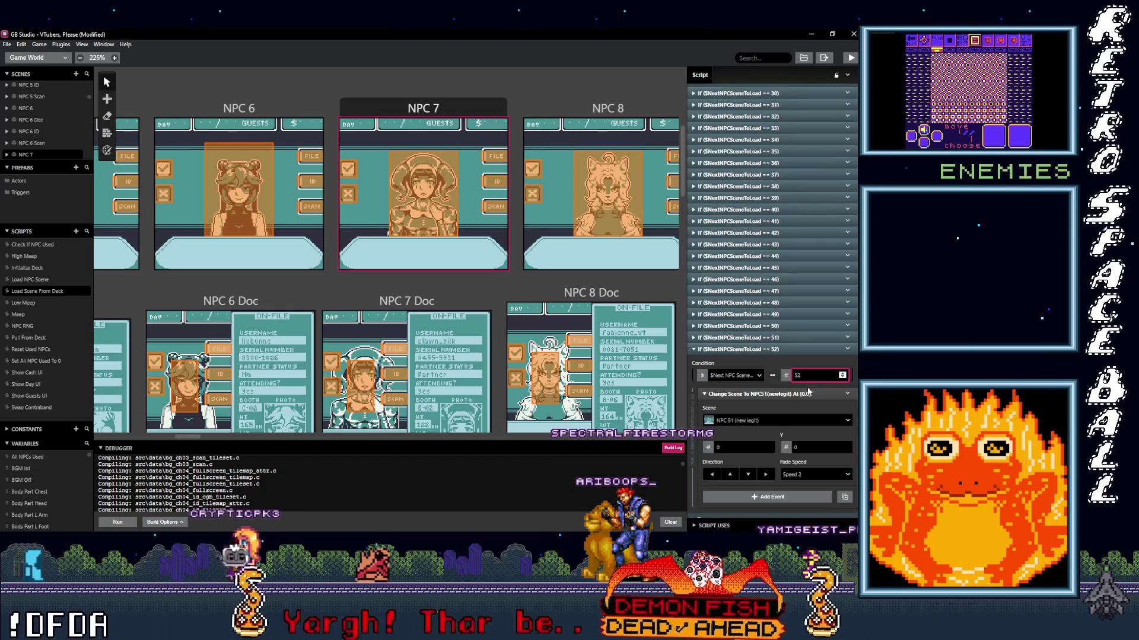
{"action": "left_click", "coordinate": [770, 421]}
{"action": "type", "text": "NPC"}
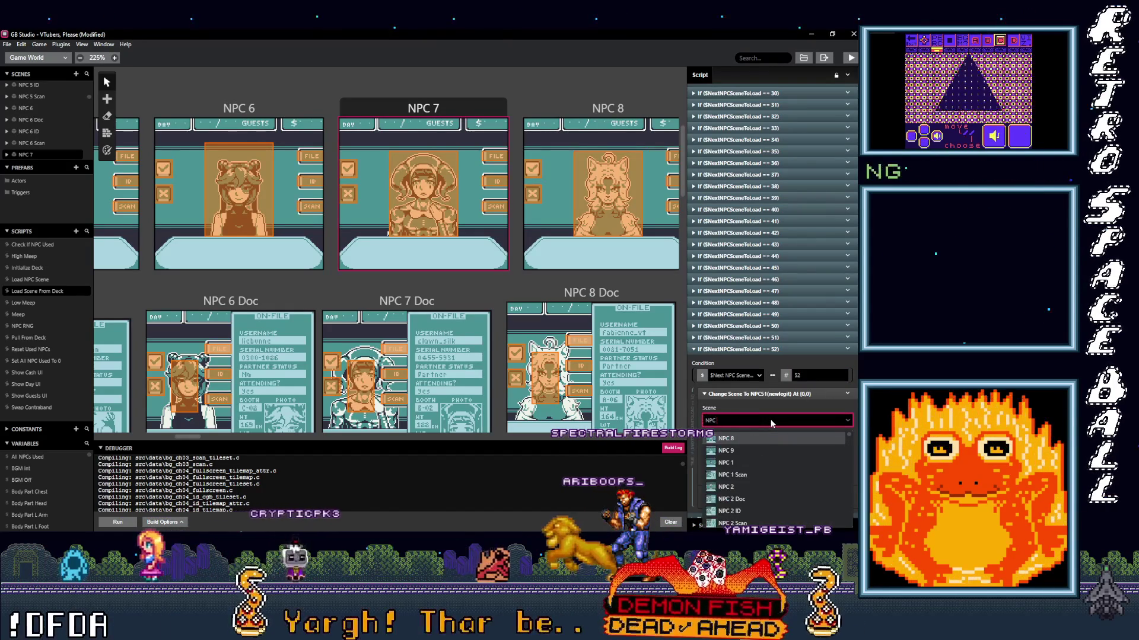
{"action": "type", "text": " 52"}
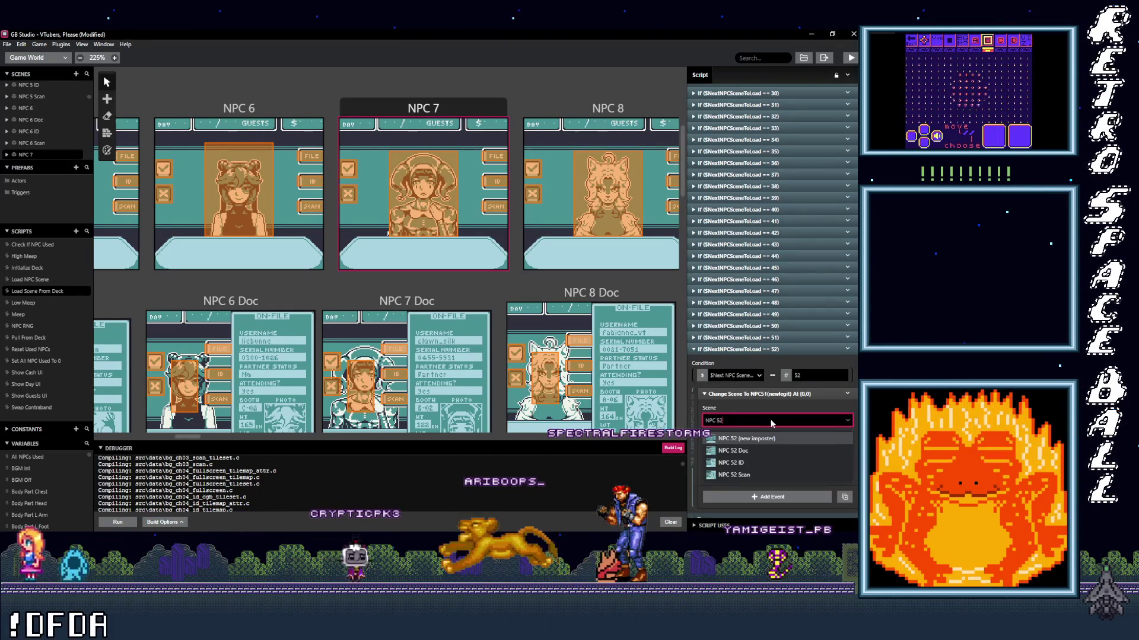
{"action": "left_click", "coordinate": [760, 439]}
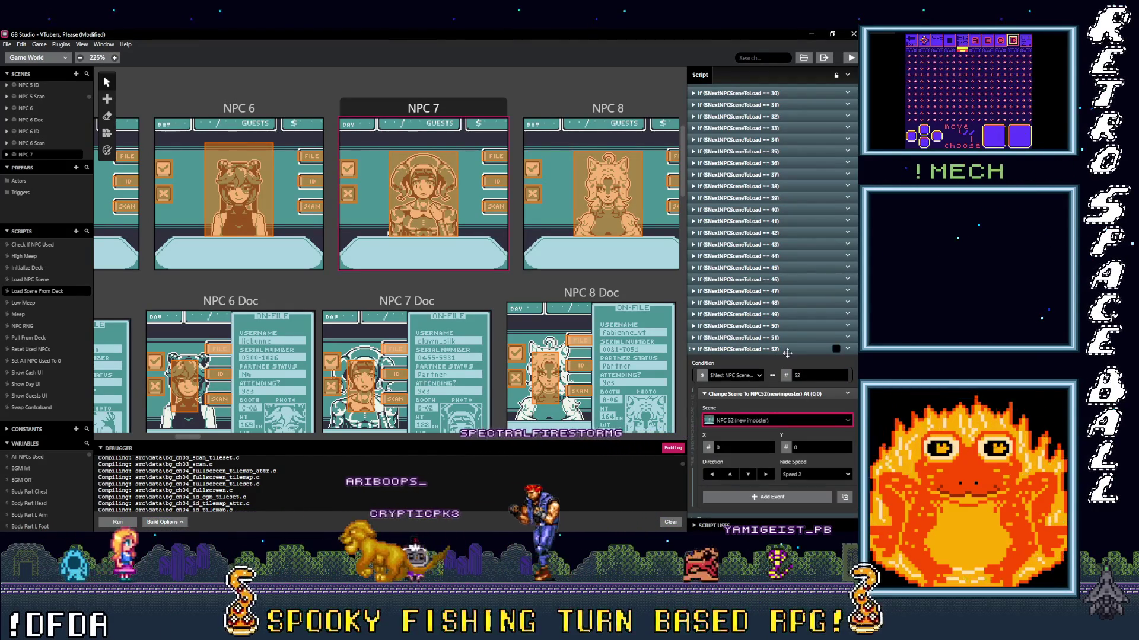
{"action": "left_click", "coordinate": [771, 349]}
{"action": "left_click", "coordinate": [844, 506]}
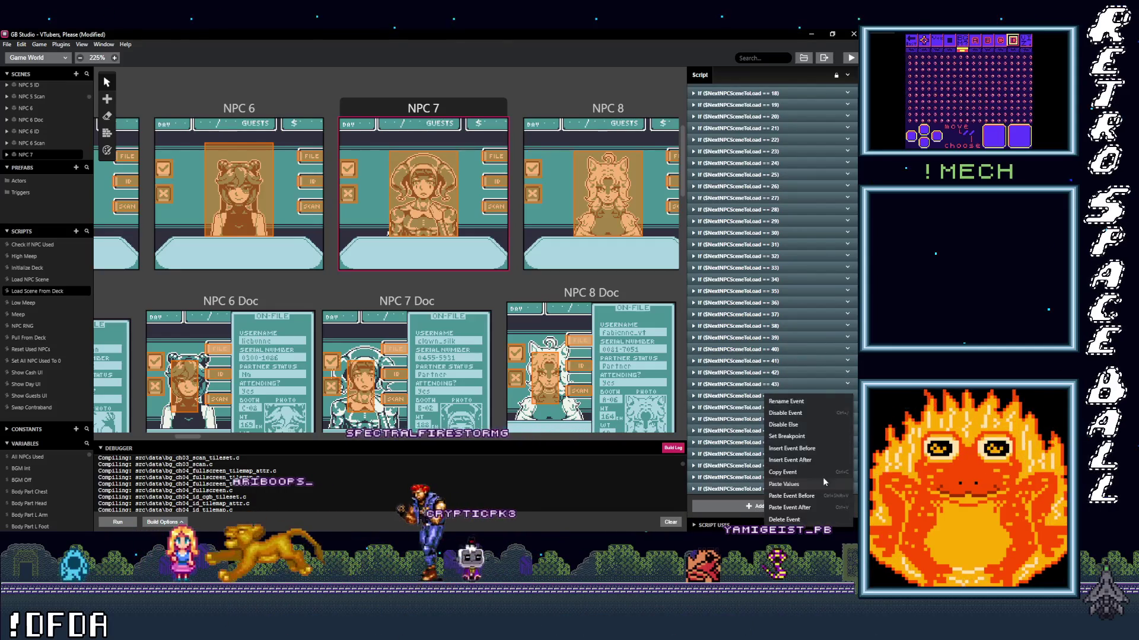
- Duplicate the == 52 branch into an == 53 branch that loads NPC 53 (new legit)
{"action": "left_click", "coordinate": [823, 477]}
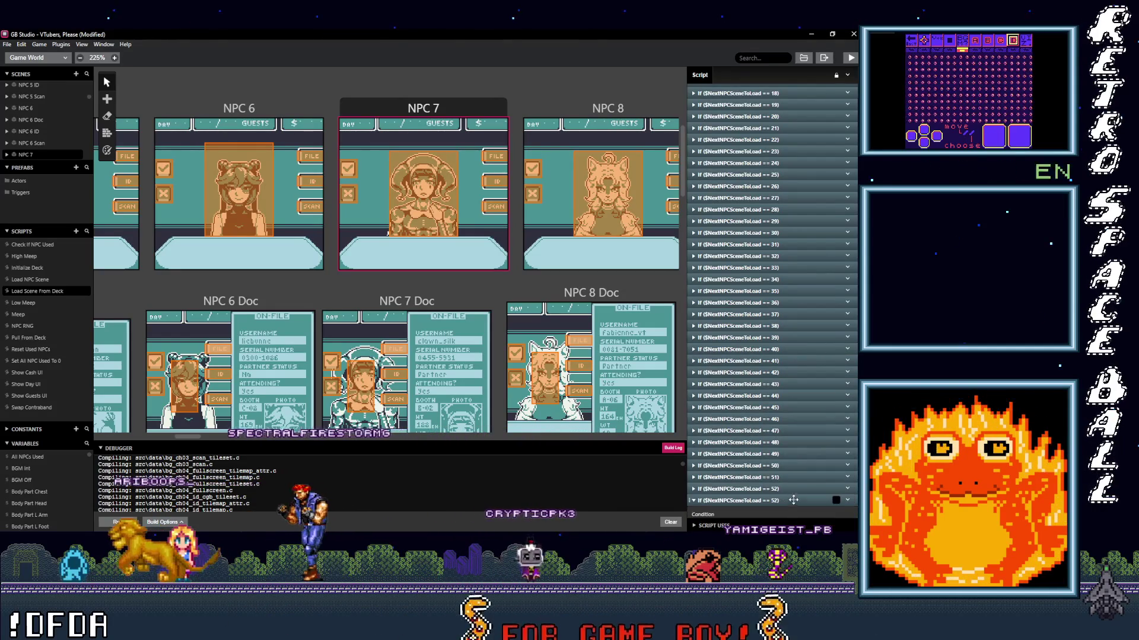
{"action": "left_click", "coordinate": [776, 506]}
{"action": "double_click", "coordinate": [811, 387]}
{"action": "type", "text": "53"}
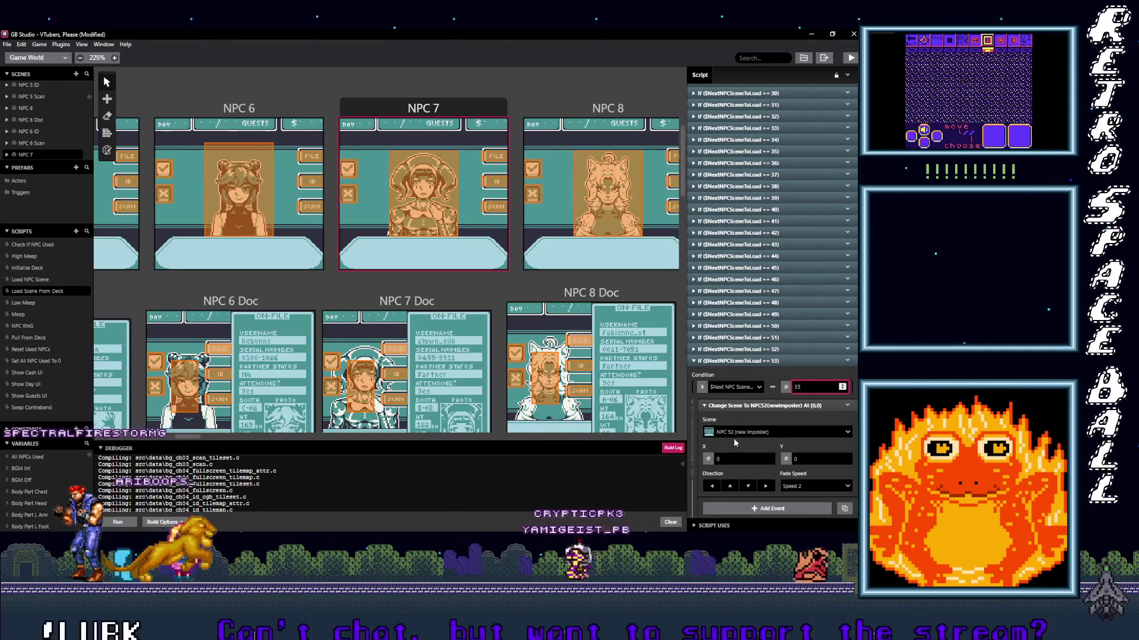
{"action": "left_click", "coordinate": [747, 433]}
{"action": "type", "text": "NPC "}
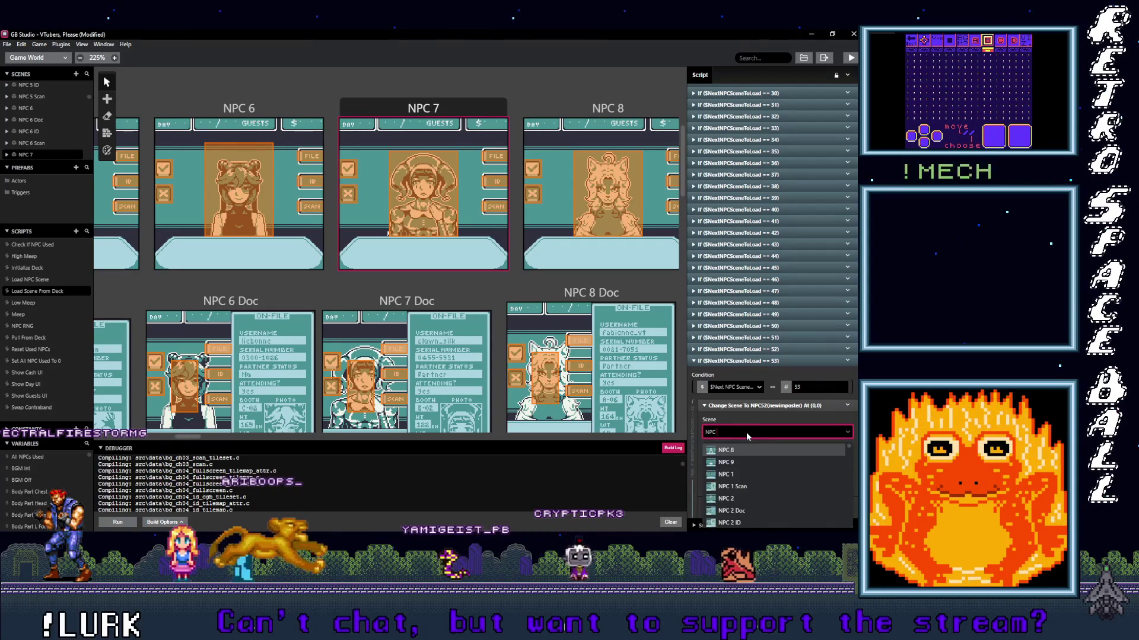
{"action": "type", "text": "53"}
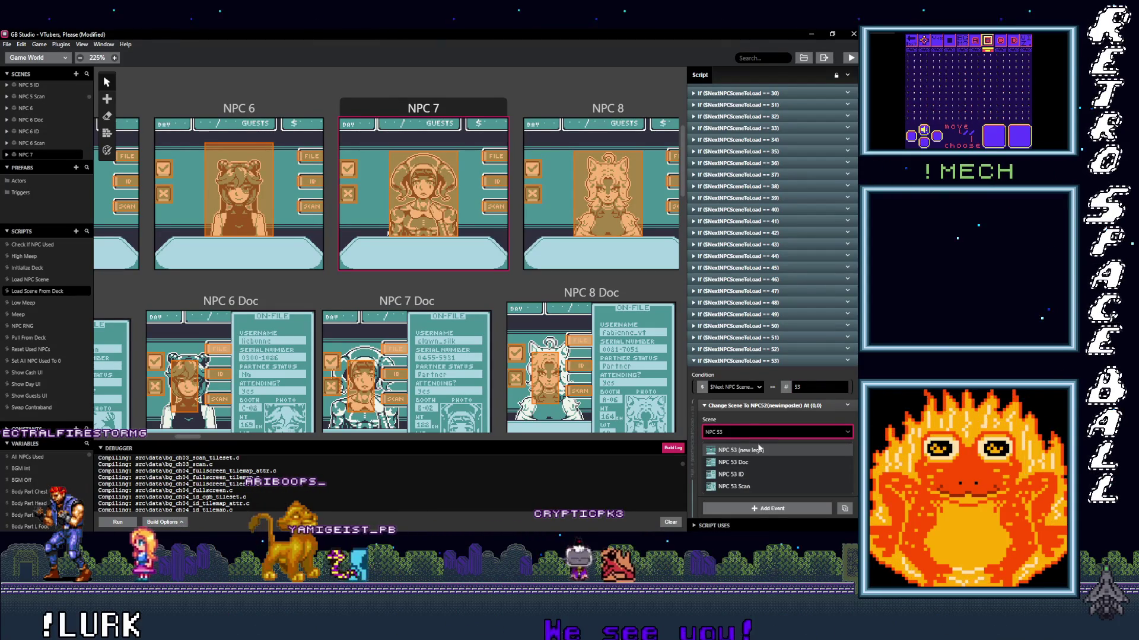
{"action": "left_click", "coordinate": [759, 450]}
{"action": "left_click", "coordinate": [777, 363]}
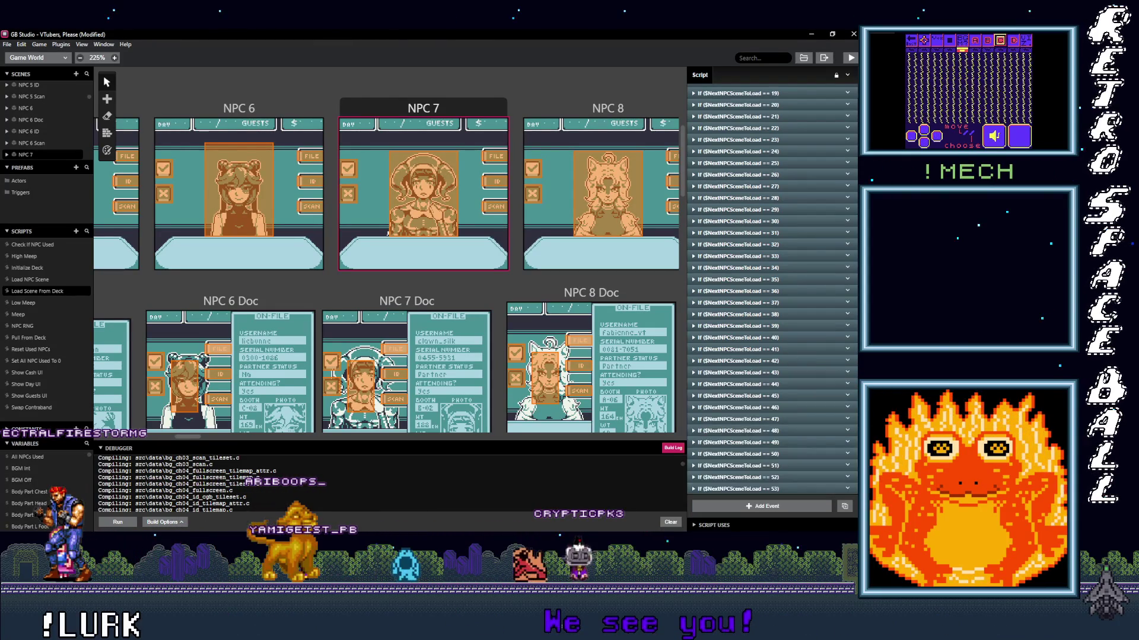
- Duplicate the == 53 branch and make the copy load NPC 54 (new imposter)
{"action": "left_click", "coordinate": [849, 490]}
{"action": "left_click", "coordinate": [769, 507]}
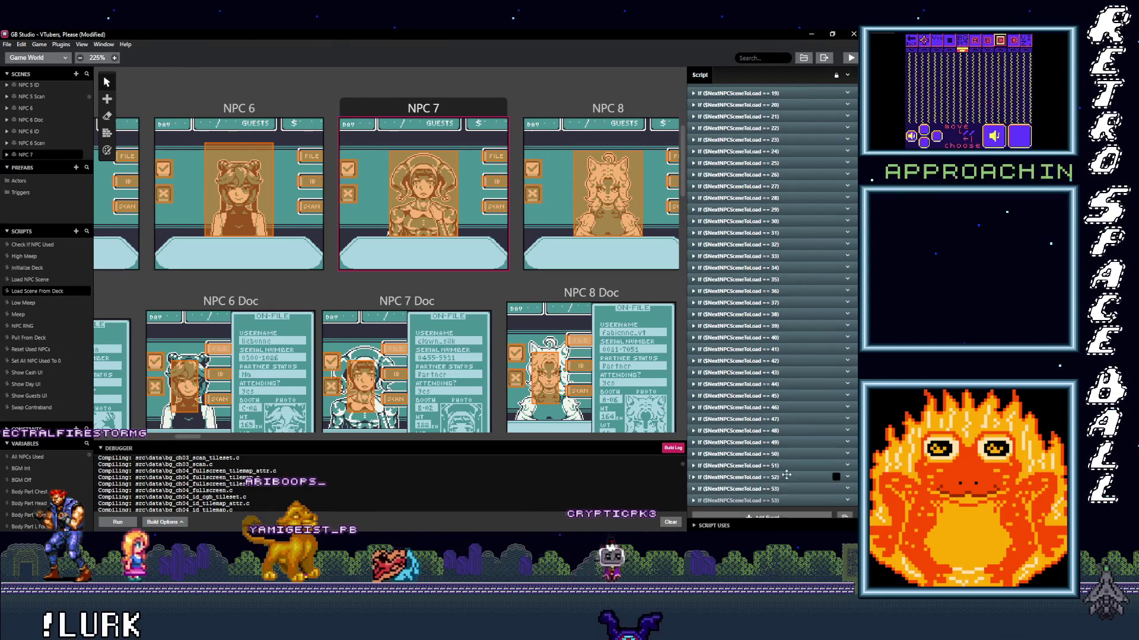
{"action": "scroll", "coordinate": [776, 488], "scroll_direction": "down", "scroll_amount": 1}
{"action": "scroll", "coordinate": [805, 358], "scroll_direction": "down", "scroll_amount": 3}
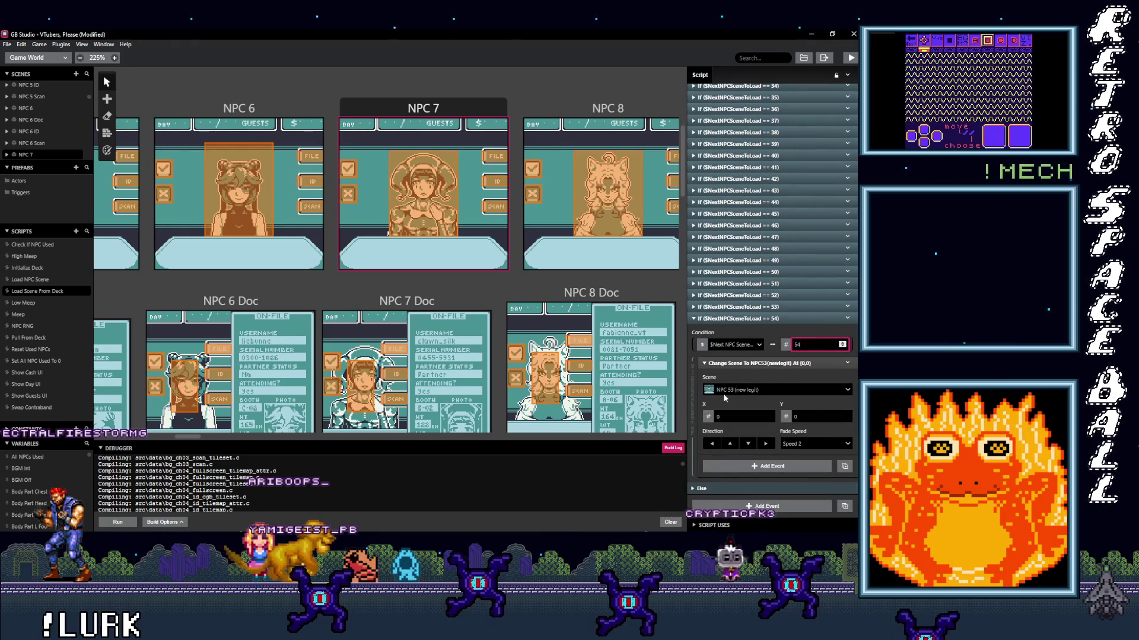
{"action": "left_click", "coordinate": [727, 390]}
{"action": "type", "text": "NPC 5"}
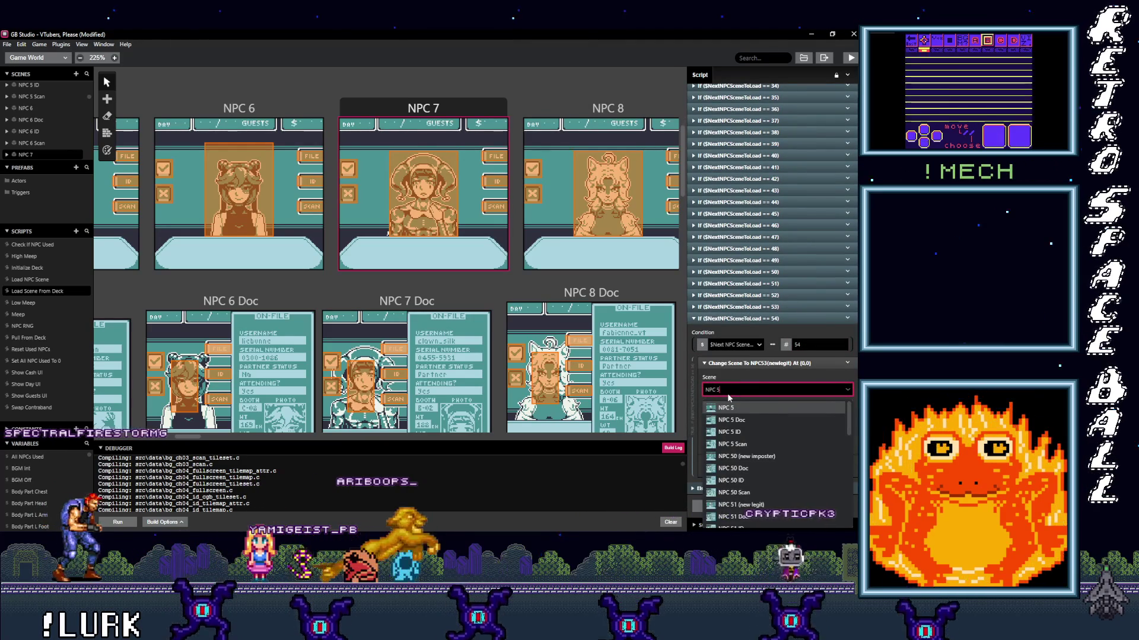
{"action": "type", "text": "4"}
{"action": "key", "text": "Return"}
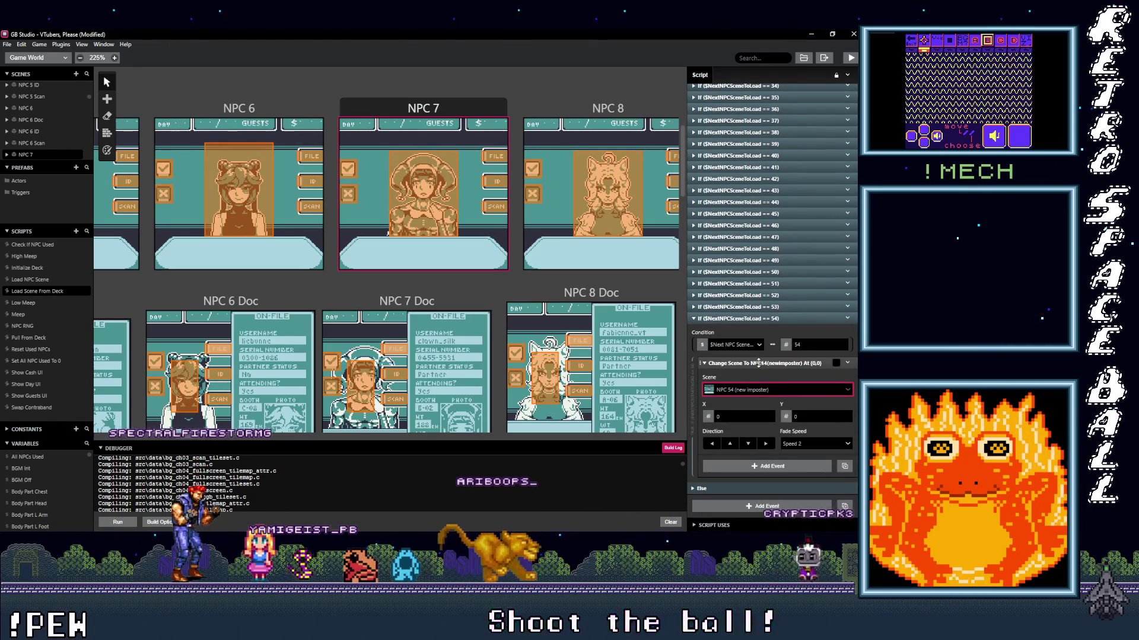
{"action": "scroll", "coordinate": [758, 363], "scroll_direction": "up", "scroll_amount": 3}
- Add an == 55 branch from a copy of == 54 that loads NPC 55 (new legit)
{"action": "right_click", "coordinate": [764, 395]}
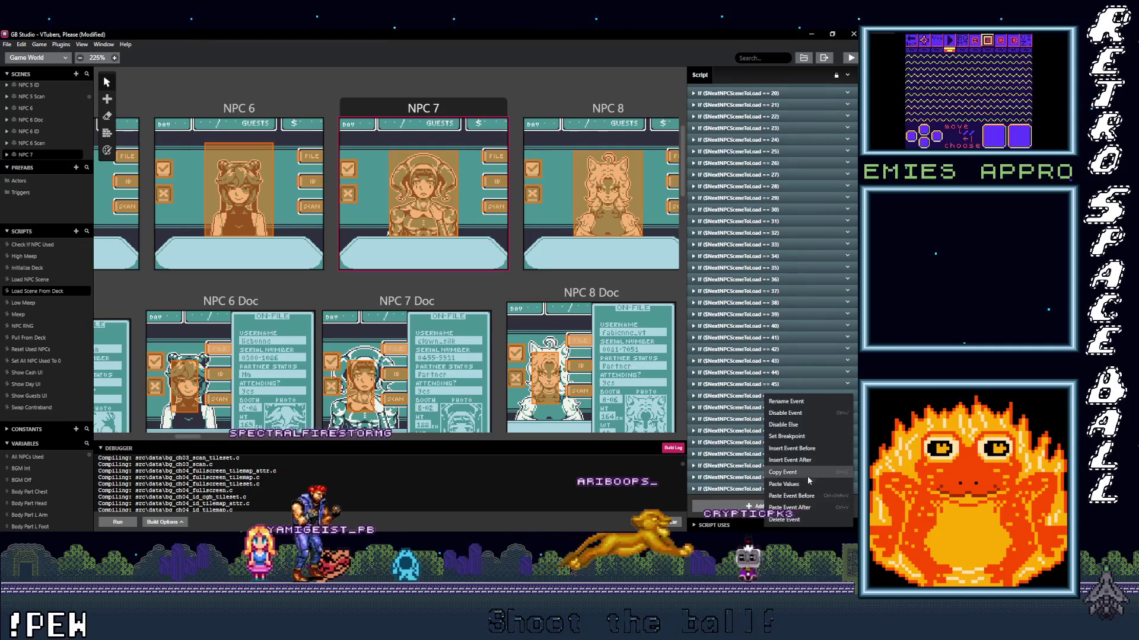
{"action": "left_click", "coordinate": [808, 478]}
{"action": "key", "text": "ctrl+v"}
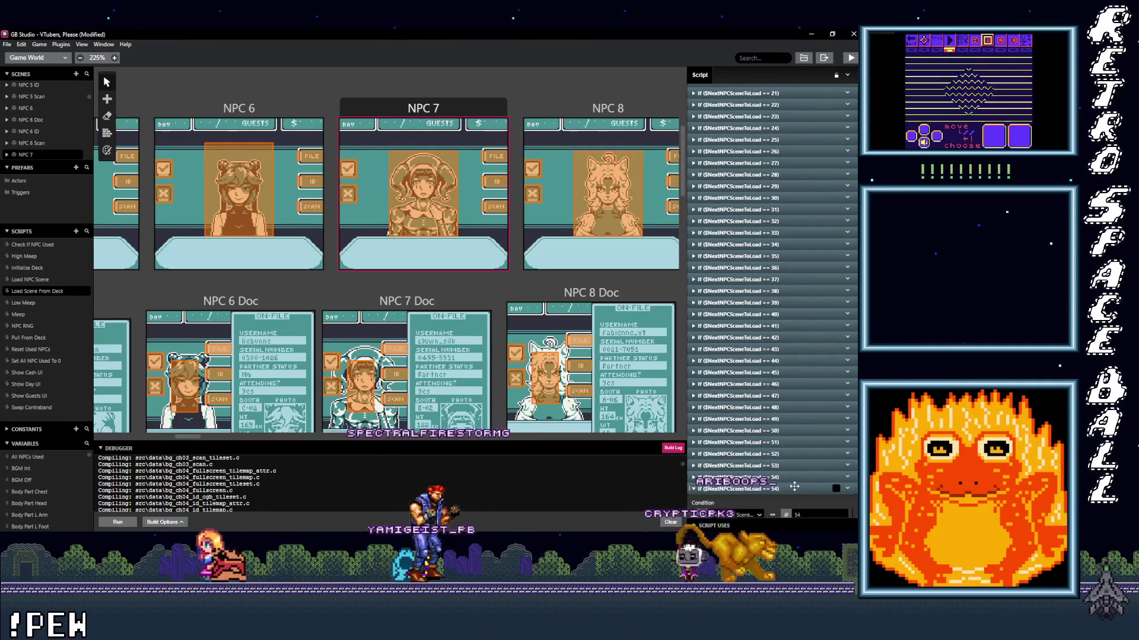
{"action": "scroll", "coordinate": [791, 488], "scroll_direction": "down", "scroll_amount": 2}
{"action": "left_click", "coordinate": [809, 374]}
{"action": "key", "text": "BackSpace"}
{"action": "type", "text": "5"}
{"action": "left_click", "coordinate": [767, 421]}
{"action": "type", "text": "NPC"}
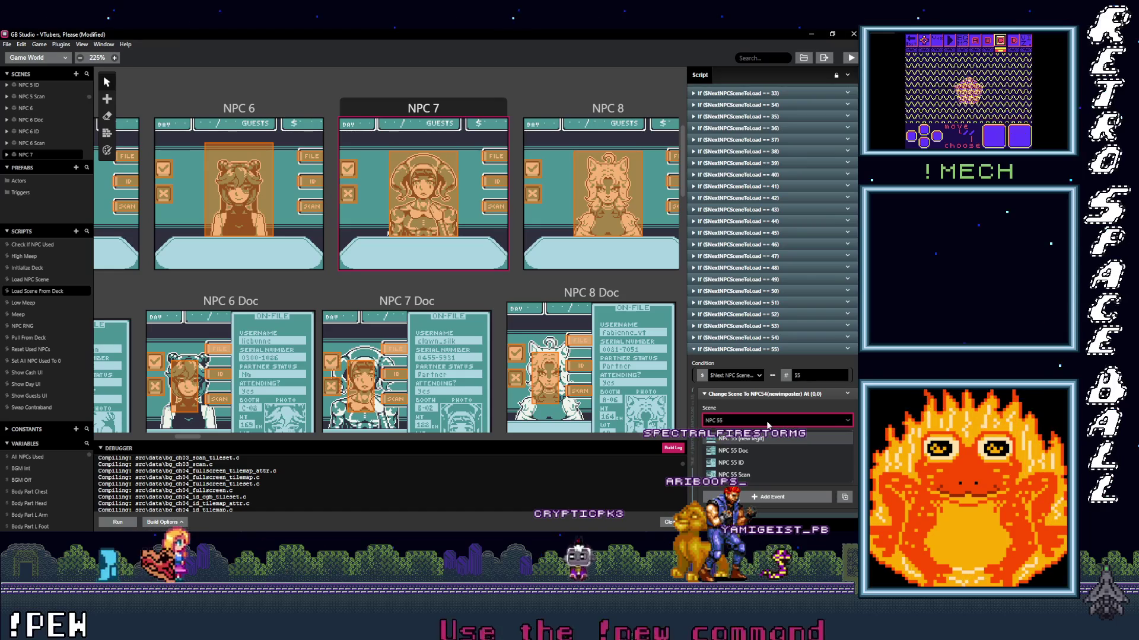
{"action": "left_click", "coordinate": [769, 437]}
{"action": "left_click", "coordinate": [774, 349]}
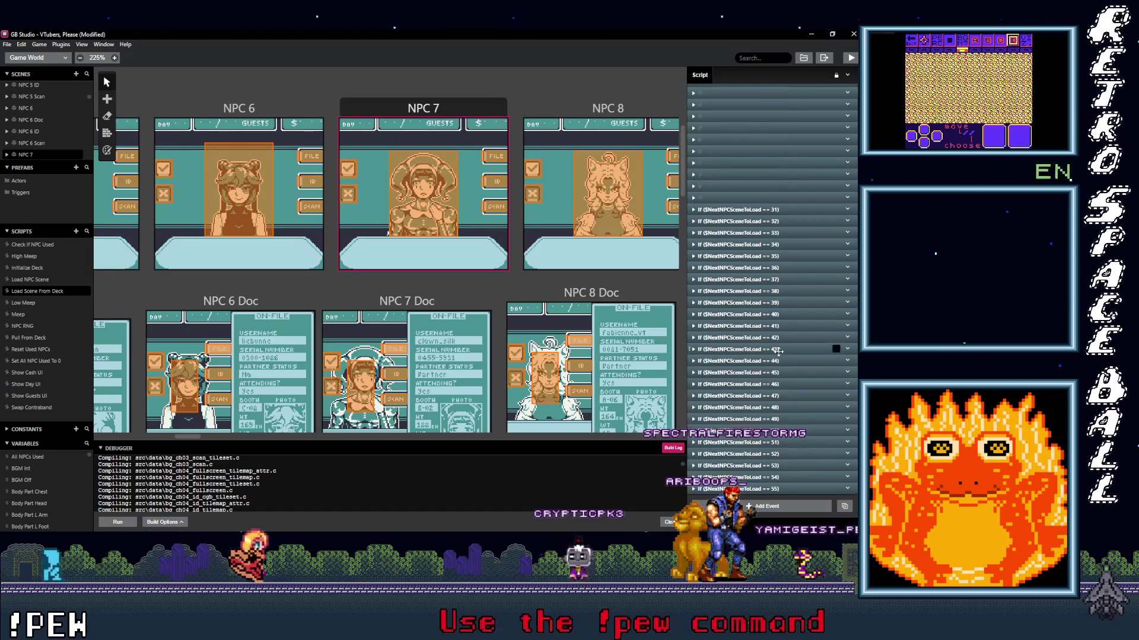
- Duplicate the == 55 branch and set the copy to load NPC 56 (new imposter)
{"action": "left_click", "coordinate": [849, 488]}
{"action": "left_click", "coordinate": [813, 469]}
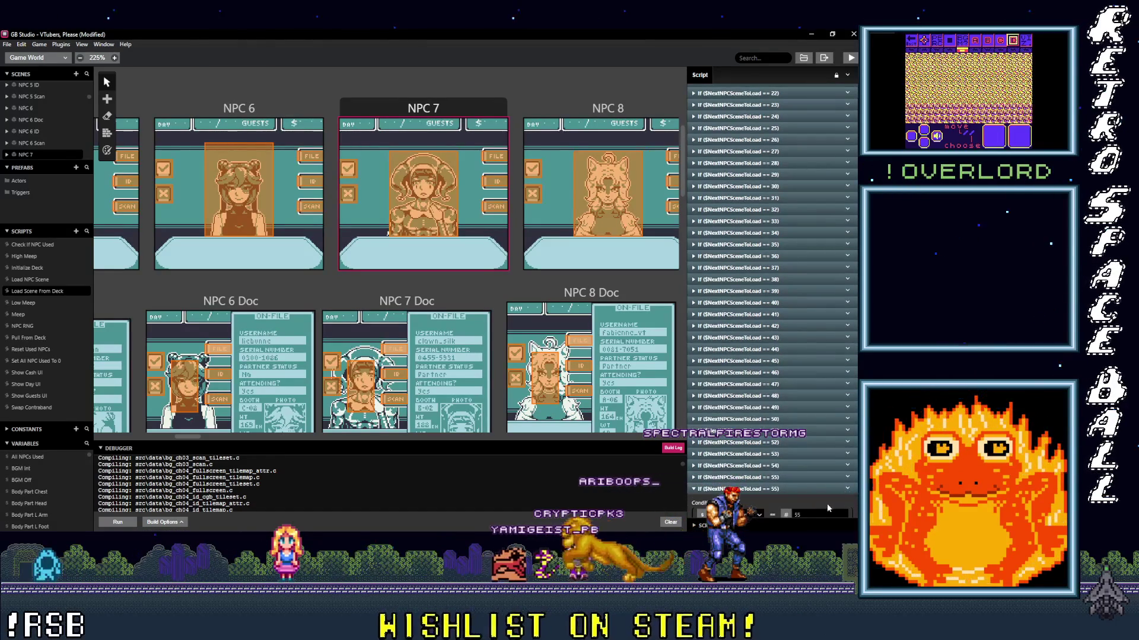
{"action": "scroll", "coordinate": [828, 509], "scroll_direction": "down", "scroll_amount": 2}
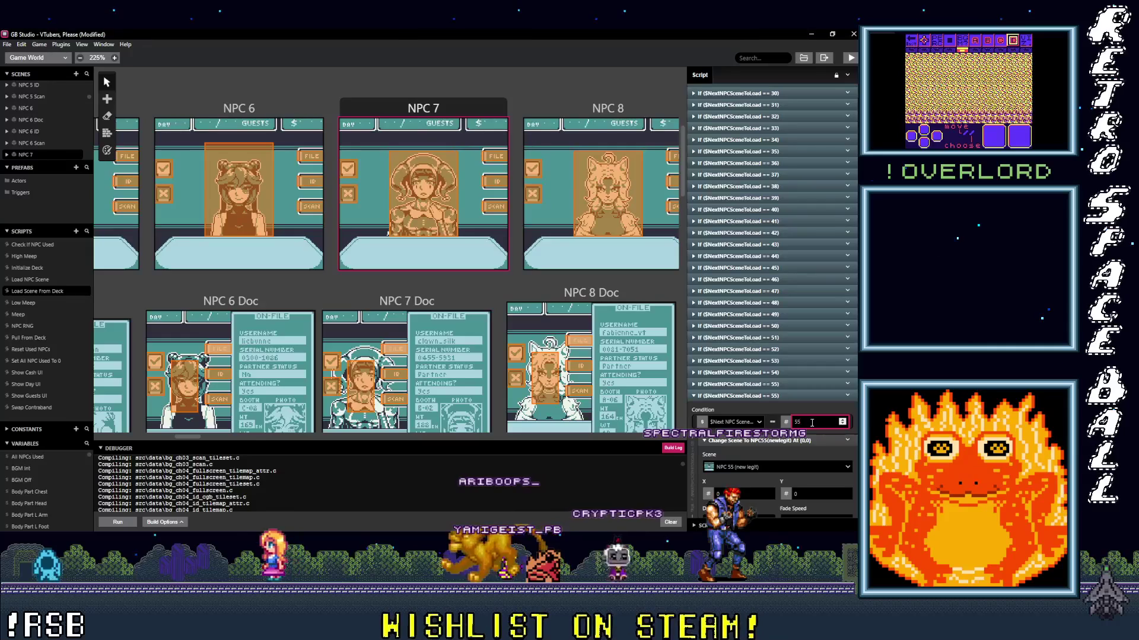
{"action": "left_click", "coordinate": [774, 466]}
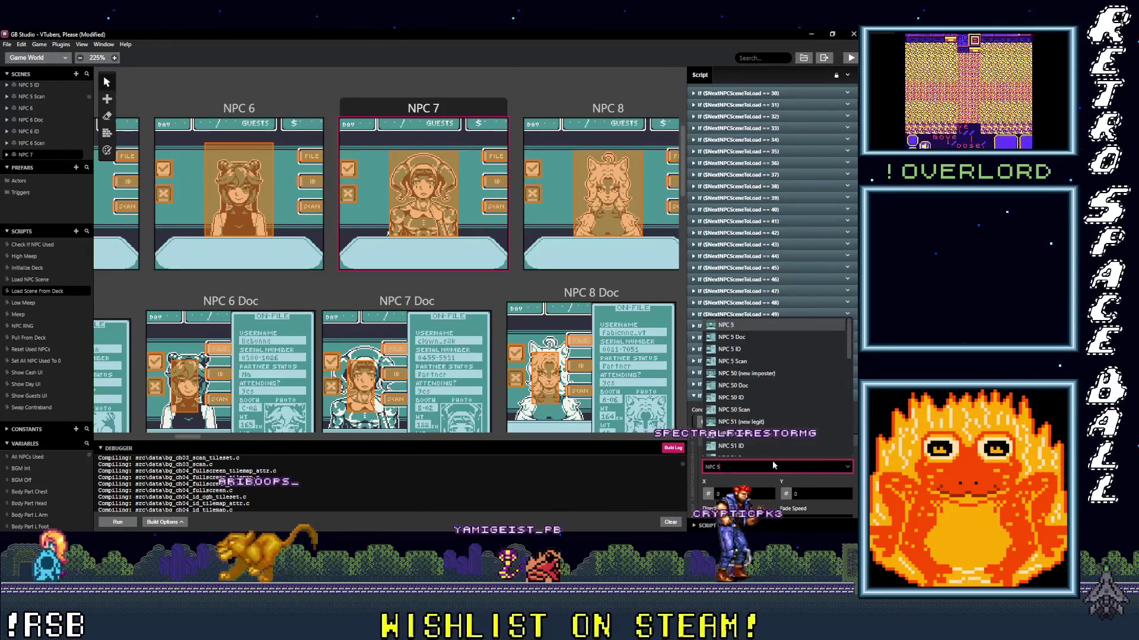
{"action": "type", "text": "NPC 56 (new imposter"}
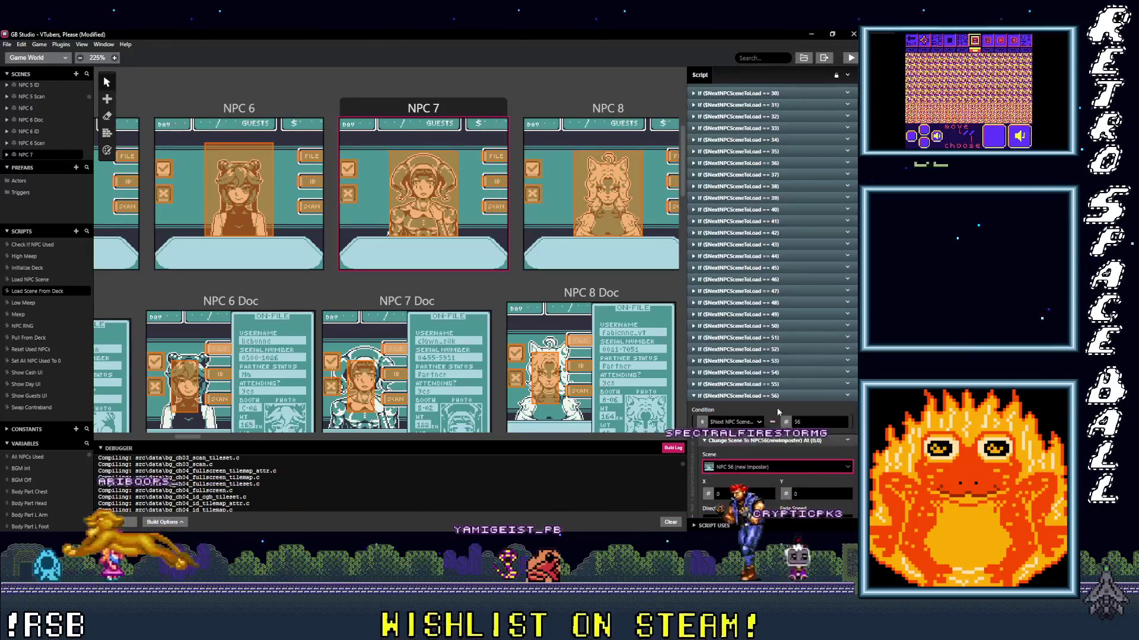
{"action": "left_click", "coordinate": [774, 411]}
{"action": "left_click", "coordinate": [794, 400]}
- Add a final == 57 branch from a copy of == 56 that loads NPC 57 (new legit)
{"action": "left_click", "coordinate": [848, 490]}
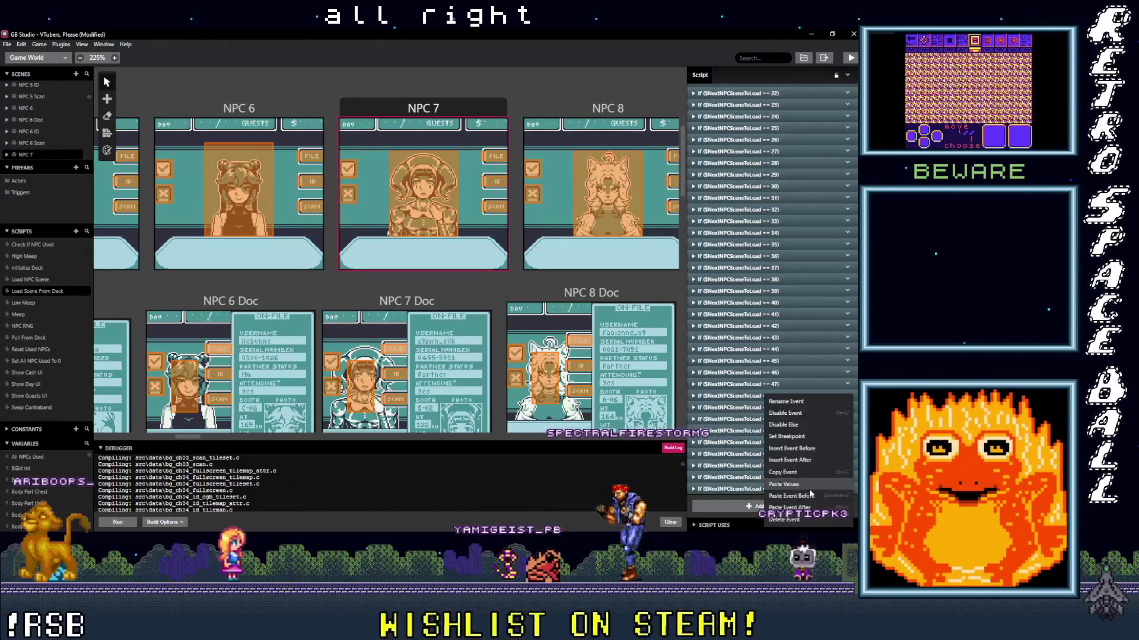
{"action": "left_click", "coordinate": [782, 472]}
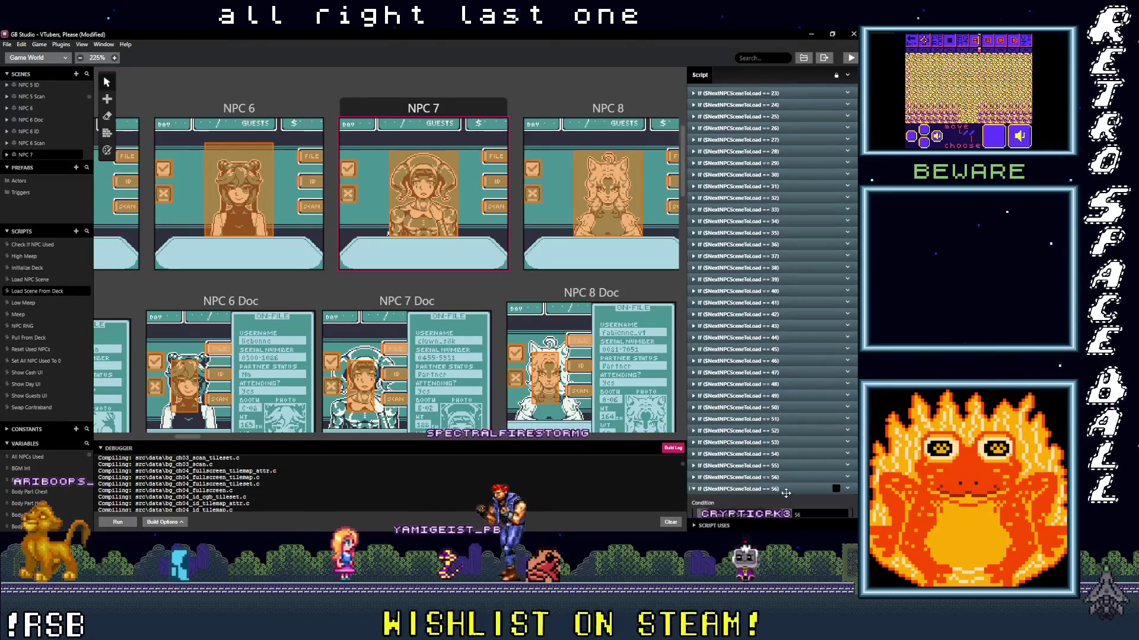
{"action": "key", "text": "ctrl+v"}
{"action": "left_click", "coordinate": [808, 378]}
{"action": "key", "text": "BackSpace"}
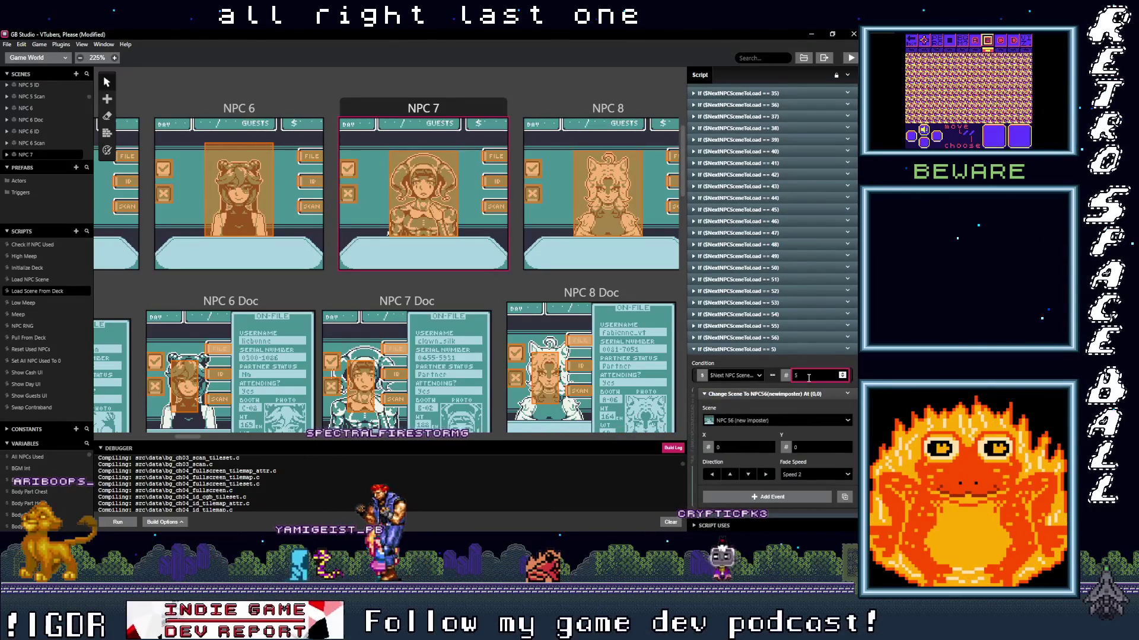
{"action": "type", "text": "7"}
{"action": "left_click", "coordinate": [793, 420]}
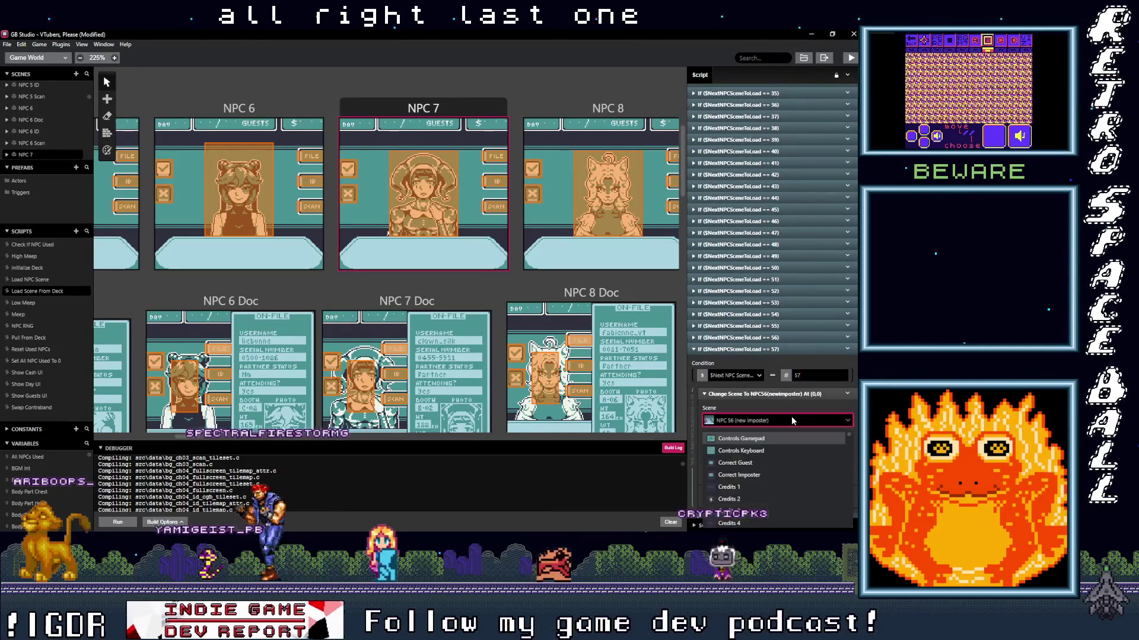
{"action": "type", "text": "NPC 57"}
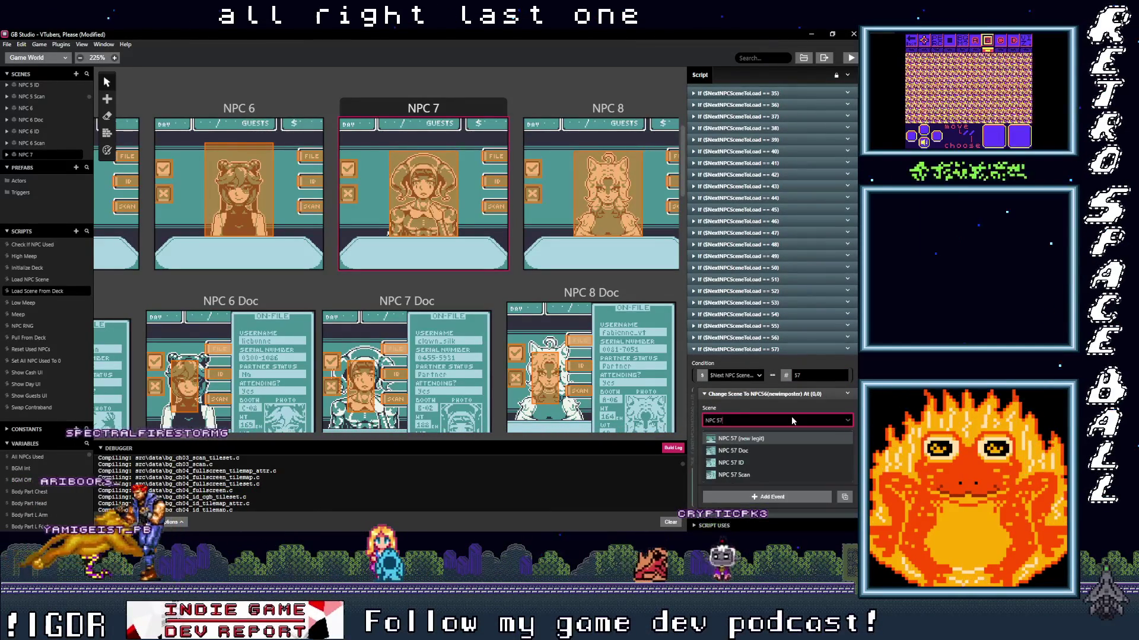
{"action": "key", "text": "Return"}
{"action": "left_click", "coordinate": [770, 348]}
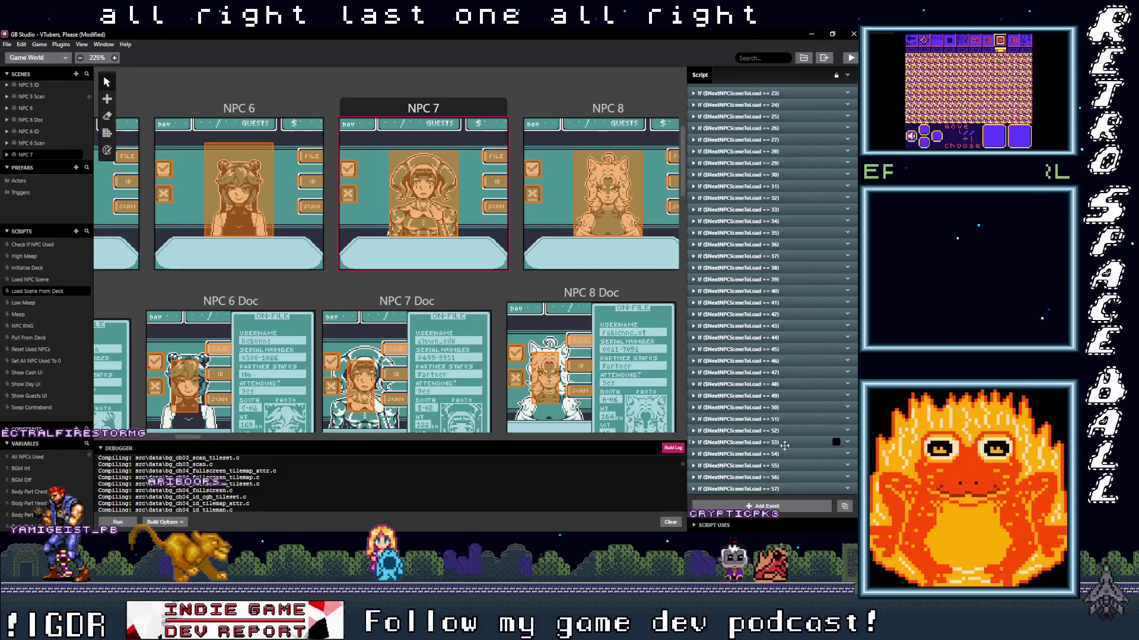
{"action": "scroll", "coordinate": [717, 277], "scroll_direction": "up", "scroll_amount": 8}
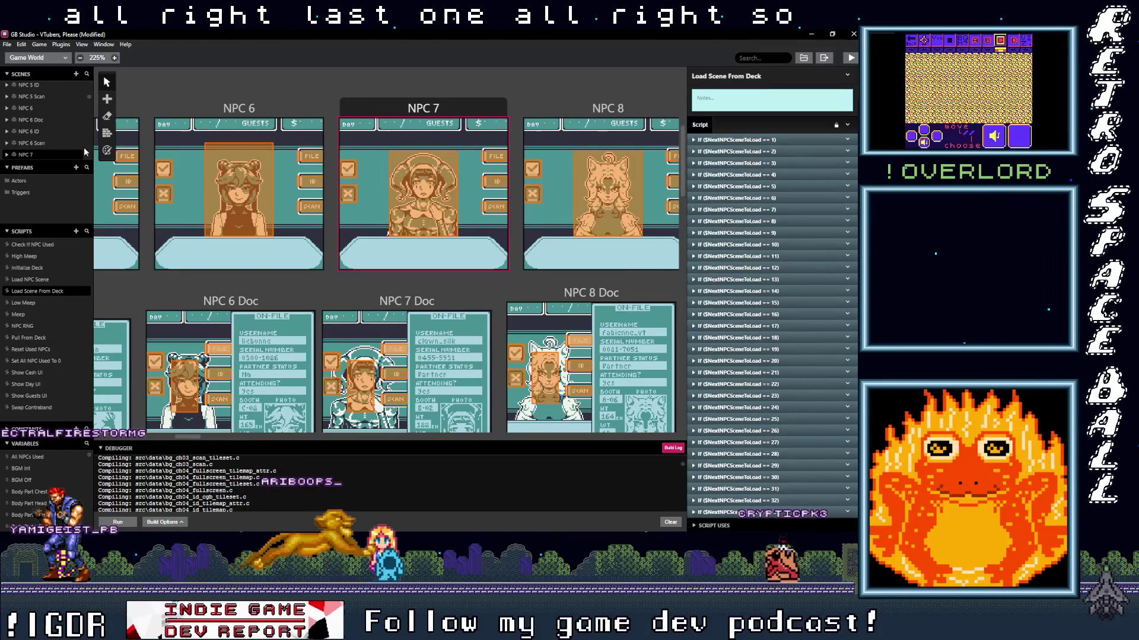
- Pan the world to the result screens and select the Correct Imposter scene to view its On Init script
{"action": "mouse_move", "coordinate": [219, 287]}
{"action": "left_mouse_down"}
{"action": "mouse_move", "coordinate": [330, 274]}
{"action": "mouse_move", "coordinate": [378, 251]}
{"action": "mouse_move", "coordinate": [237, 393]}
{"action": "left_mouse_up"}
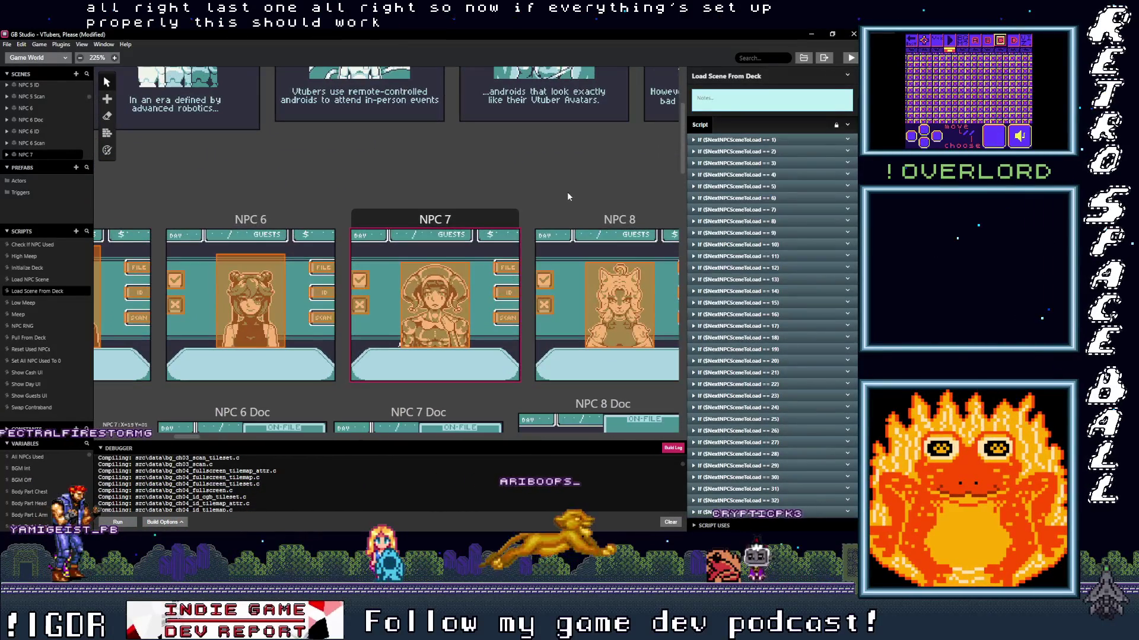
{"action": "scroll", "coordinate": [177, 252], "scroll_direction": "right", "scroll_amount": 5}
{"action": "scroll", "coordinate": [378, 262], "scroll_direction": "up", "scroll_amount": 2}
{"action": "scroll", "coordinate": [378, 262], "scroll_direction": "left", "scroll_amount": 10}
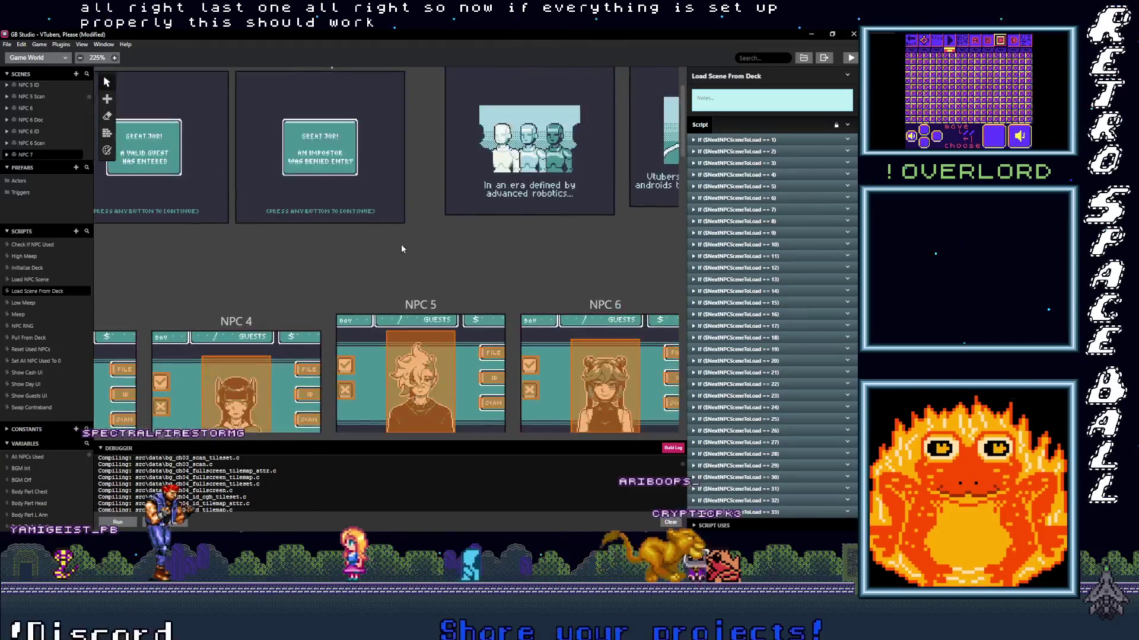
{"action": "scroll", "coordinate": [273, 214], "scroll_direction": "up", "scroll_amount": 3}
{"action": "scroll", "coordinate": [553, 380], "scroll_direction": "right", "scroll_amount": 3}
{"action": "scroll", "coordinate": [424, 154], "scroll_direction": "up", "scroll_amount": 2}
{"action": "scroll", "coordinate": [423, 155], "scroll_direction": "left", "scroll_amount": 8}
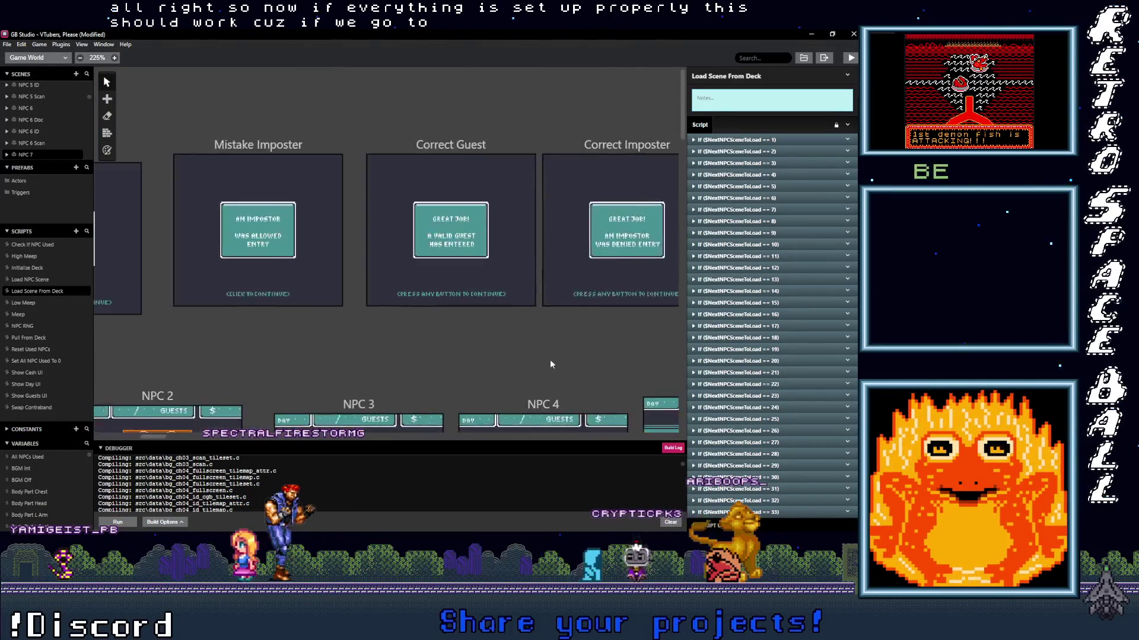
{"action": "scroll", "coordinate": [643, 340], "scroll_direction": "right", "scroll_amount": 4}
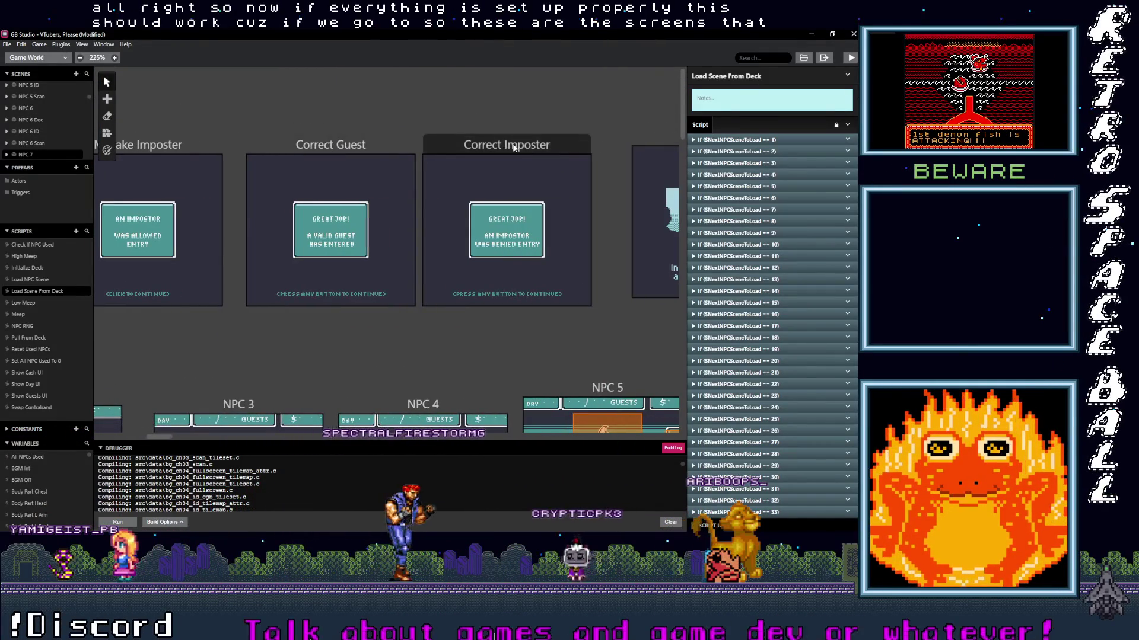
{"action": "left_click", "coordinate": [514, 147]}
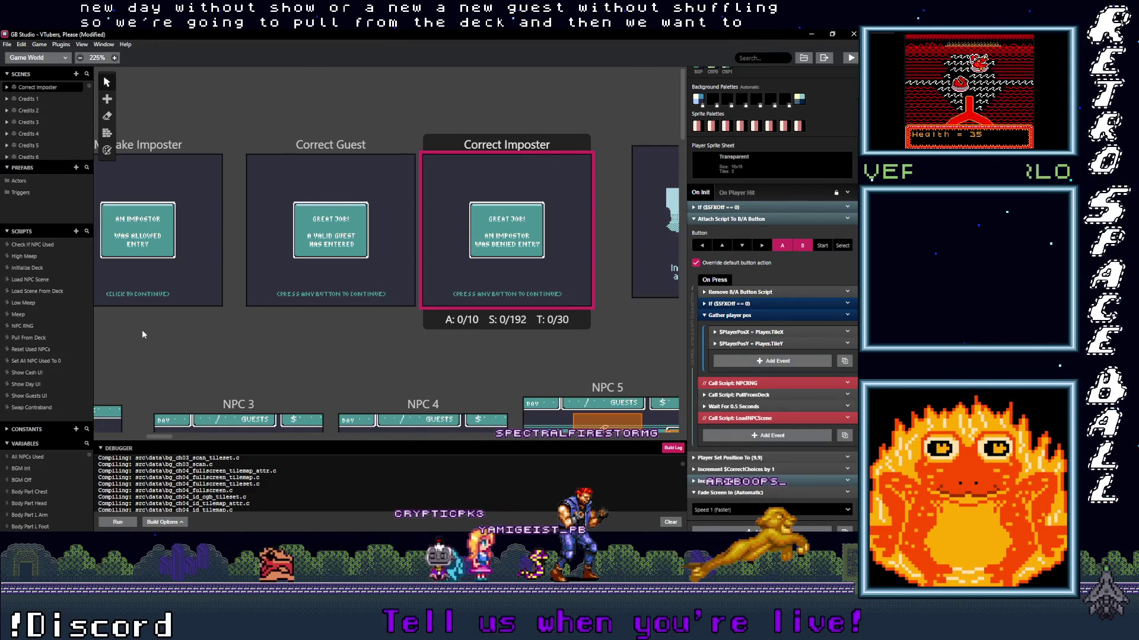
- Look through the Load NPC Scene, Load Scene From Deck and Pull From Deck scripts
{"action": "left_click", "coordinate": [39, 279]}
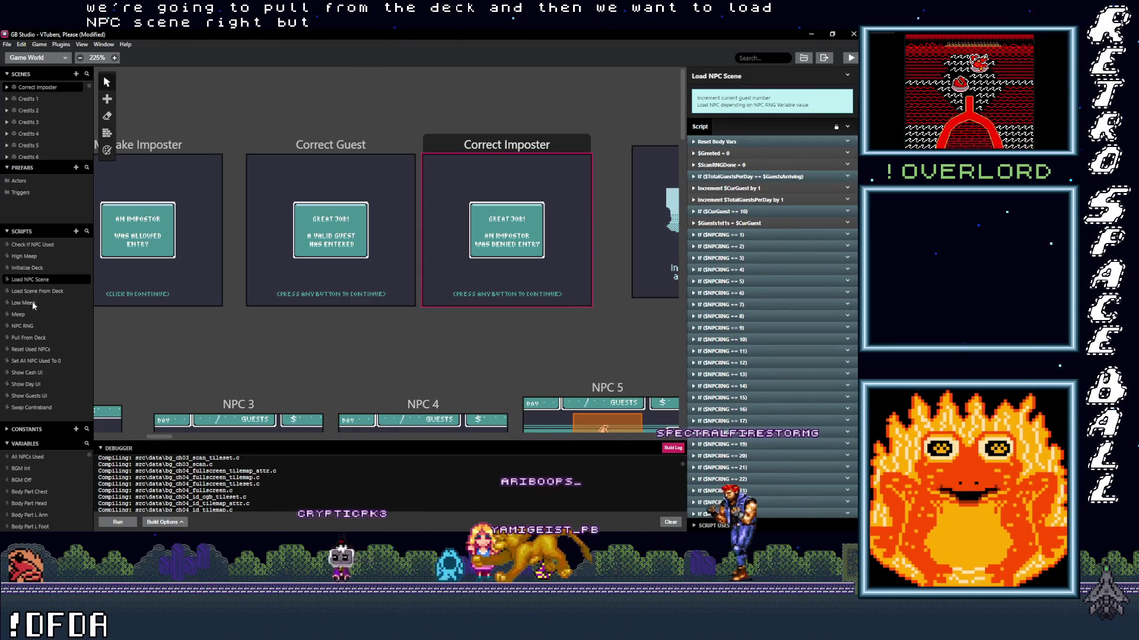
{"action": "left_click", "coordinate": [33, 290]}
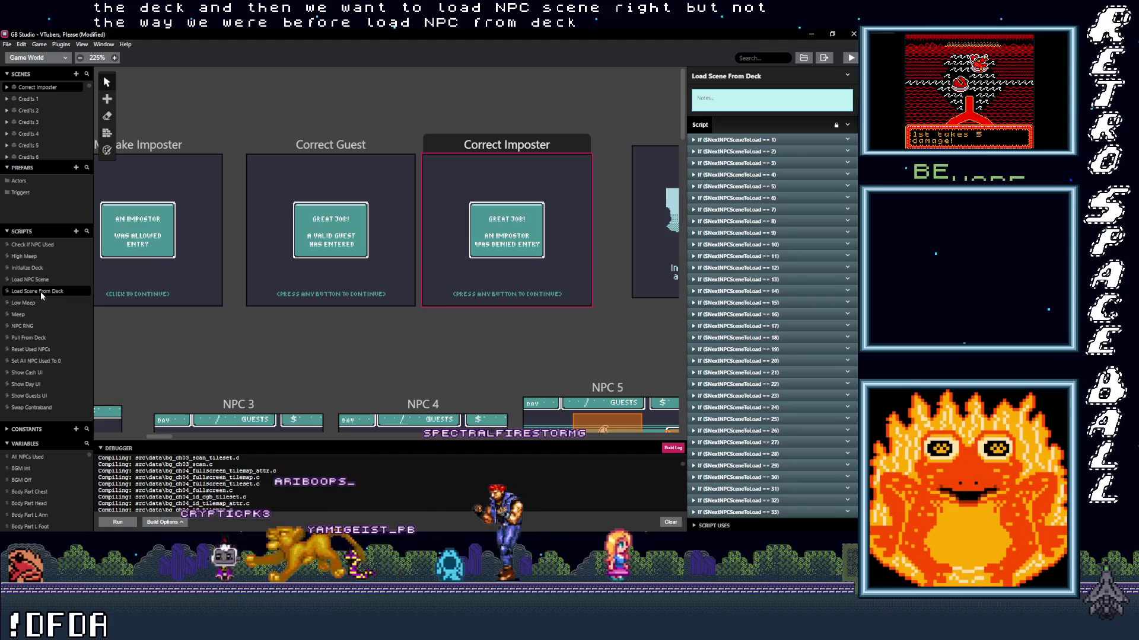
{"action": "left_click", "coordinate": [41, 337]}
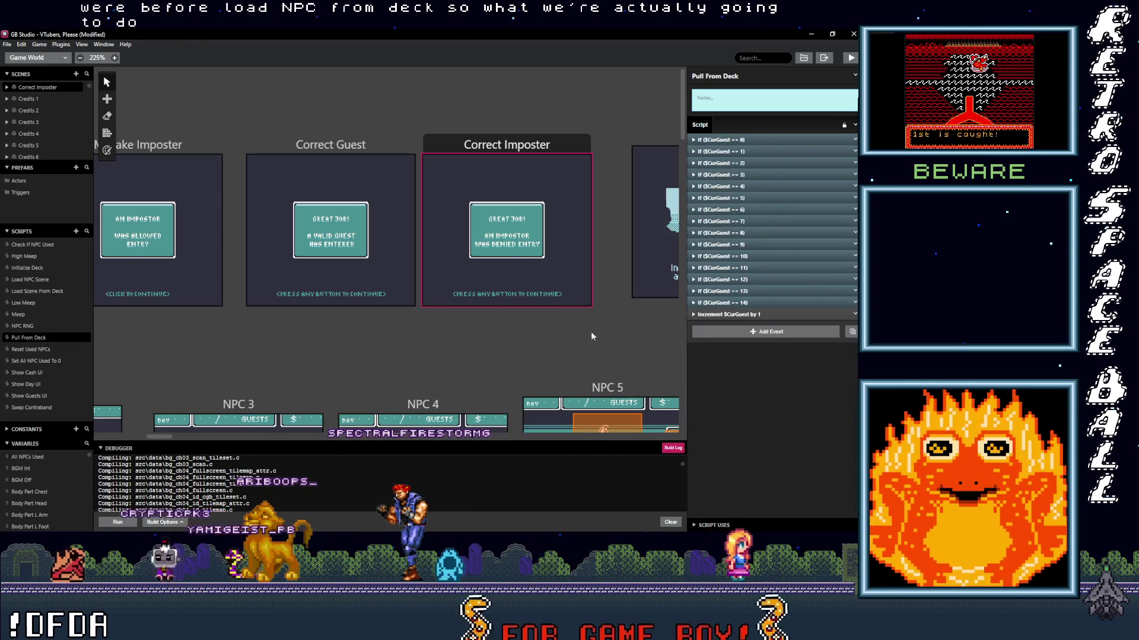
- Scroll the world canvas to bring the New Day and NPC 1 scenes into view
{"action": "scroll", "coordinate": [349, 347], "scroll_direction": "down", "scroll_amount": 5}
{"action": "scroll", "coordinate": [286, 227], "scroll_direction": "left", "scroll_amount": 5}
{"action": "scroll", "coordinate": [250, 321], "scroll_direction": "up", "scroll_amount": 3}
{"action": "scroll", "coordinate": [251, 321], "scroll_direction": "left", "scroll_amount": 3}
{"action": "scroll", "coordinate": [440, 344], "scroll_direction": "down", "scroll_amount": 2}
{"action": "scroll", "coordinate": [439, 343], "scroll_direction": "right", "scroll_amount": 5}
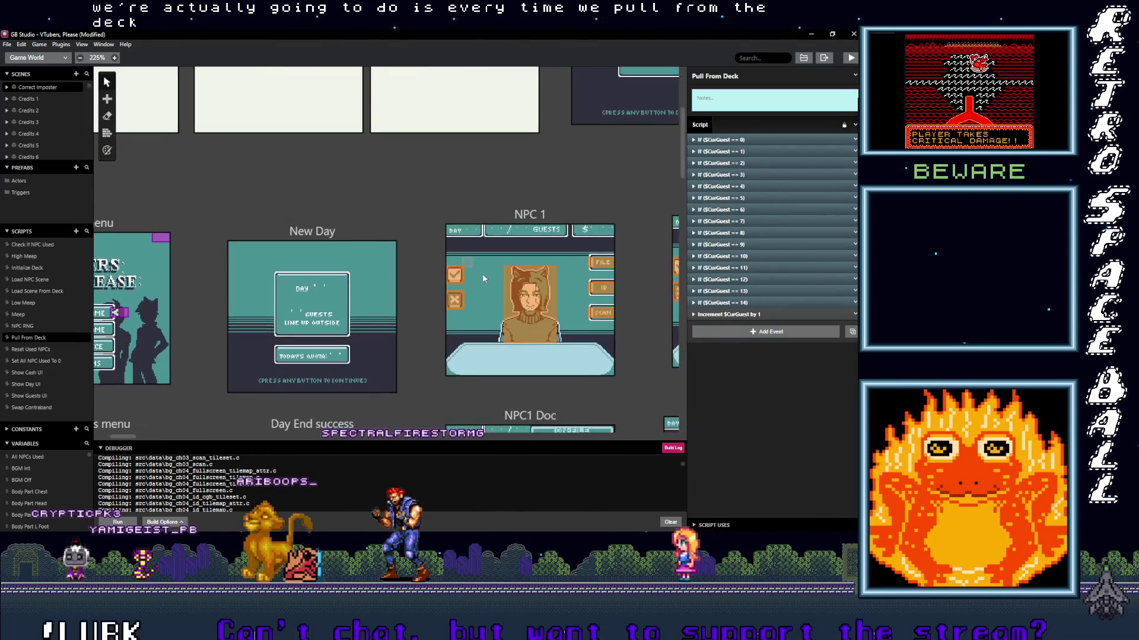
{"action": "scroll", "coordinate": [439, 343], "scroll_direction": "down", "scroll_amount": 1}
{"action": "scroll", "coordinate": [439, 344], "scroll_direction": "left", "scroll_amount": 1}
- Delete the LoadSceneFromDeck call from New Day's Attach Script To Button event
{"action": "left_click", "coordinate": [323, 202]}
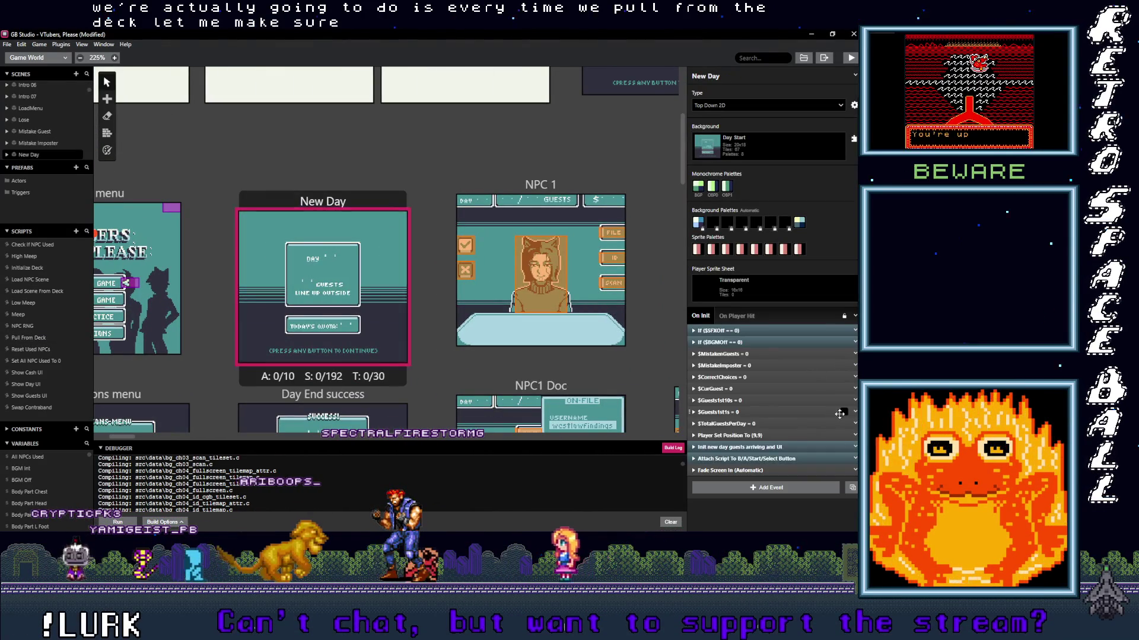
{"action": "left_click", "coordinate": [771, 459]}
{"action": "scroll", "coordinate": [798, 457], "scroll_direction": "down", "scroll_amount": 3}
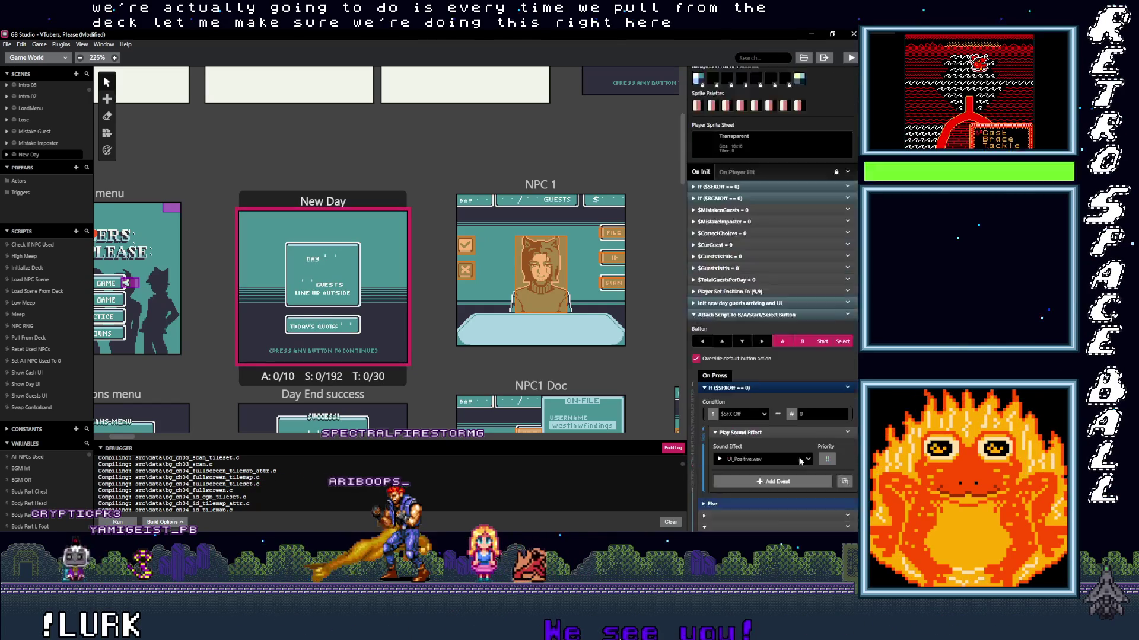
{"action": "scroll", "coordinate": [811, 459], "scroll_direction": "down", "scroll_amount": 3}
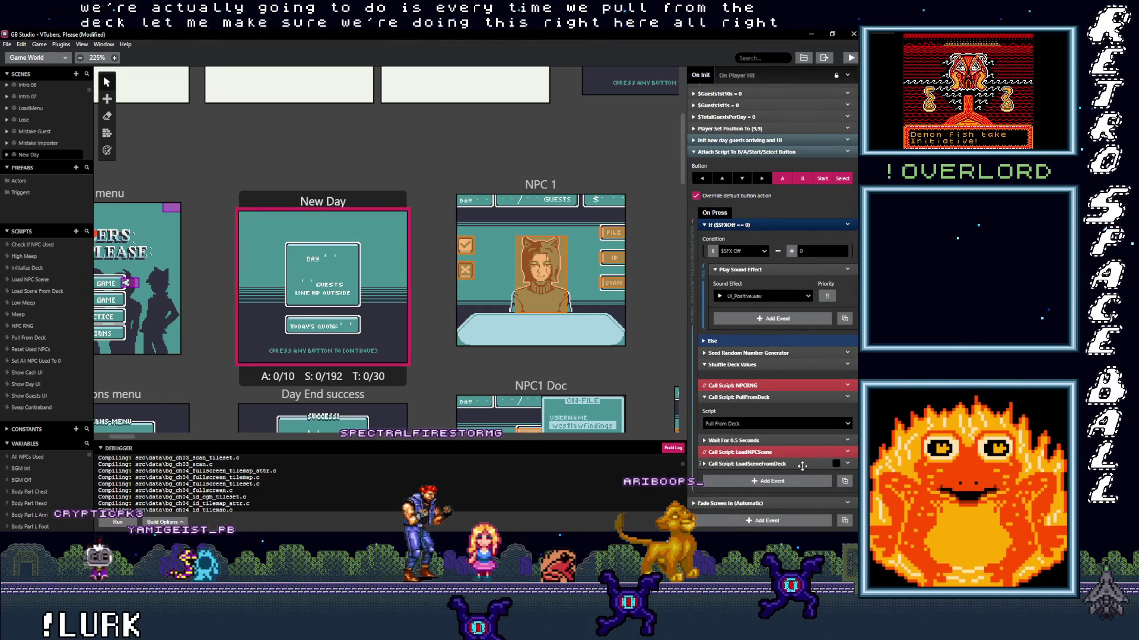
{"action": "left_click", "coordinate": [848, 464]}
{"action": "left_click", "coordinate": [802, 519]}
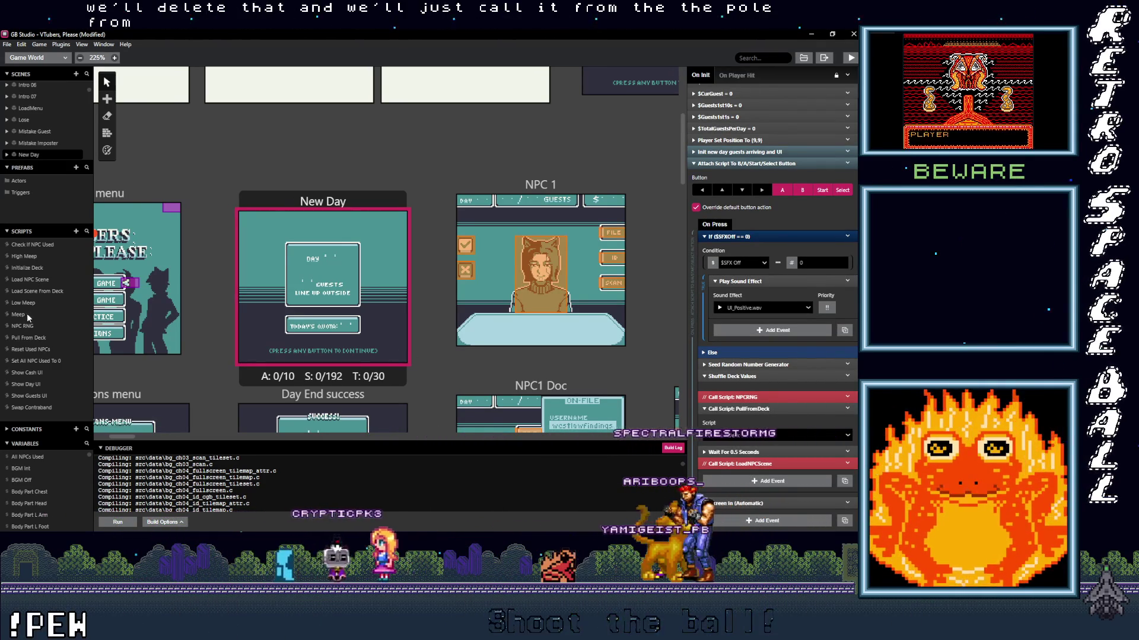
{"action": "left_click", "coordinate": [28, 336]}
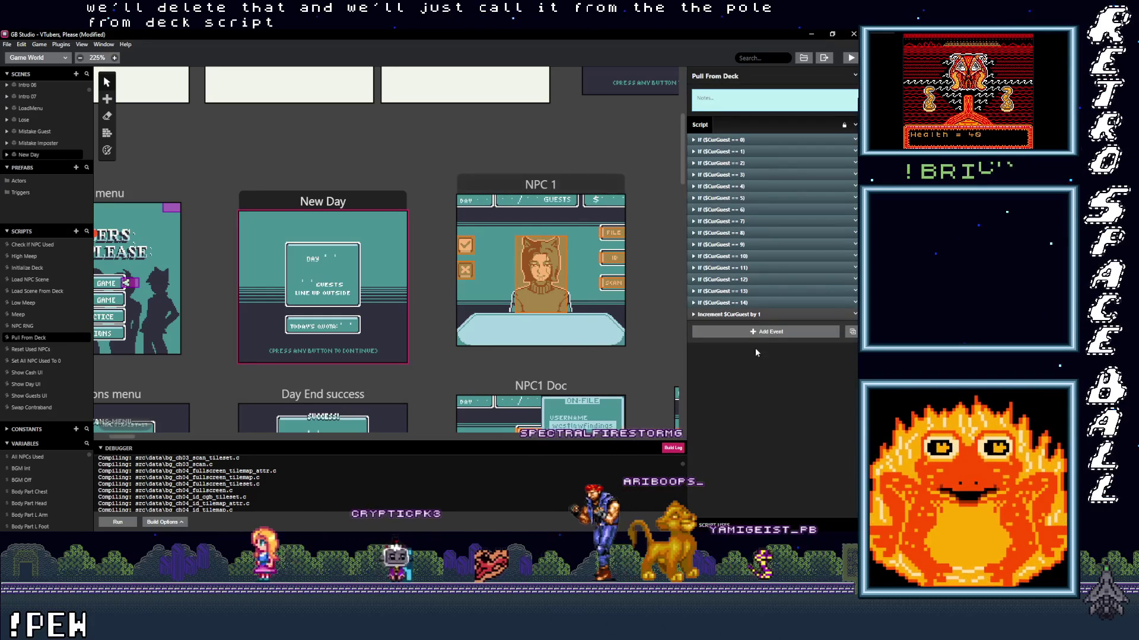
- Append a Call Script event to Pull From Deck that runs Load Scene From Deck
{"action": "left_click", "coordinate": [769, 333]}
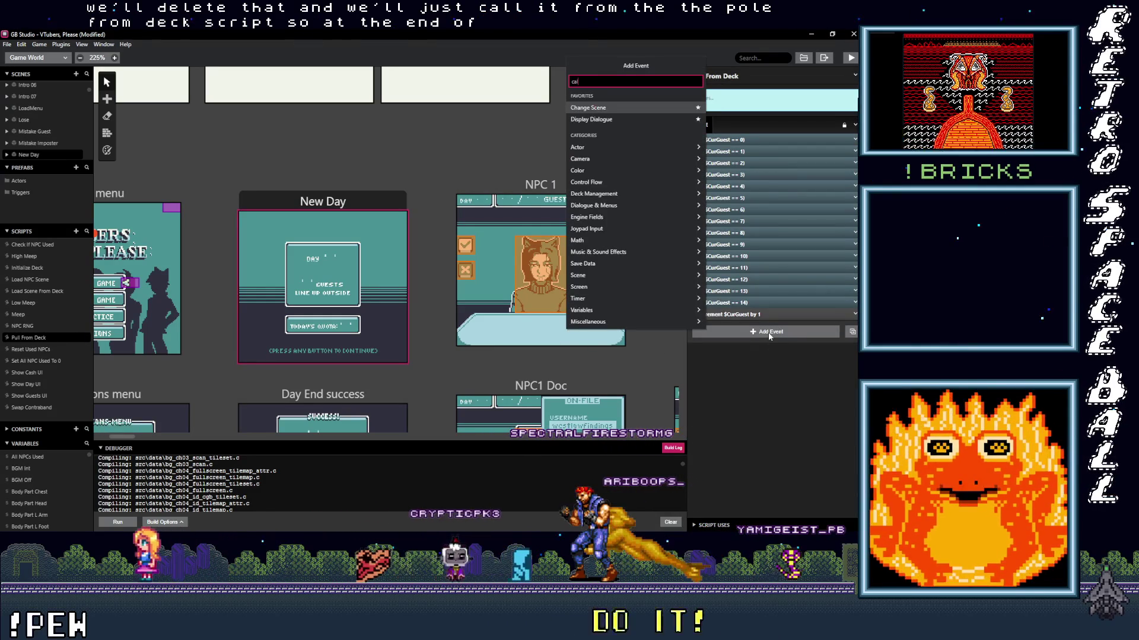
{"action": "type", "text": "call"}
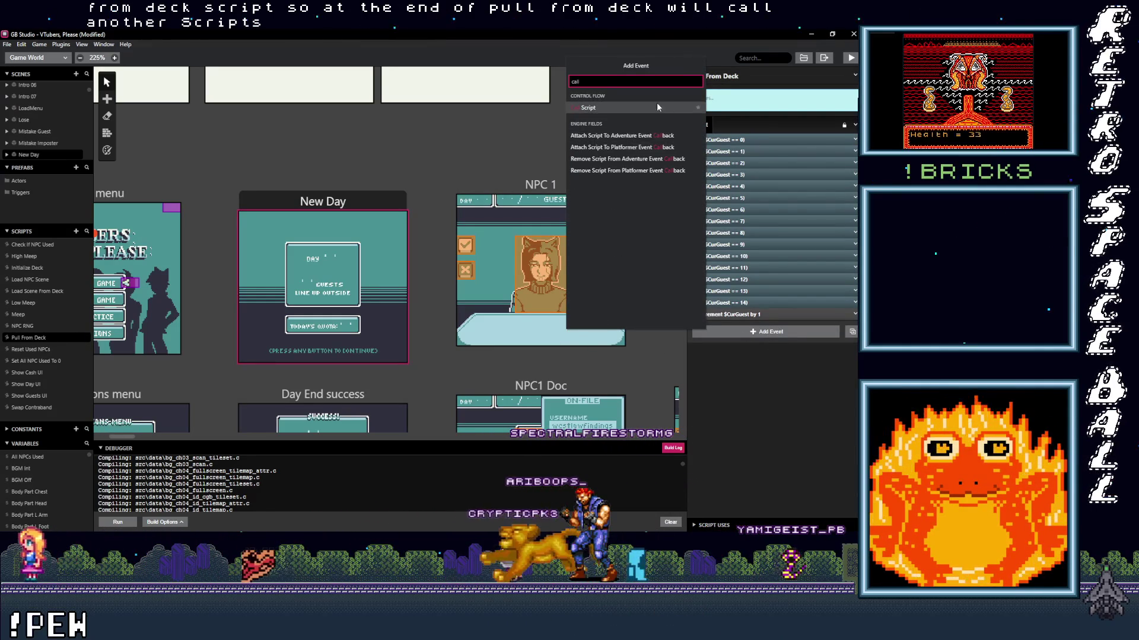
{"action": "left_click", "coordinate": [655, 108]}
{"action": "left_click", "coordinate": [770, 357]}
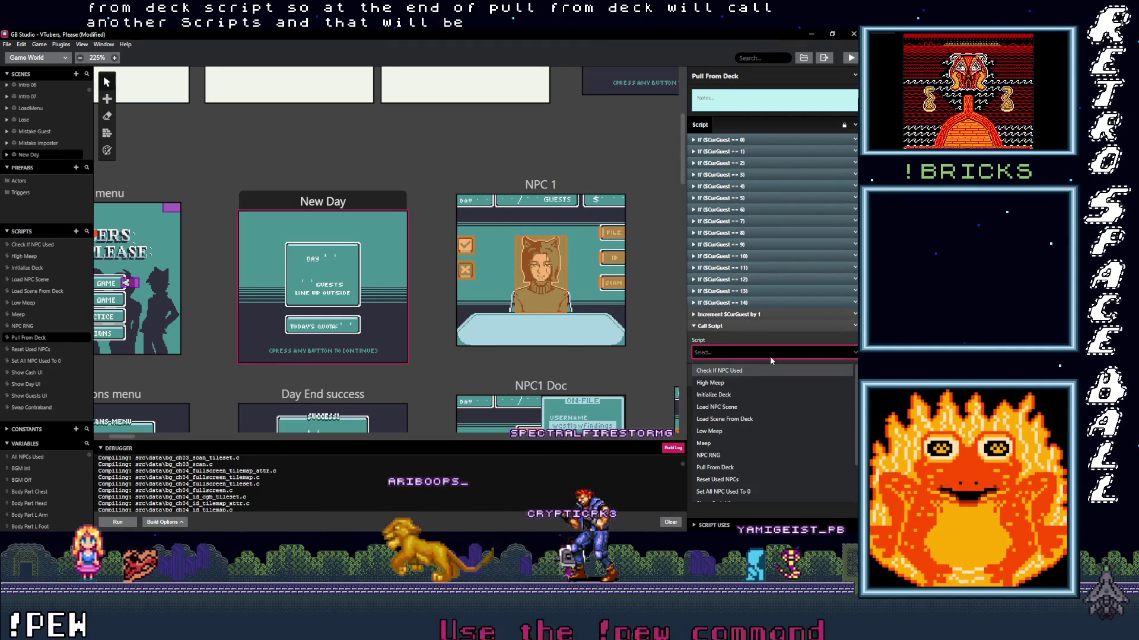
{"action": "type", "text": "lo"}
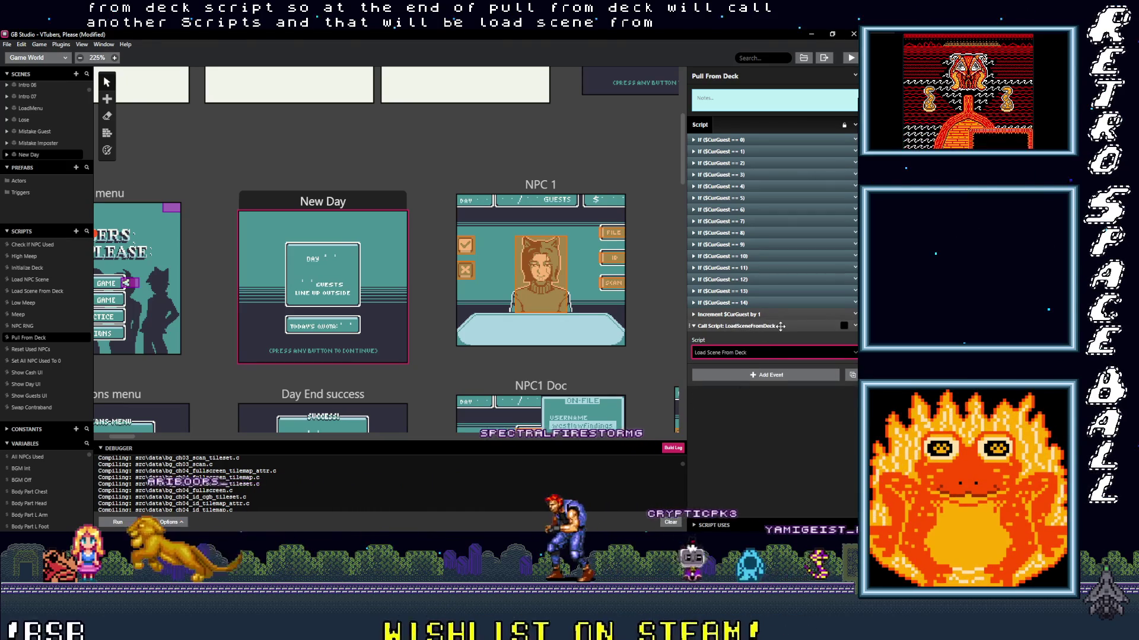
{"action": "left_click", "coordinate": [741, 383]}
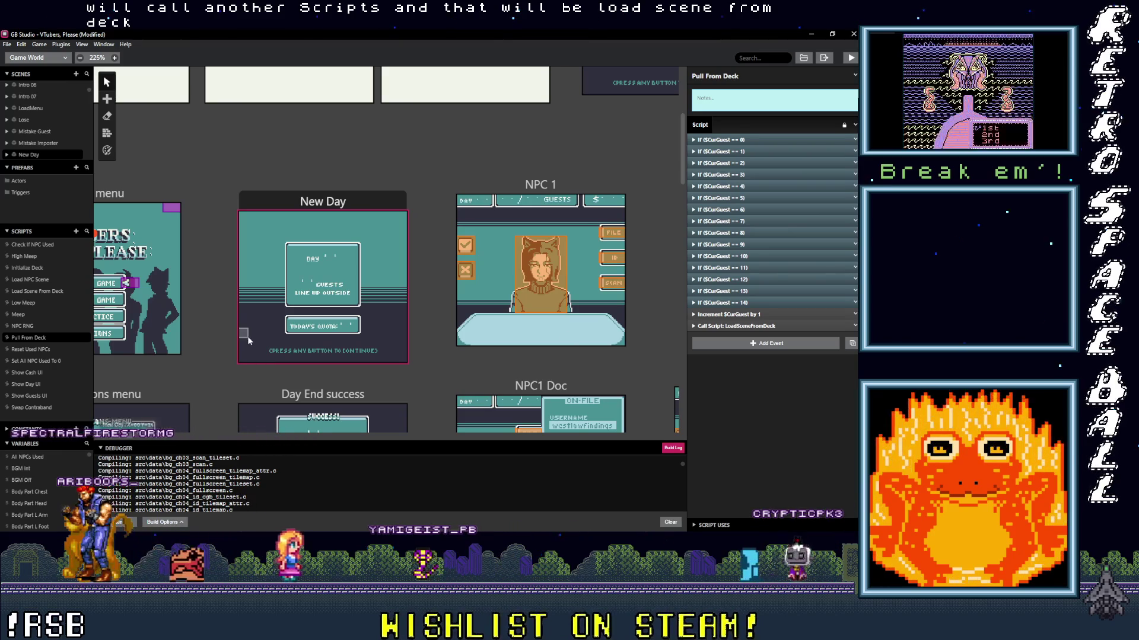
{"action": "left_click", "coordinate": [43, 291]}
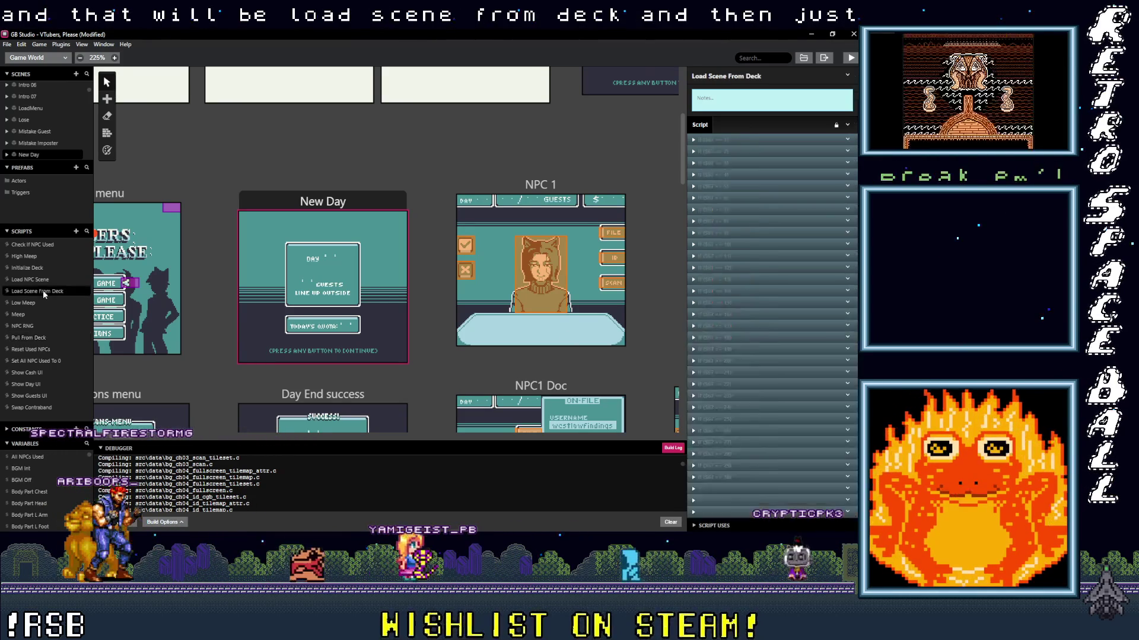
- Review Load Scene From Deck's first == 1 check, then the Load NPC Scene and Initialize Deck scripts
{"action": "left_click", "coordinate": [752, 141]}
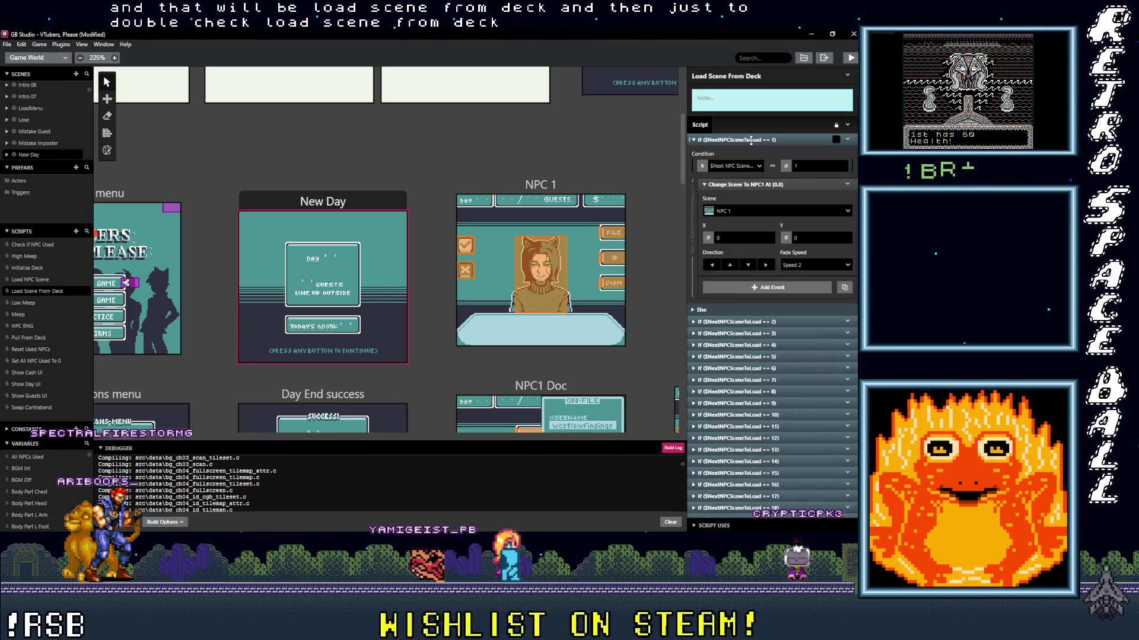
{"action": "left_click", "coordinate": [752, 140]}
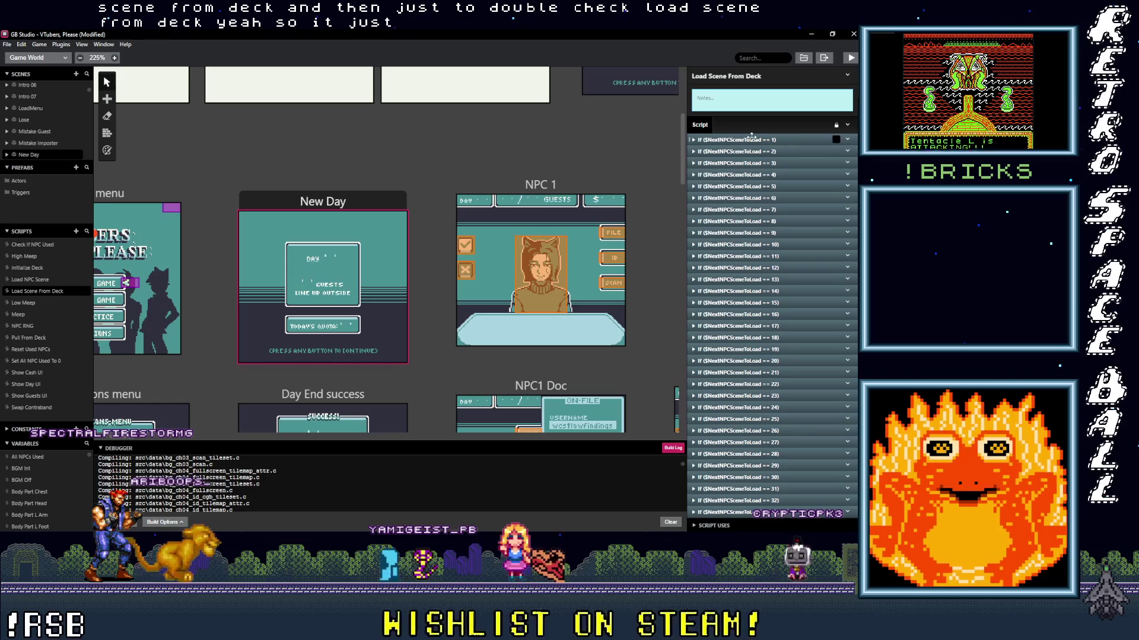
{"action": "left_click", "coordinate": [773, 140]}
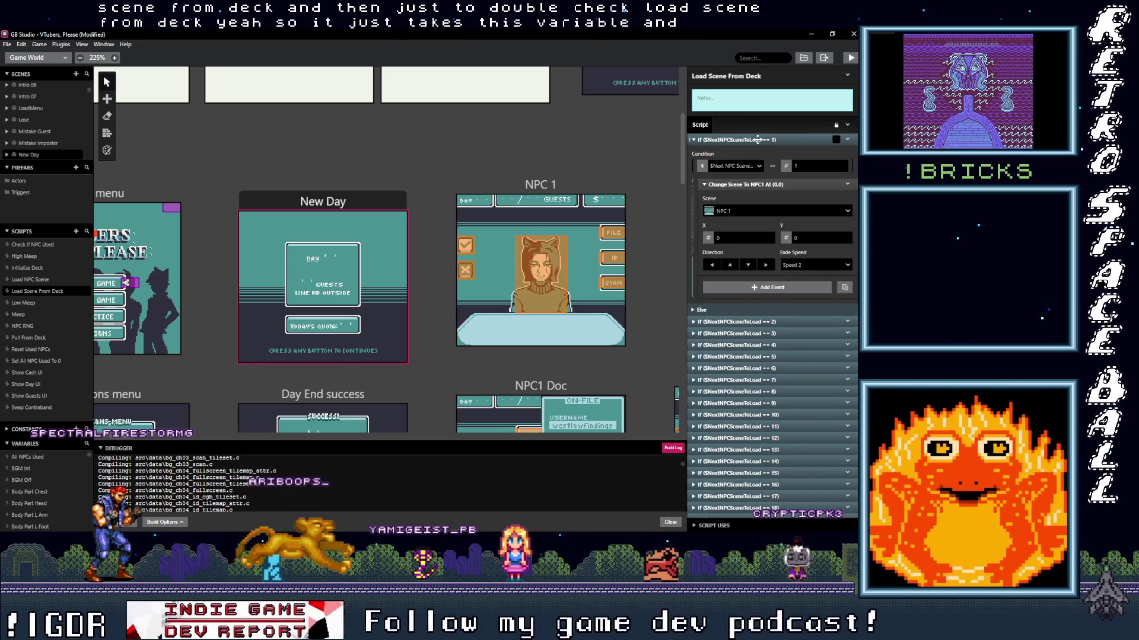
{"action": "left_click", "coordinate": [774, 140]}
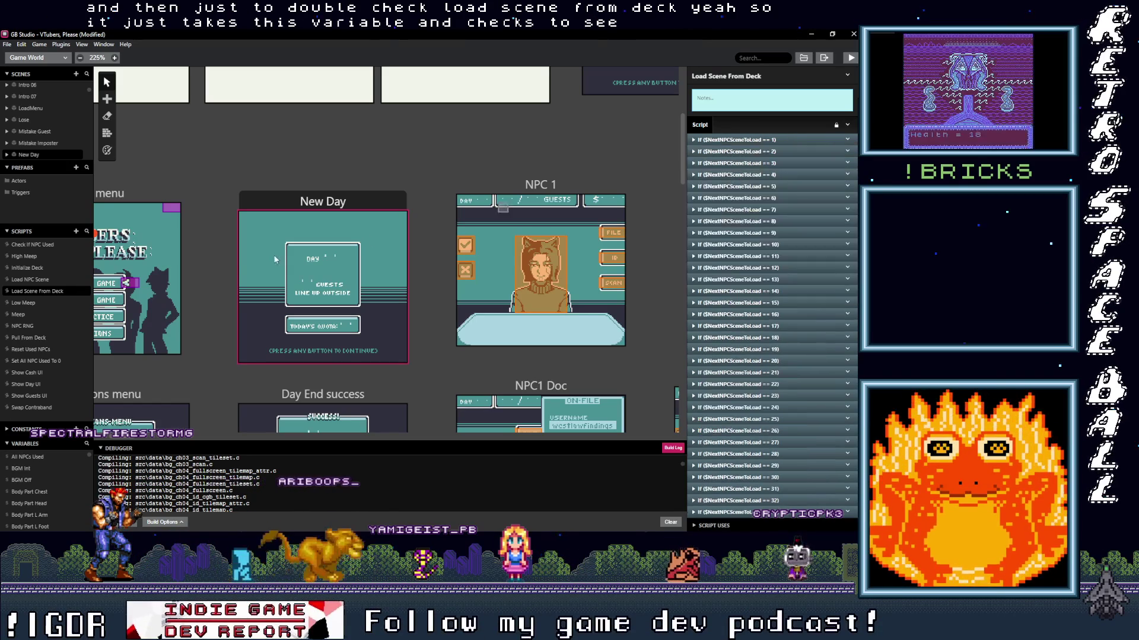
{"action": "left_click", "coordinate": [42, 279]}
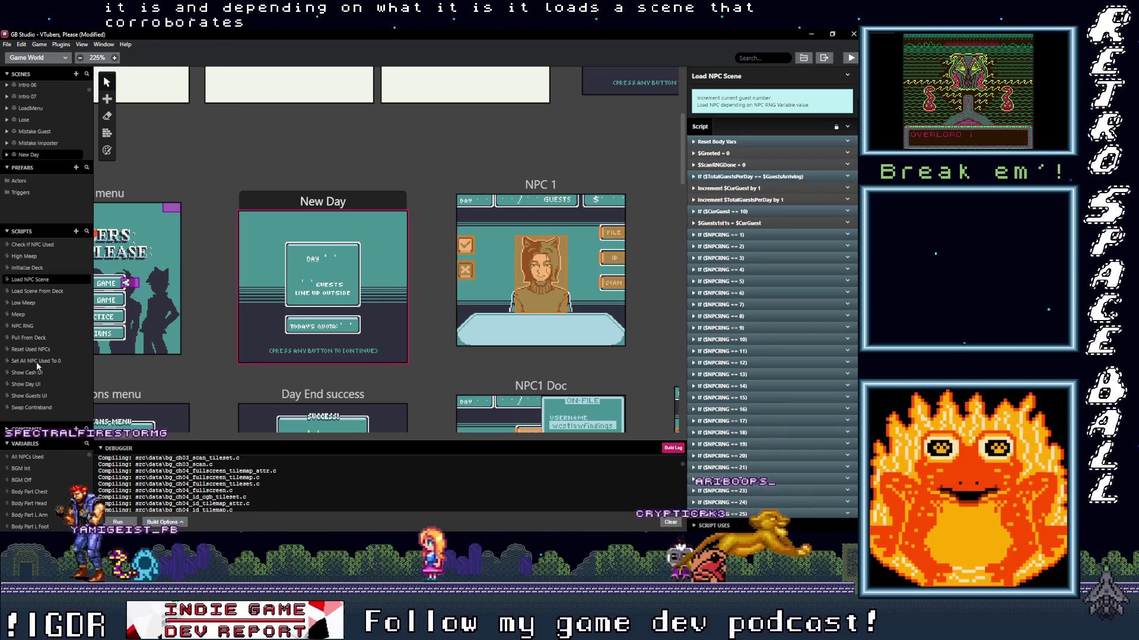
{"action": "left_click", "coordinate": [30, 268]}
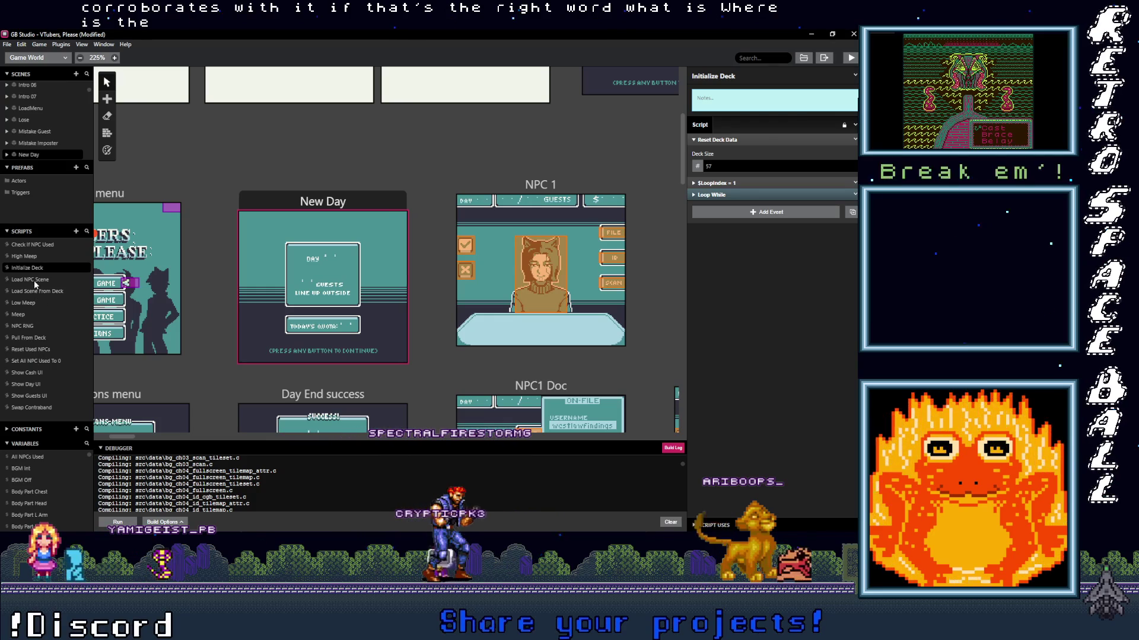
- Inspect Pull From Deck's $CurGuest == 14 branch and save the project
{"action": "left_click", "coordinate": [33, 338]}
{"action": "left_click", "coordinate": [735, 303]}
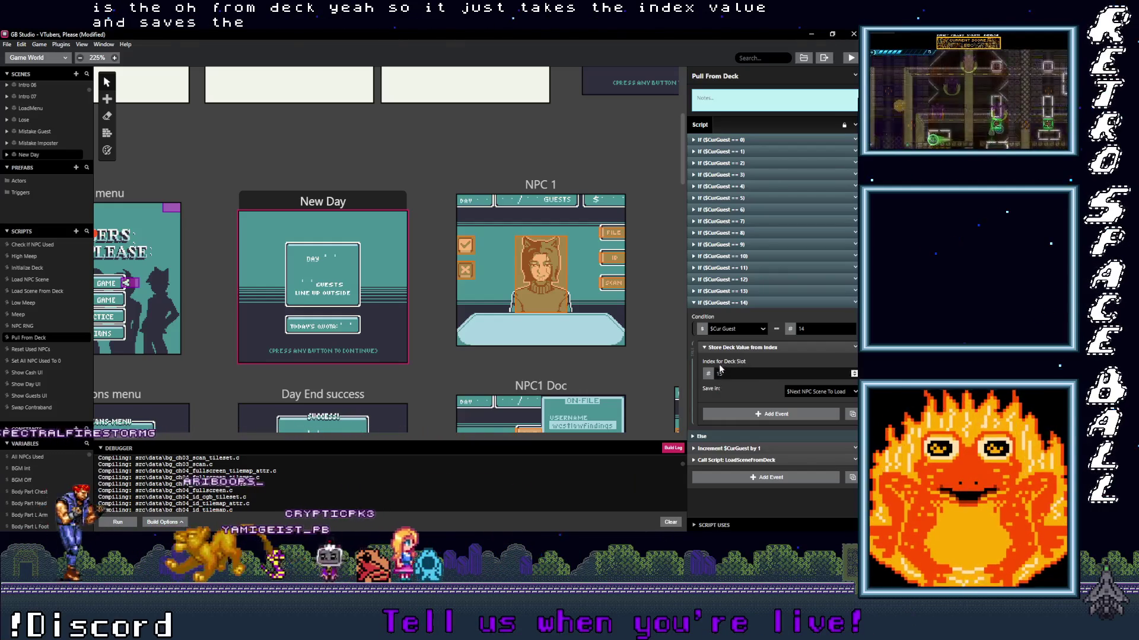
{"action": "left_click", "coordinate": [759, 303]}
{"action": "key", "text": "ctrl+s"}
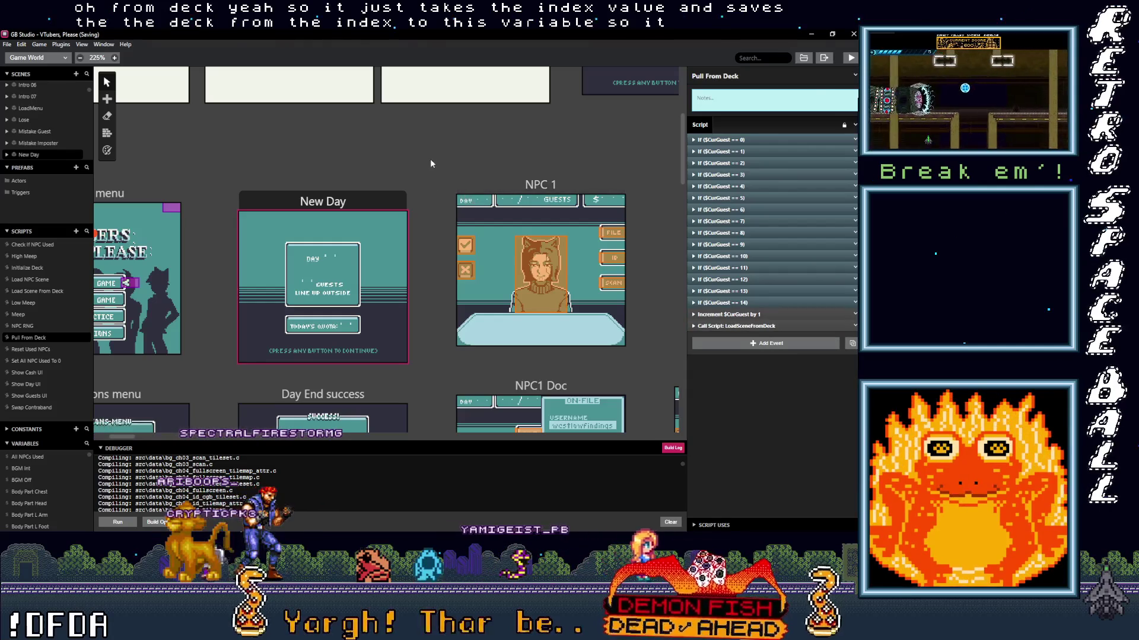
- Build and launch a test run of VTubers, Please
{"action": "left_click", "coordinate": [849, 58]}
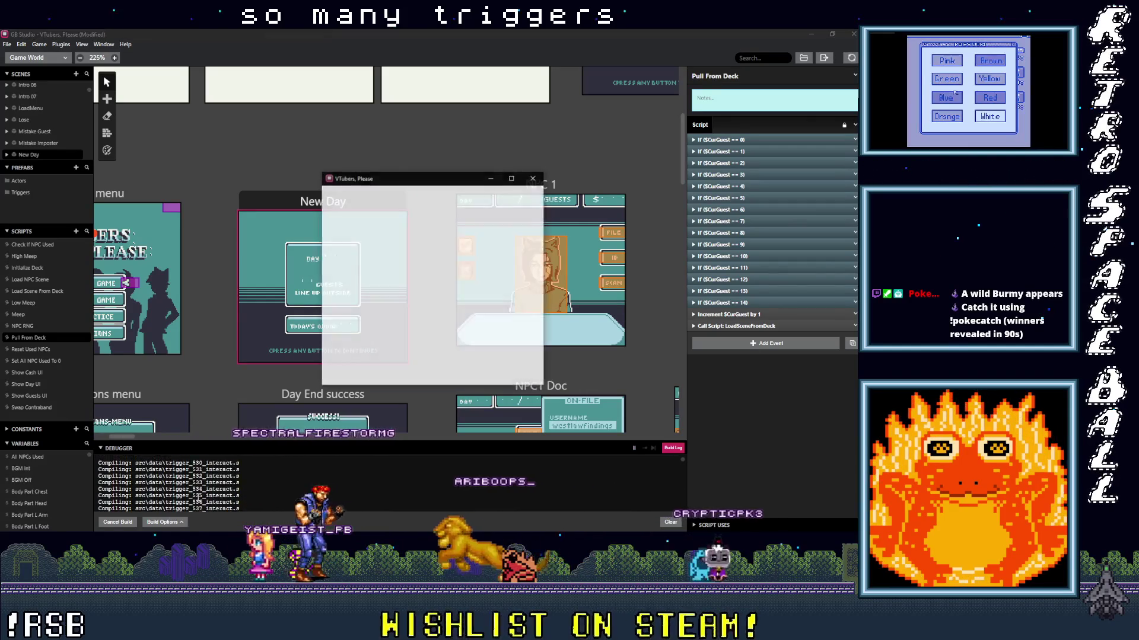
- Maximize the game window and start a new game from the title menu
{"action": "left_click", "coordinate": [512, 177]}
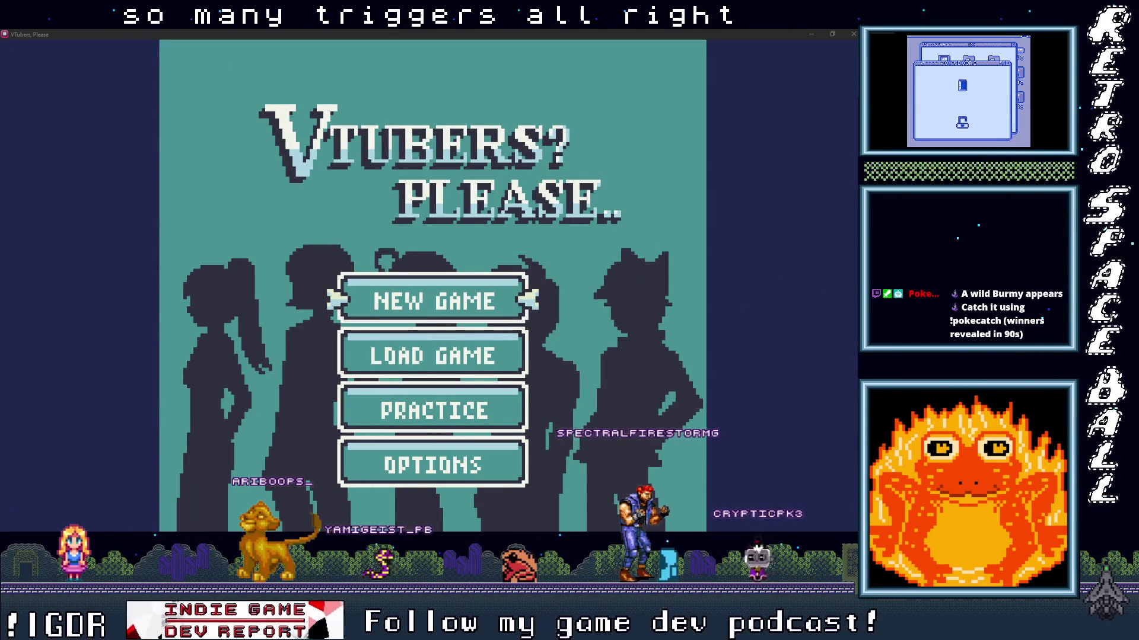
{"action": "left_click", "coordinate": [765, 253]}
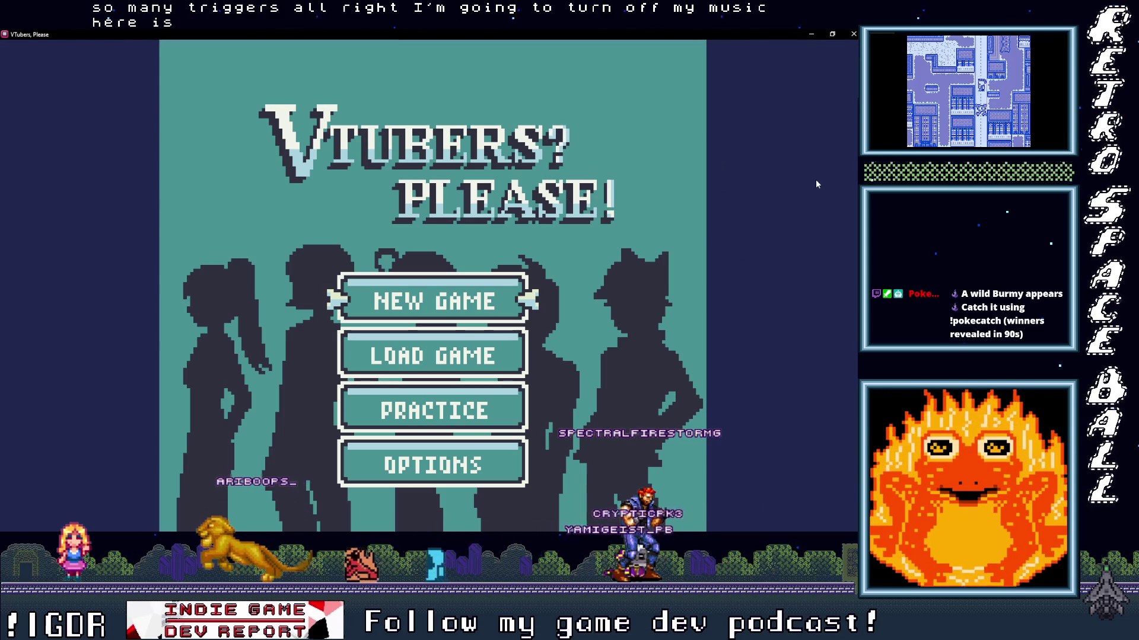
{"action": "key", "text": "Down"}
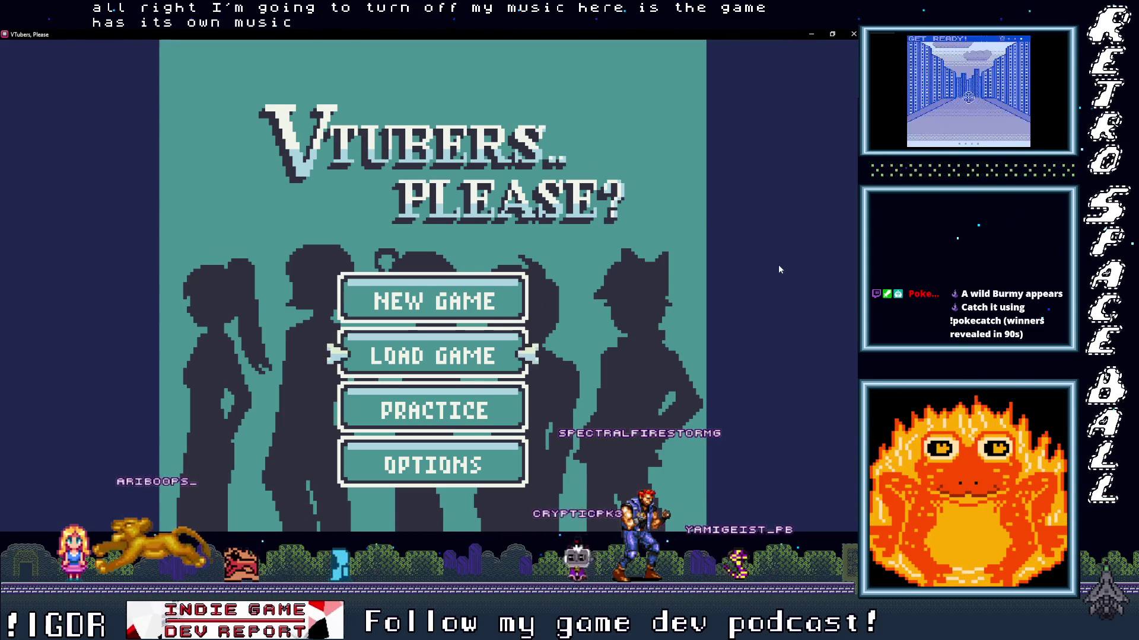
{"action": "key", "text": "Return"}
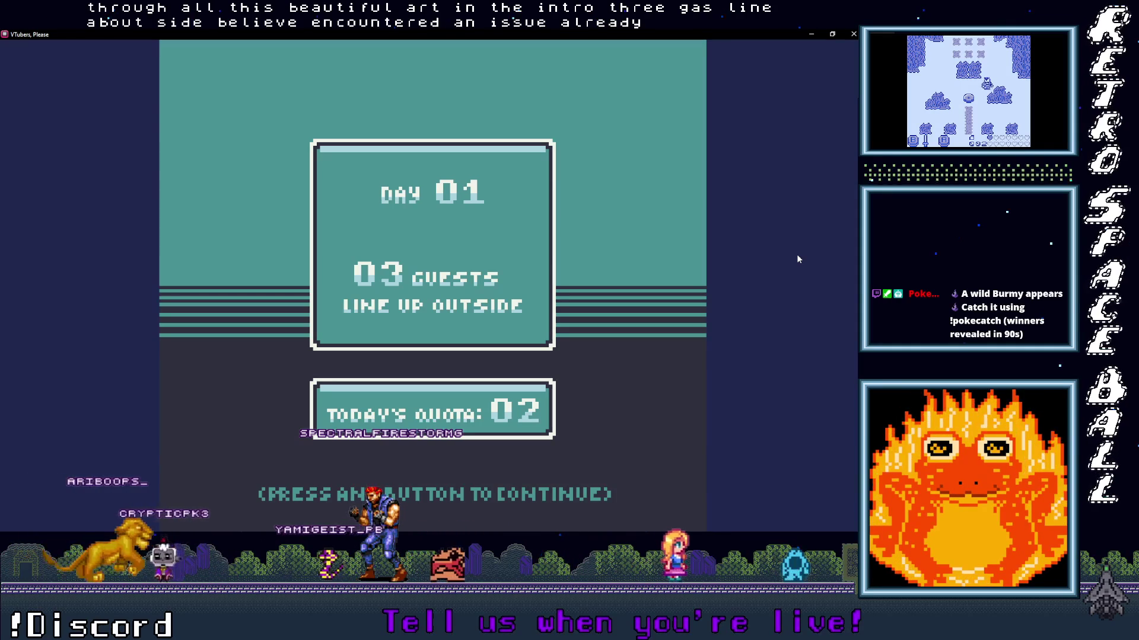
- Filter the debugger variables by 'nex' to watch Next NPC Scene To Load, then select New Day
{"action": "left_click", "coordinate": [812, 34]}
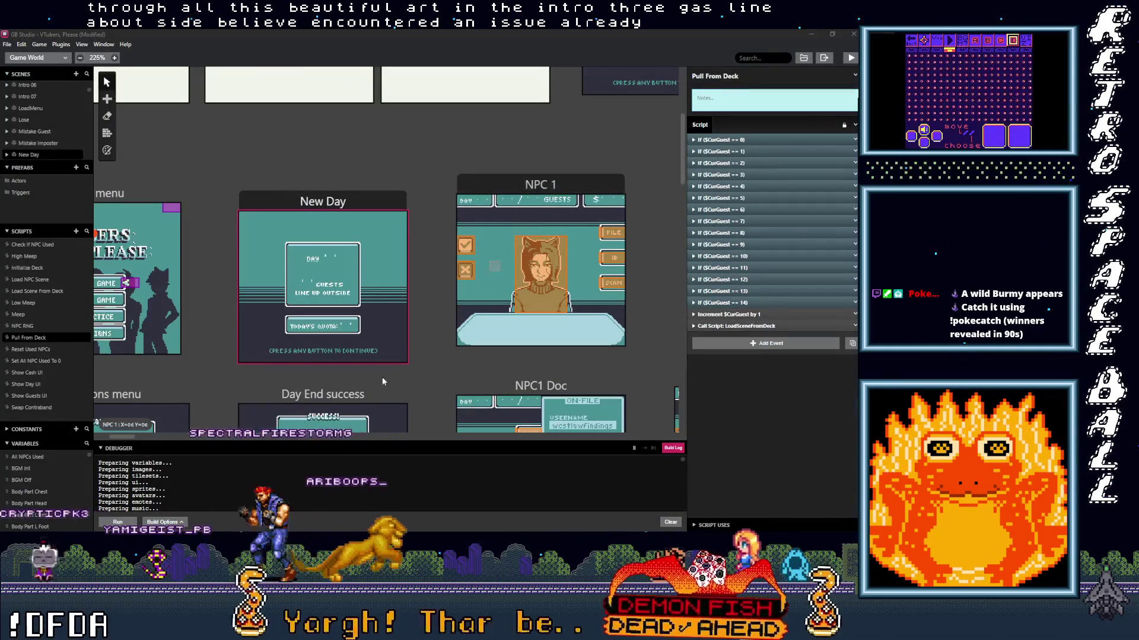
{"action": "left_click", "coordinate": [672, 447]}
{"action": "mouse_move", "coordinate": [316, 442]}
{"action": "left_mouse_down"}
{"action": "mouse_move", "coordinate": [336, 97]}
{"action": "mouse_move", "coordinate": [323, 140]}
{"action": "left_mouse_up"}
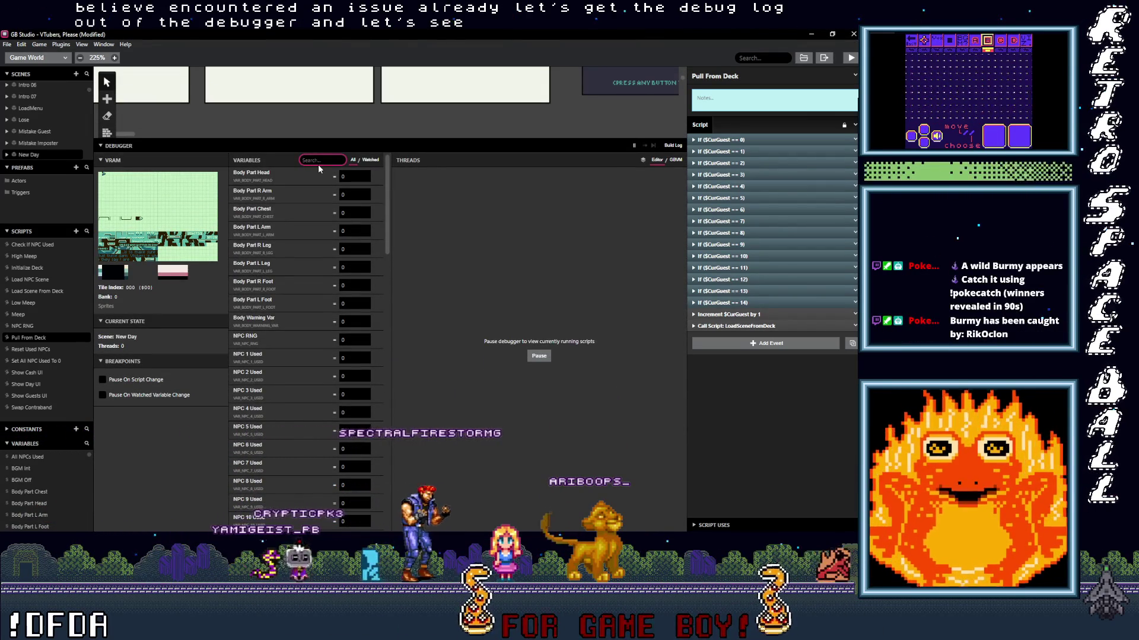
{"action": "type", "text": "nex"}
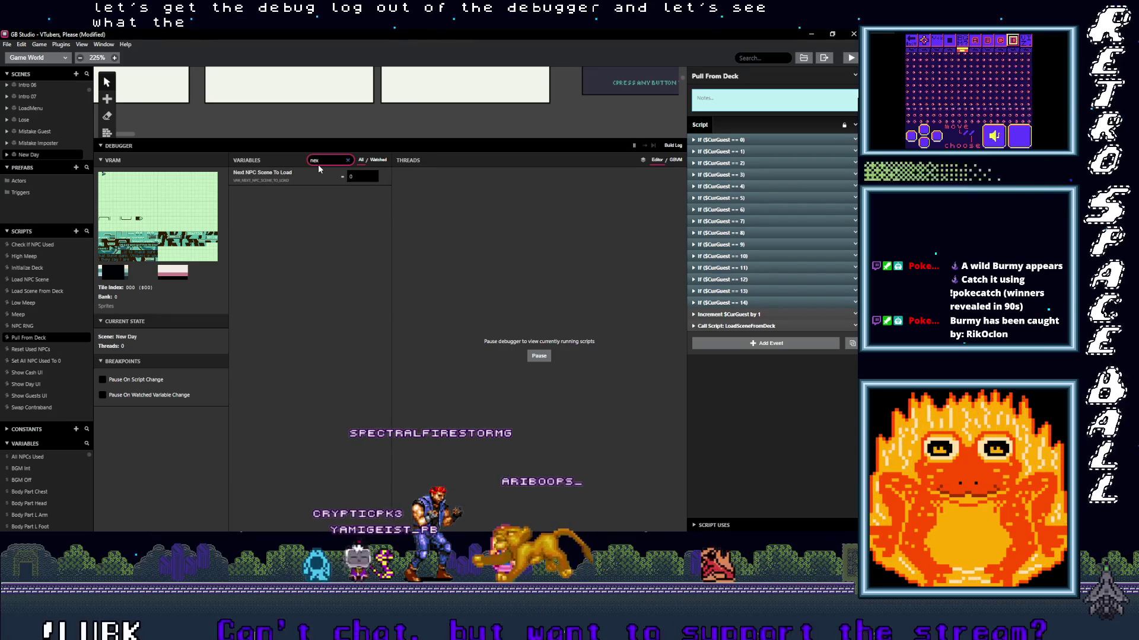
{"action": "left_click", "coordinate": [352, 192]}
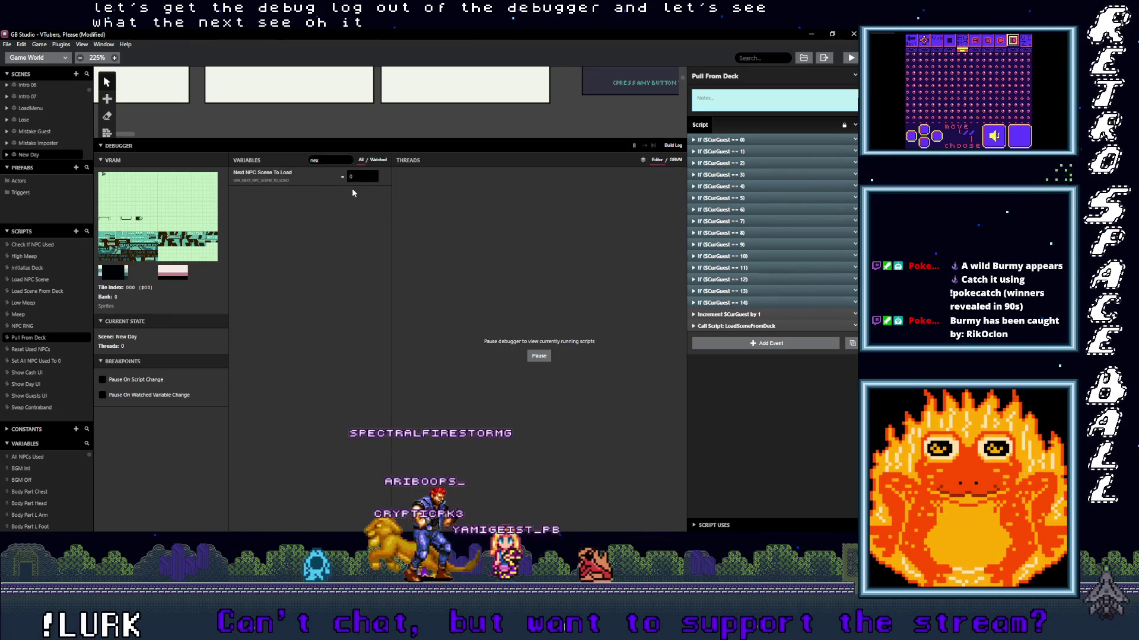
{"action": "left_click_drag", "start_coordinate": [383, 137], "coordinate": [381, 403]}
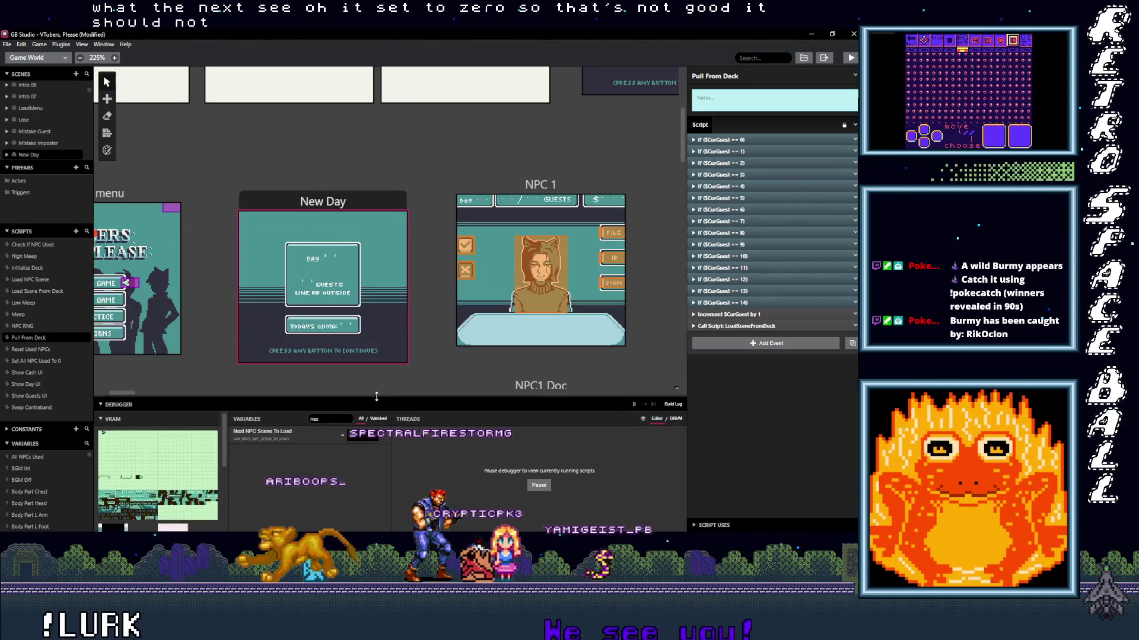
{"action": "left_click", "coordinate": [347, 204]}
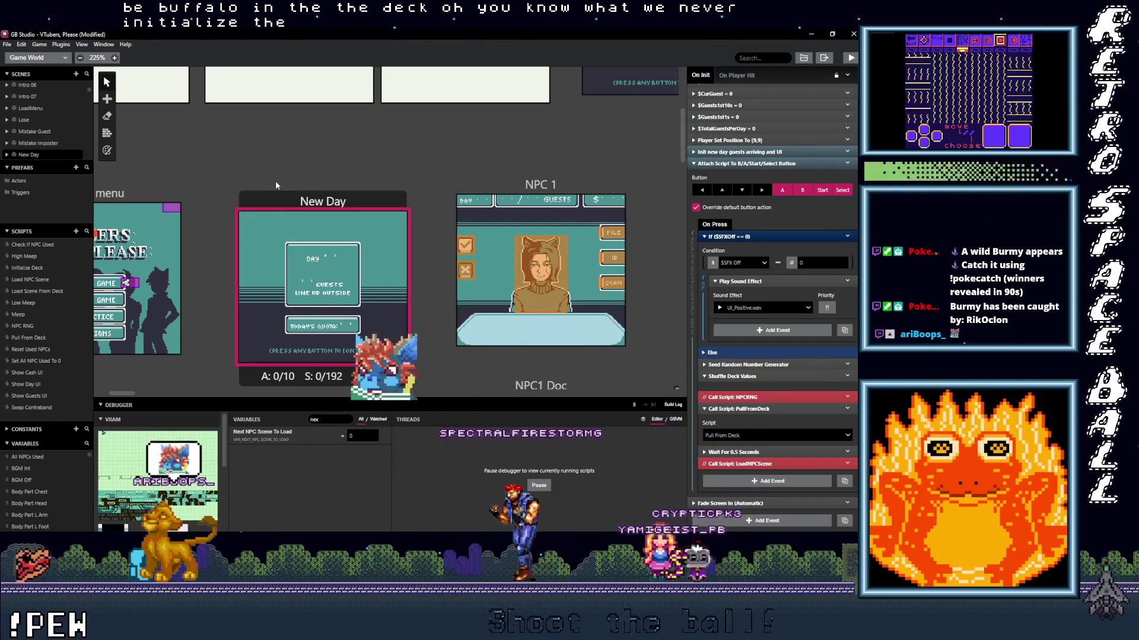
{"action": "mouse_move", "coordinate": [281, 158]}
{"action": "left_mouse_down"}
{"action": "mouse_move", "coordinate": [462, 169]}
{"action": "mouse_move", "coordinate": [408, 151]}
{"action": "left_mouse_up"}
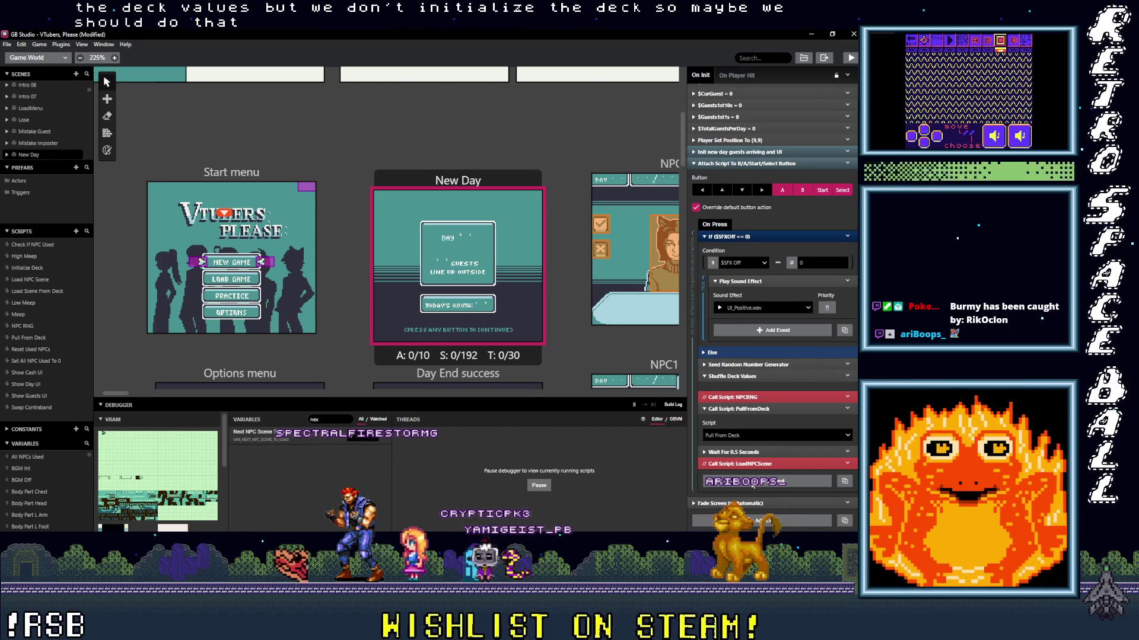
- Insert a Call Script event running Initialize Deck above Shuffle Deck Values in New Day's button script
{"action": "left_click", "coordinate": [748, 482]}
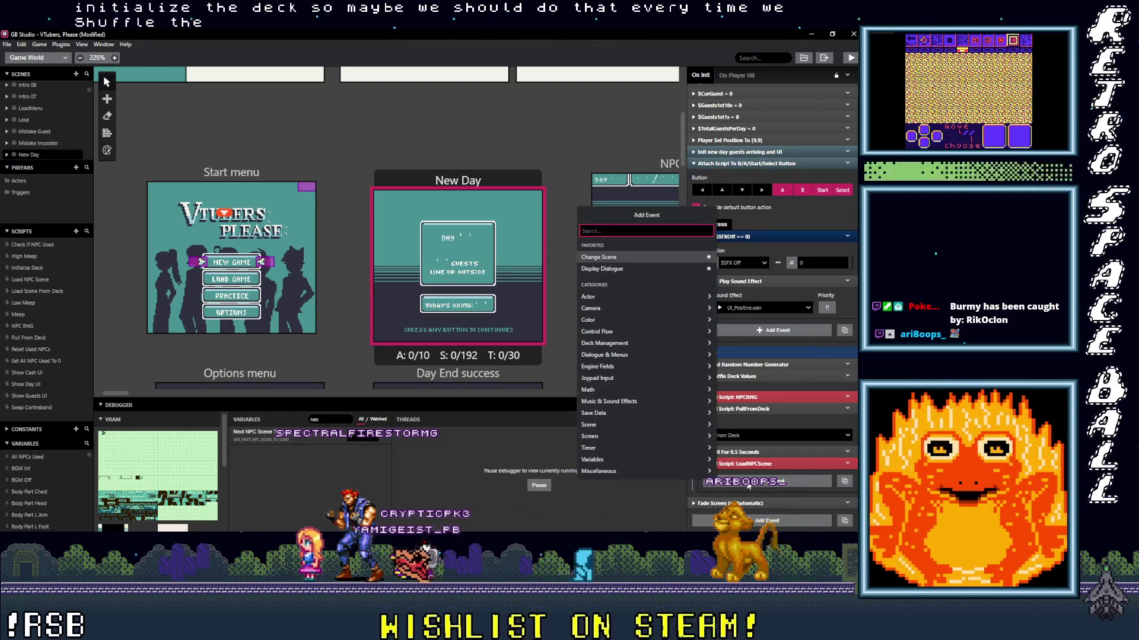
{"action": "type", "text": "call sc"}
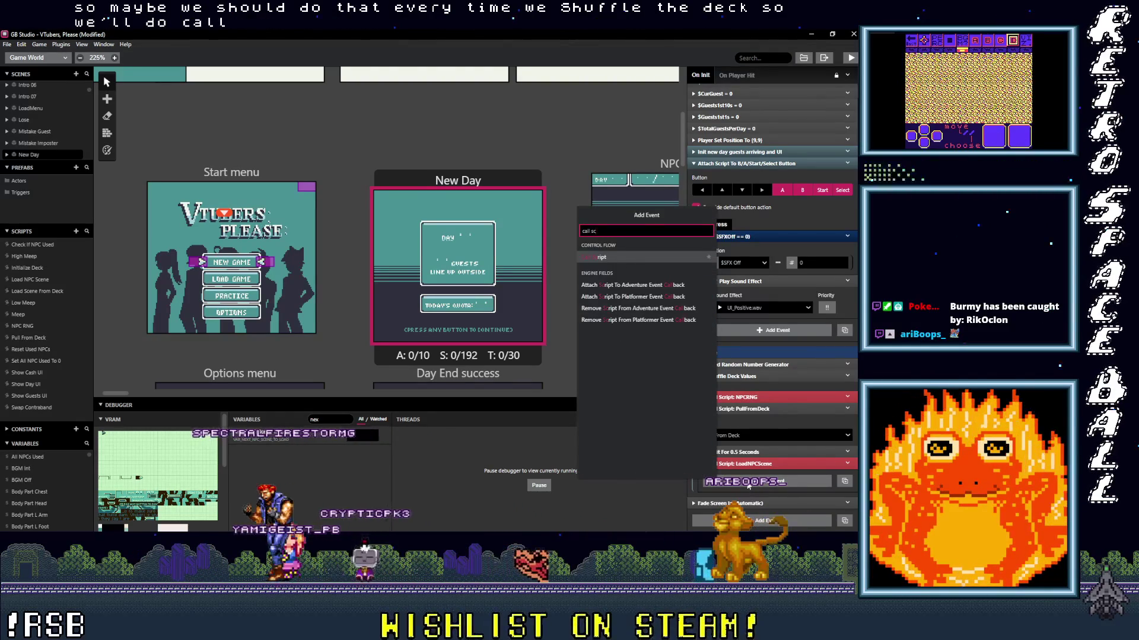
{"action": "left_click", "coordinate": [624, 256]}
{"action": "left_click_drag", "start_coordinate": [740, 476], "coordinate": [745, 386]}
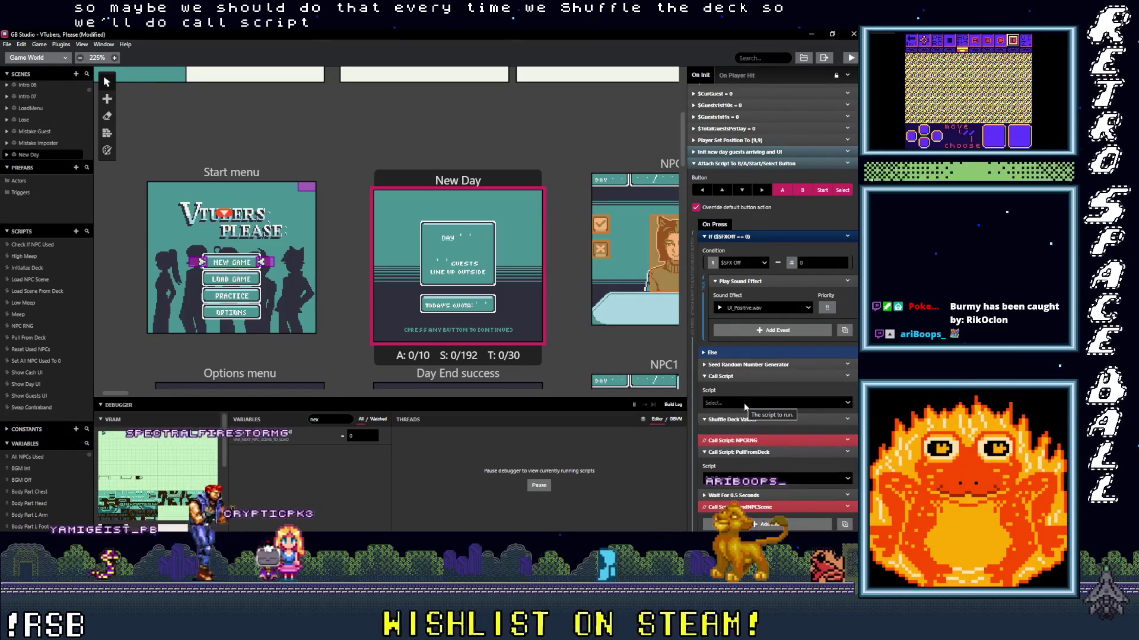
{"action": "left_click", "coordinate": [741, 403]}
{"action": "type", "text": "in"}
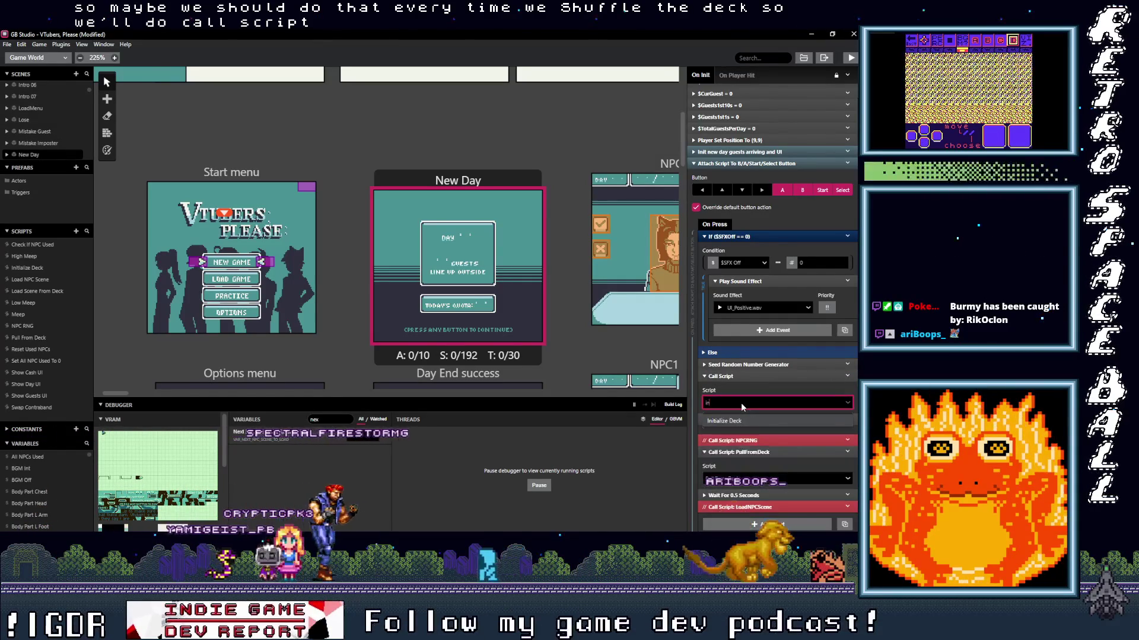
{"action": "left_click", "coordinate": [749, 422]}
{"action": "left_click", "coordinate": [735, 376]}
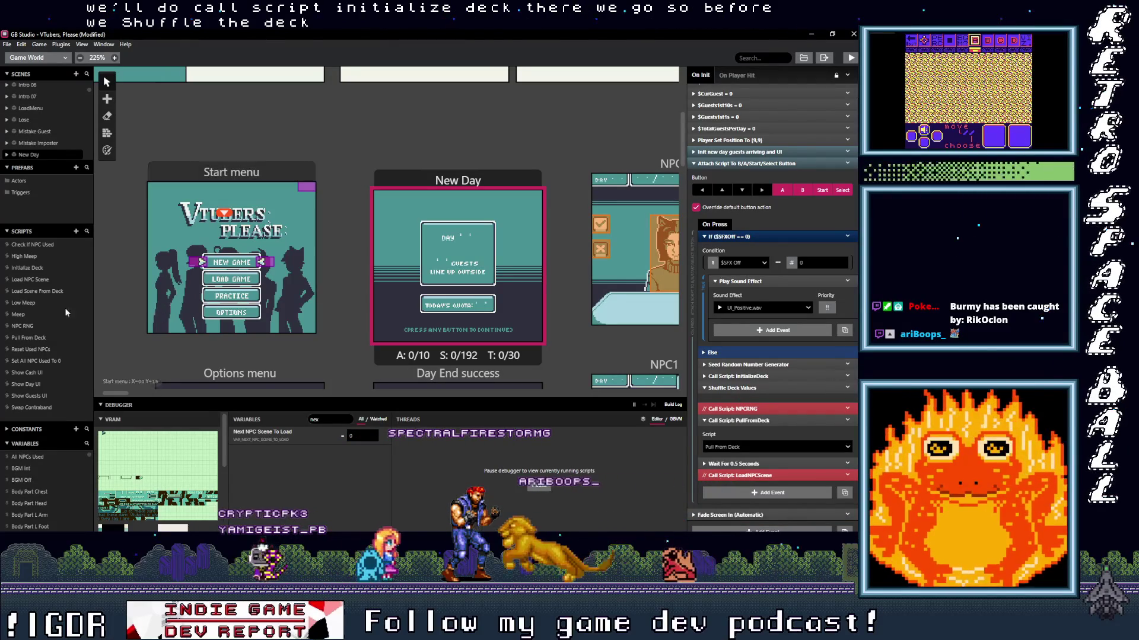
{"action": "left_click", "coordinate": [26, 268]}
- Check the deck size of 57, the Loop While condition $Loop Index < 57, and Add Deck Value to Index
{"action": "left_click", "coordinate": [707, 166]}
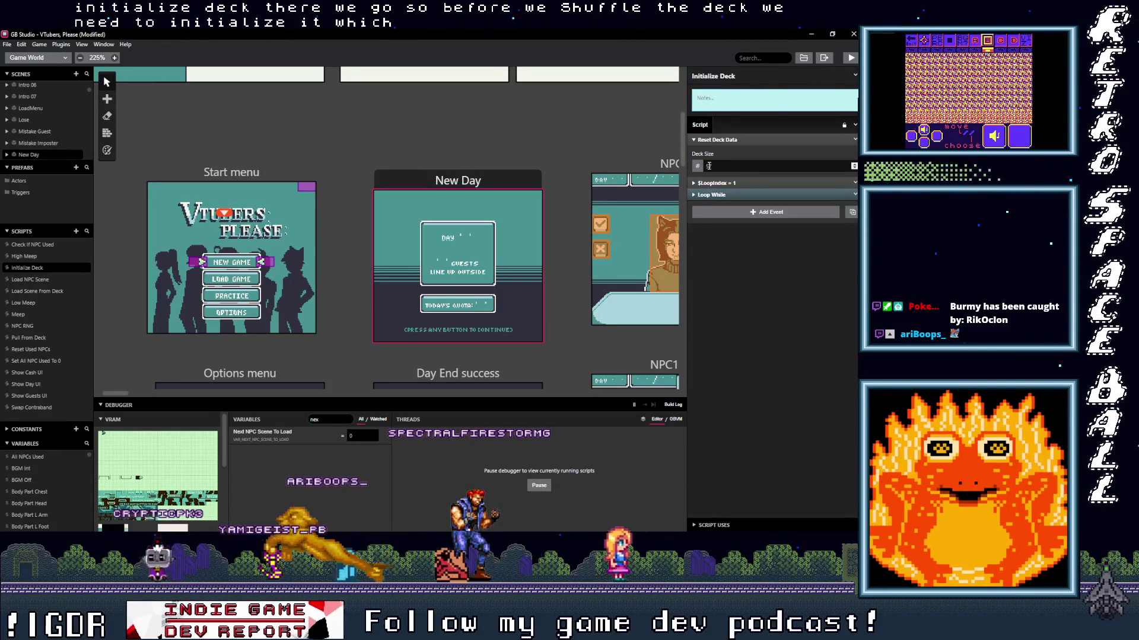
{"action": "left_click", "coordinate": [720, 195]}
{"action": "left_click", "coordinate": [721, 194]}
{"action": "left_click", "coordinate": [720, 195]}
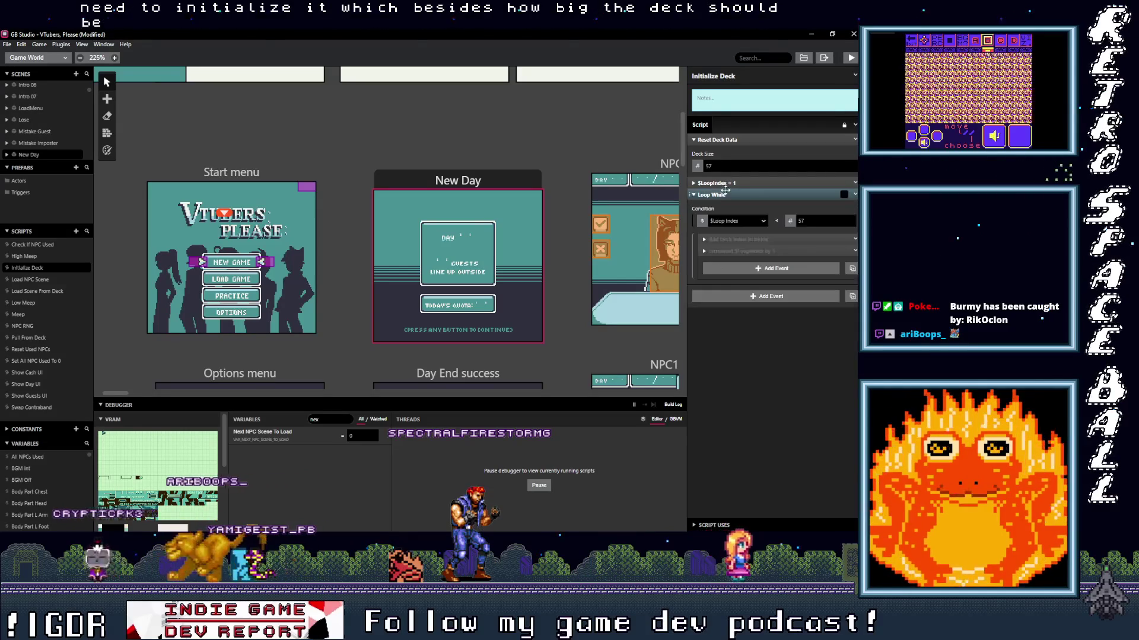
{"action": "left_click", "coordinate": [751, 239]}
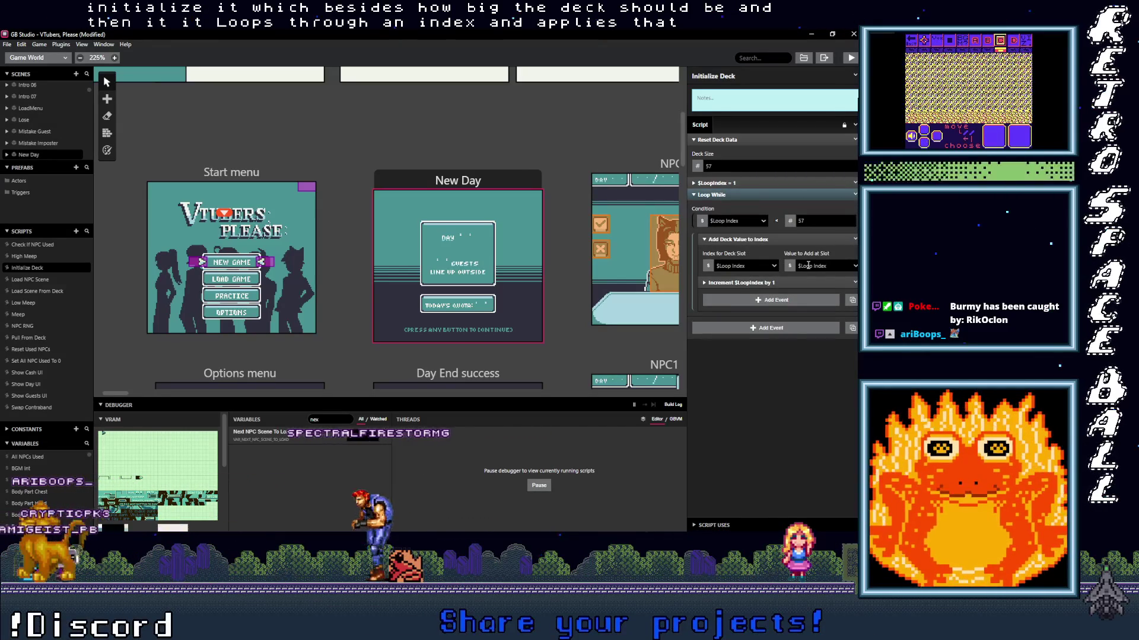
- Collapse the deck event and run a test build, watching the Next NPC Scene To Load variable
{"action": "left_click", "coordinate": [771, 238]}
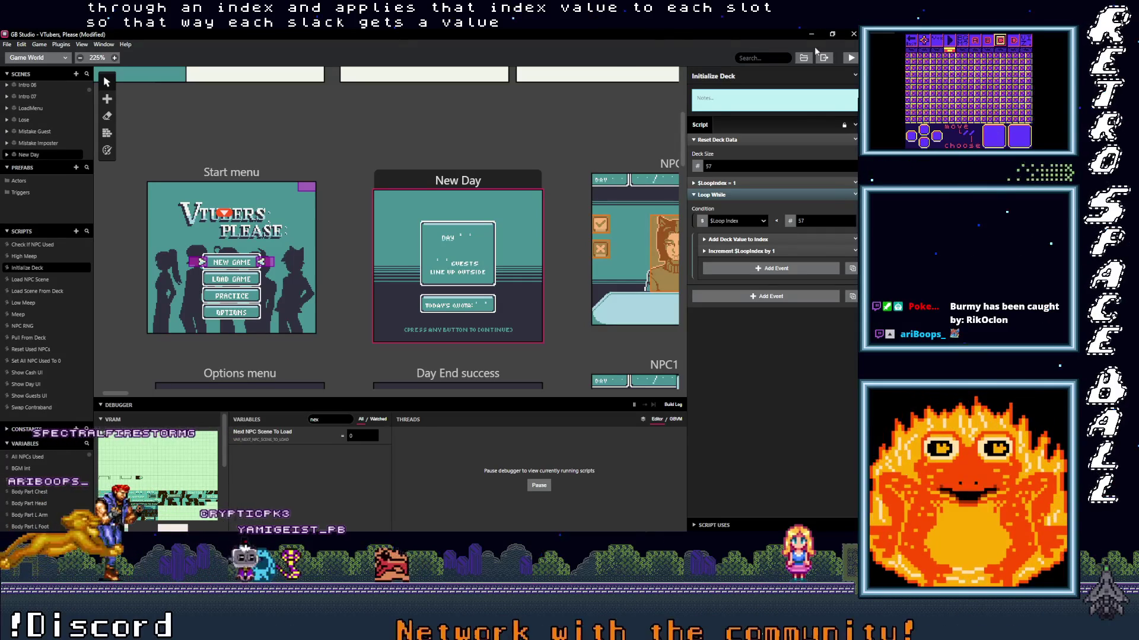
{"action": "left_click", "coordinate": [850, 58]}
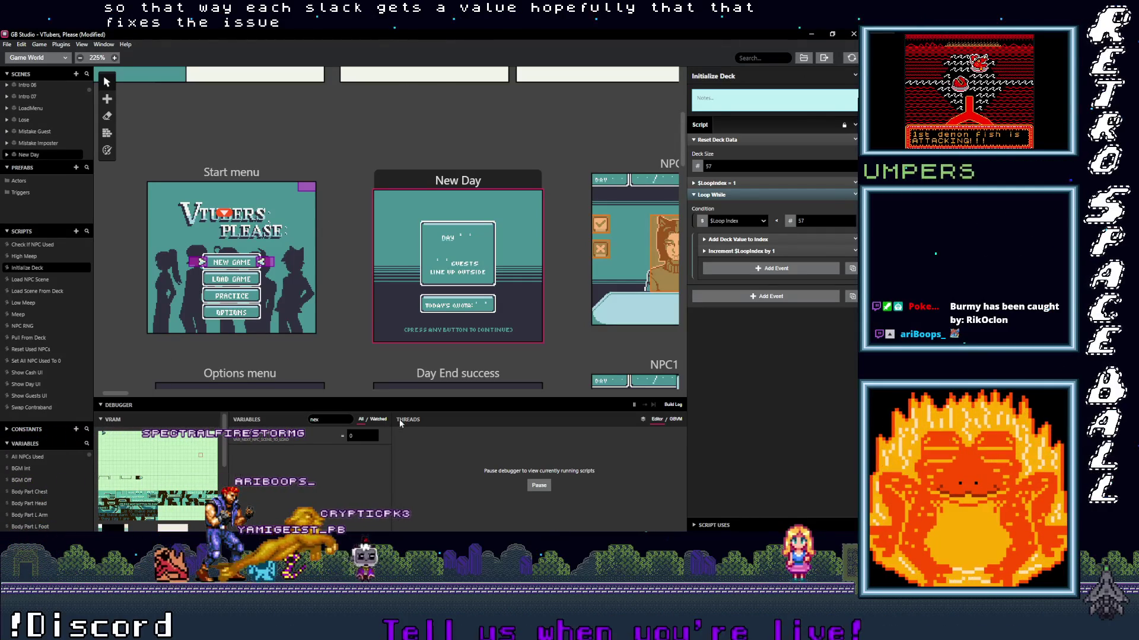
{"action": "left_click", "coordinate": [385, 436]}
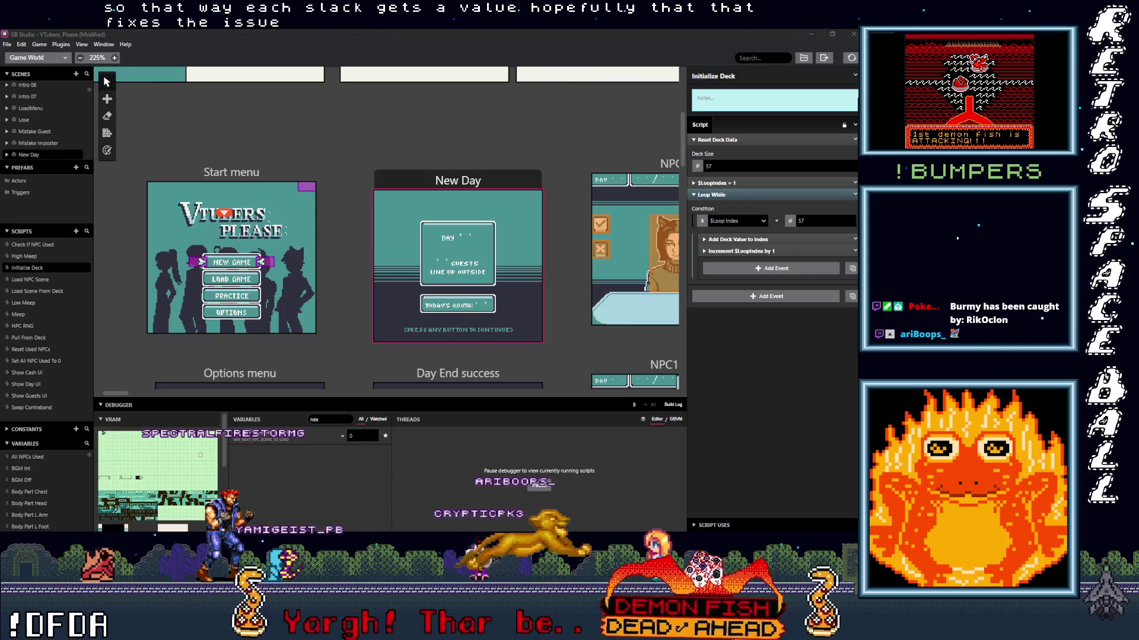
- Start the build with Ctrl+B and follow the compilation in the Build Log
{"action": "key", "text": "ctrl+b"}
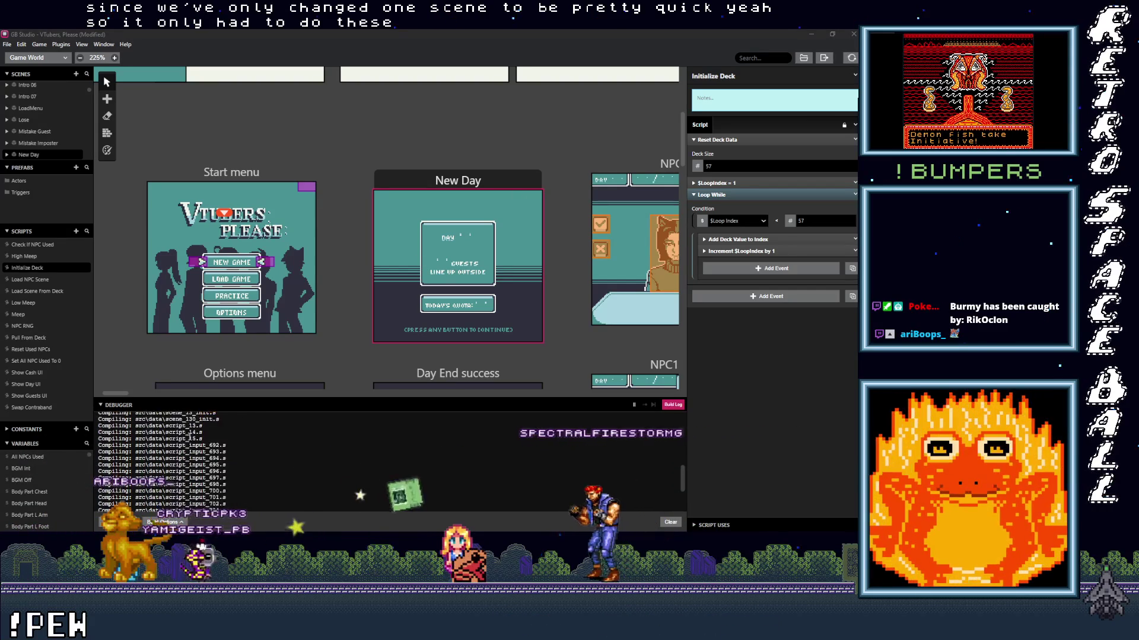
- Scroll the Build Log until the VTubers, Please game launches, then enlarge its window
{"action": "scroll", "coordinate": [139, 487], "scroll_direction": "up", "scroll_amount": 5}
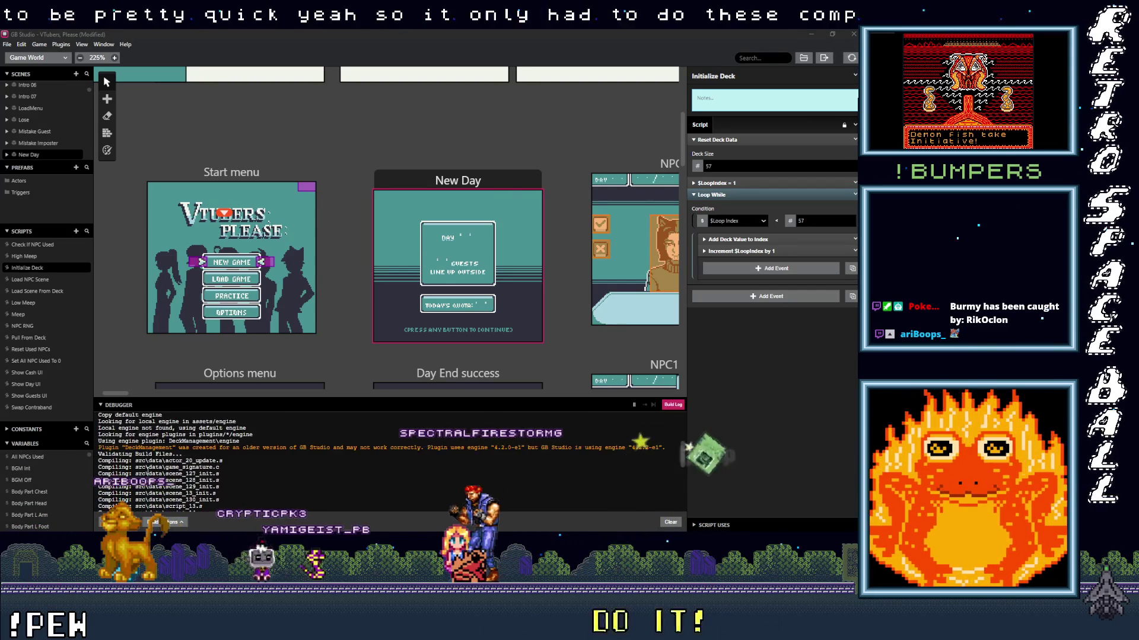
{"action": "scroll", "coordinate": [145, 460], "scroll_direction": "down", "scroll_amount": 5}
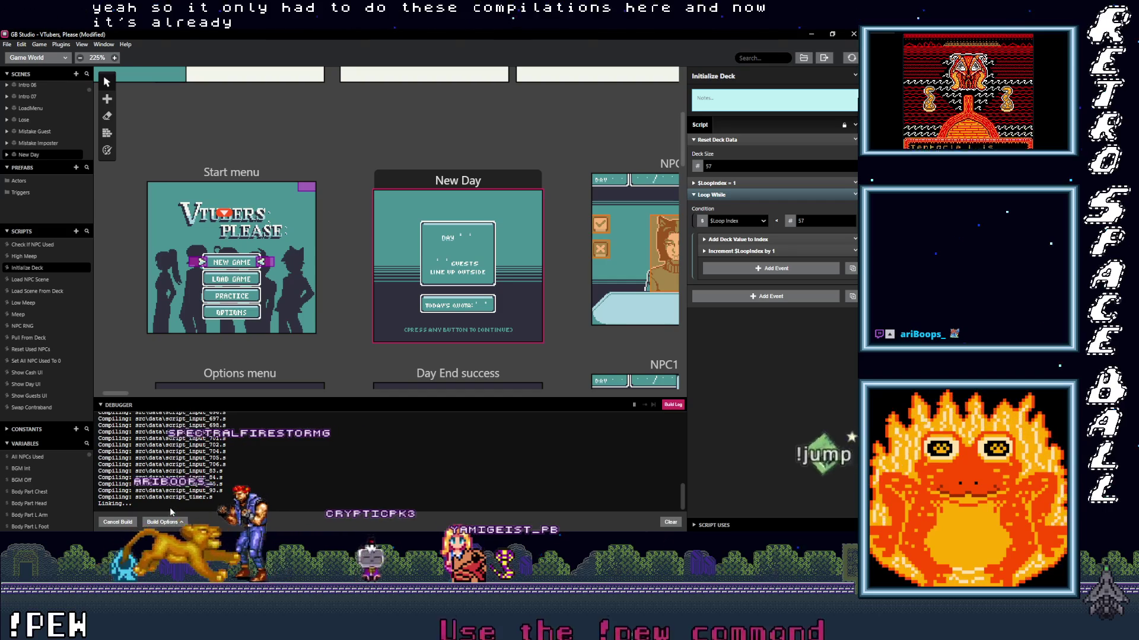
{"action": "scroll", "coordinate": [196, 502], "scroll_direction": "up", "scroll_amount": 10}
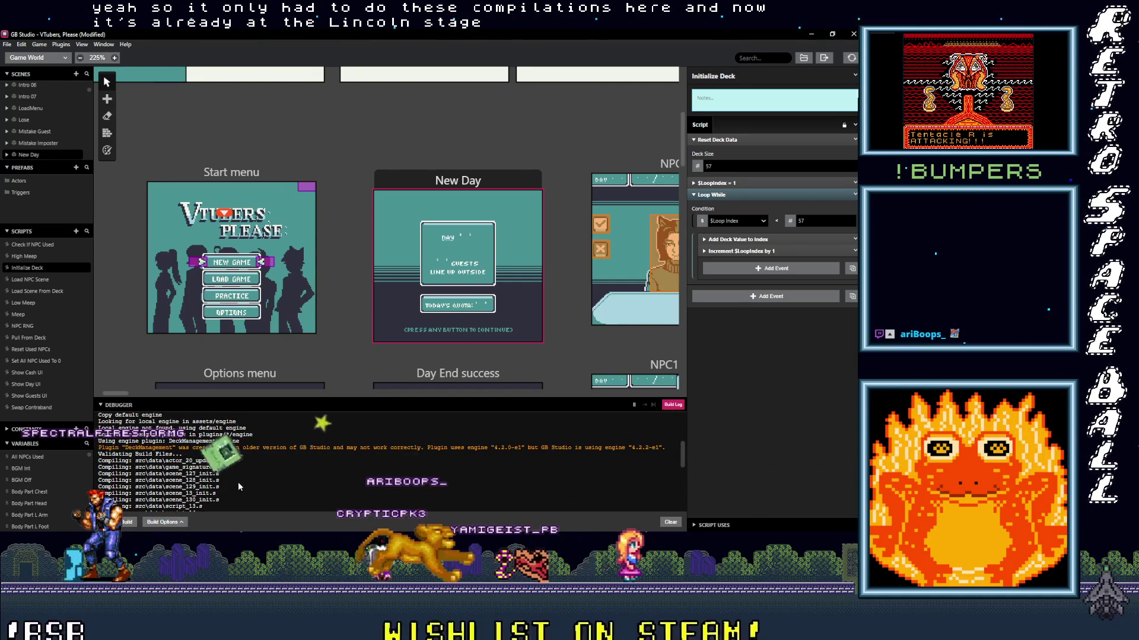
{"action": "scroll", "coordinate": [237, 482], "scroll_direction": "down", "scroll_amount": 10}
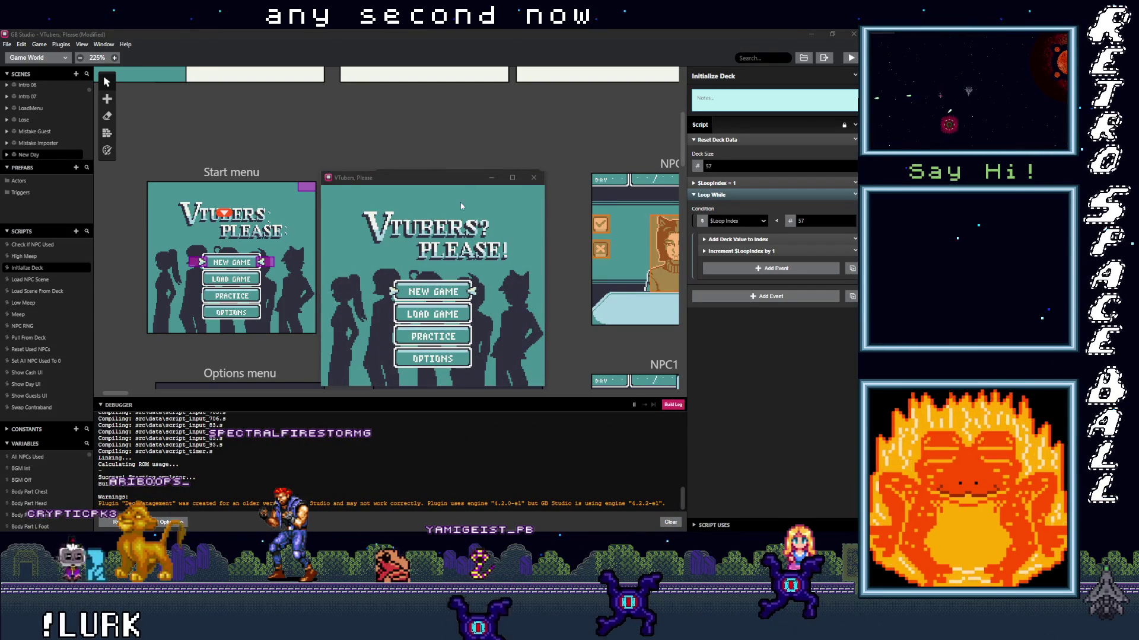
{"action": "left_click", "coordinate": [513, 177]}
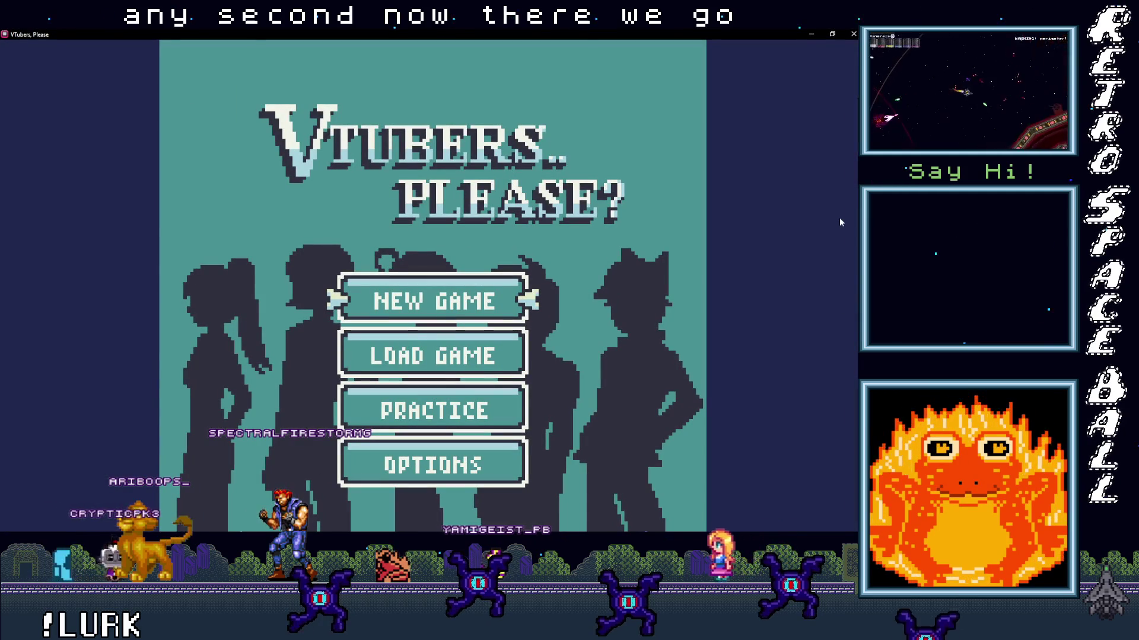
- Start the game from the title screen and skip the intro cutscene to Day 01
{"action": "key", "text": "Return"}
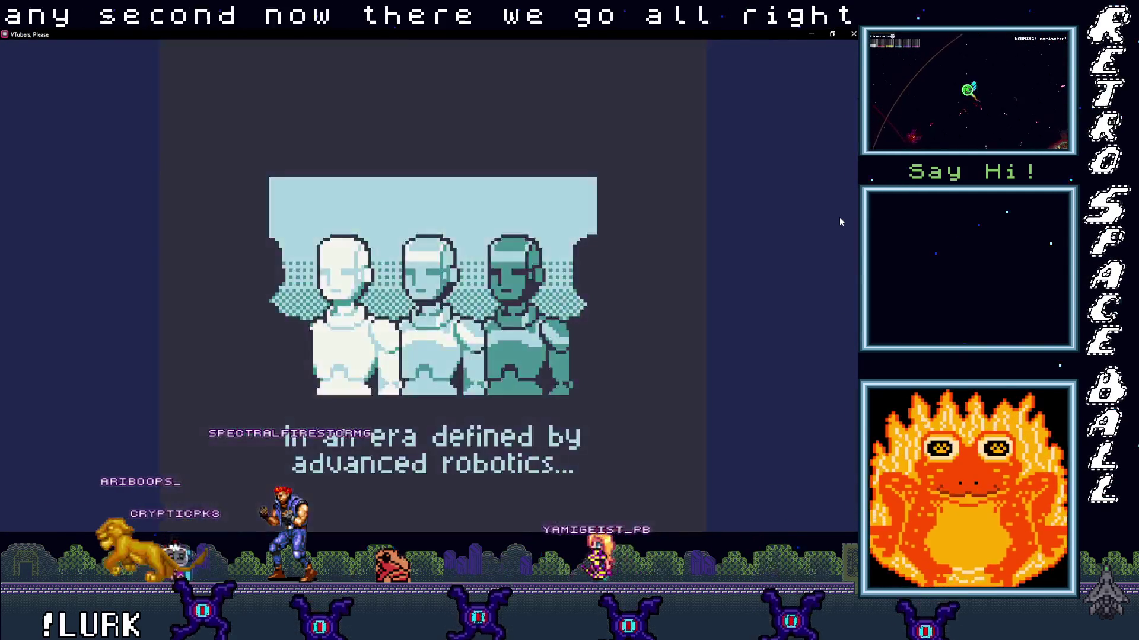
{"action": "key", "text": "Return"}
{"action": "key", "text": "Return"}
{"action": "key", "text": "Return"}
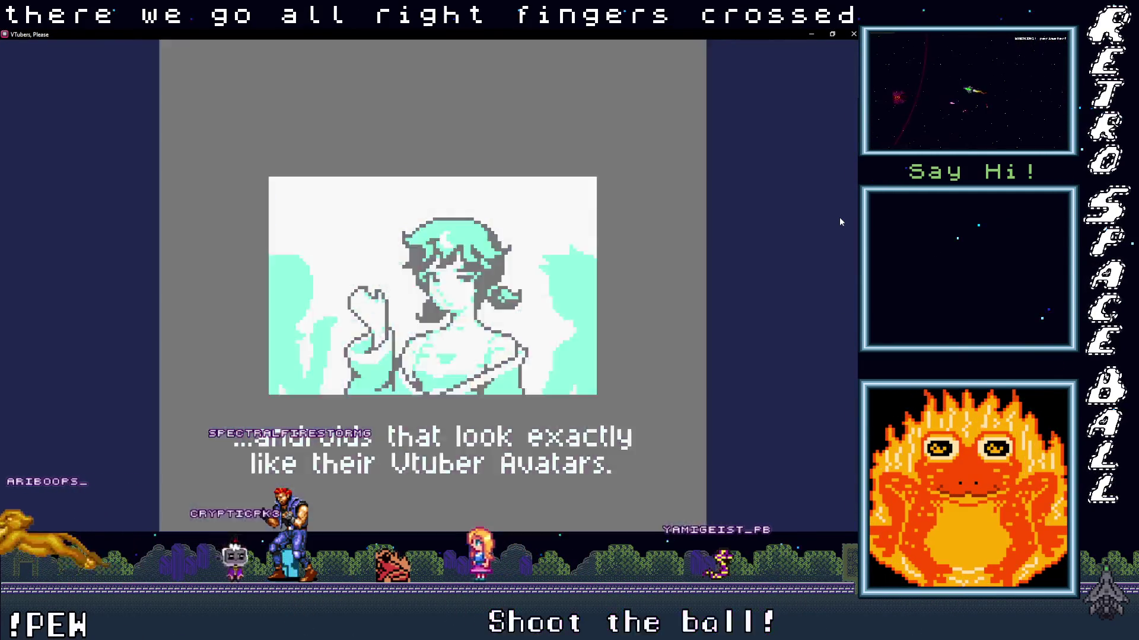
{"action": "key", "text": "Return"}
{"action": "key", "text": "Return"}
{"action": "key", "text": "Return"}
{"action": "key", "text": "Return"}
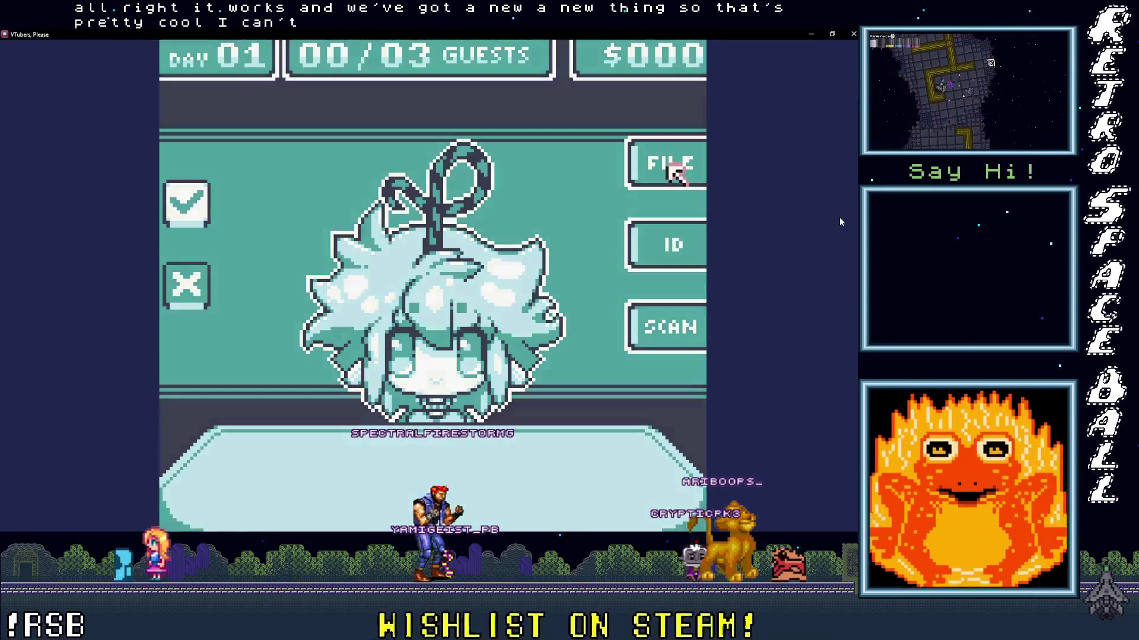
- Compare the first guest's FILE and ID serial numbers, deny the impostor, and bring the next guest
{"action": "left_click", "coordinate": [671, 169]}
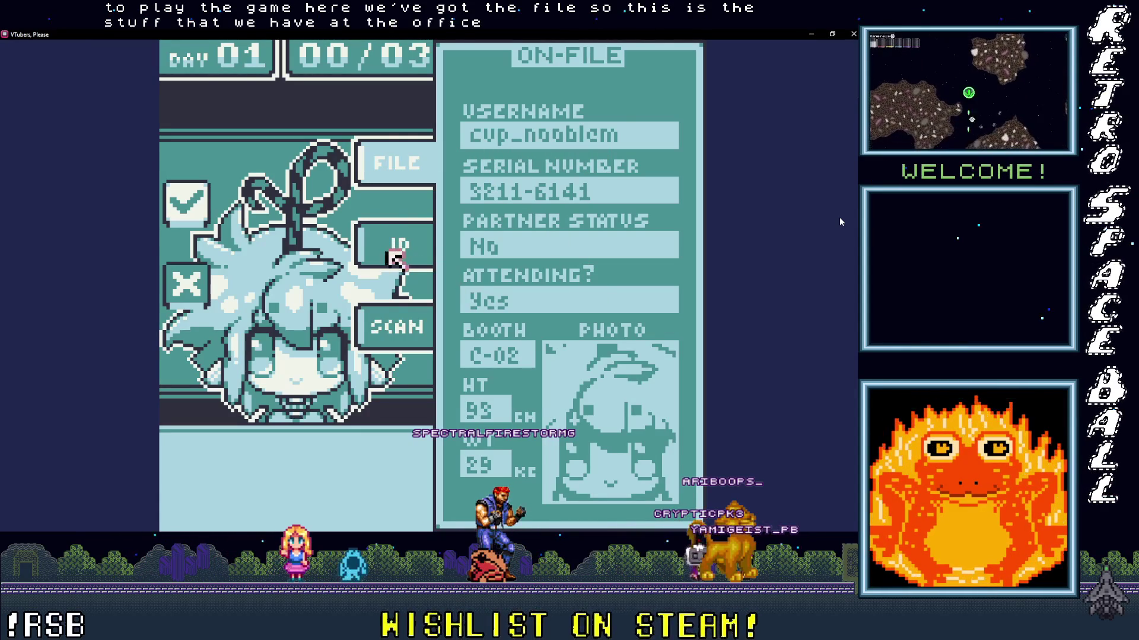
{"action": "left_click", "coordinate": [406, 244]}
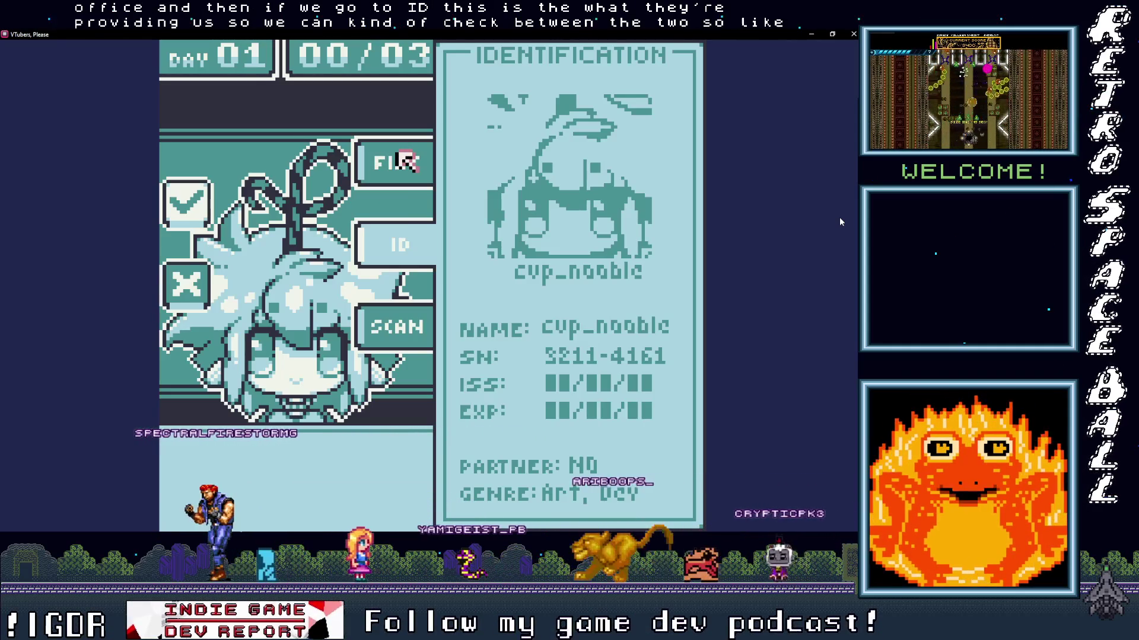
{"action": "left_click", "coordinate": [400, 159]}
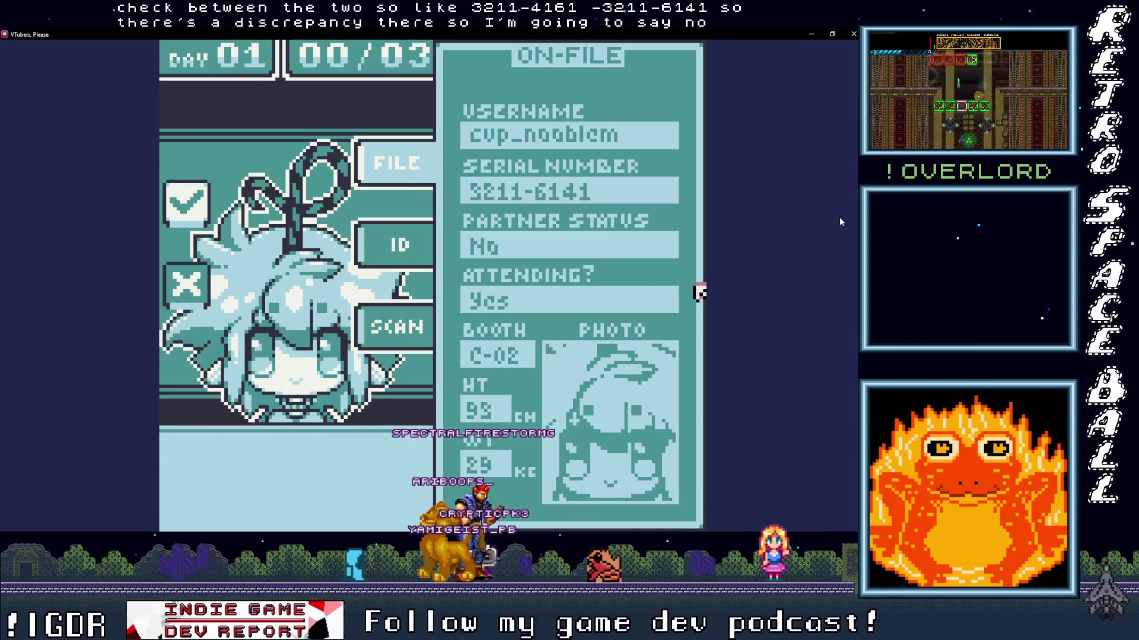
{"action": "key", "text": "x"}
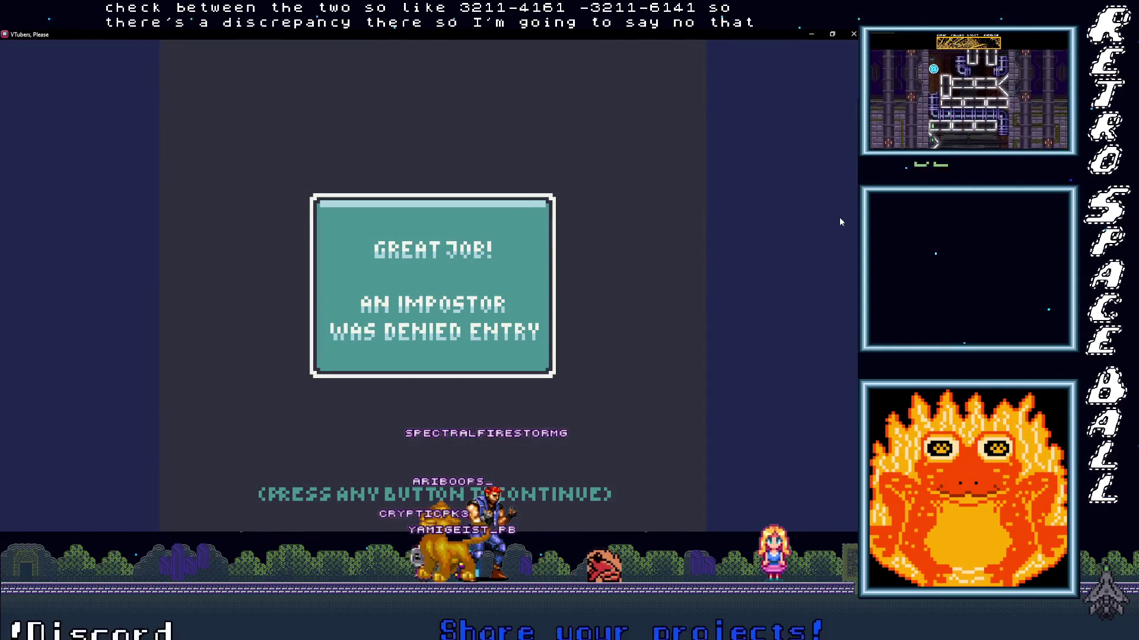
{"action": "key", "text": "space"}
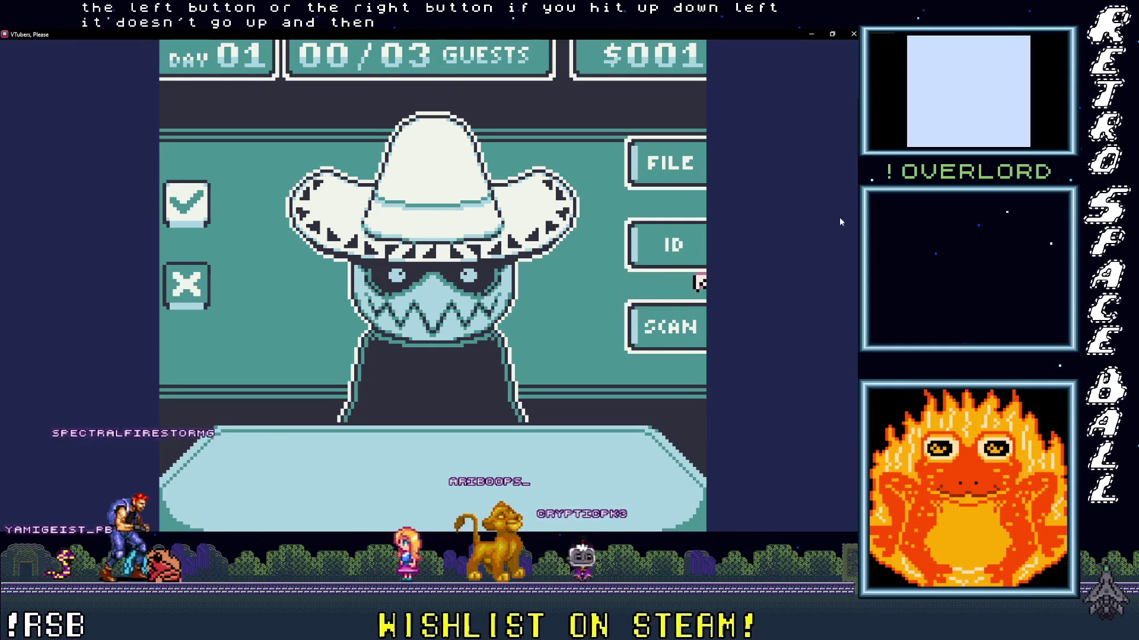
- Test the in-game option navigation and the scanner body diagram, then close the scanner
{"action": "key", "text": "Up"}
{"action": "key", "text": "Up"}
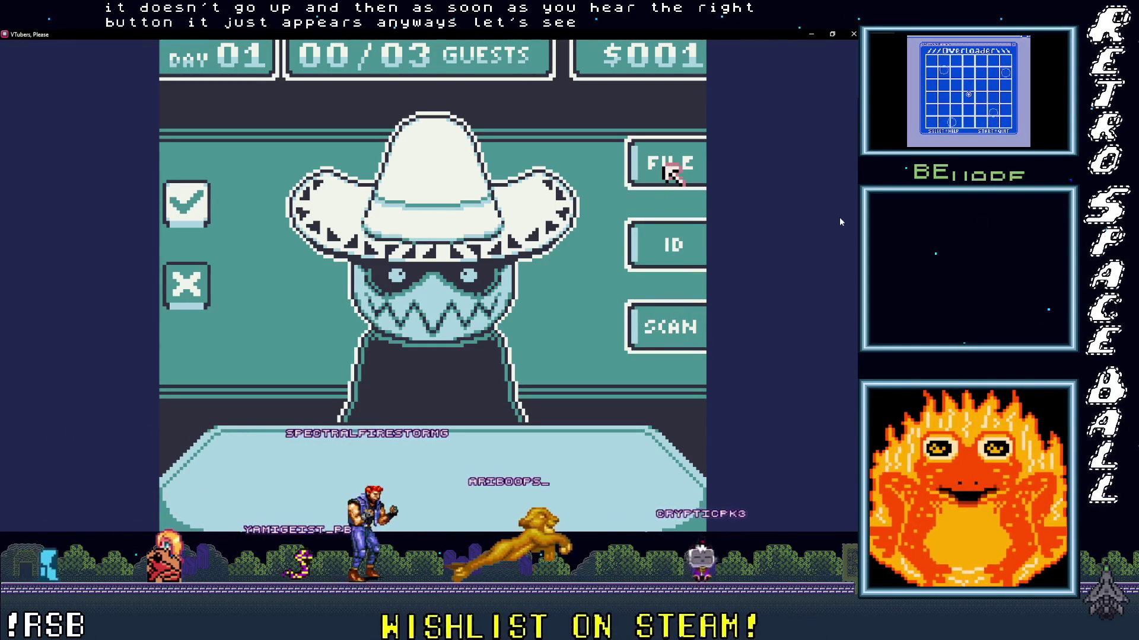
{"action": "key", "text": "Down"}
{"action": "key", "text": "Down"}
{"action": "key", "text": "Return"}
{"action": "key", "text": "Left"}
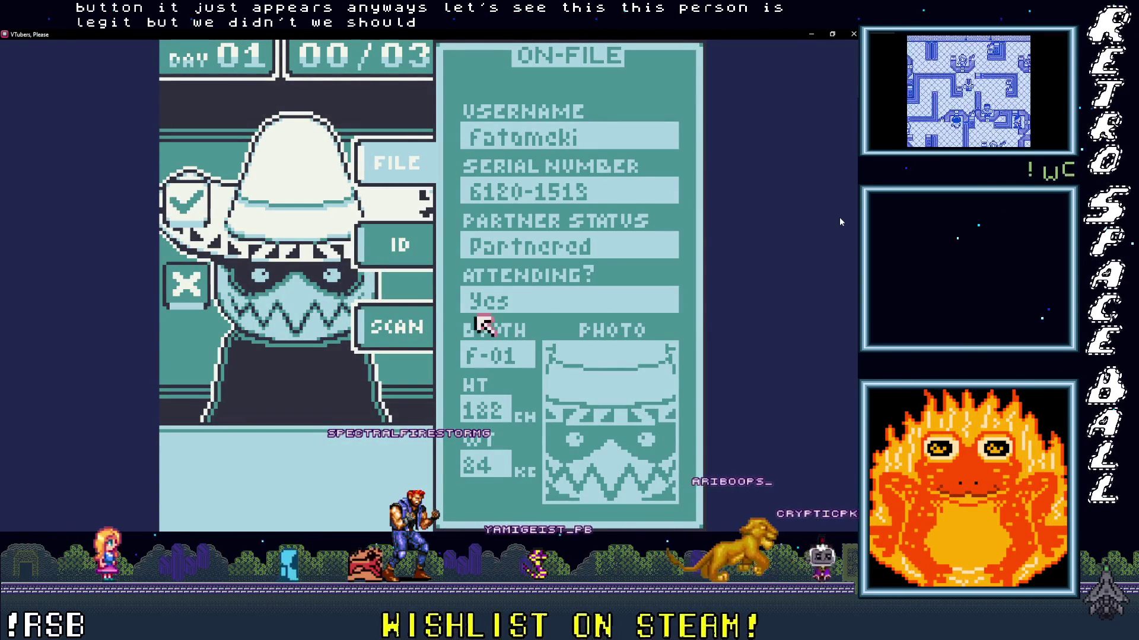
{"action": "key", "text": "Return"}
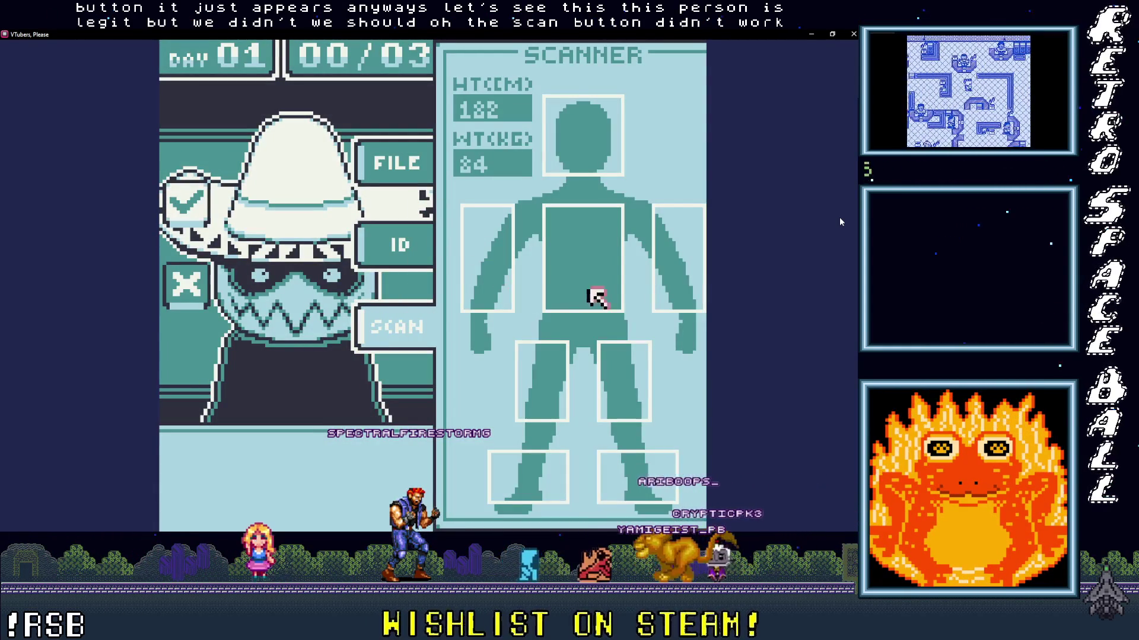
{"action": "key", "text": "Up"}
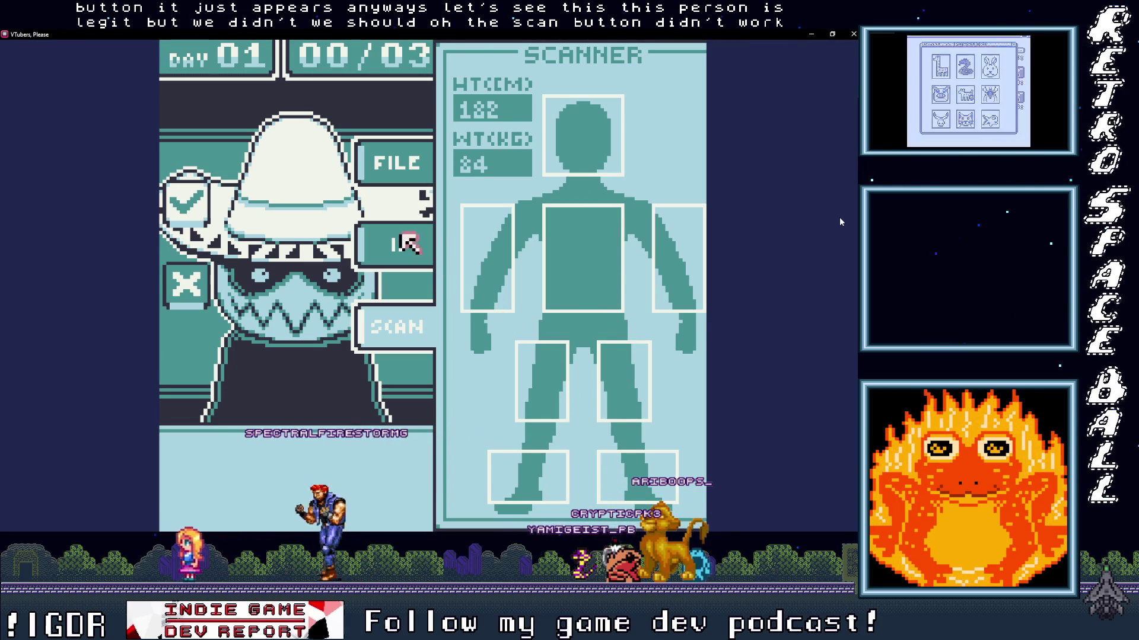
{"action": "key", "text": "Escape"}
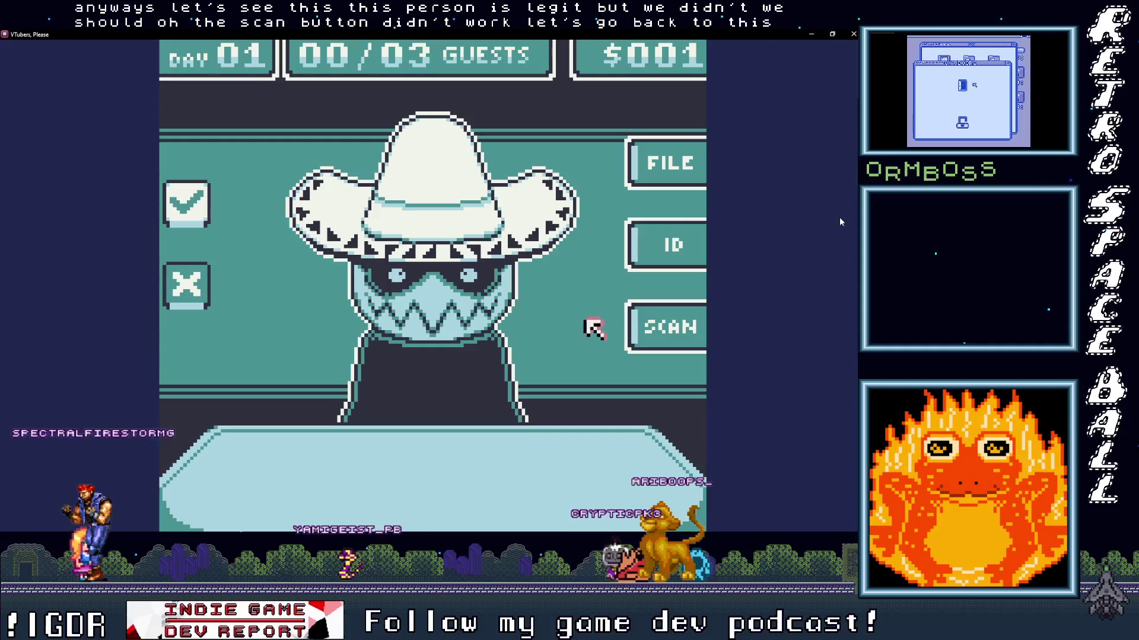
- Review the bald guest's on-file record, ID card and body scan
{"action": "left_click", "coordinate": [672, 325]}
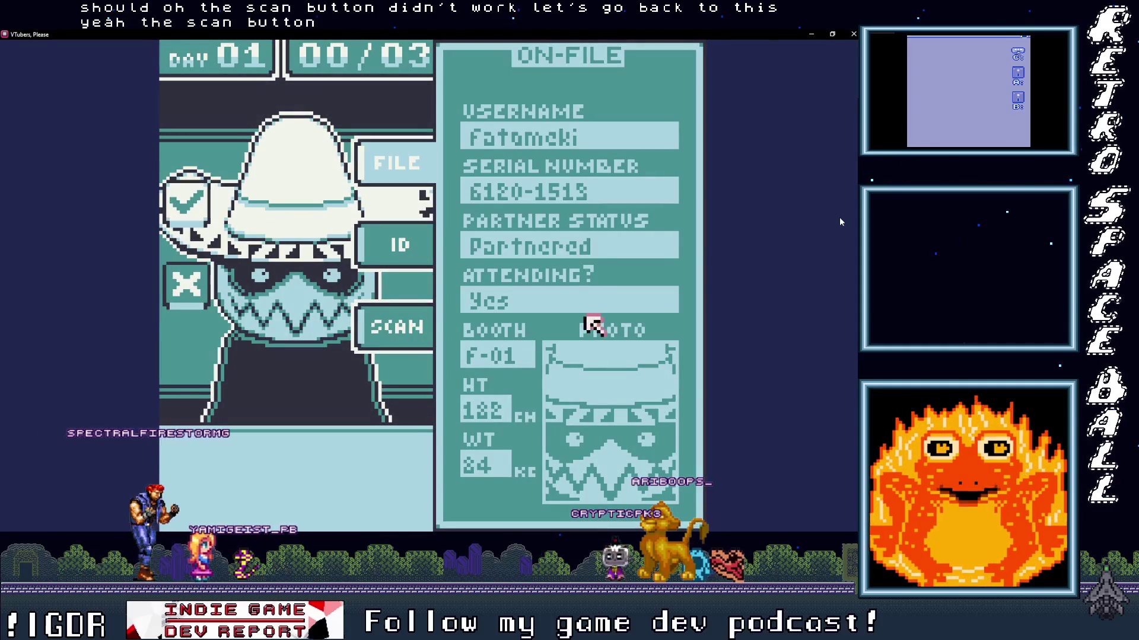
{"action": "key", "text": "Return"}
{"action": "key", "text": "Down"}
{"action": "key", "text": "Return"}
{"action": "key", "text": "Up"}
{"action": "key", "text": "Up"}
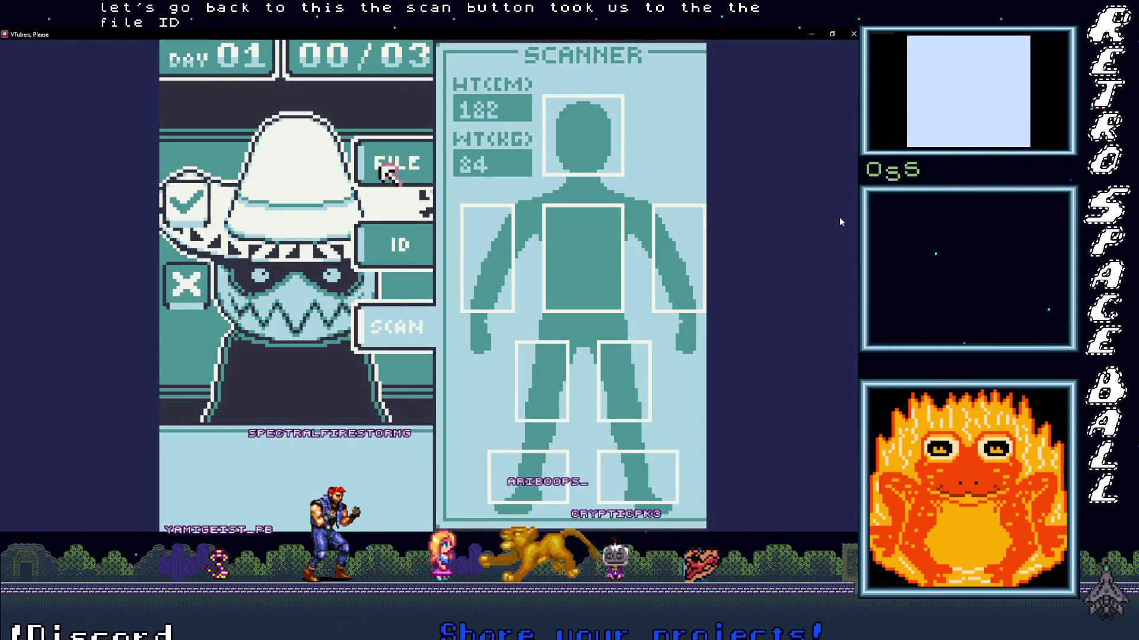
{"action": "key", "text": "Return"}
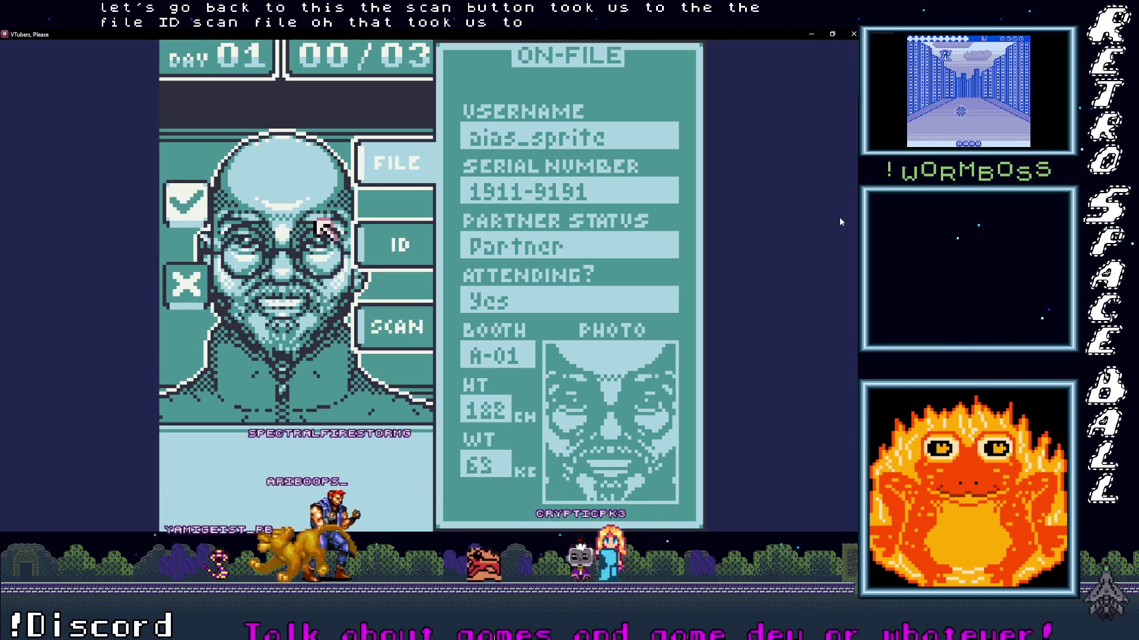
{"action": "key", "text": "Escape"}
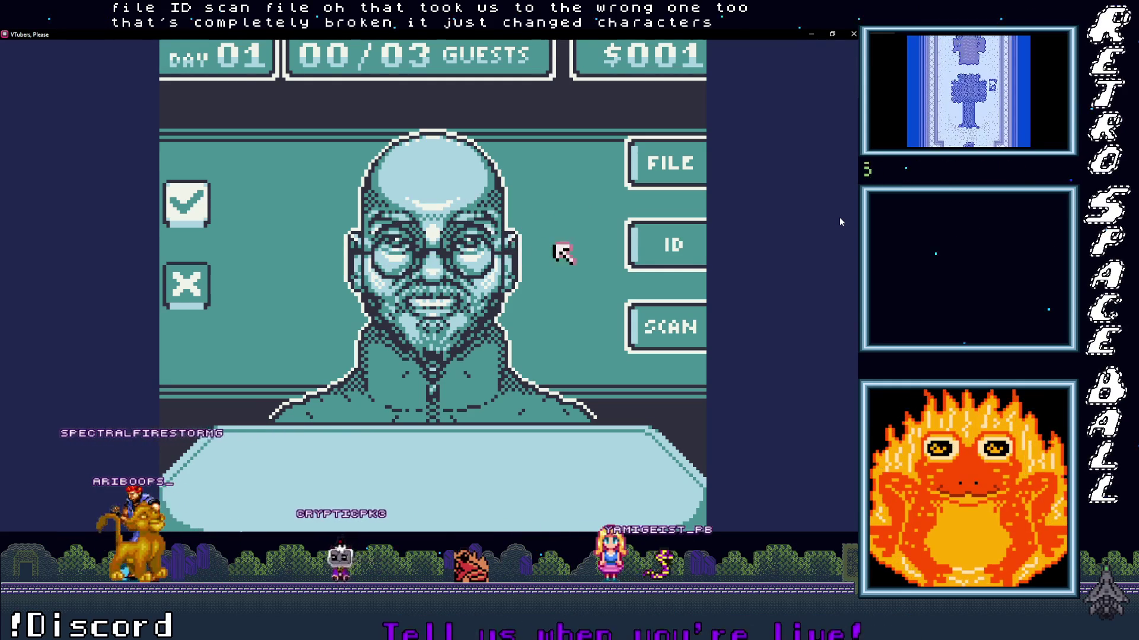
{"action": "left_click", "coordinate": [653, 241]}
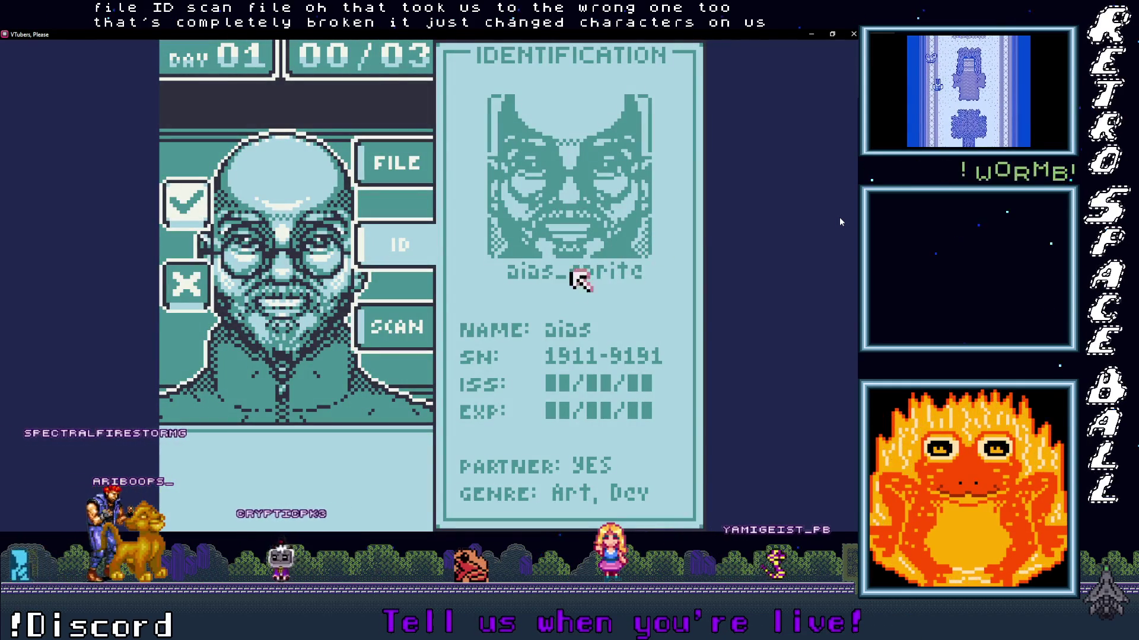
{"action": "left_click", "coordinate": [402, 339]}
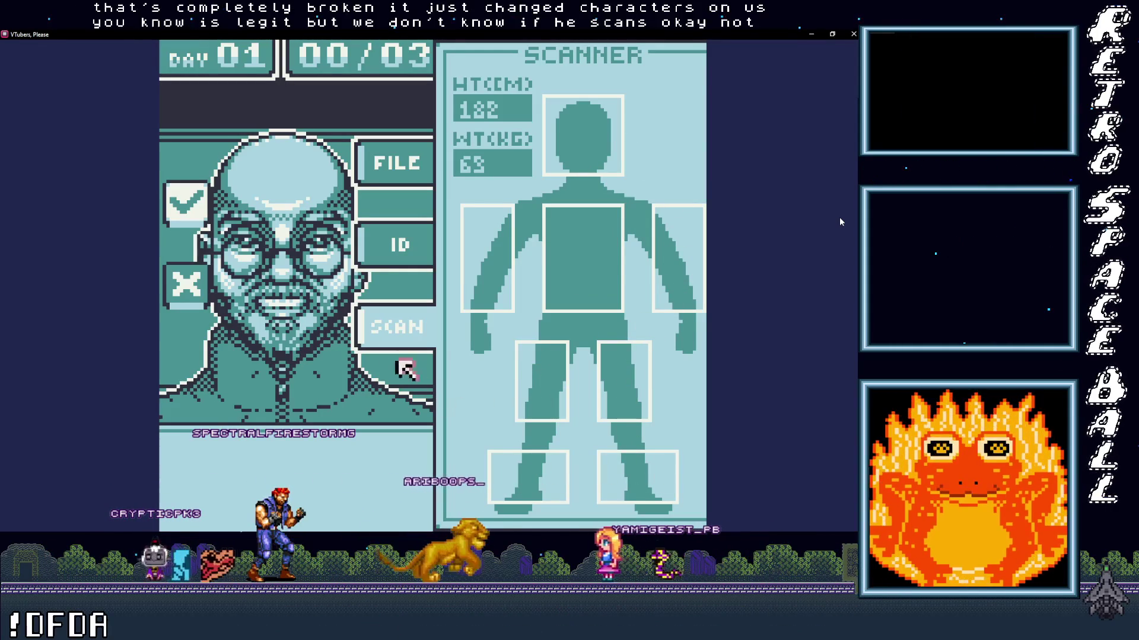
- Approve the bald guest, then check the dark-haired guest's file record, ID card and body scan
{"action": "key", "text": "x"}
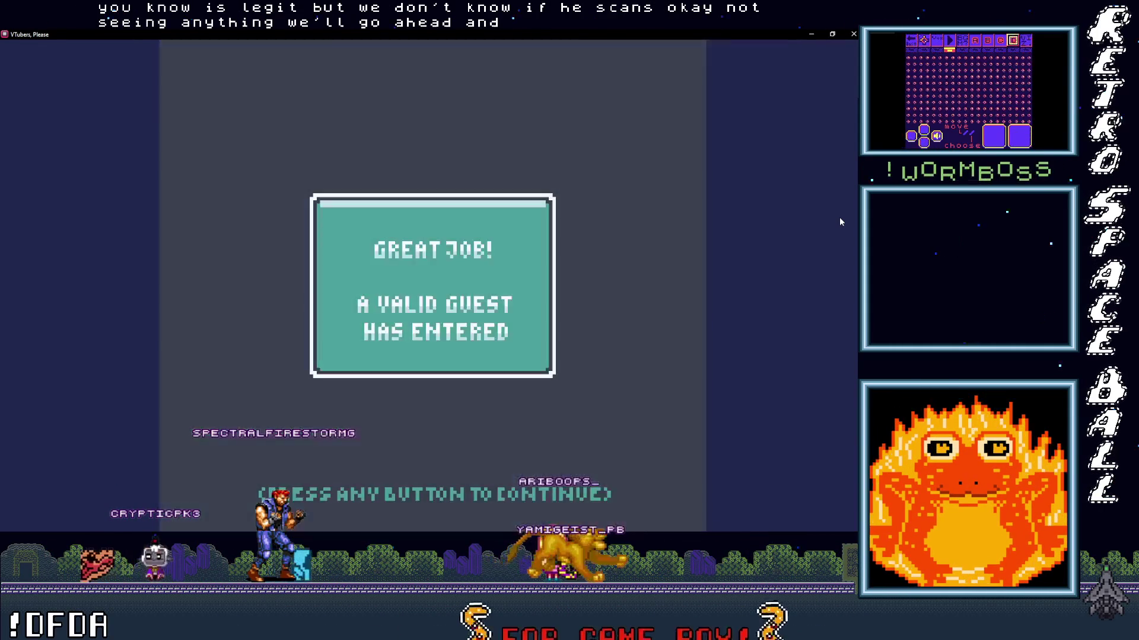
{"action": "key", "text": "x"}
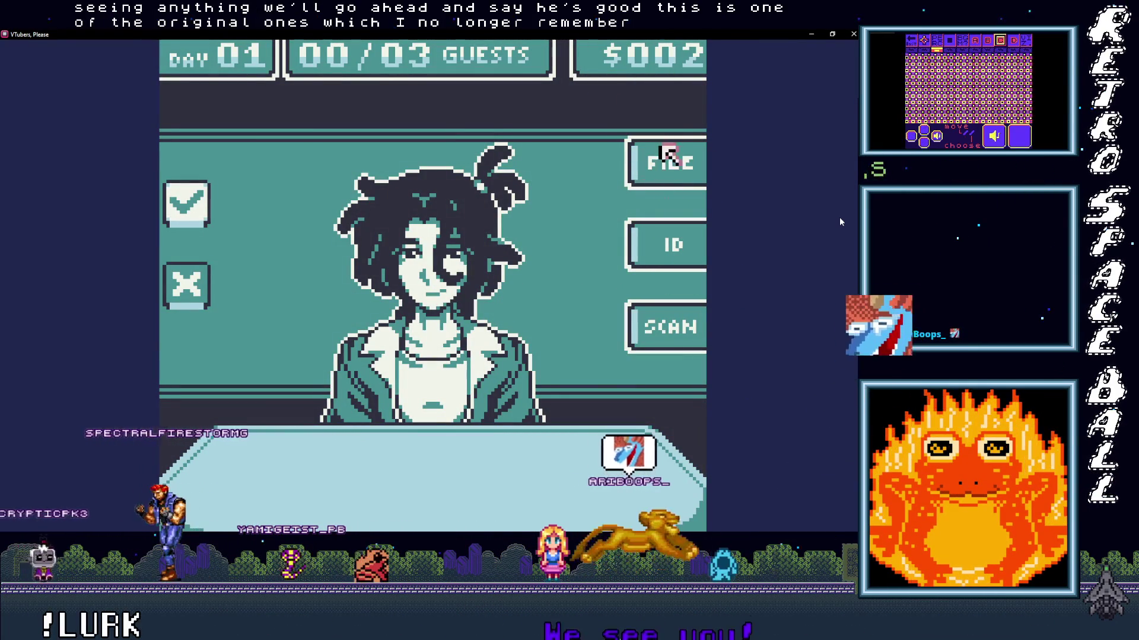
{"action": "left_click", "coordinate": [665, 162]}
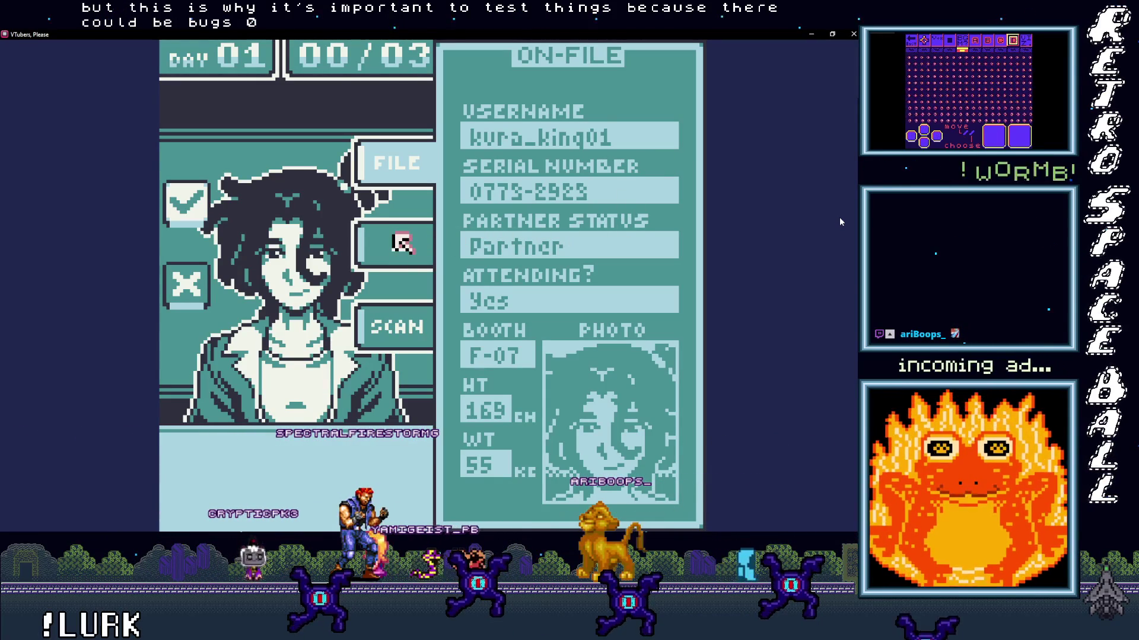
{"action": "key", "text": "z"}
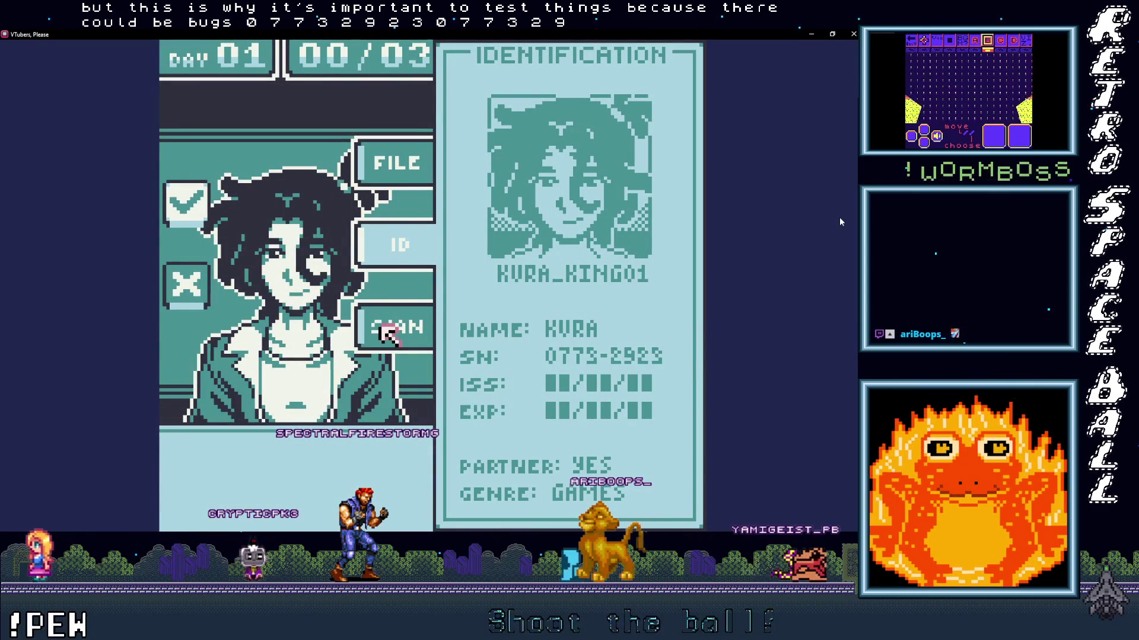
{"action": "key", "text": "z"}
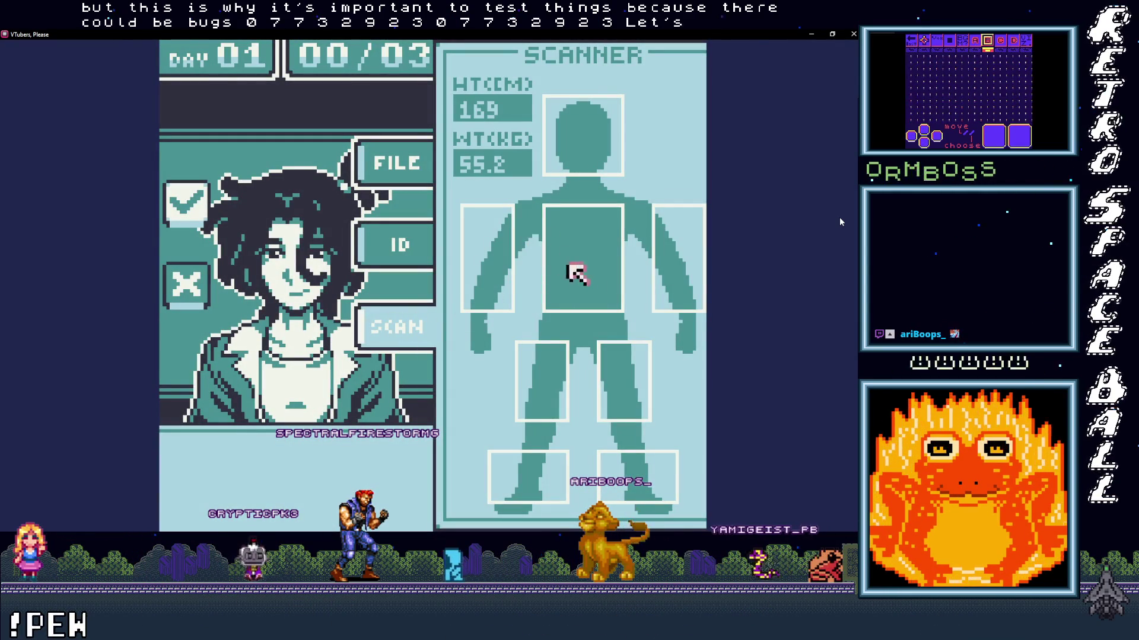
{"action": "key", "text": "Right"}
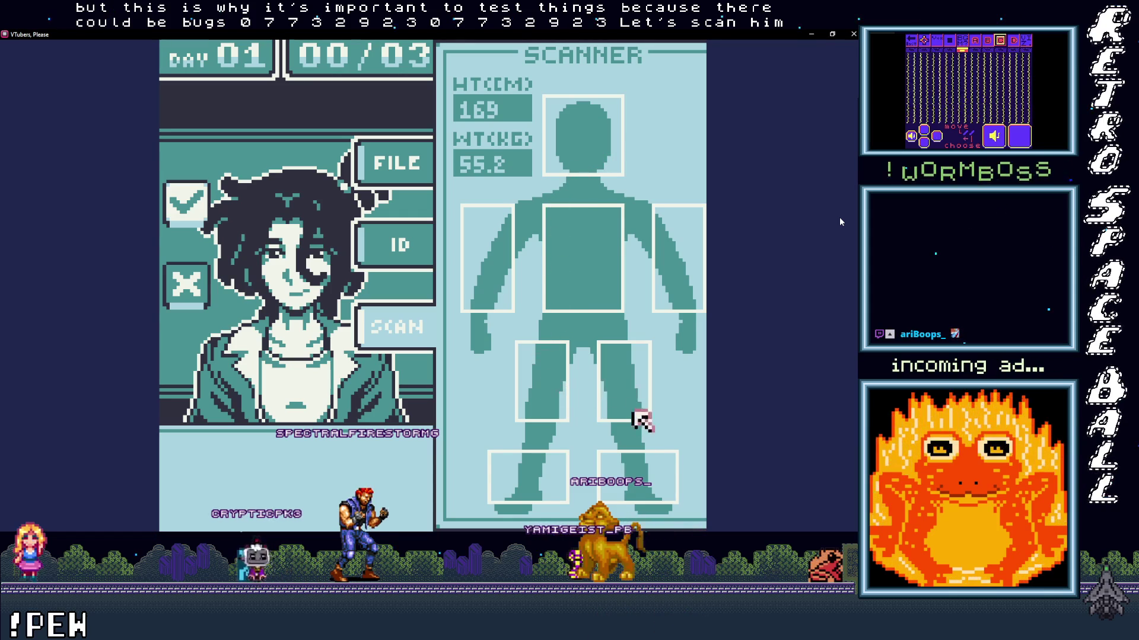
{"action": "key", "text": "Left"}
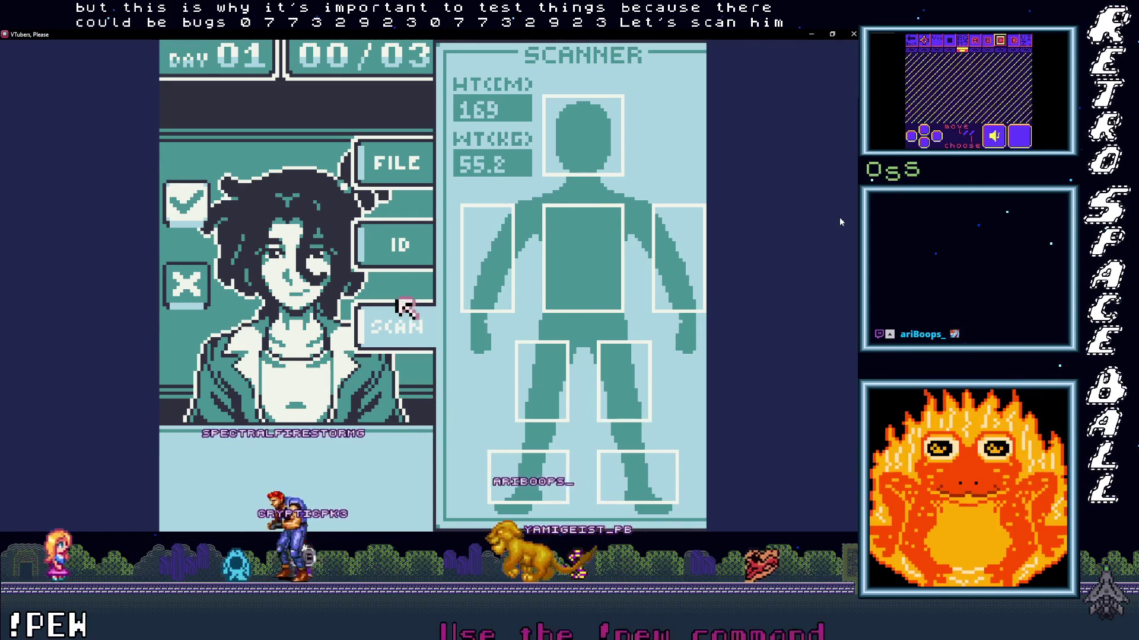
{"action": "key", "text": "Up"}
- Reopen the dark-haired guest's ID card and on-file record to compare them
{"action": "key", "text": "z"}
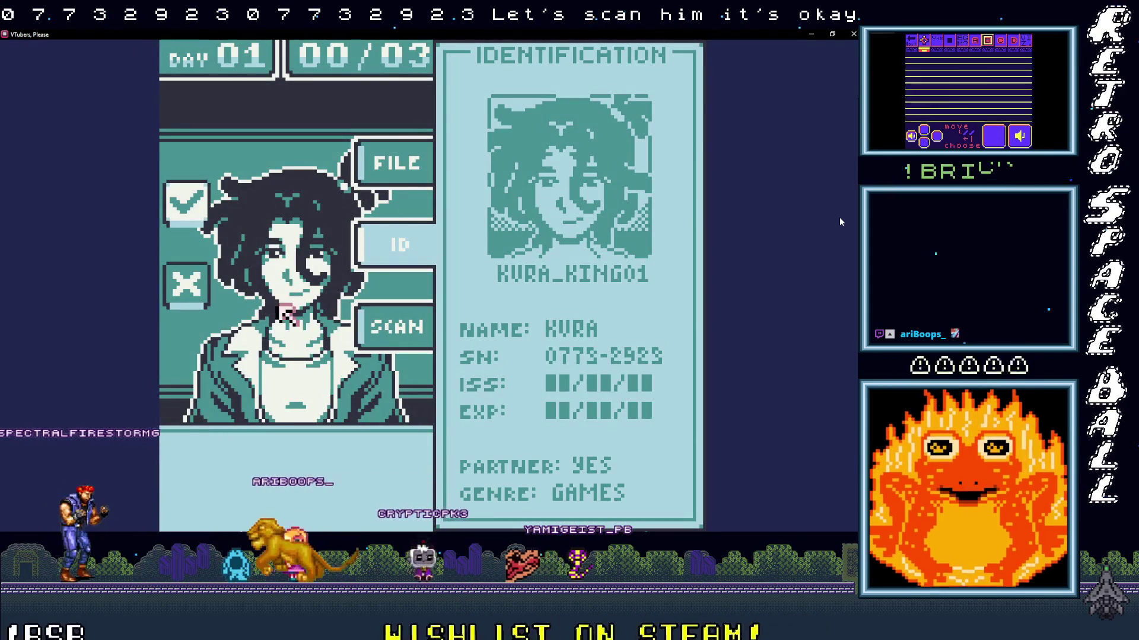
{"action": "key", "text": "z"}
{"action": "key", "text": "Up"}
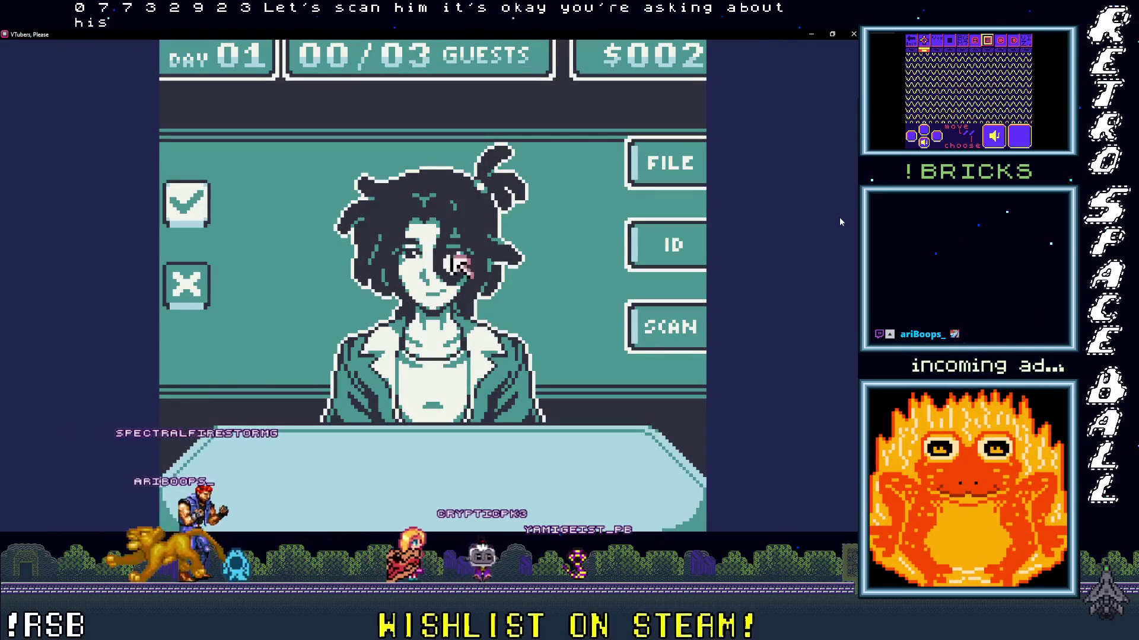
{"action": "key", "text": "Right"}
{"action": "key", "text": "z"}
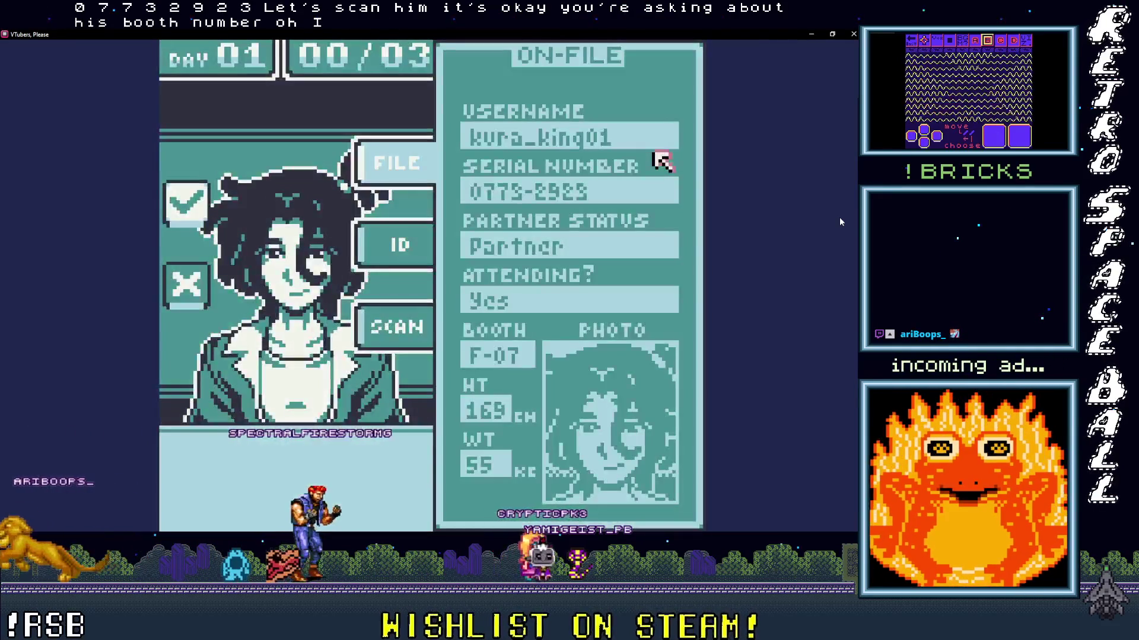
{"action": "key", "text": "Left"}
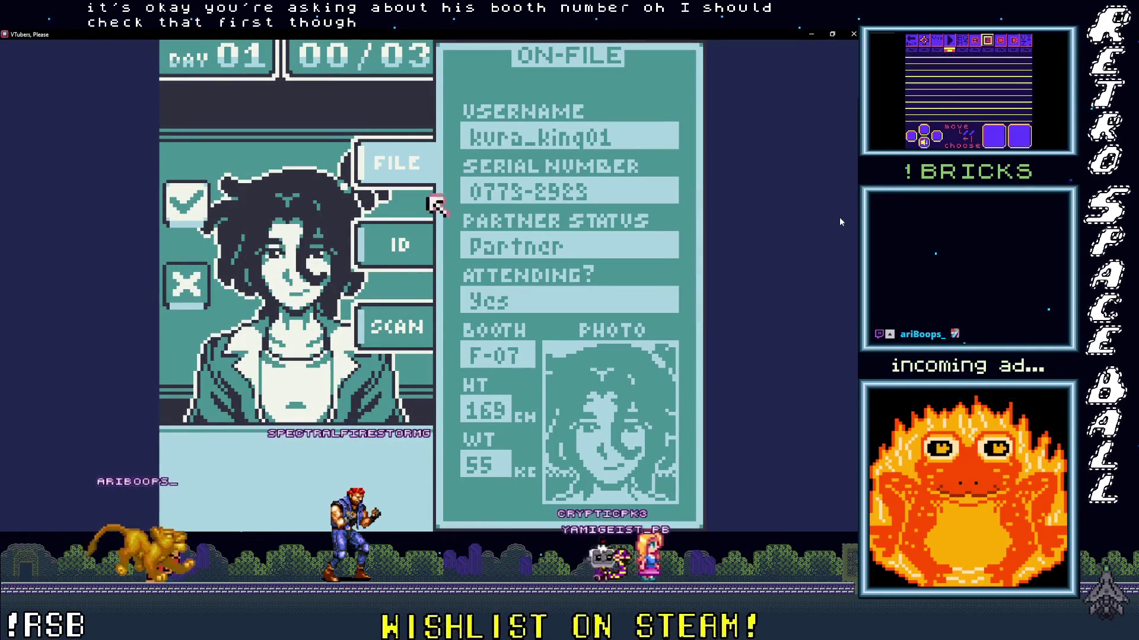
{"action": "key", "text": "x"}
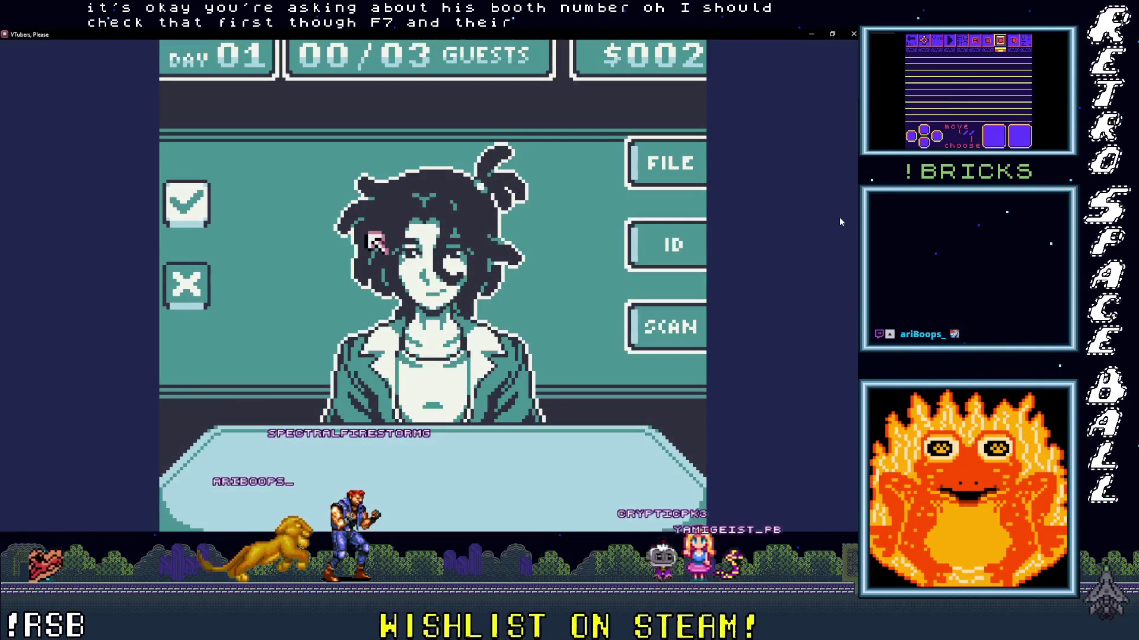
- Ask the guest about booth F-07 and partnered status, then approve them
{"action": "key", "text": "z"}
{"action": "key", "text": "z"}
{"action": "key", "text": "z"}
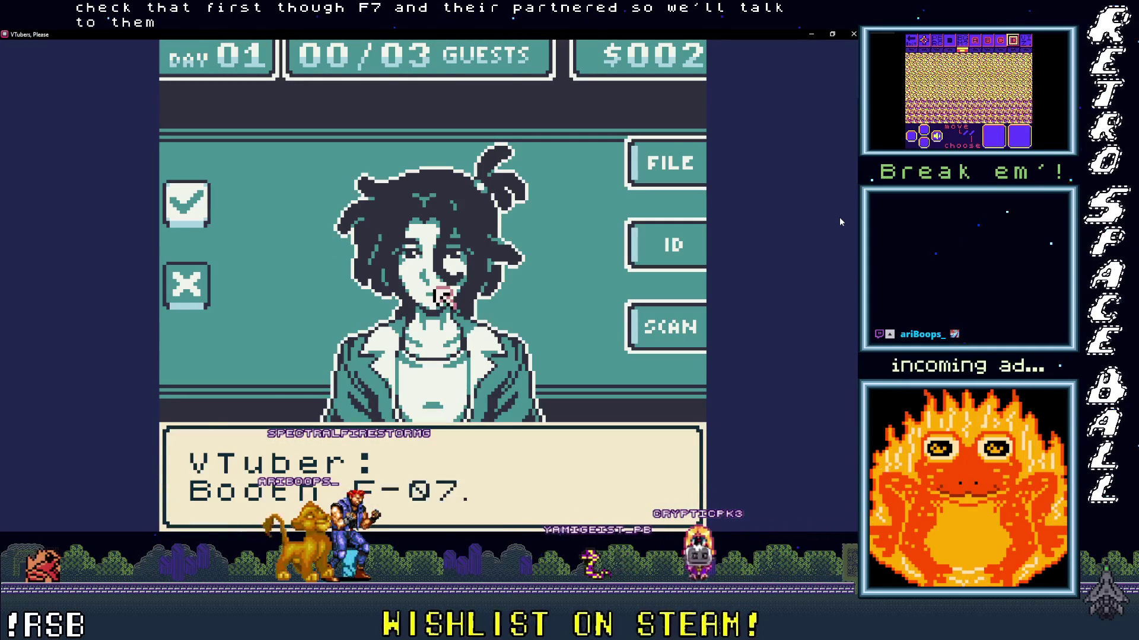
{"action": "key", "text": "z"}
{"action": "key", "text": "Down"}
{"action": "key", "text": "z"}
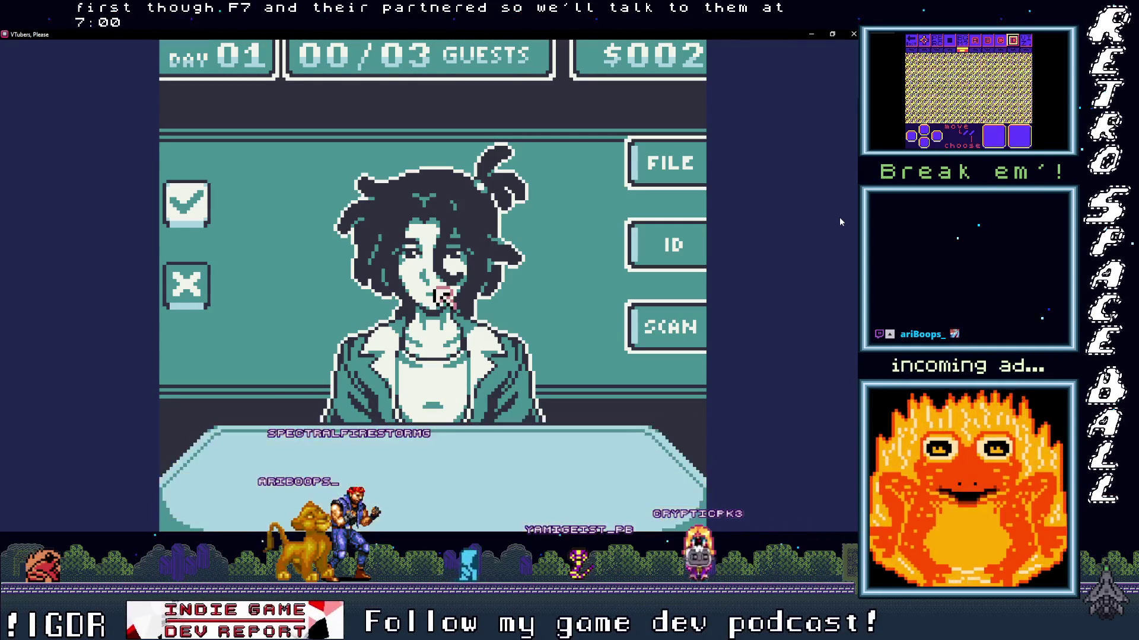
{"action": "key", "text": "z"}
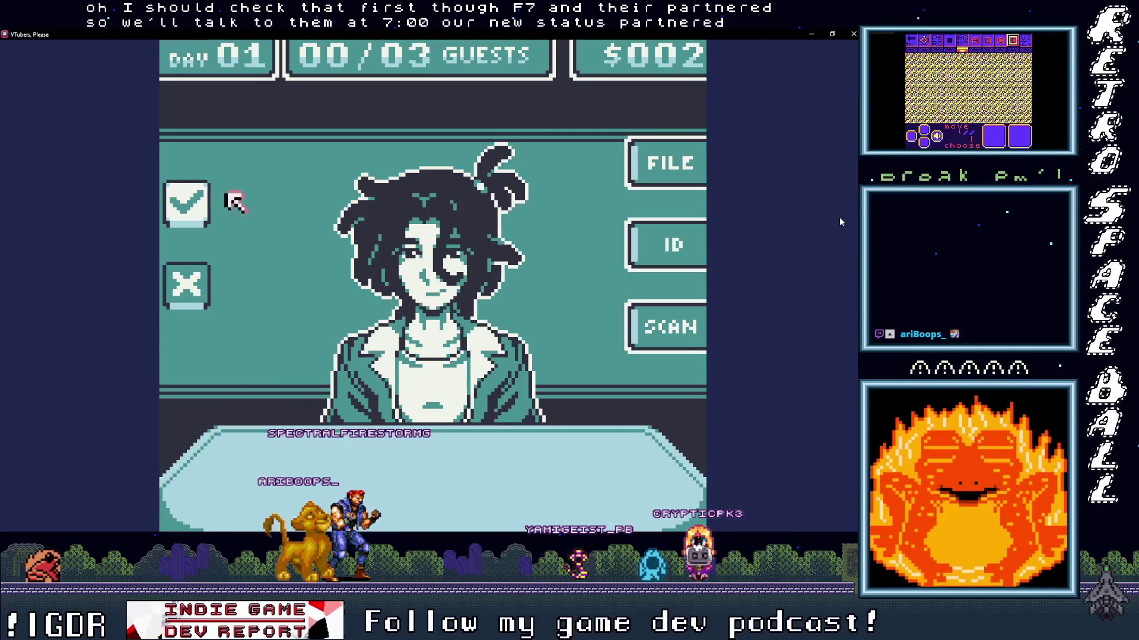
{"action": "key", "text": "z"}
{"action": "key", "text": "z"}
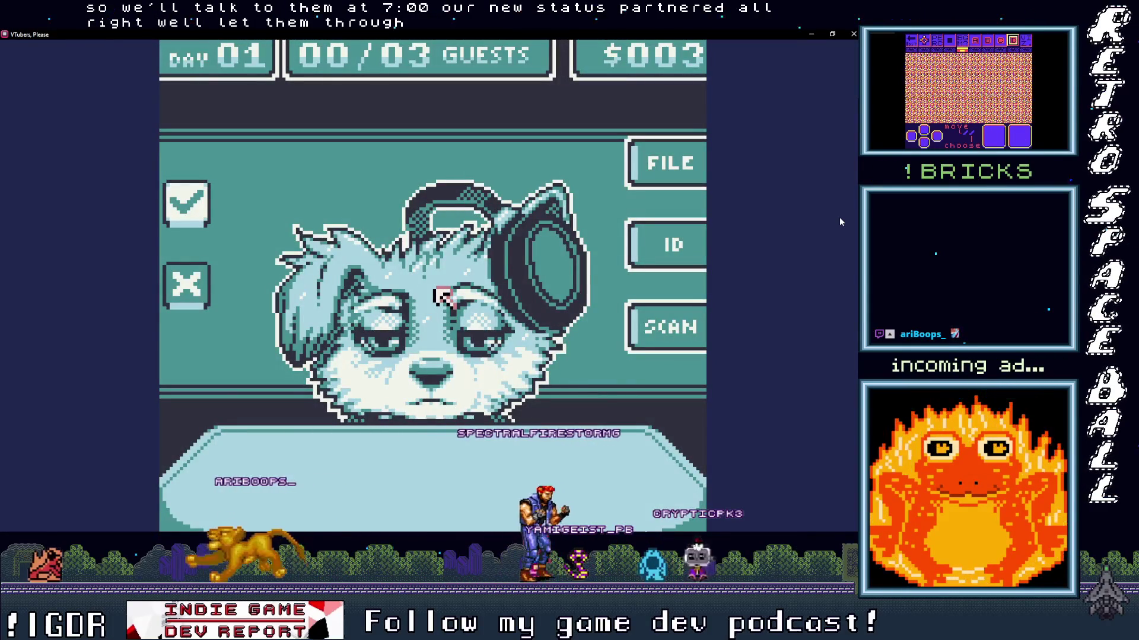
- Move the in-game selection around the guest's options with the arrow keys
{"action": "key", "text": "Up"}
{"action": "key", "text": "Left"}
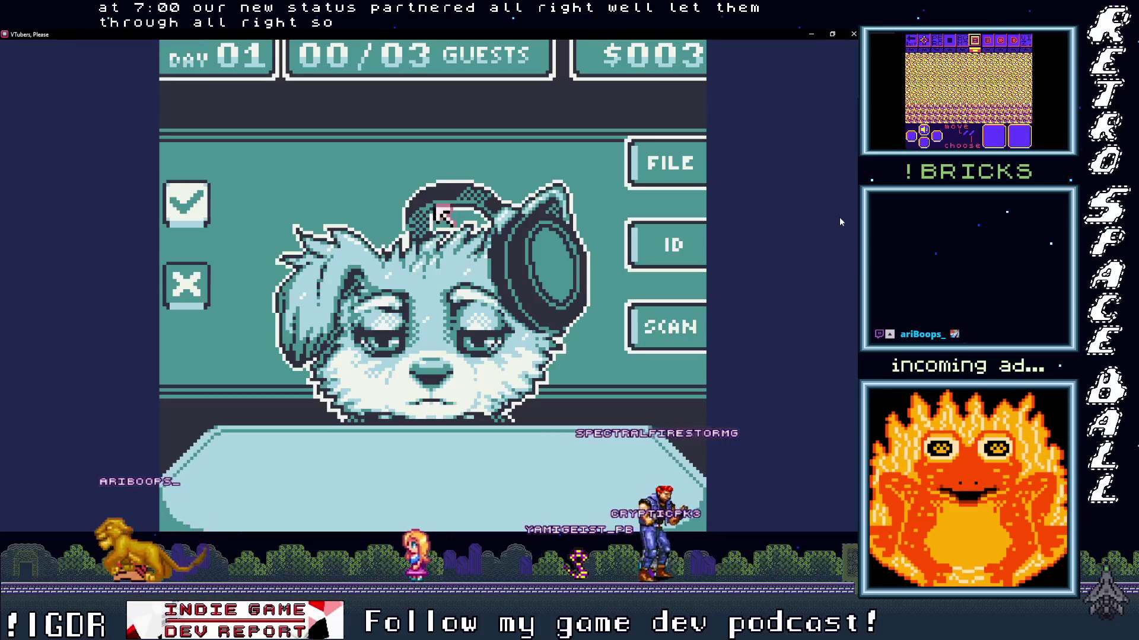
{"action": "key", "text": "Up"}
{"action": "key", "text": "Left"}
{"action": "key", "text": "Right"}
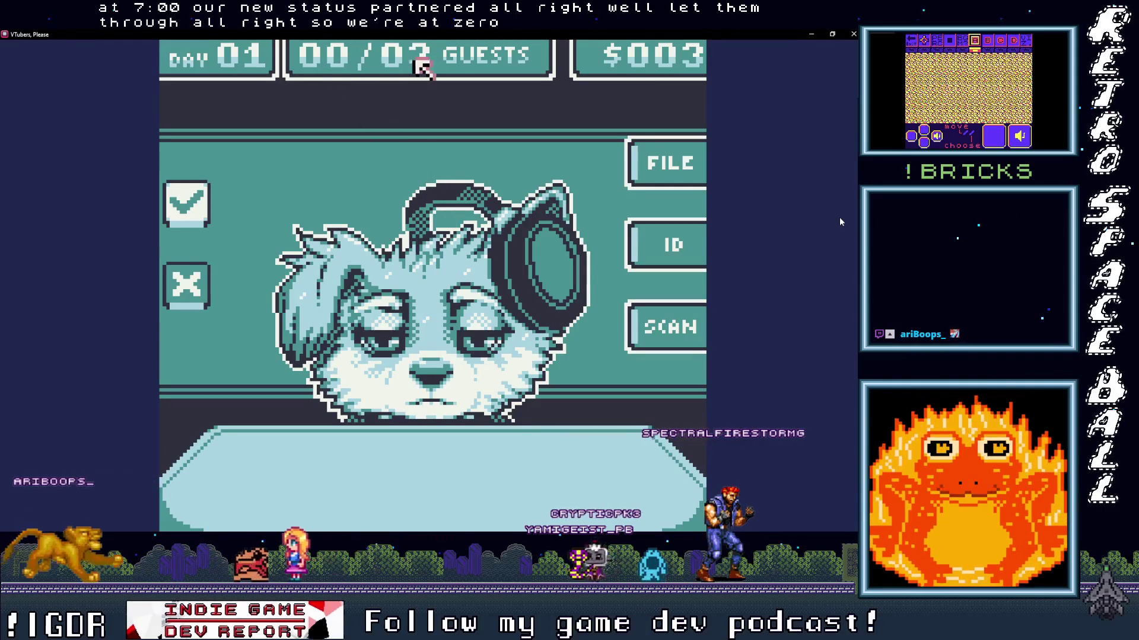
{"action": "key", "text": "Right"}
{"action": "key", "text": "Down"}
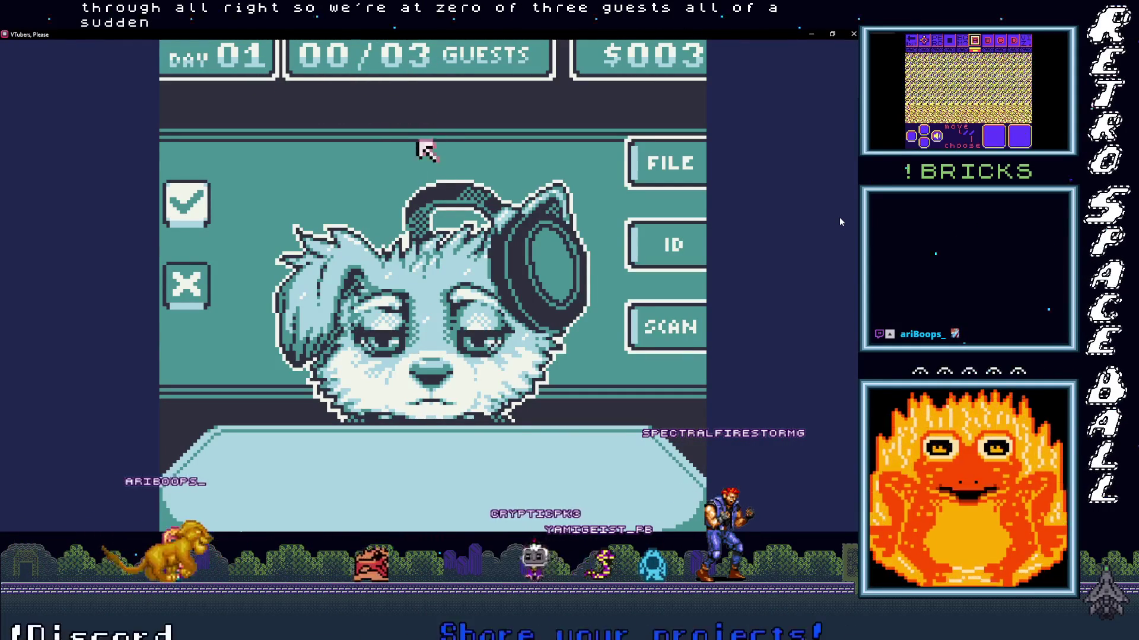
{"action": "key", "text": "Down"}
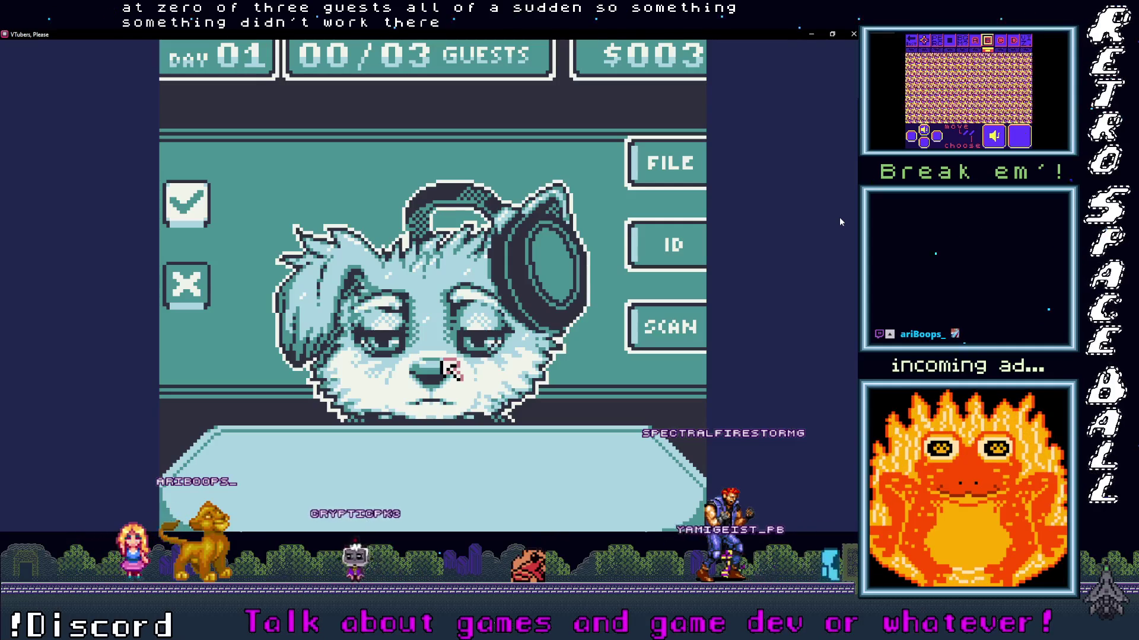
{"action": "key", "text": "Up"}
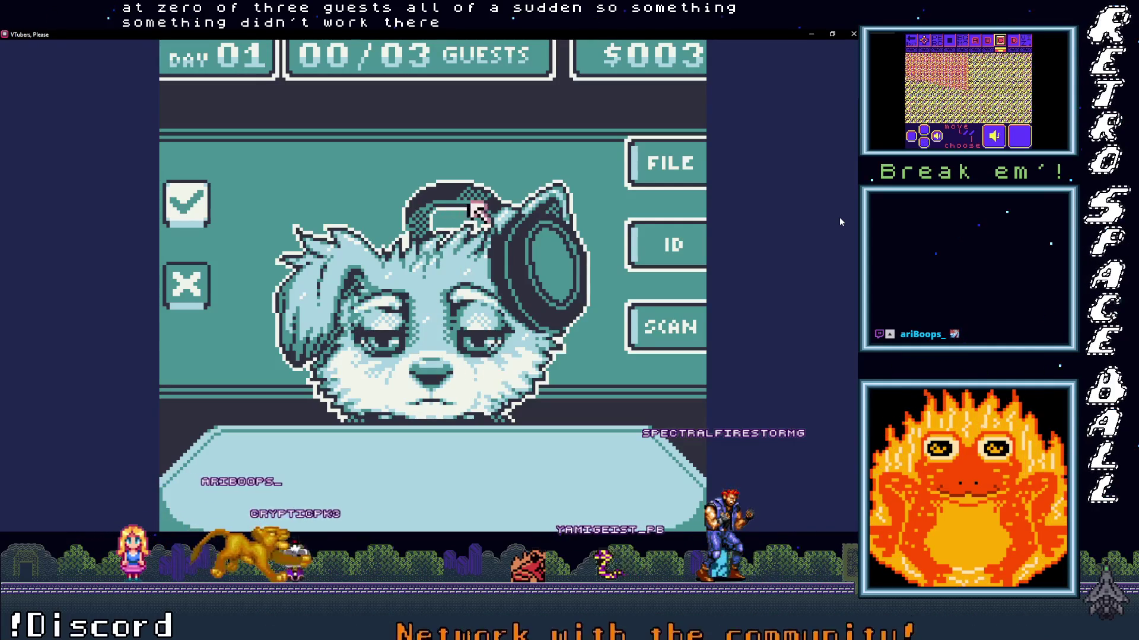
{"action": "key", "text": "Right"}
{"action": "key", "text": "Down"}
{"action": "key", "text": "Right"}
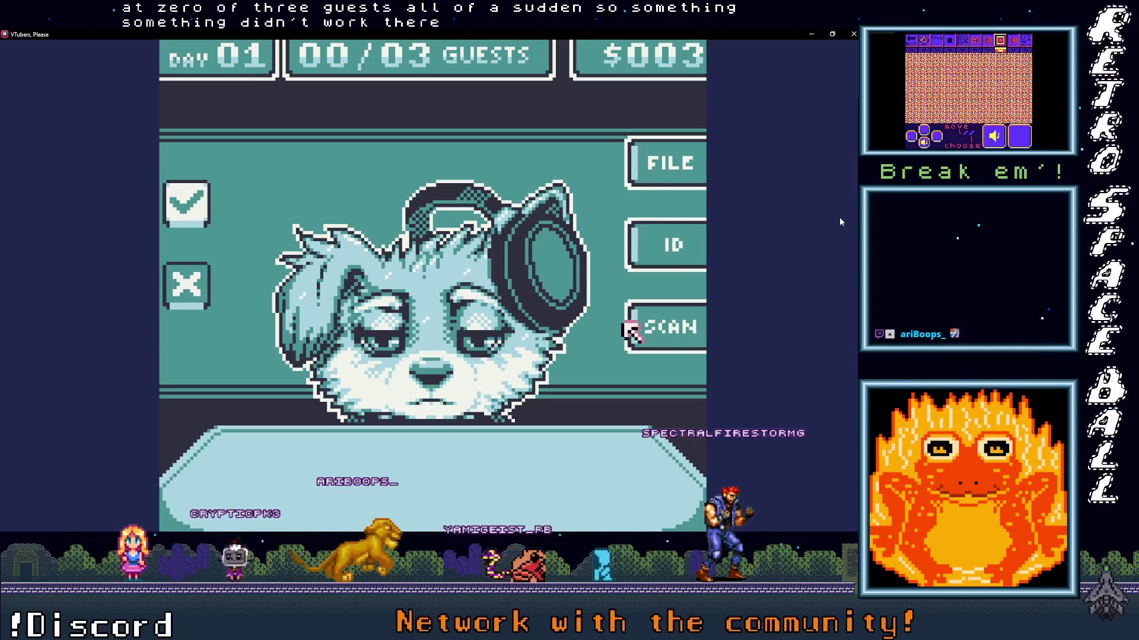
{"action": "key", "text": "Down"}
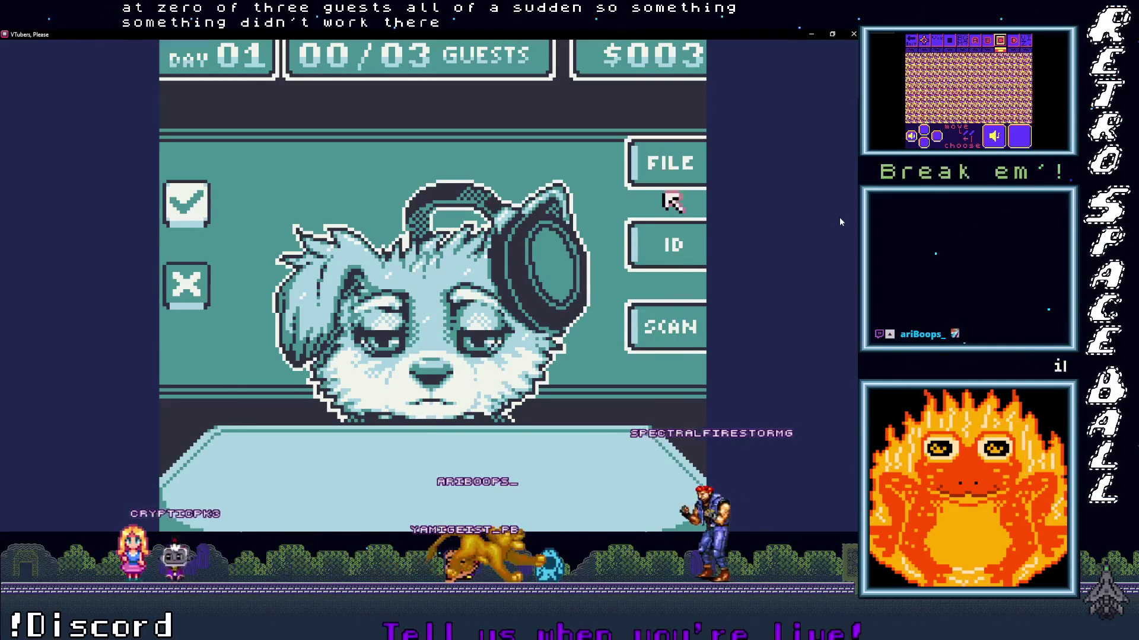
- Deny the current guest as an impostor, continue, and restore the game window to reveal the editor
{"action": "key", "text": "Left"}
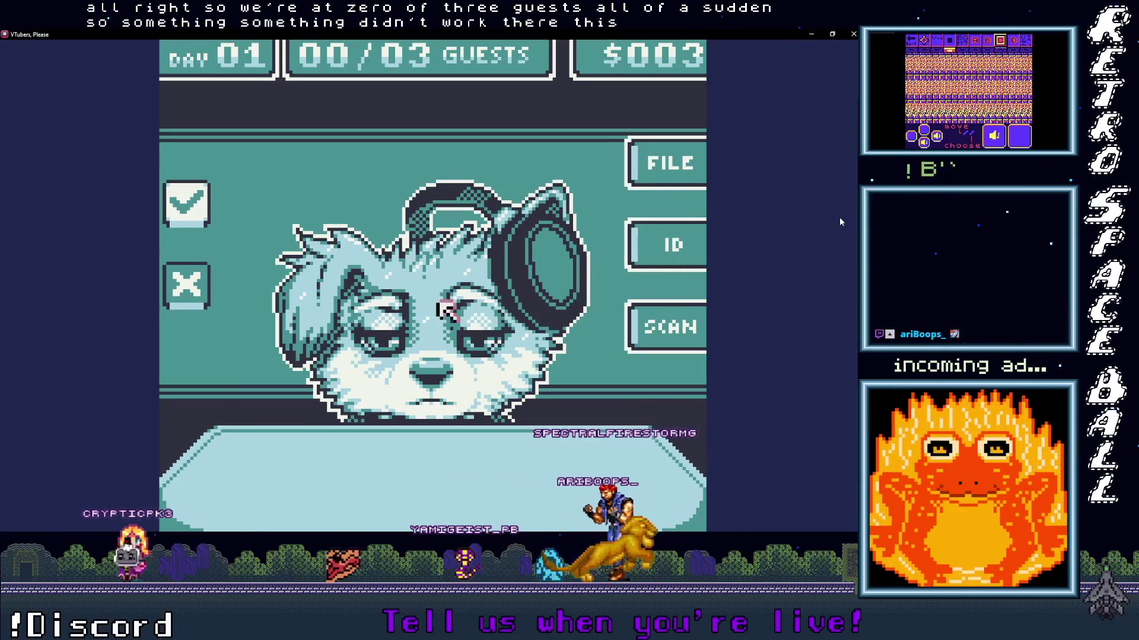
{"action": "key", "text": "Left"}
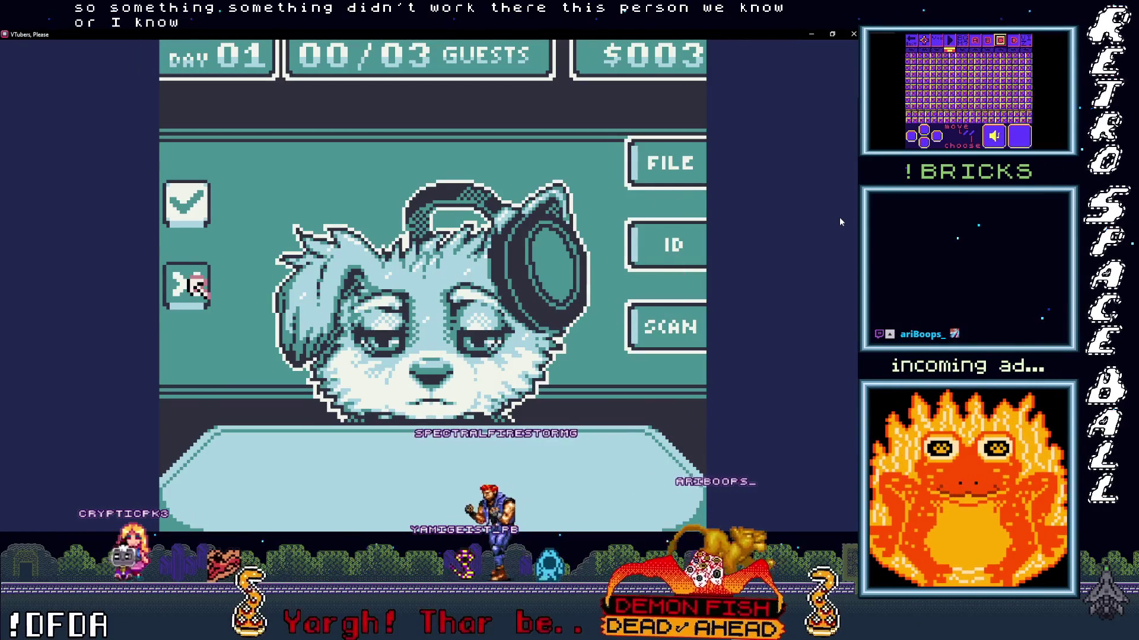
{"action": "key", "text": "Return"}
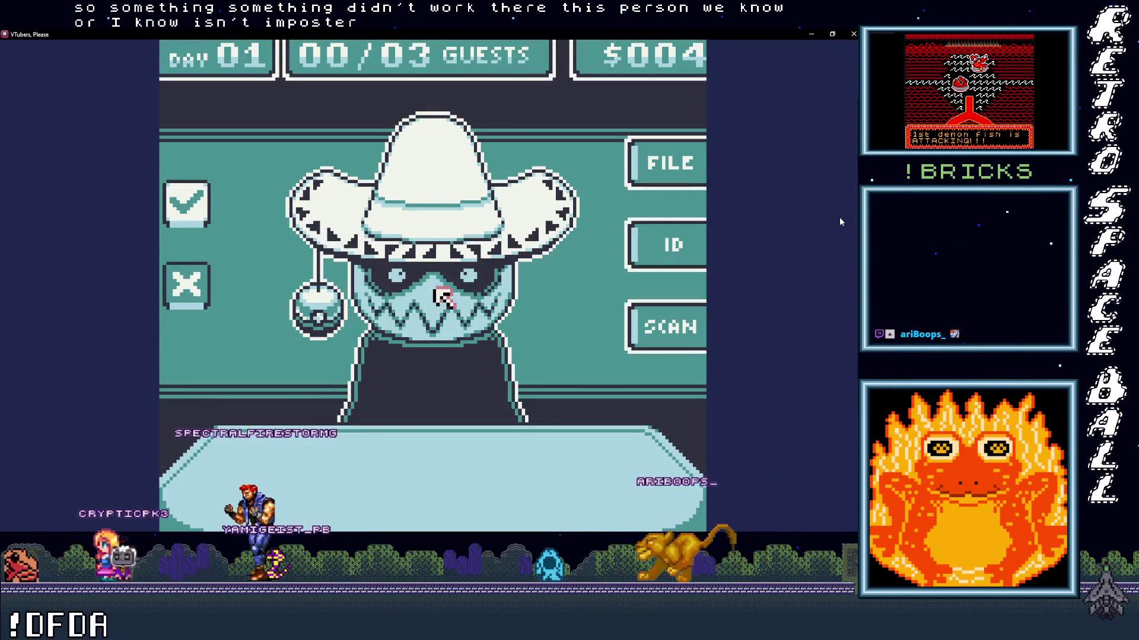
{"action": "key", "text": "Right"}
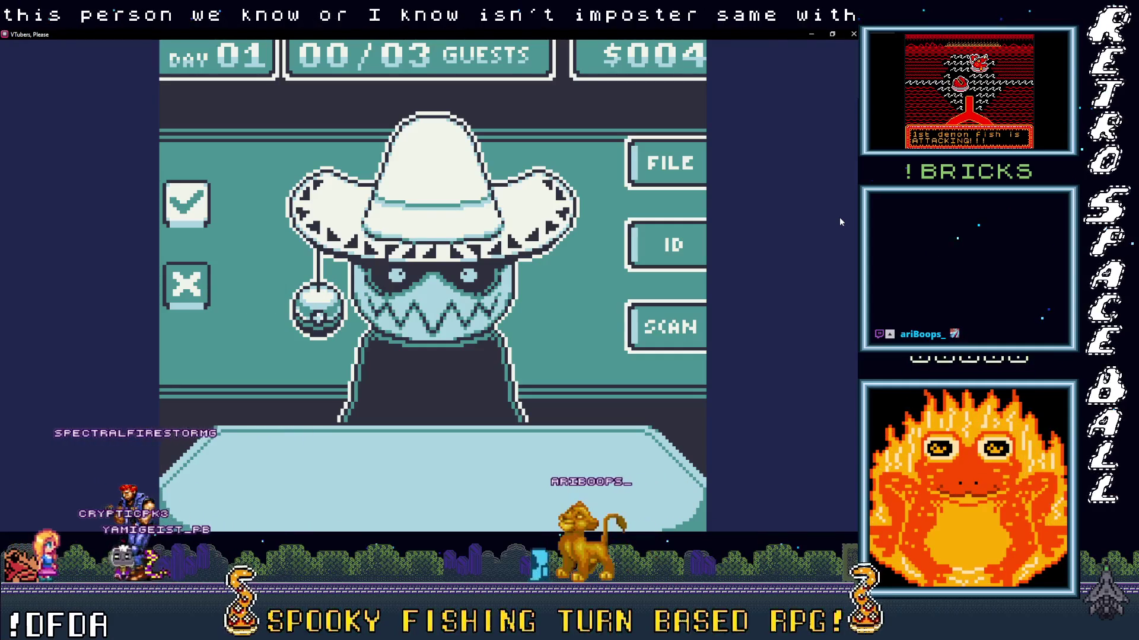
{"action": "key", "text": "Return"}
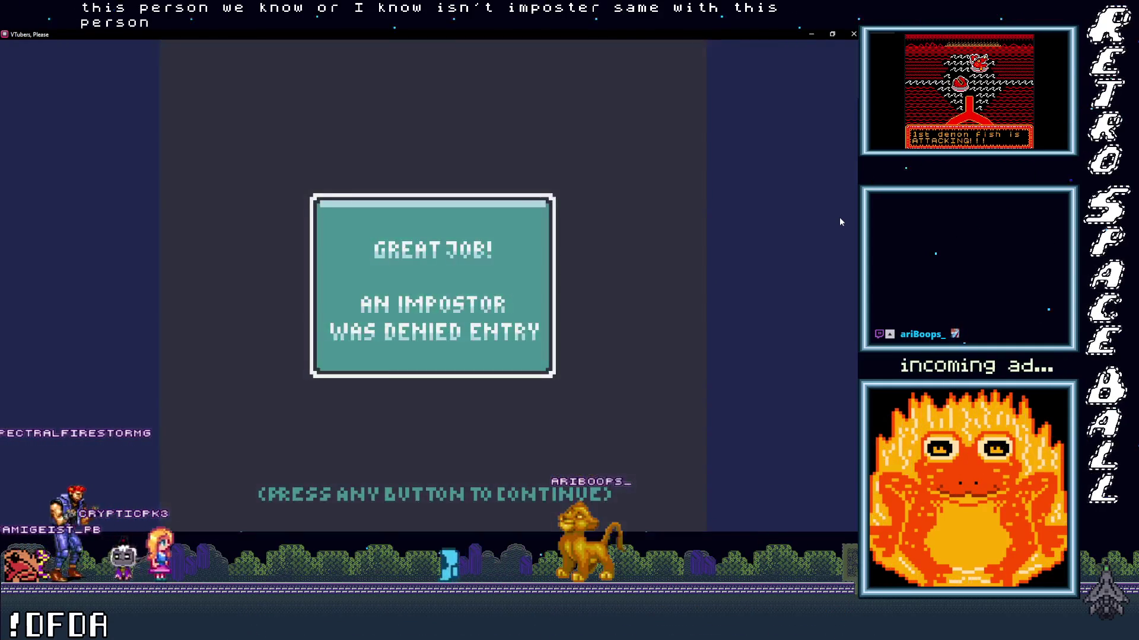
{"action": "key", "text": "Return"}
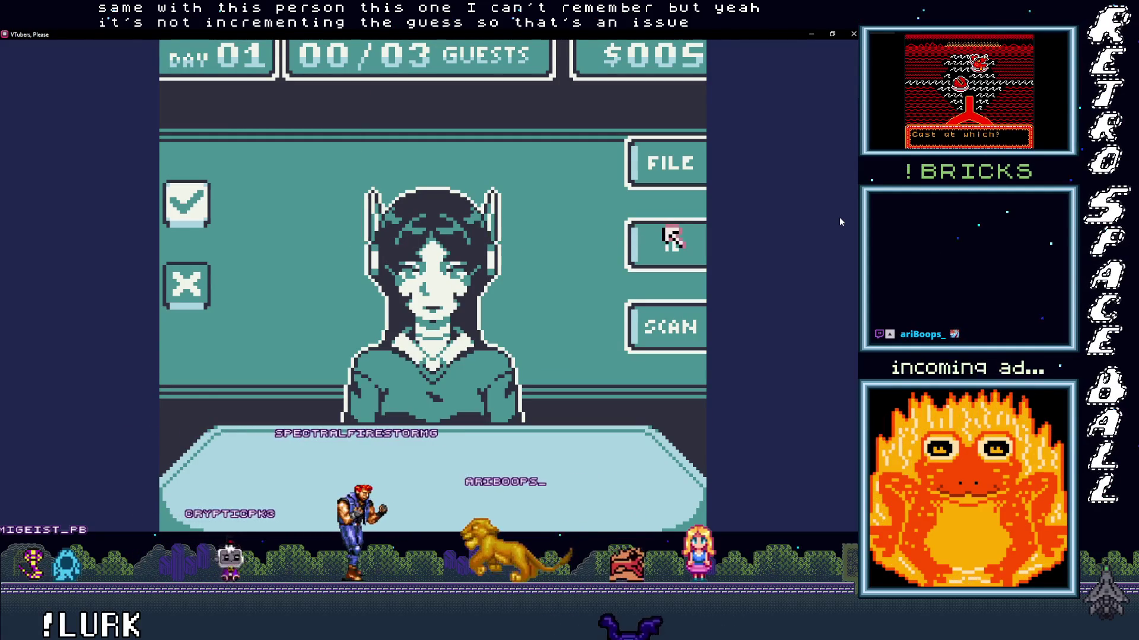
{"action": "left_click", "coordinate": [832, 34]}
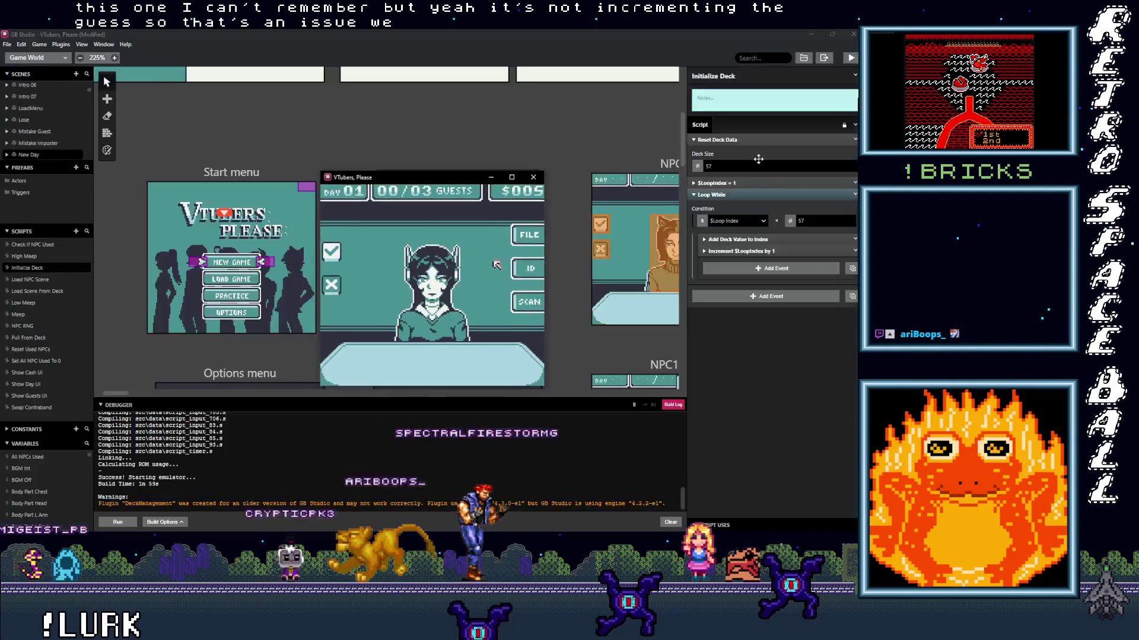
- Enlarge the debugger, filter its variables by 'gu', and move the game window left
{"action": "mouse_move", "coordinate": [394, 398]}
{"action": "left_mouse_down"}
{"action": "mouse_move", "coordinate": [380, 220]}
{"action": "mouse_move", "coordinate": [355, 187]}
{"action": "mouse_move", "coordinate": [489, 152]}
{"action": "left_mouse_up"}
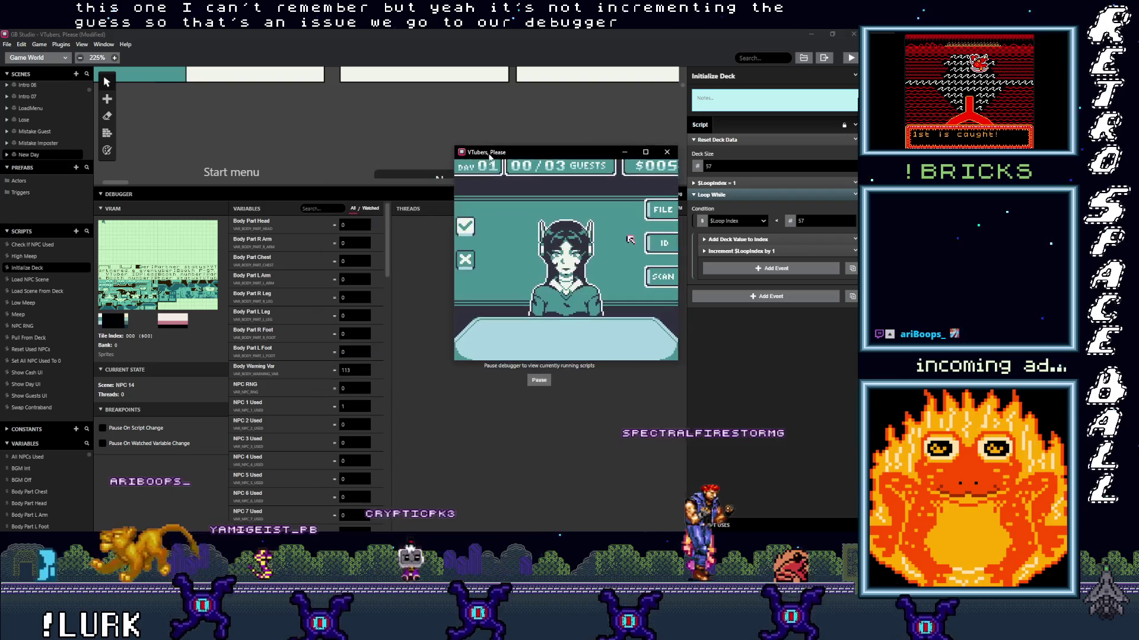
{"action": "left_click", "coordinate": [334, 209]}
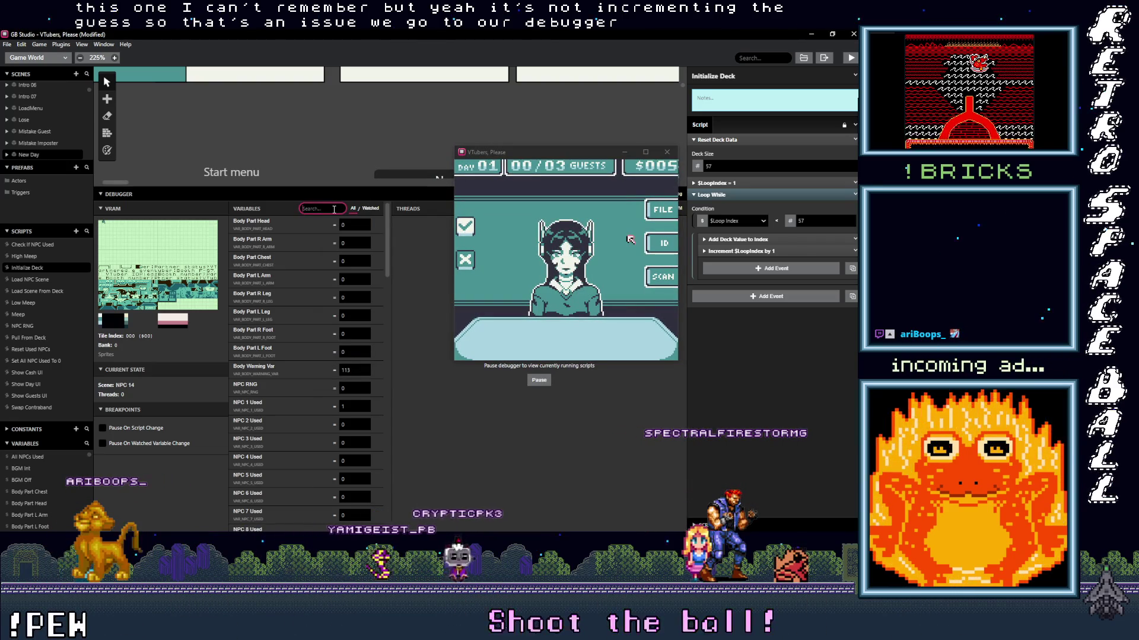
{"action": "type", "text": "gues"}
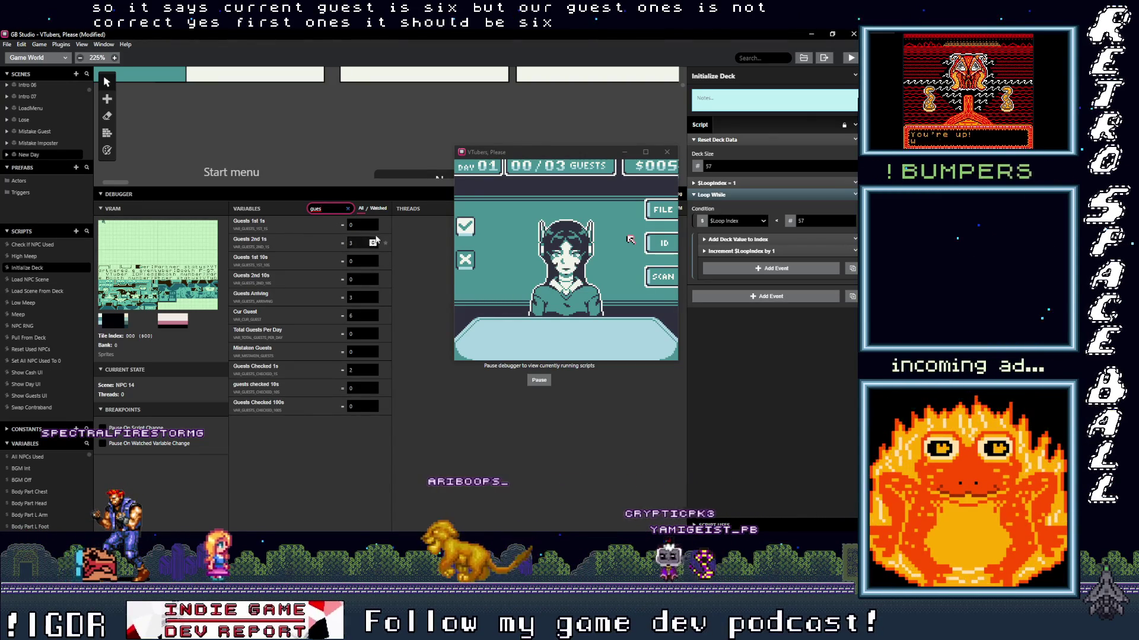
{"action": "mouse_move", "coordinate": [525, 157]}
{"action": "left_mouse_down"}
{"action": "mouse_move", "coordinate": [273, 157]}
{"action": "mouse_move", "coordinate": [418, 177]}
{"action": "left_mouse_up"}
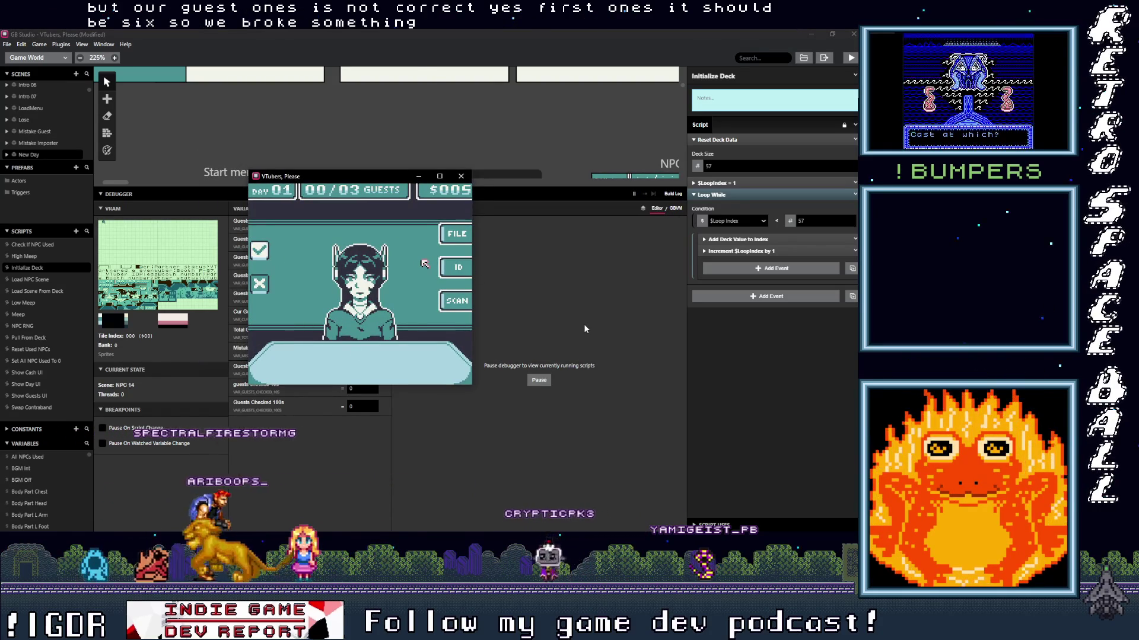
- Compare the guest's ID card and on-file record, then deny them as an impostor
{"action": "key", "text": "z"}
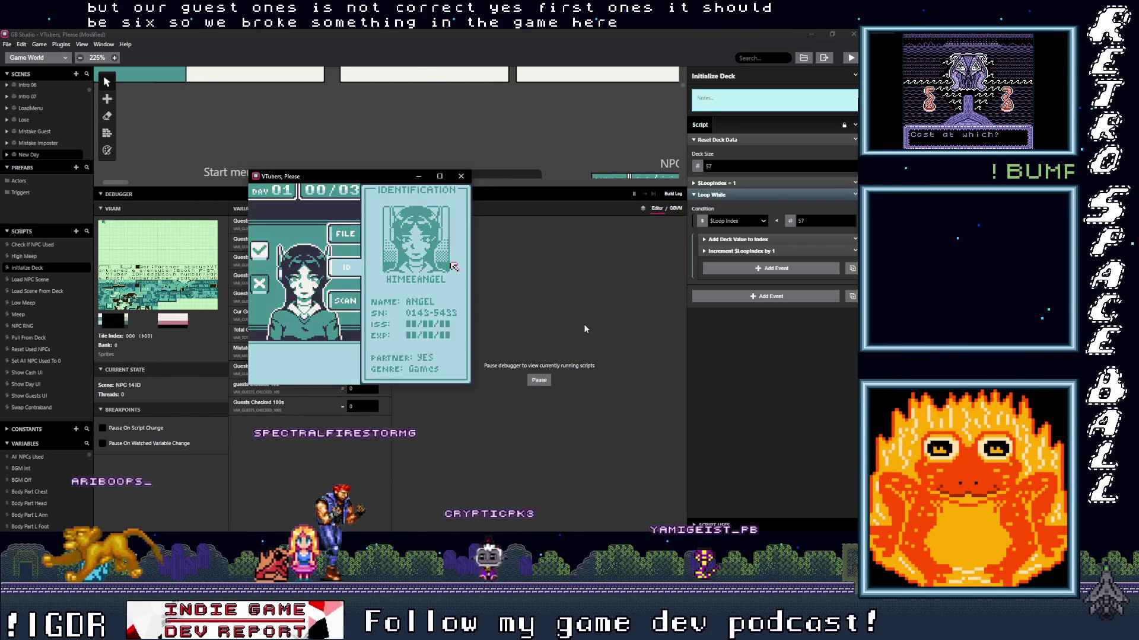
{"action": "key", "text": "Left"}
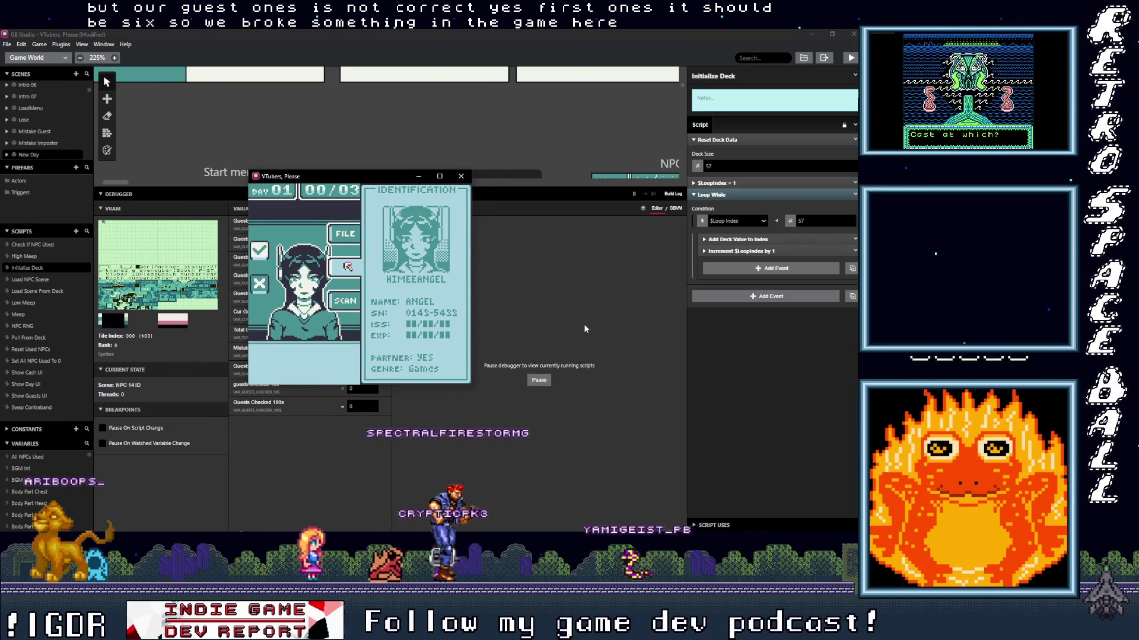
{"action": "key", "text": "Up"}
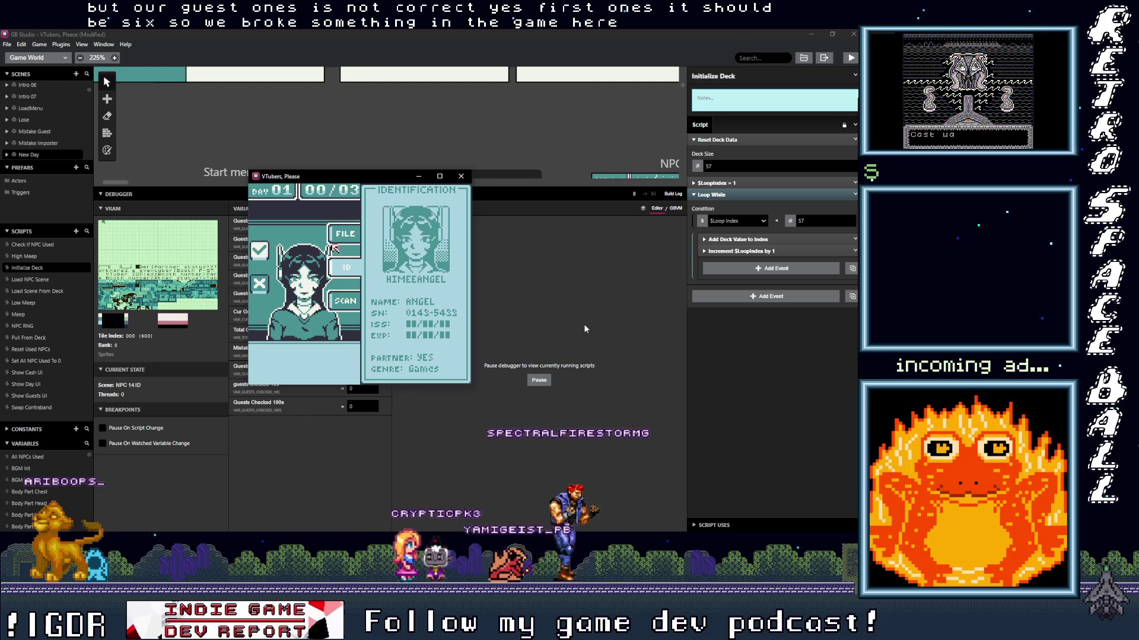
{"action": "key", "text": "z"}
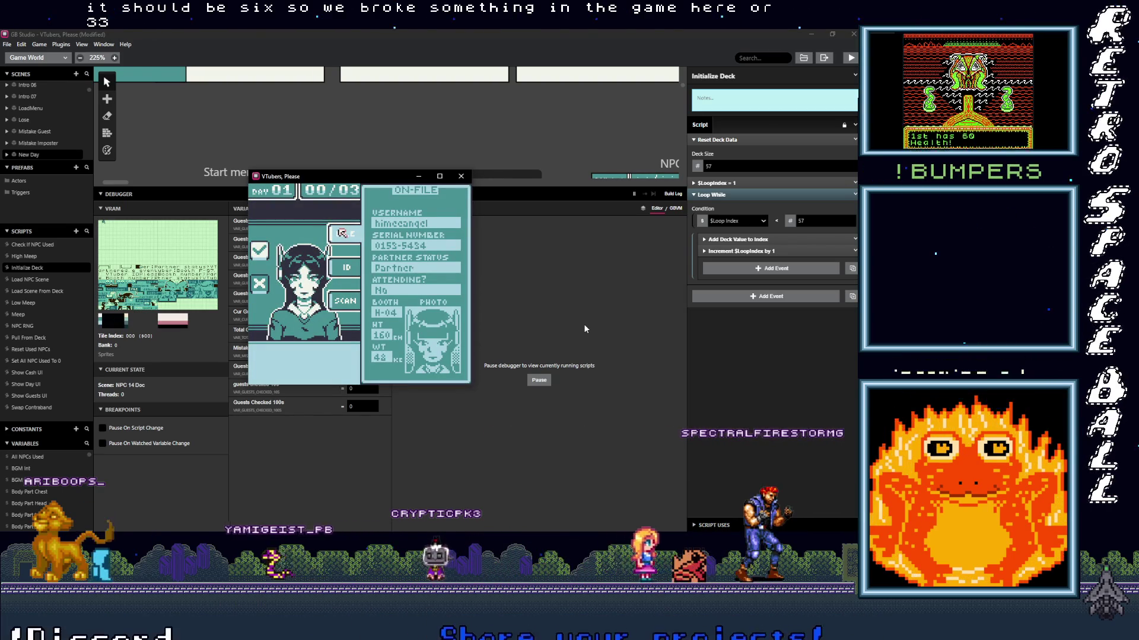
{"action": "key", "text": "Down"}
{"action": "key", "text": "z"}
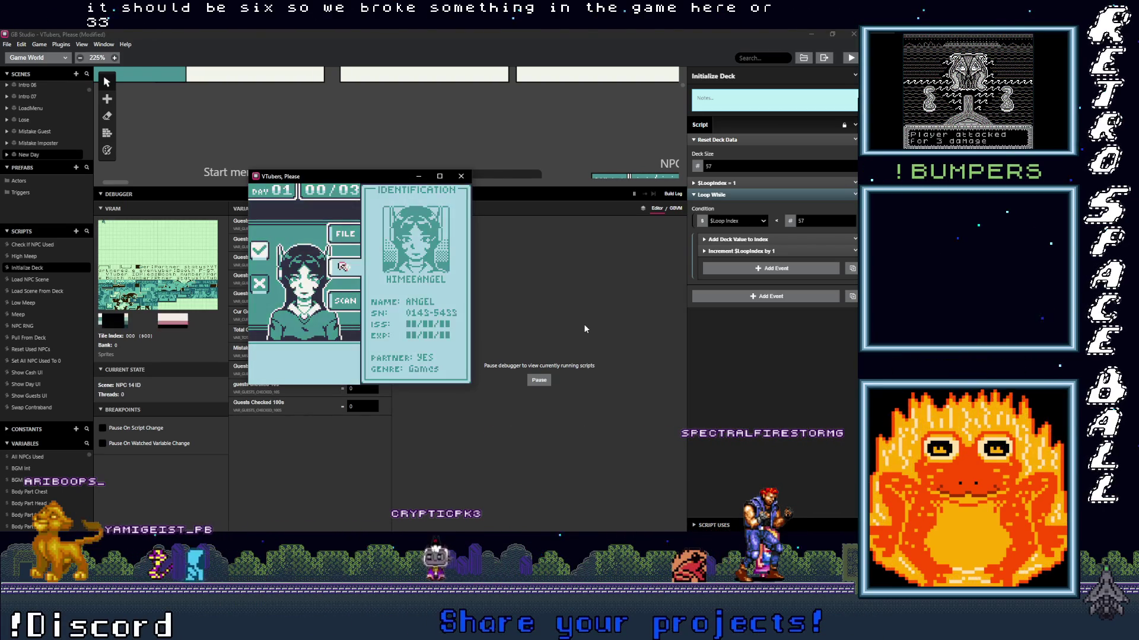
{"action": "key", "text": "Up"}
{"action": "key", "text": "z"}
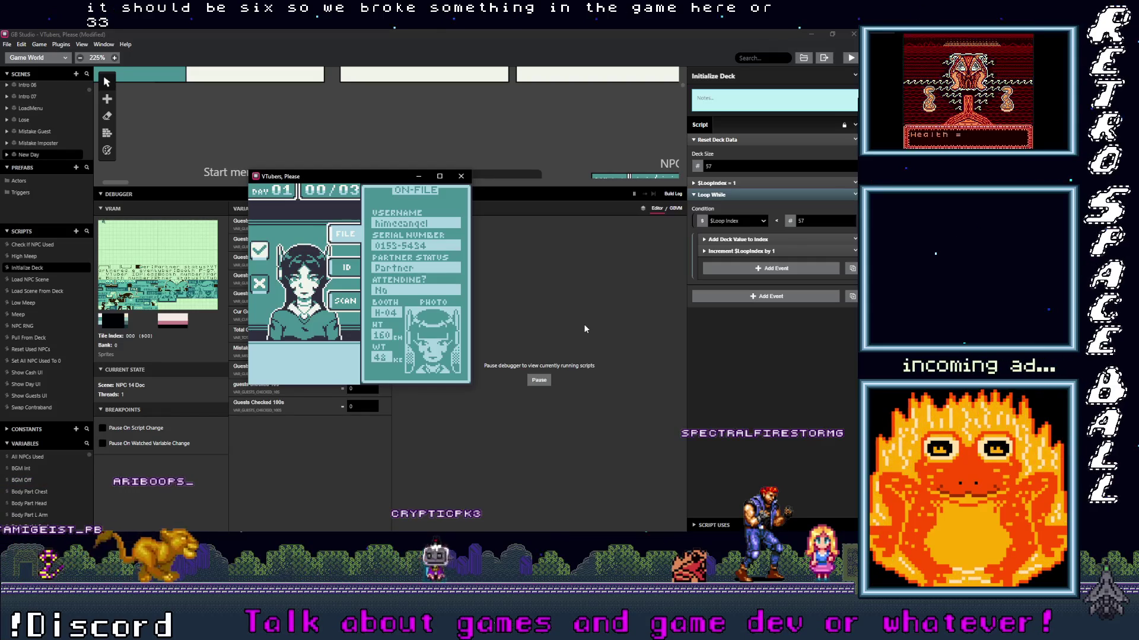
{"action": "key", "text": "z"}
{"action": "key", "text": "z"}
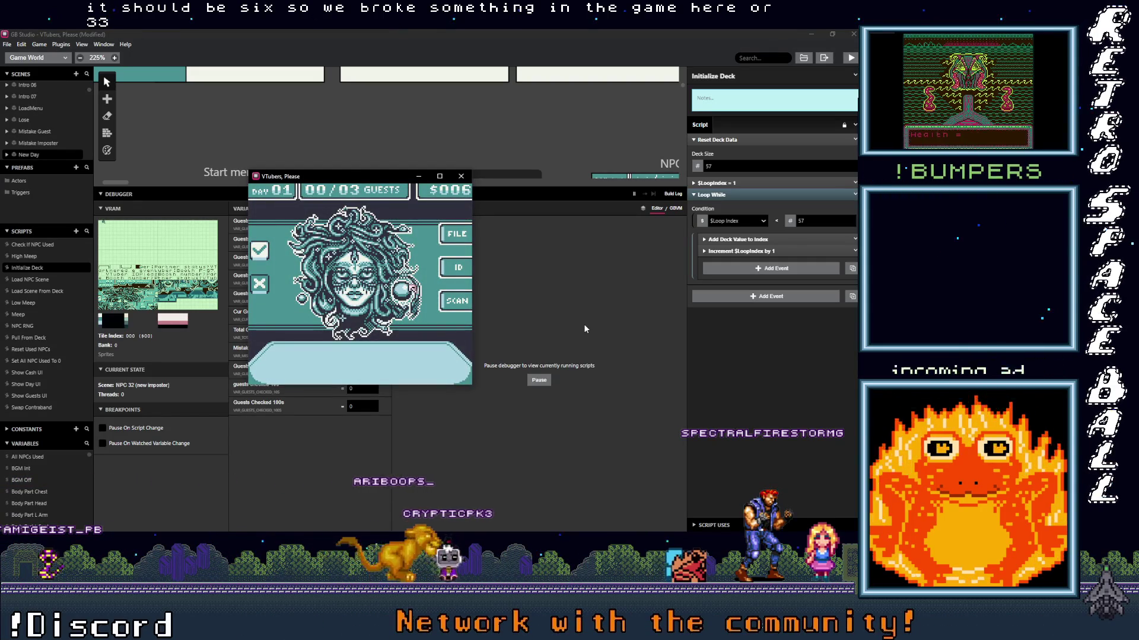
- Check the second guest's ID and file record and deny them as an impostor
{"action": "key", "text": "Right"}
{"action": "key", "text": "z"}
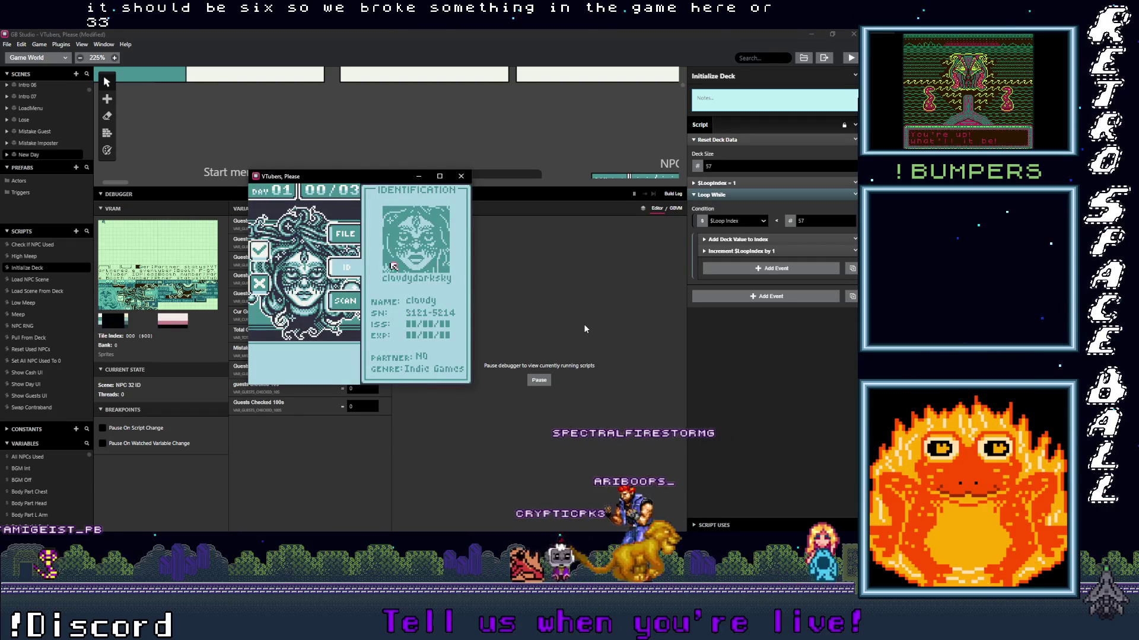
{"action": "key", "text": "Left"}
{"action": "key", "text": "z"}
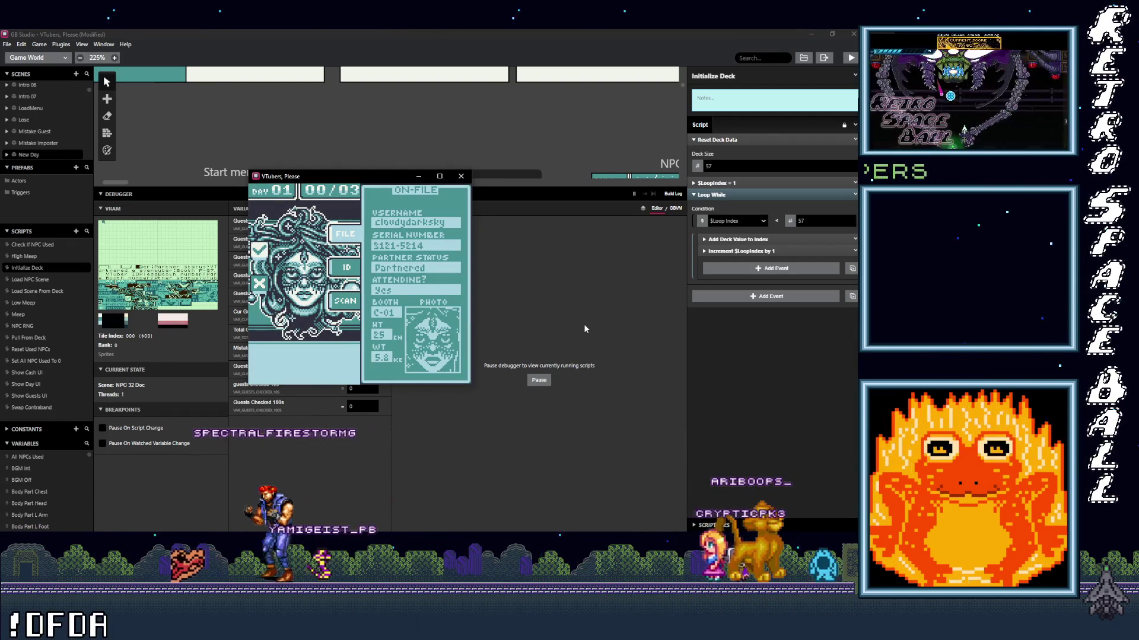
{"action": "key", "text": "z"}
{"action": "key", "text": "z"}
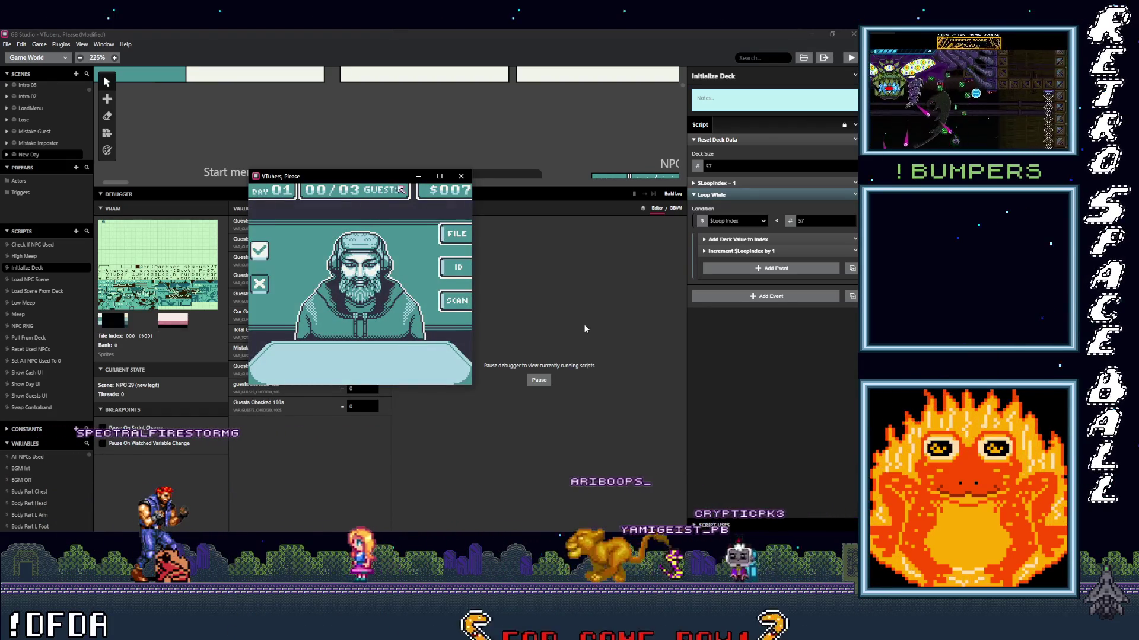
- Close the running game and scroll the world map to the NPC scenes
{"action": "key", "text": "Left"}
{"action": "key", "text": "Down"}
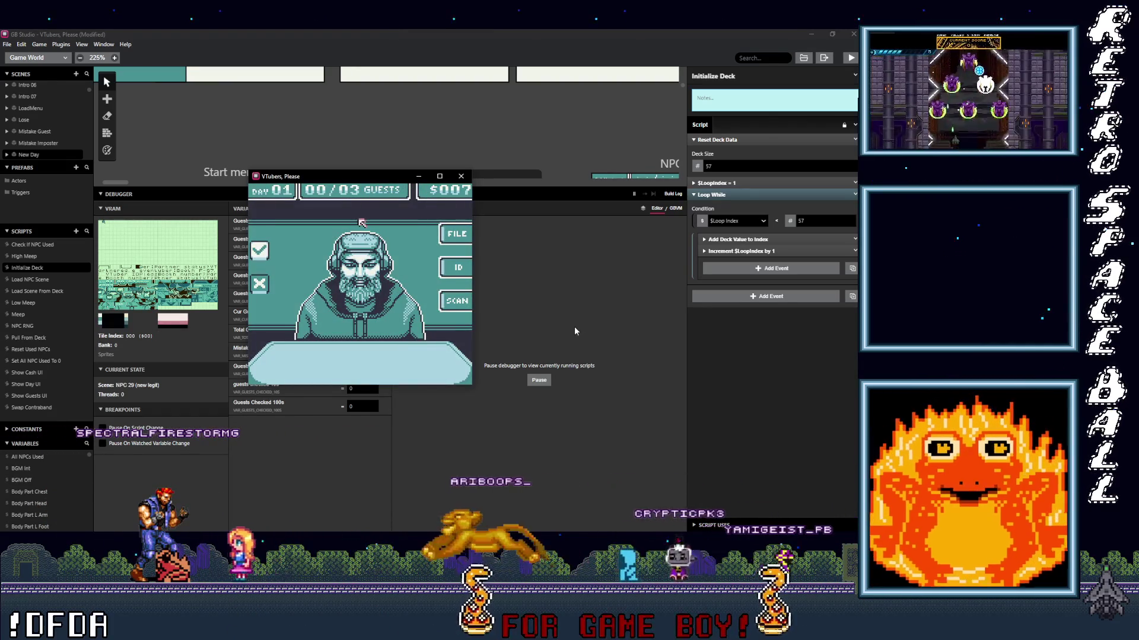
{"action": "left_click", "coordinate": [461, 176]}
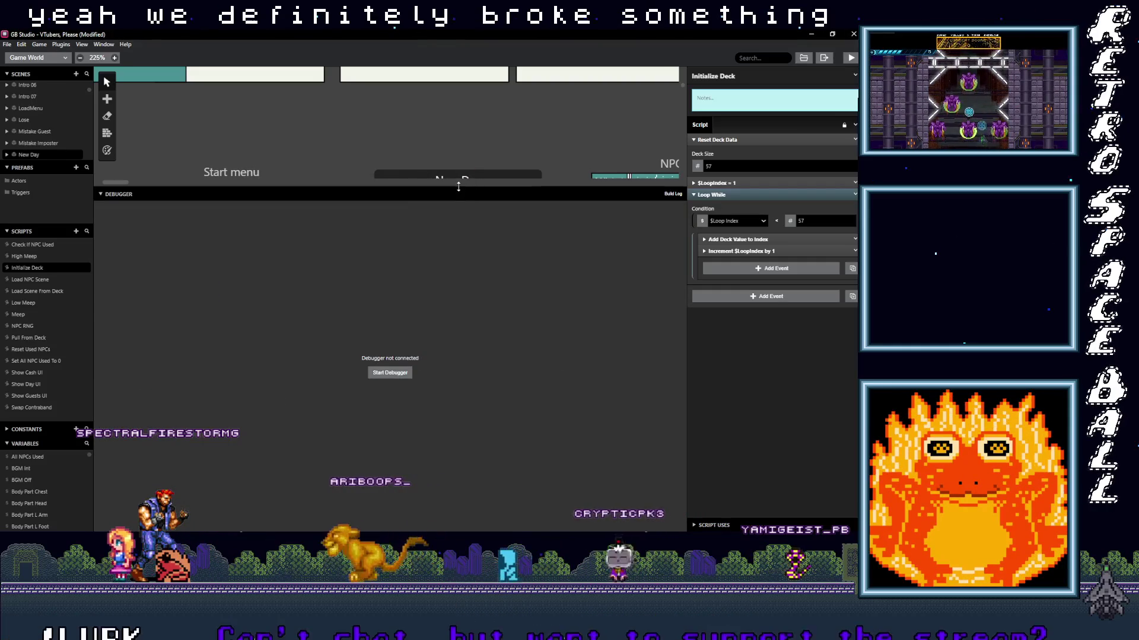
{"action": "scroll", "coordinate": [529, 434], "scroll_direction": "right", "scroll_amount": 15}
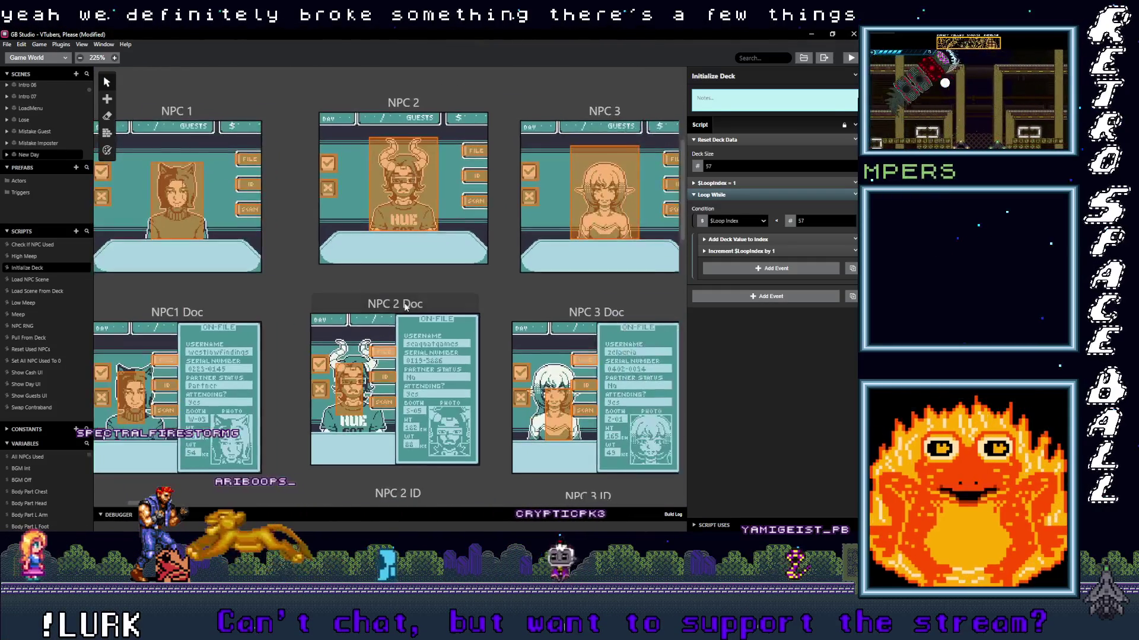
- Scroll the world canvas right to the NPC 24–26 scenes and select the NPC 25 Doc trigger
{"action": "scroll", "coordinate": [415, 386], "scroll_direction": "right", "scroll_amount": 20}
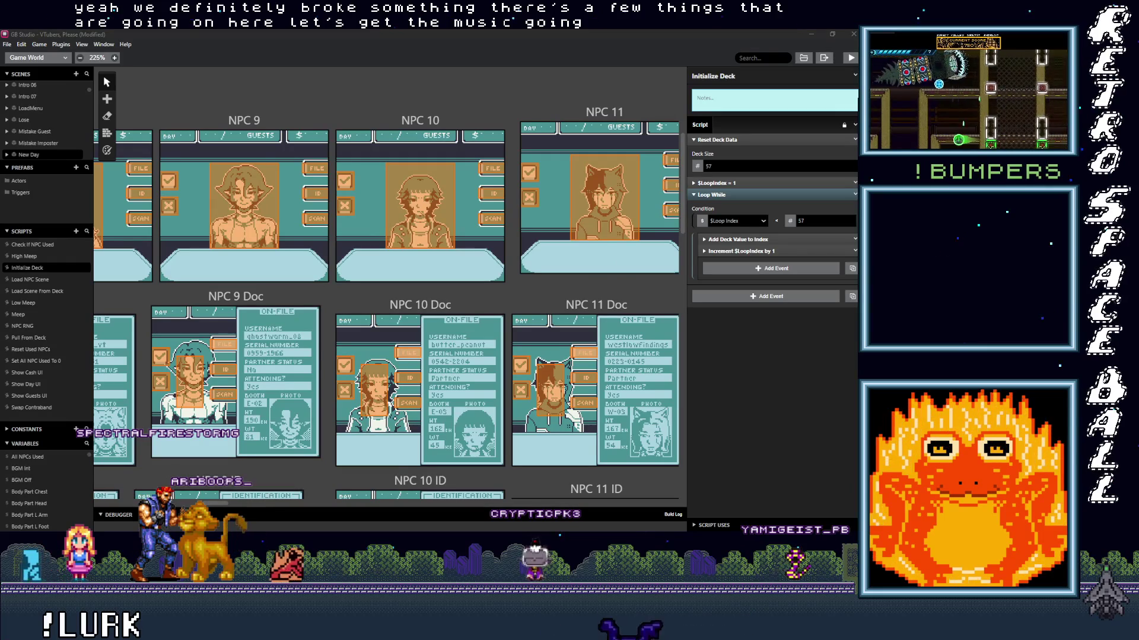
{"action": "left_click_drag", "start_coordinate": [216, 503], "coordinate": [364, 508]}
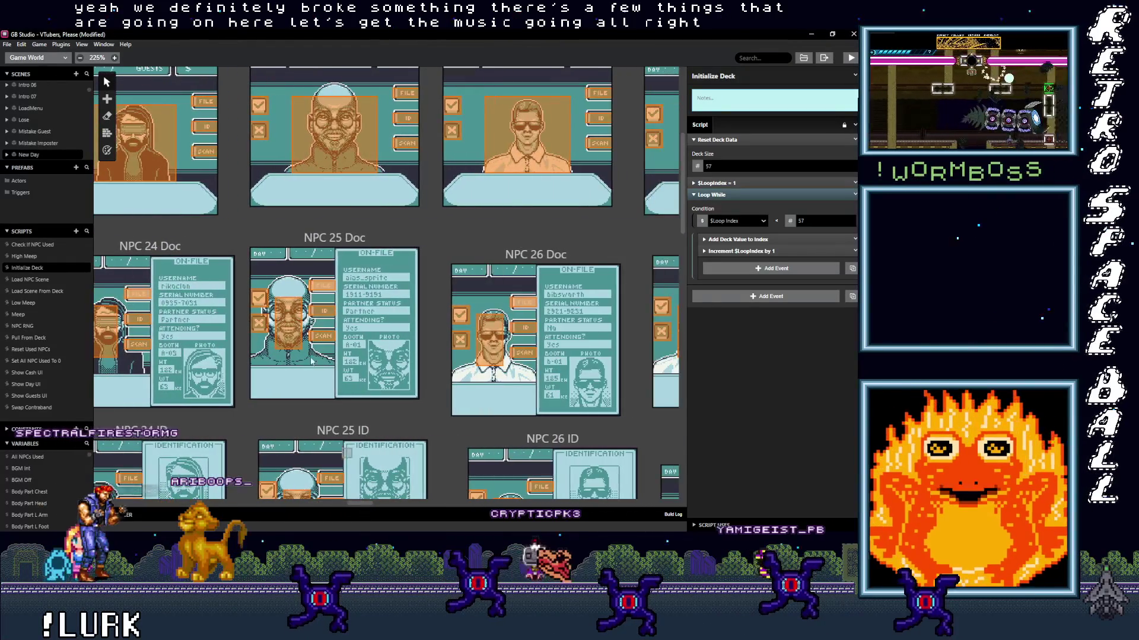
{"action": "left_click", "coordinate": [262, 326]}
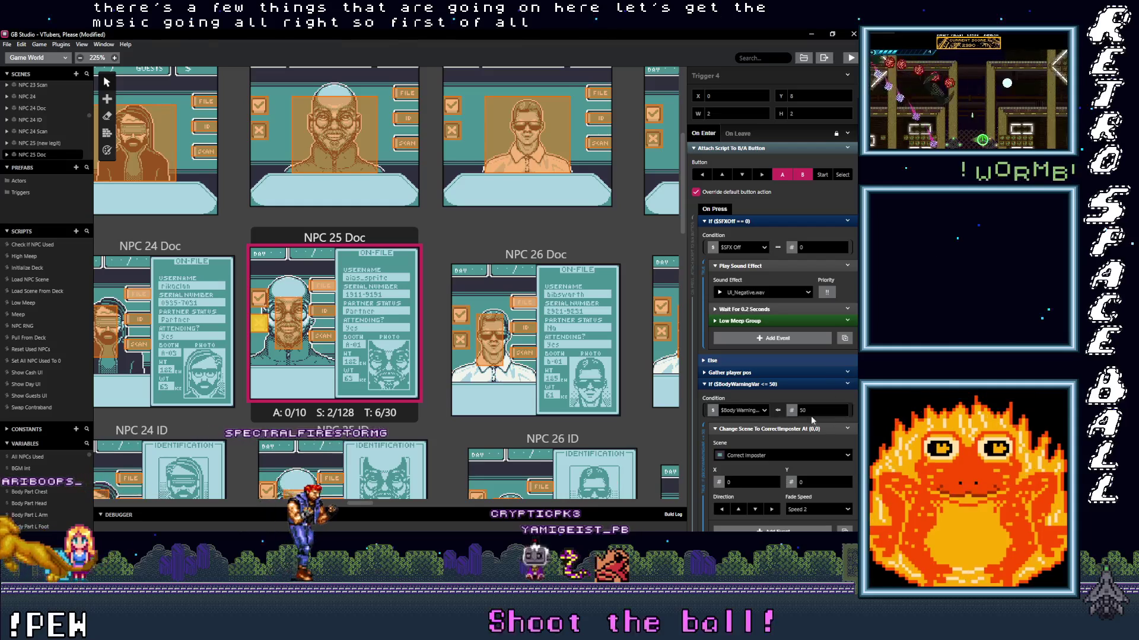
- Expand Gather player pos in Trigger 4's script to show the Player TileX and TileY events
{"action": "scroll", "coordinate": [765, 283], "scroll_direction": "down", "scroll_amount": 2}
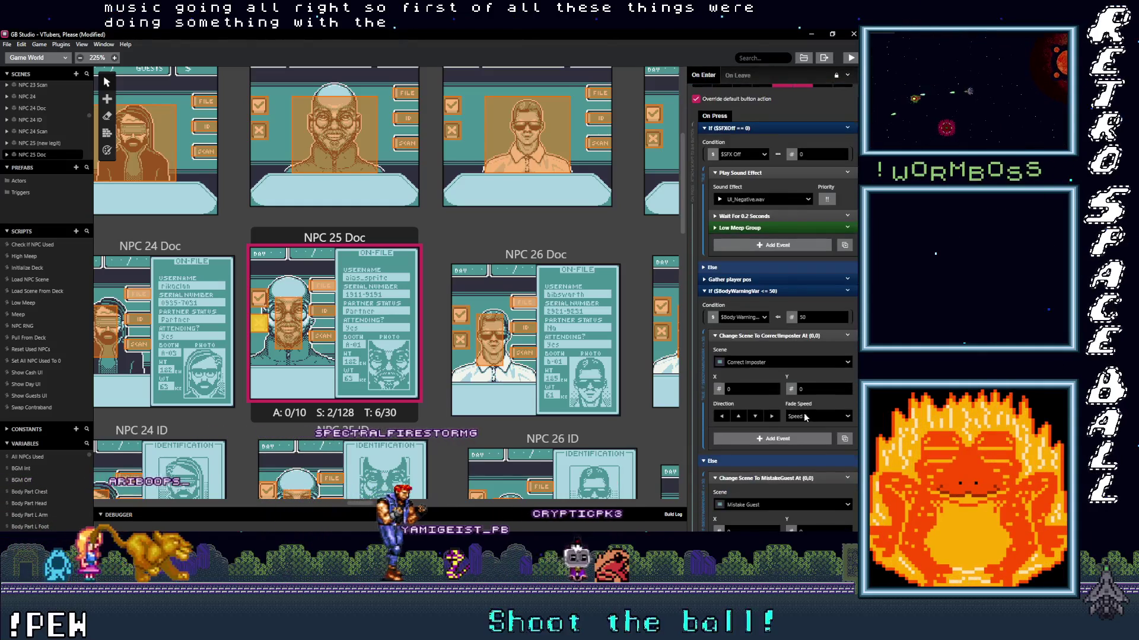
{"action": "left_click", "coordinate": [765, 281]}
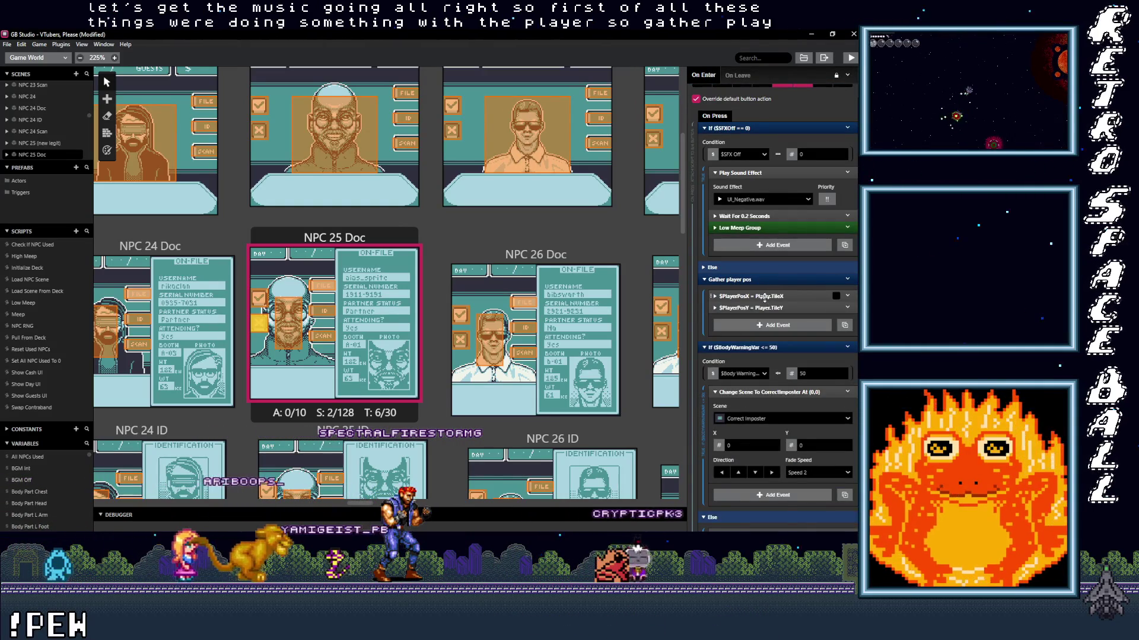
{"action": "left_click", "coordinate": [803, 368]}
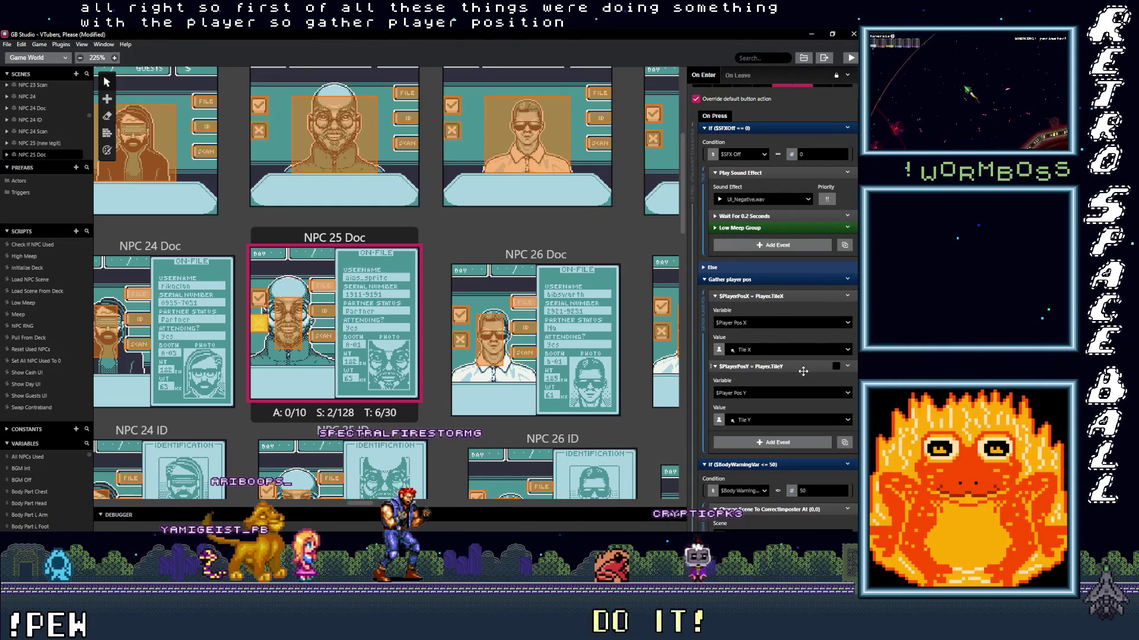
{"action": "scroll", "coordinate": [765, 415], "scroll_direction": "down", "scroll_amount": 6}
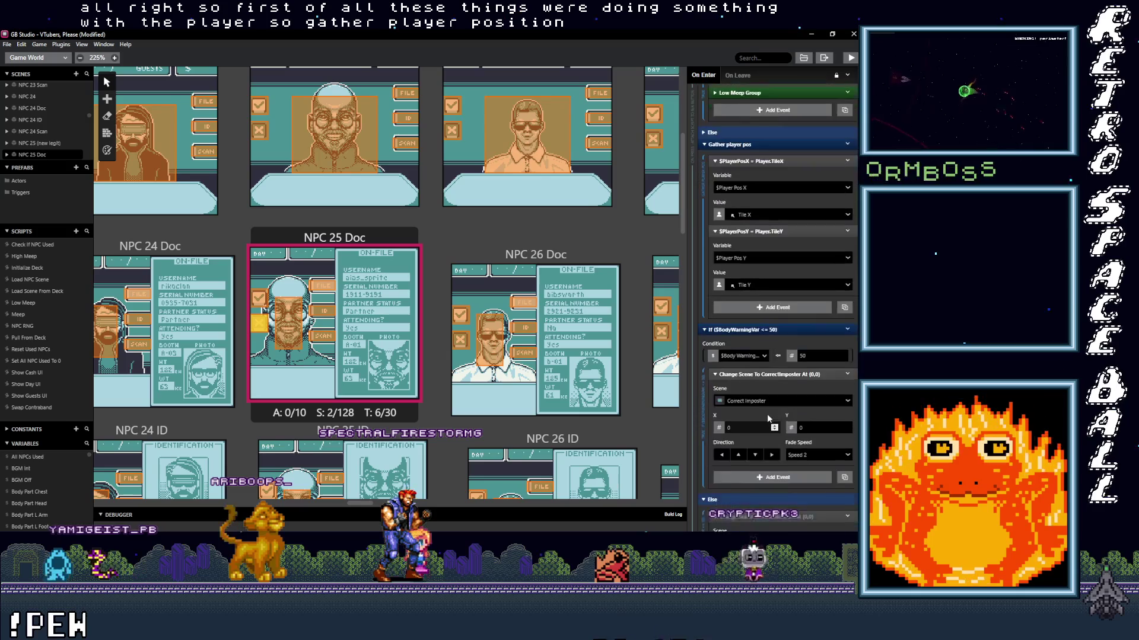
{"action": "scroll", "coordinate": [784, 419], "scroll_direction": "up", "scroll_amount": 8}
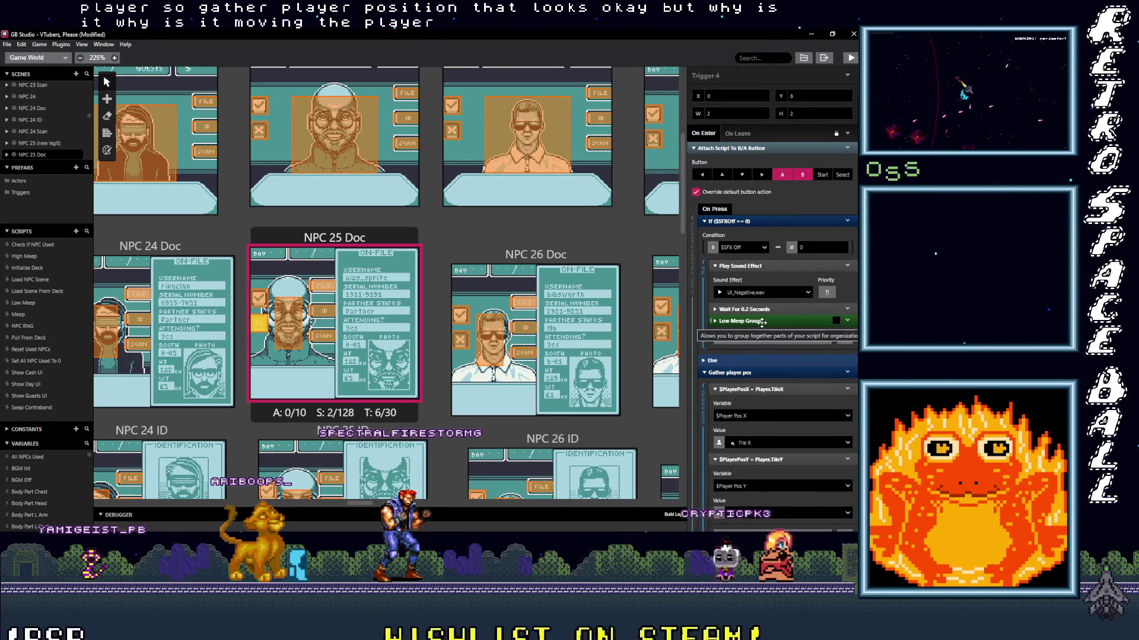
- Check the trigger's On Leave script that removes the button script, then return to On Enter
{"action": "left_click", "coordinate": [738, 134]}
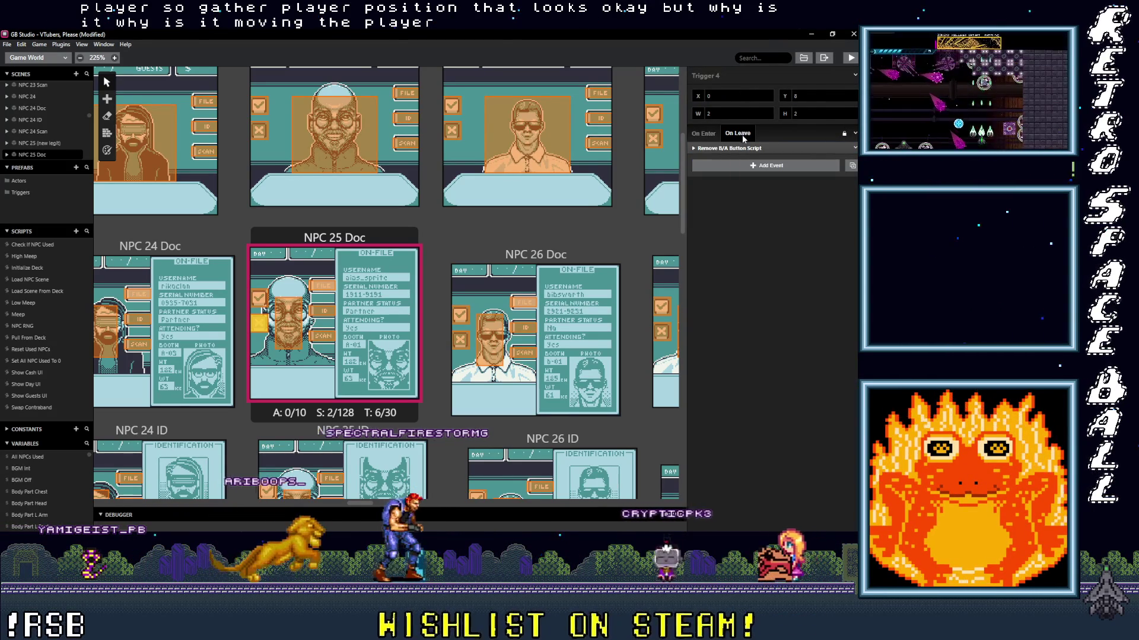
{"action": "left_click", "coordinate": [733, 147]}
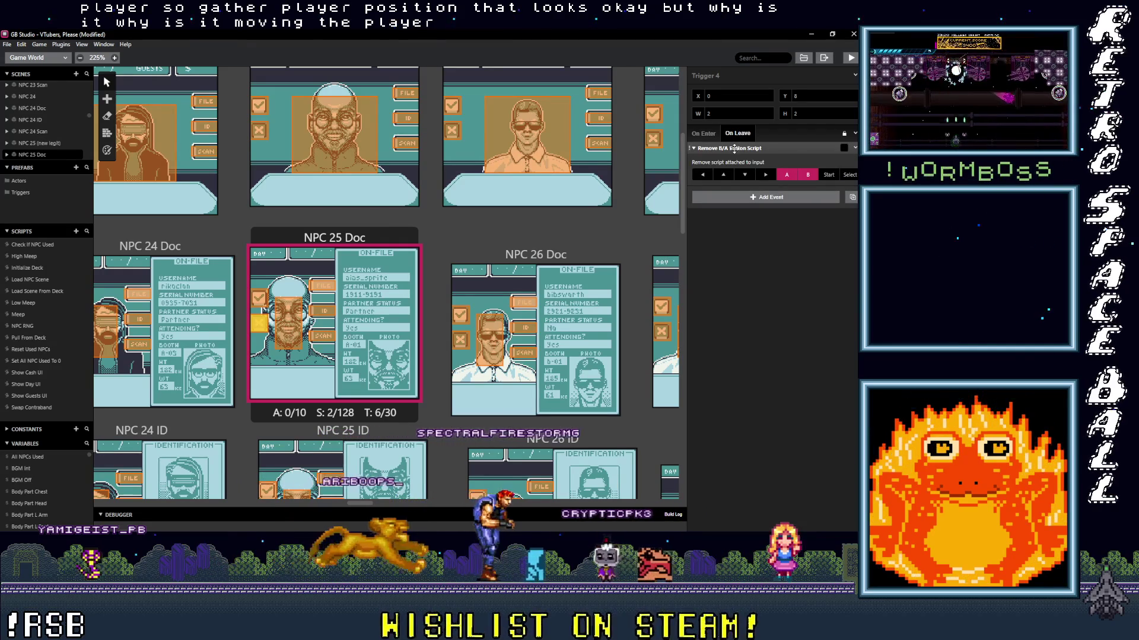
{"action": "left_click", "coordinate": [703, 133]}
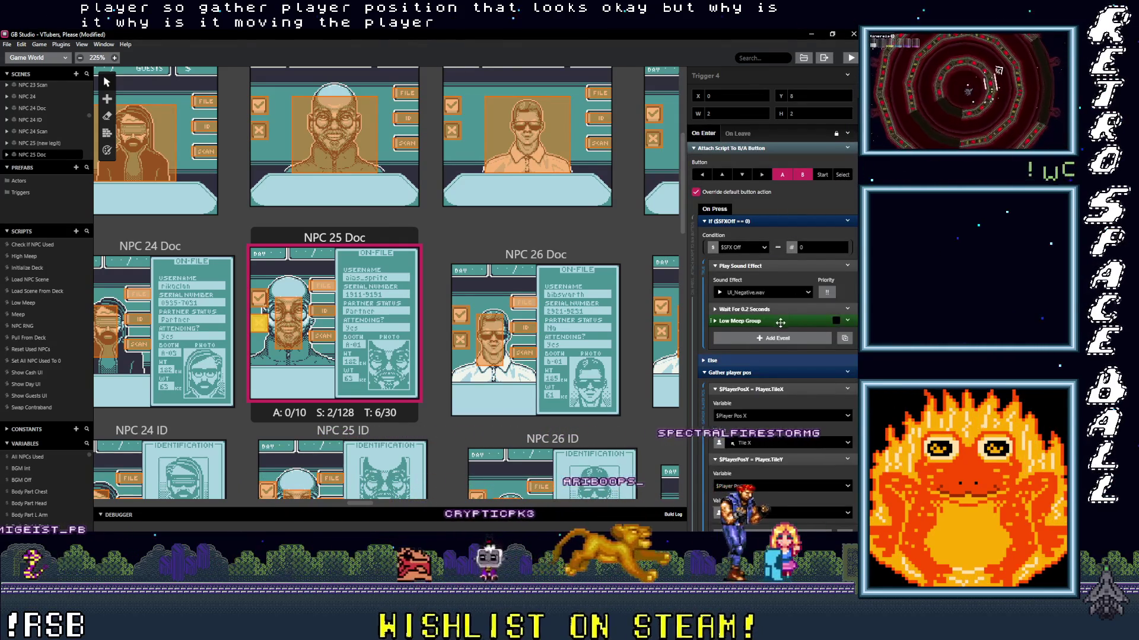
{"action": "scroll", "coordinate": [790, 320], "scroll_direction": "down", "scroll_amount": 3}
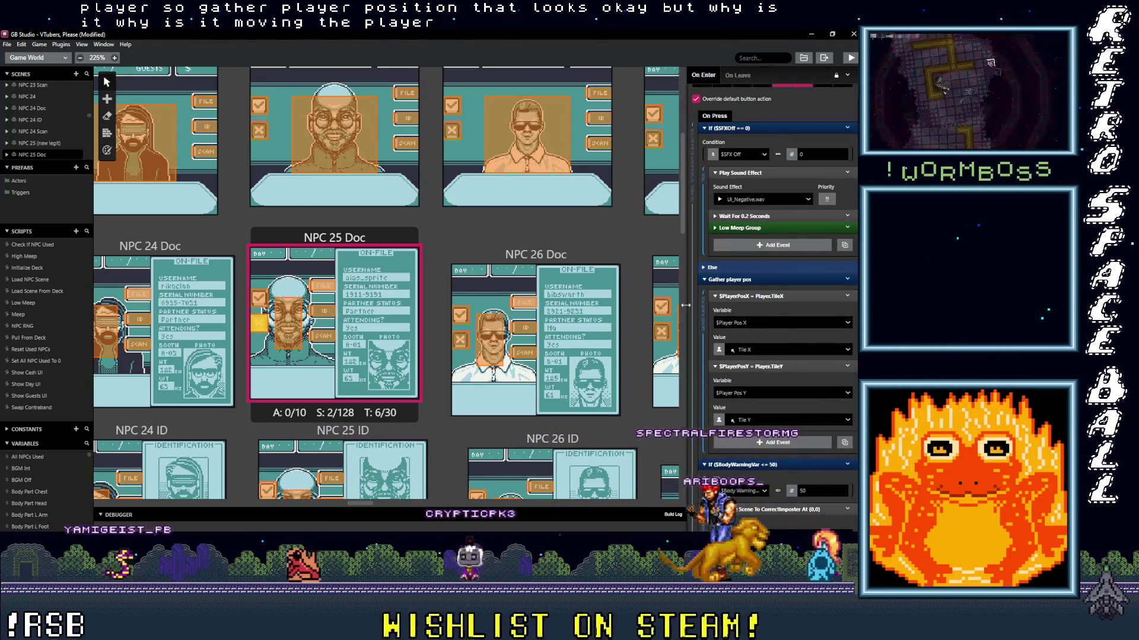
{"action": "scroll", "coordinate": [305, 364], "scroll_direction": "left", "scroll_amount": 5}
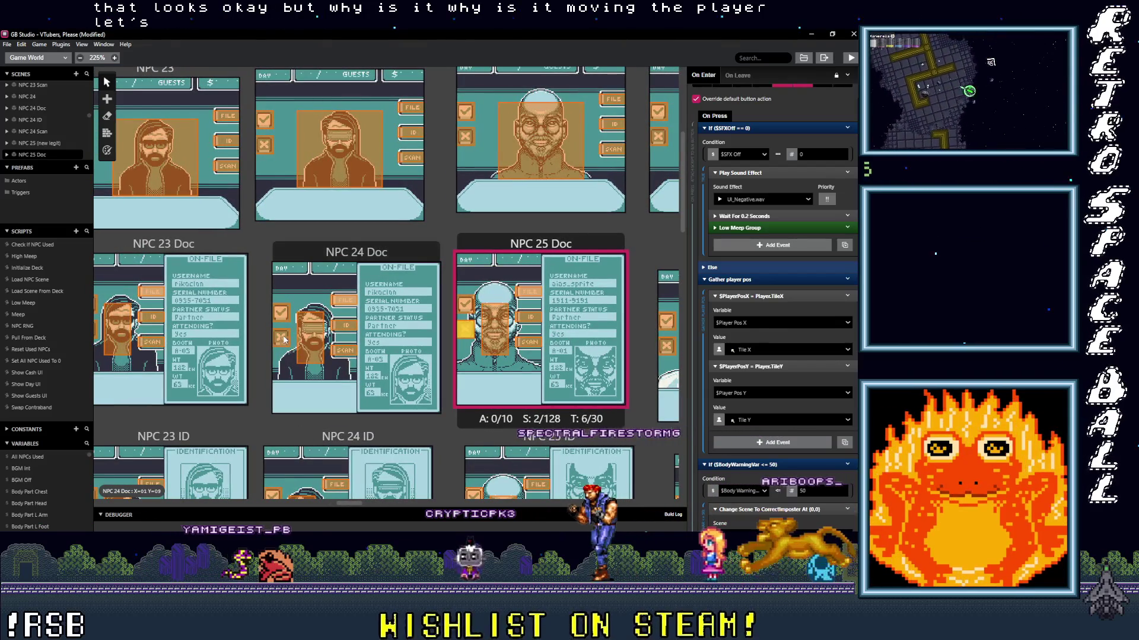
- Compare NPC 24 Doc's Trigger 4 player X/Y position events with the NPC 25 Doc trigger
{"action": "left_click", "coordinate": [283, 339]}
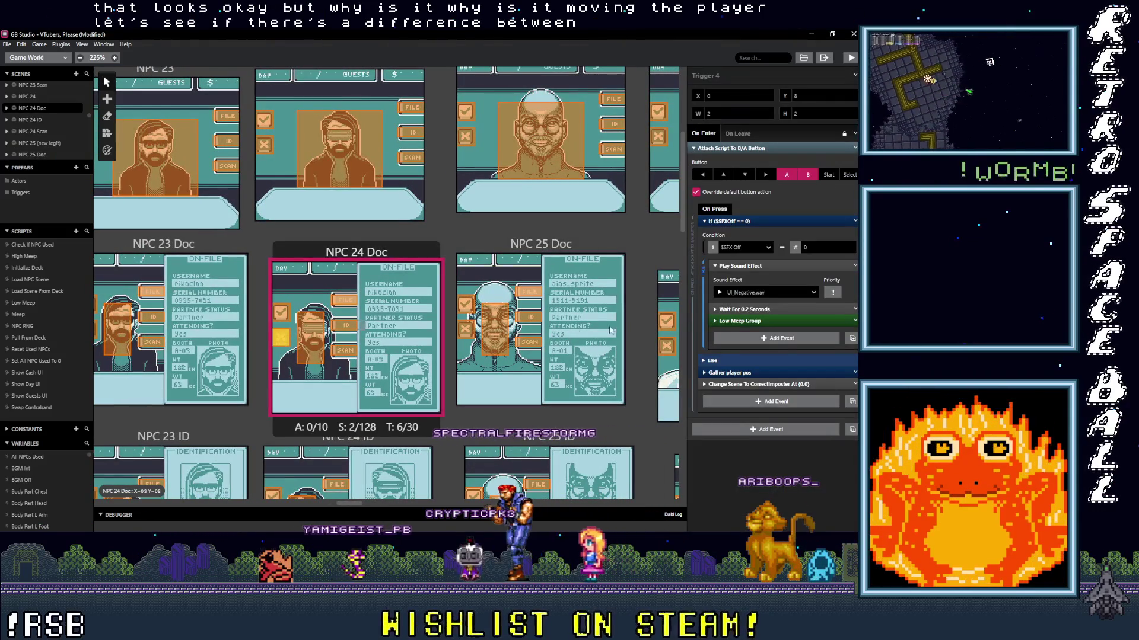
{"action": "left_click", "coordinate": [743, 373]}
{"action": "left_click", "coordinate": [752, 399]}
{"action": "left_click", "coordinate": [753, 389]}
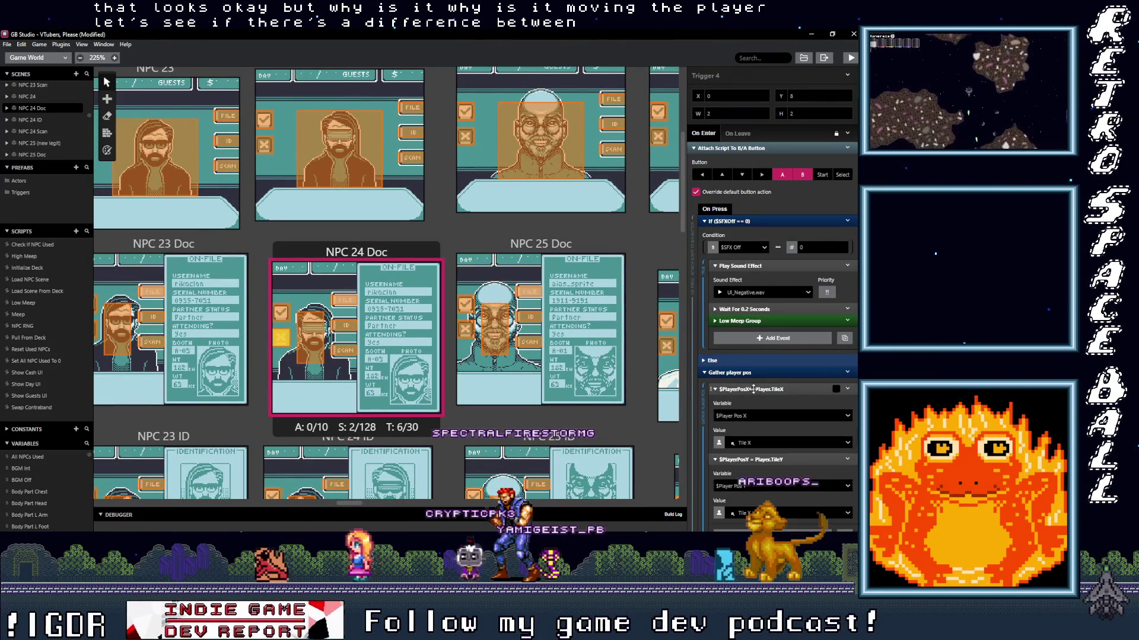
{"action": "left_click", "coordinate": [468, 336]}
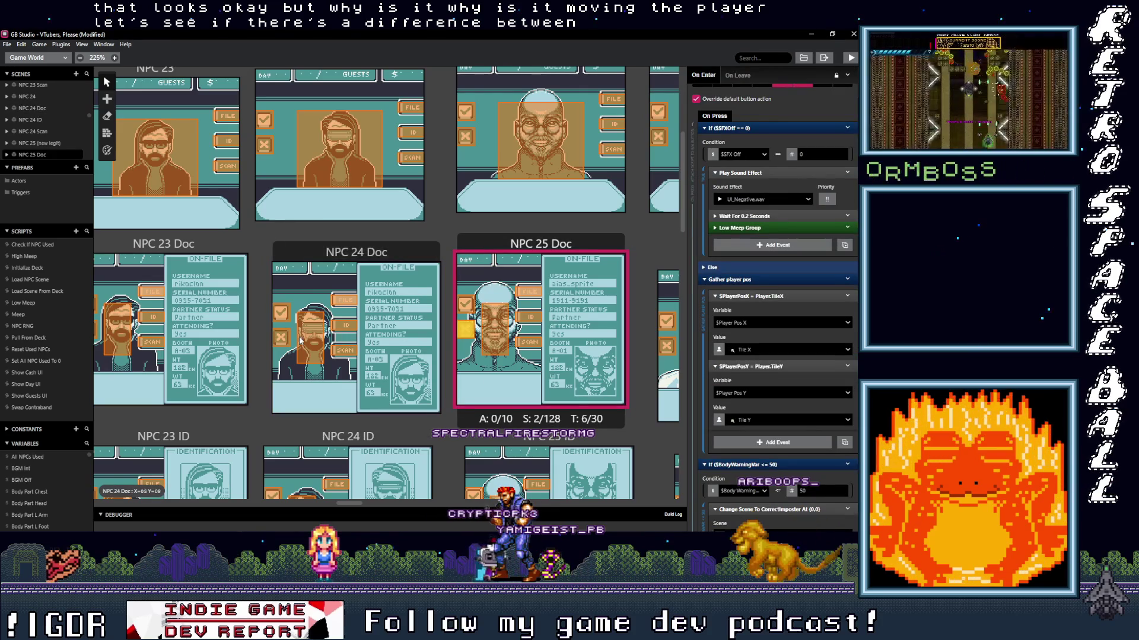
{"action": "left_click", "coordinate": [286, 338]}
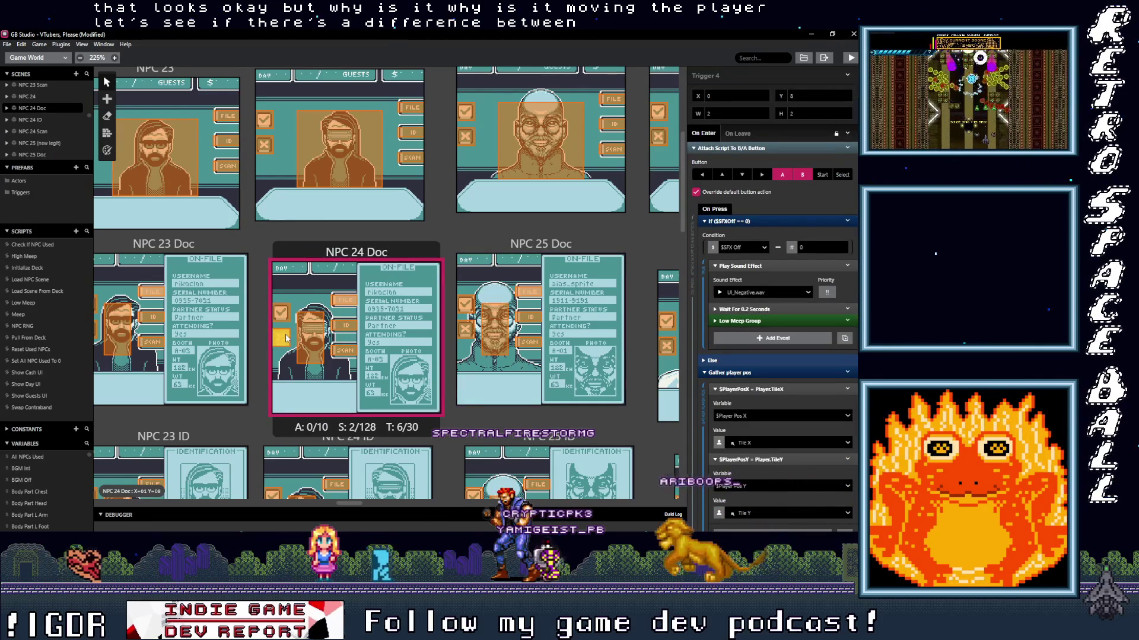
{"action": "left_click", "coordinate": [466, 334]}
{"action": "scroll", "coordinate": [795, 418], "scroll_direction": "down", "scroll_amount": 5}
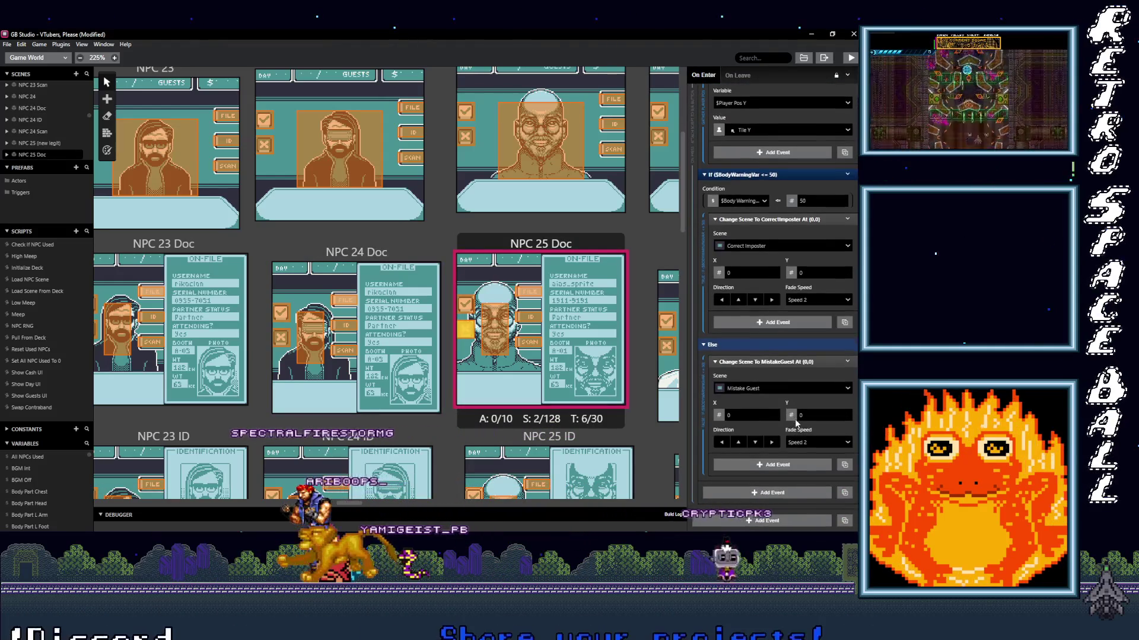
{"action": "scroll", "coordinate": [795, 423], "scroll_direction": "up", "scroll_amount": 6}
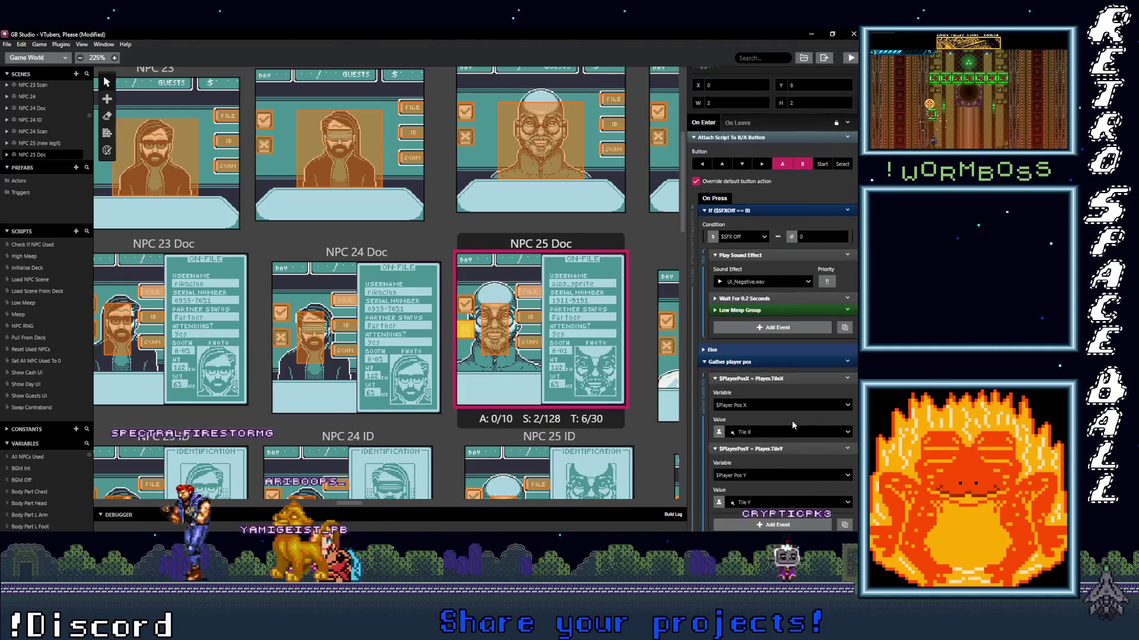
{"action": "scroll", "coordinate": [789, 421], "scroll_direction": "up", "scroll_amount": 1}
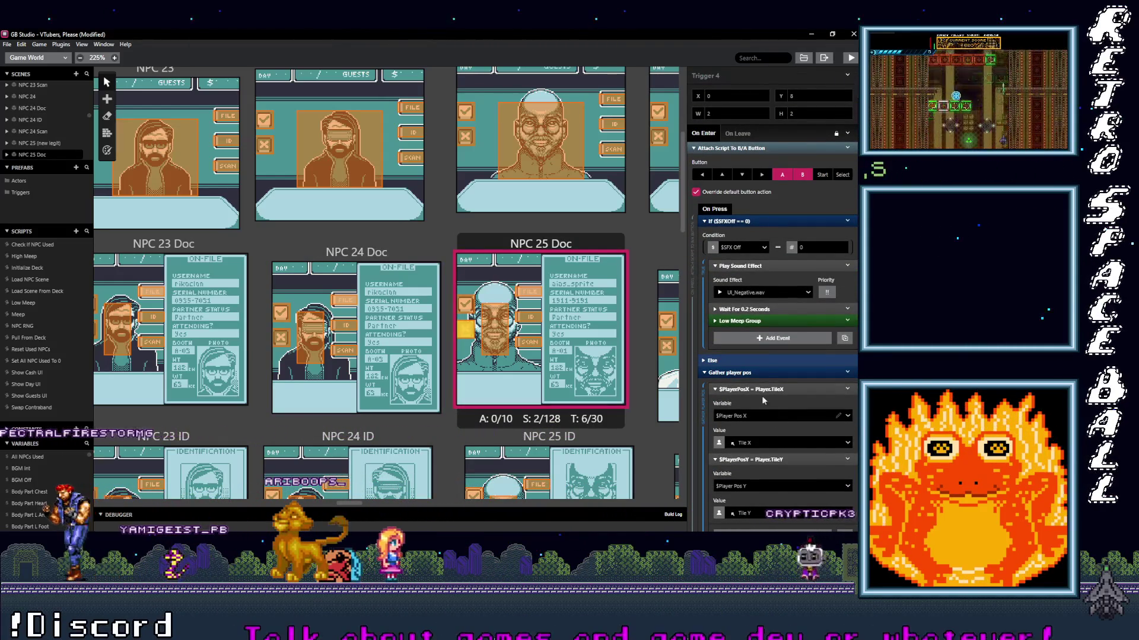
- Inspect and collapse the B/A button scripts of NPC 24 Doc's yellow trigger and NPC 25 Doc's Triggers 4 and 3
{"action": "left_click", "coordinate": [282, 320]}
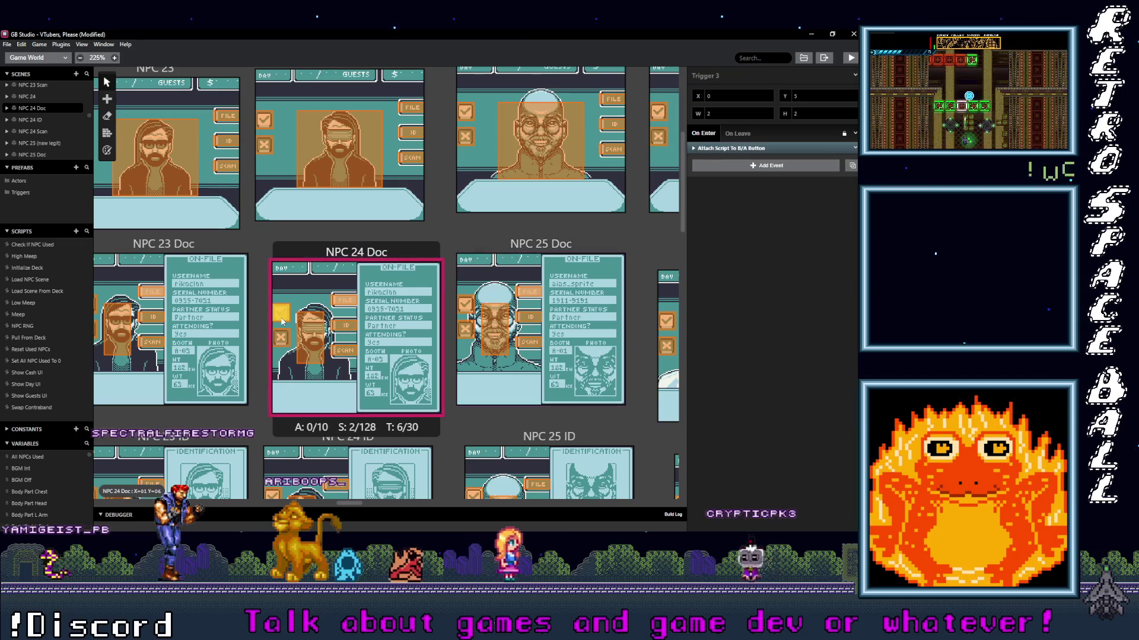
{"action": "left_click", "coordinate": [719, 148]}
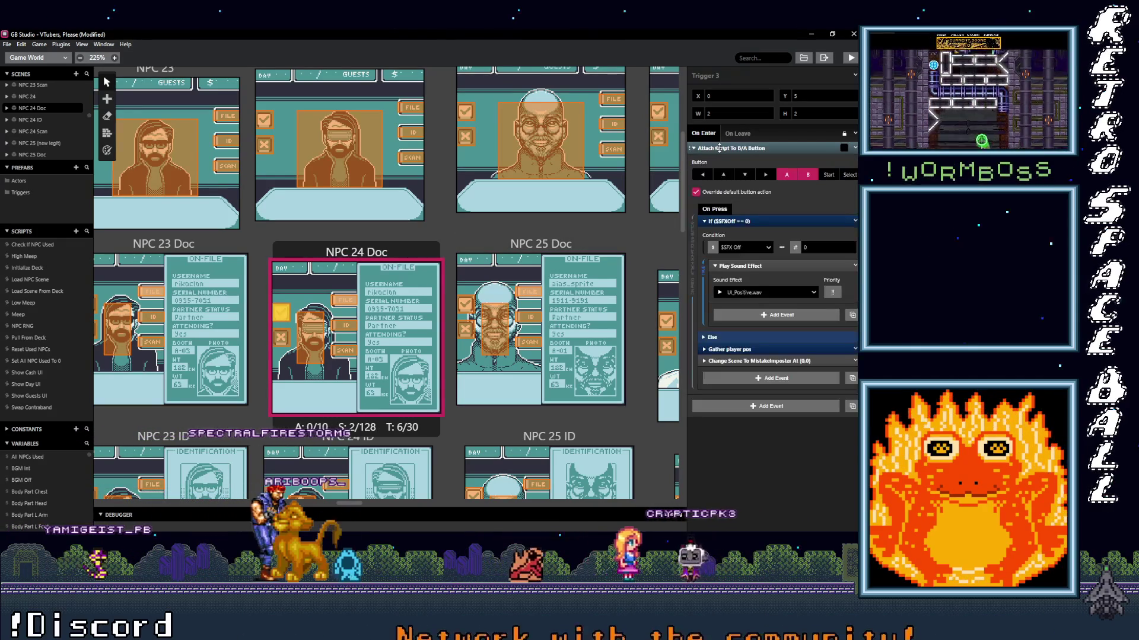
{"action": "left_click", "coordinate": [719, 148]}
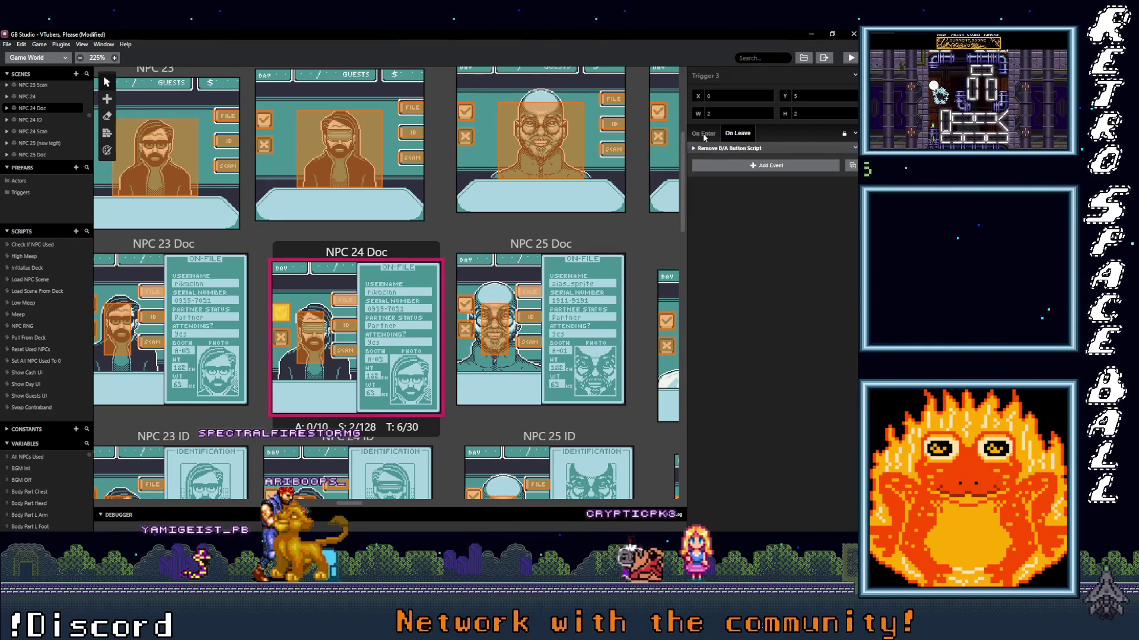
{"action": "left_click", "coordinate": [466, 330]}
{"action": "left_click", "coordinate": [742, 148]}
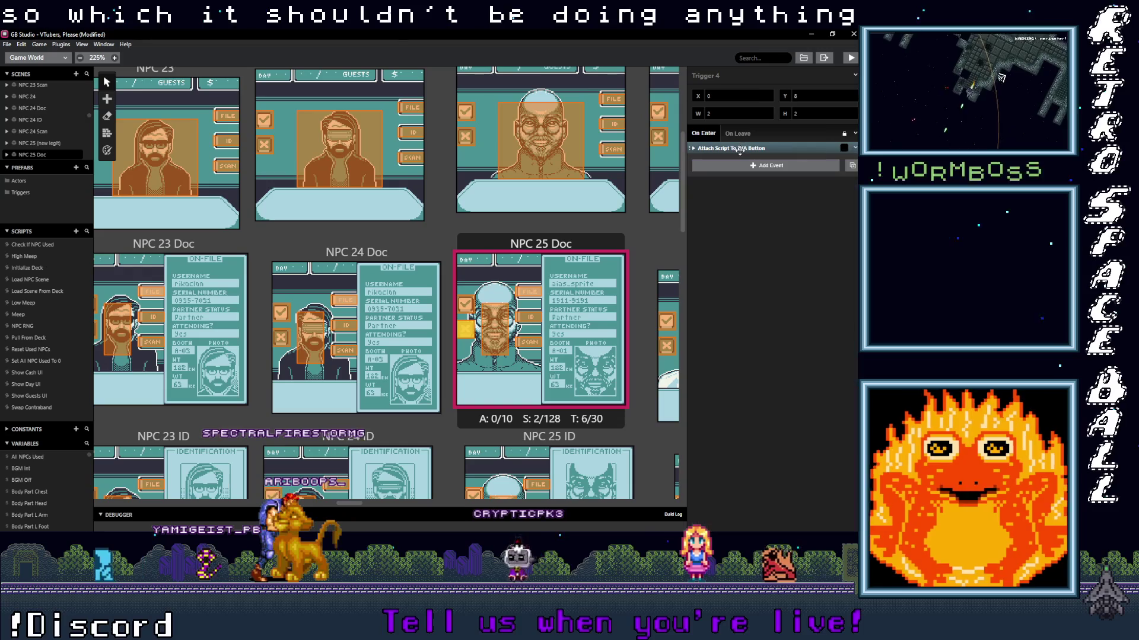
{"action": "left_click", "coordinate": [466, 303]}
{"action": "left_click", "coordinate": [749, 149]}
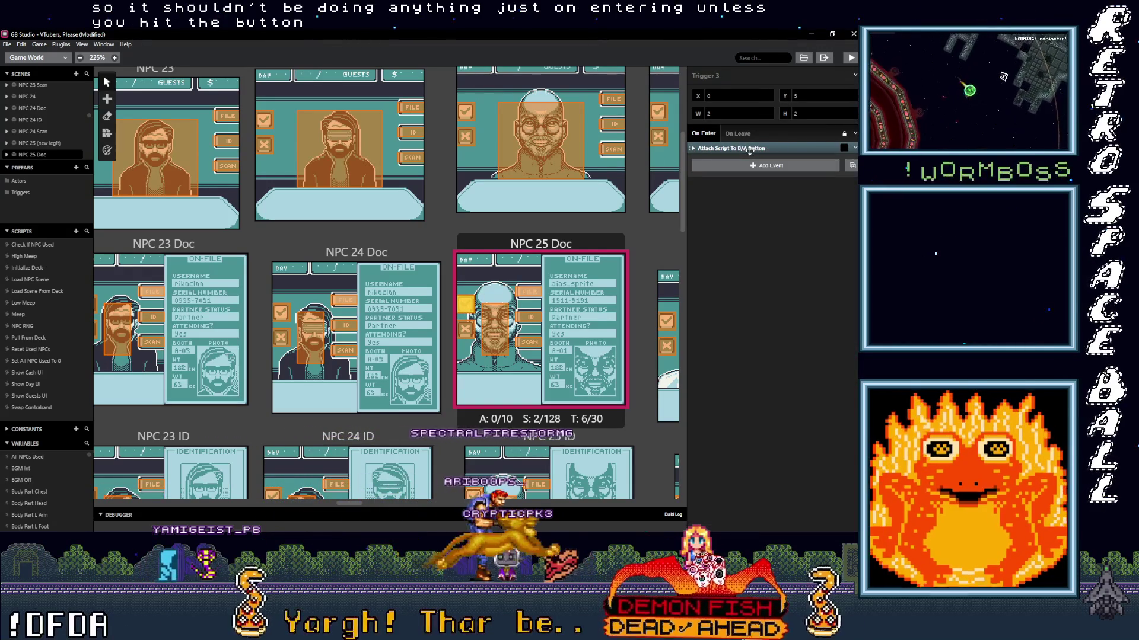
{"action": "scroll", "coordinate": [356, 285], "scroll_direction": "right", "scroll_amount": 3}
{"action": "scroll", "coordinate": [356, 285], "scroll_direction": "up", "scroll_amount": 1}
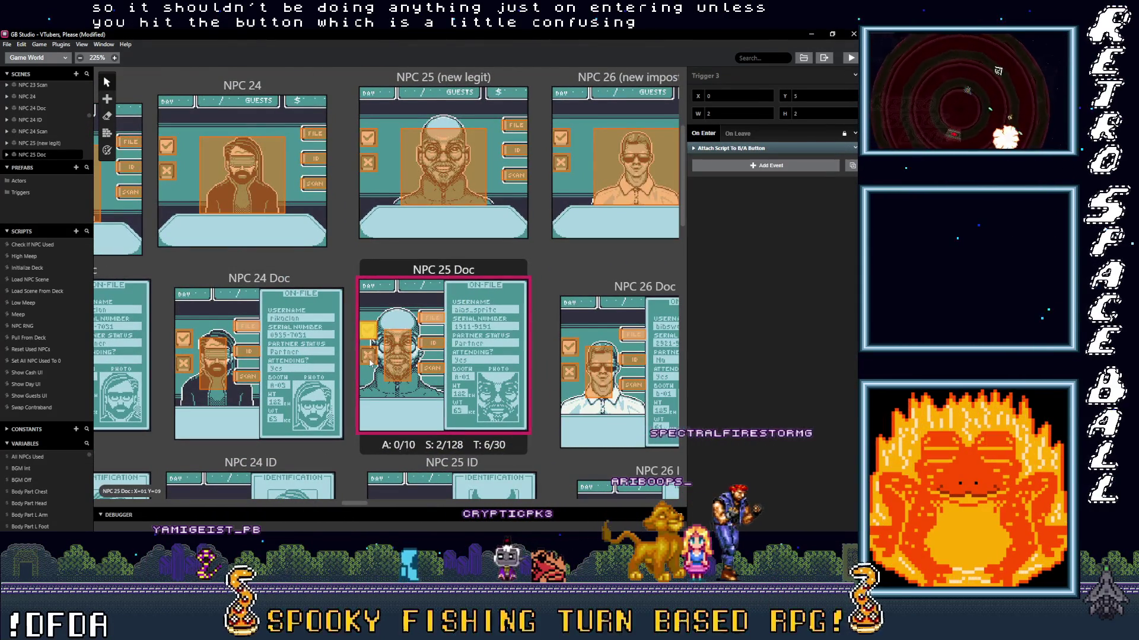
- Fold the If ($SFXOff == 0) and If ($BodyWarningVar <= 50) blocks in NPC 25 (new legit)'s triggers, checking the CorrectGuest scene change
{"action": "left_click", "coordinate": [372, 169]}
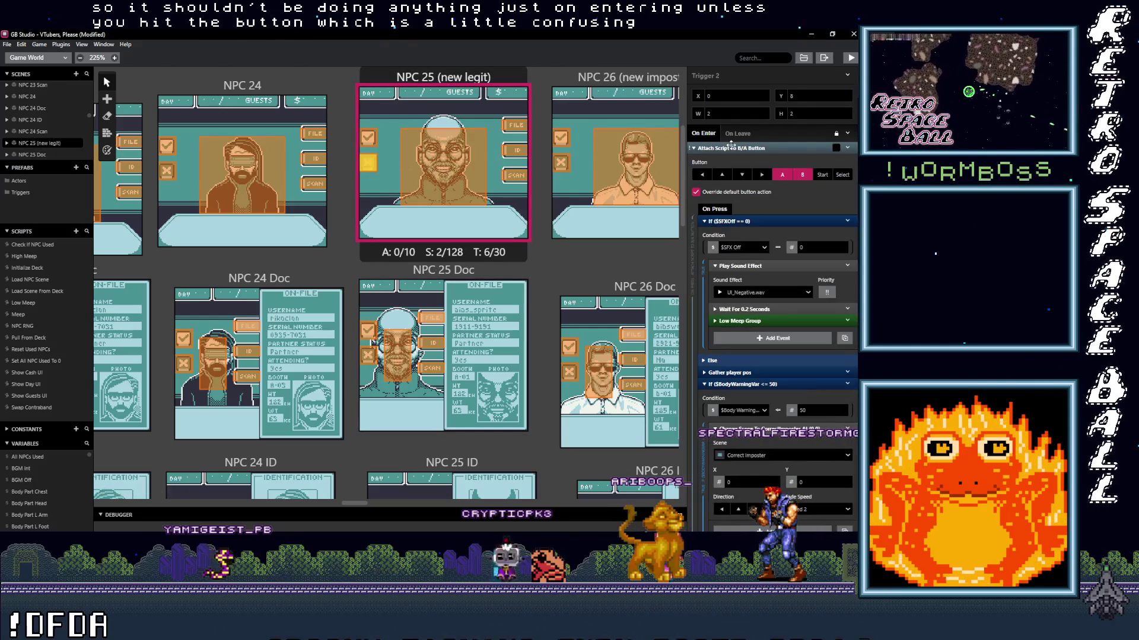
{"action": "left_click", "coordinate": [745, 220]}
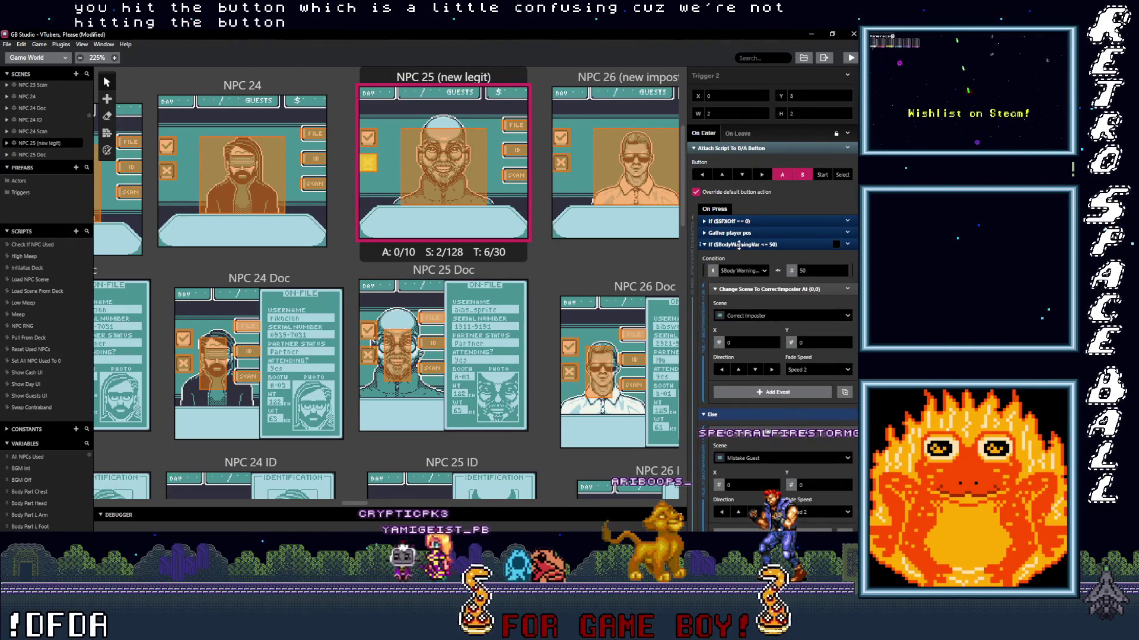
{"action": "left_click", "coordinate": [739, 245]}
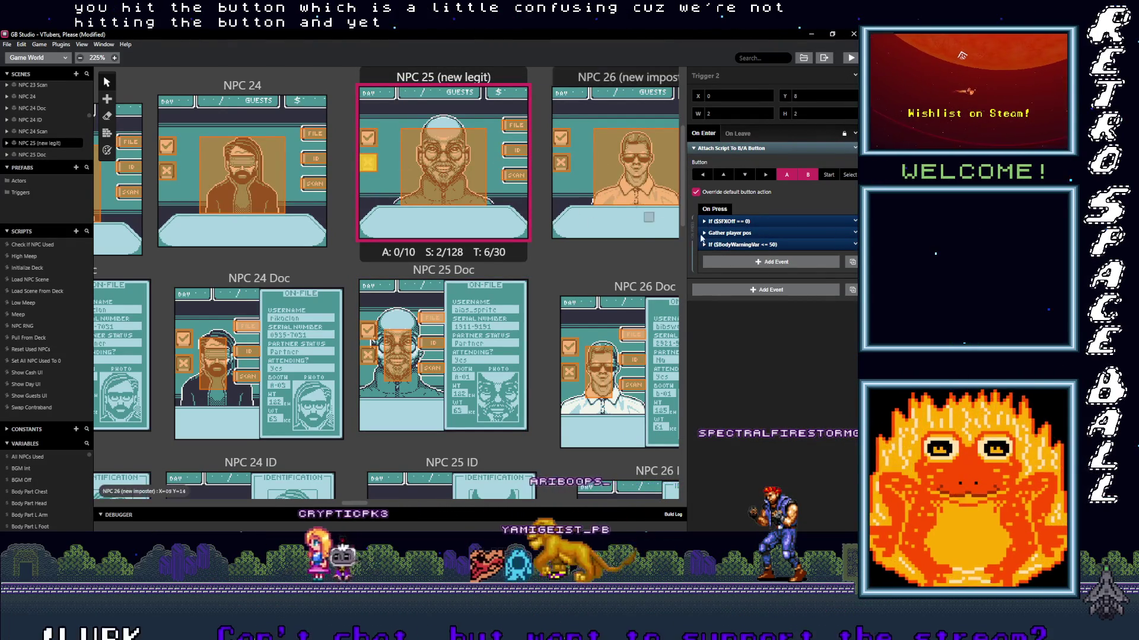
{"action": "left_click_drag", "start_coordinate": [498, 154], "coordinate": [446, 215]}
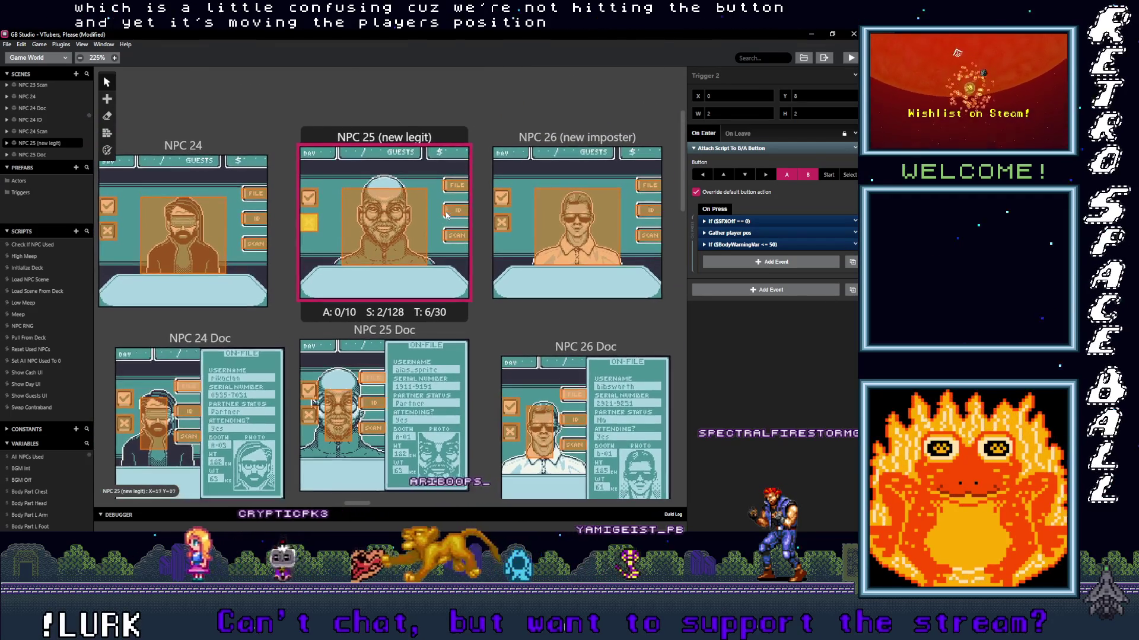
{"action": "left_click", "coordinate": [309, 198]}
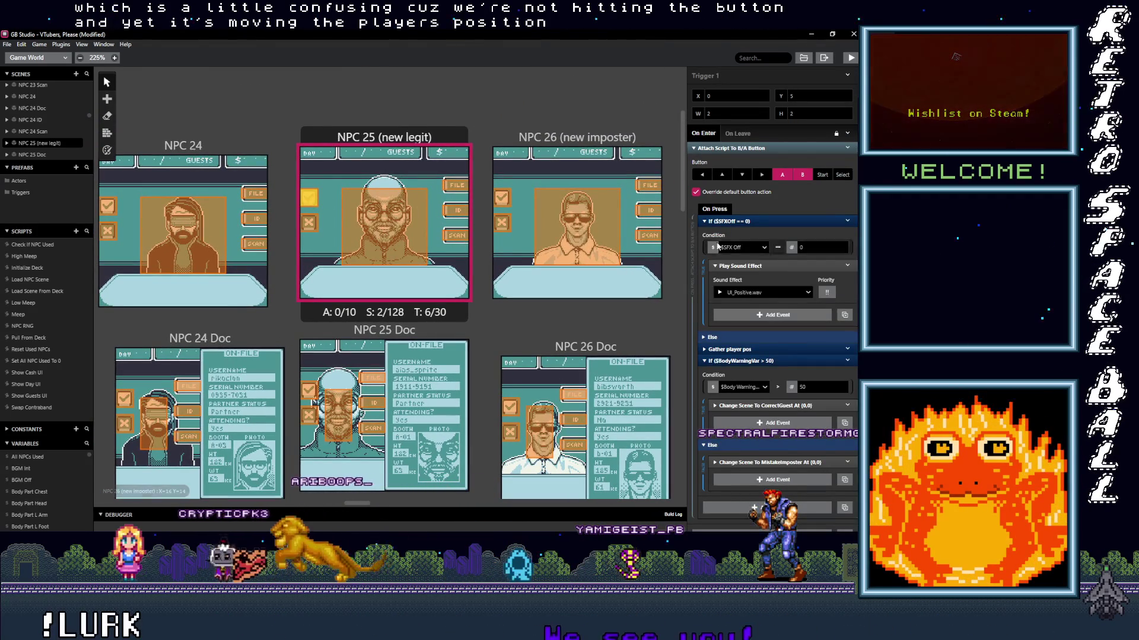
{"action": "left_click", "coordinate": [740, 220]}
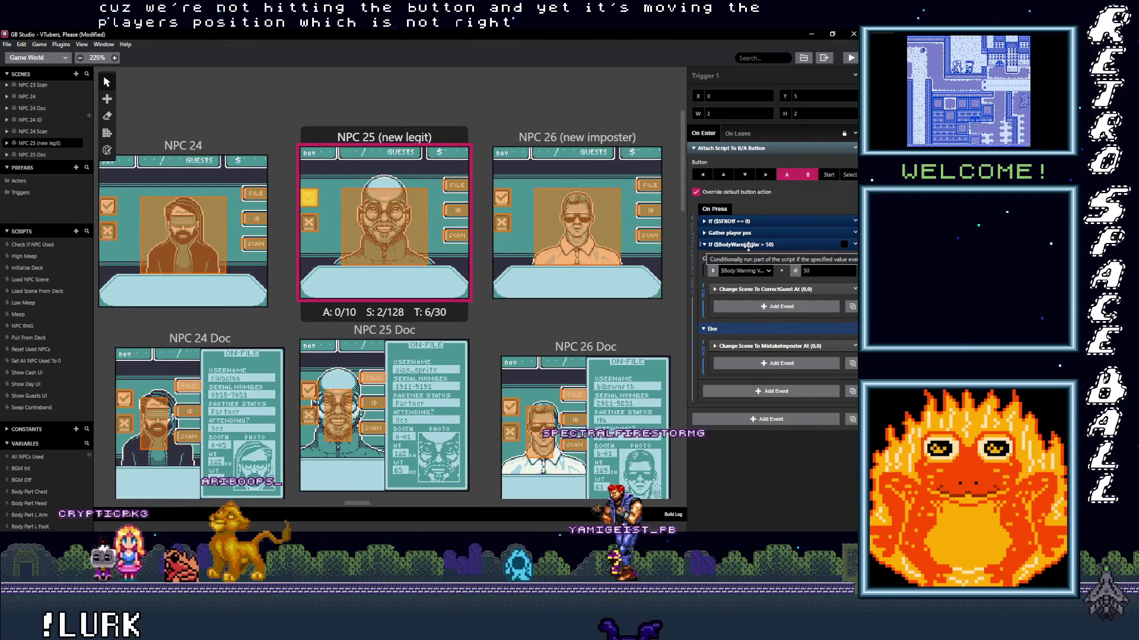
{"action": "left_click", "coordinate": [748, 289]}
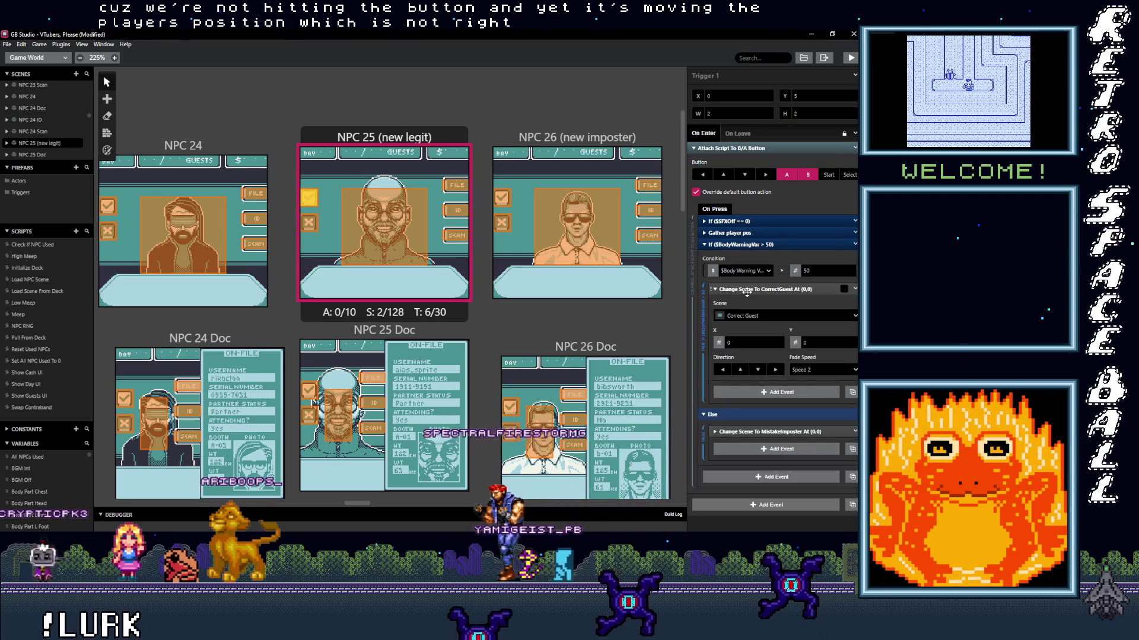
- Inspect the scene's On Init Player Set Position To ($PlayerPosX, $PlayerPosY) event
{"action": "left_click", "coordinate": [384, 137]}
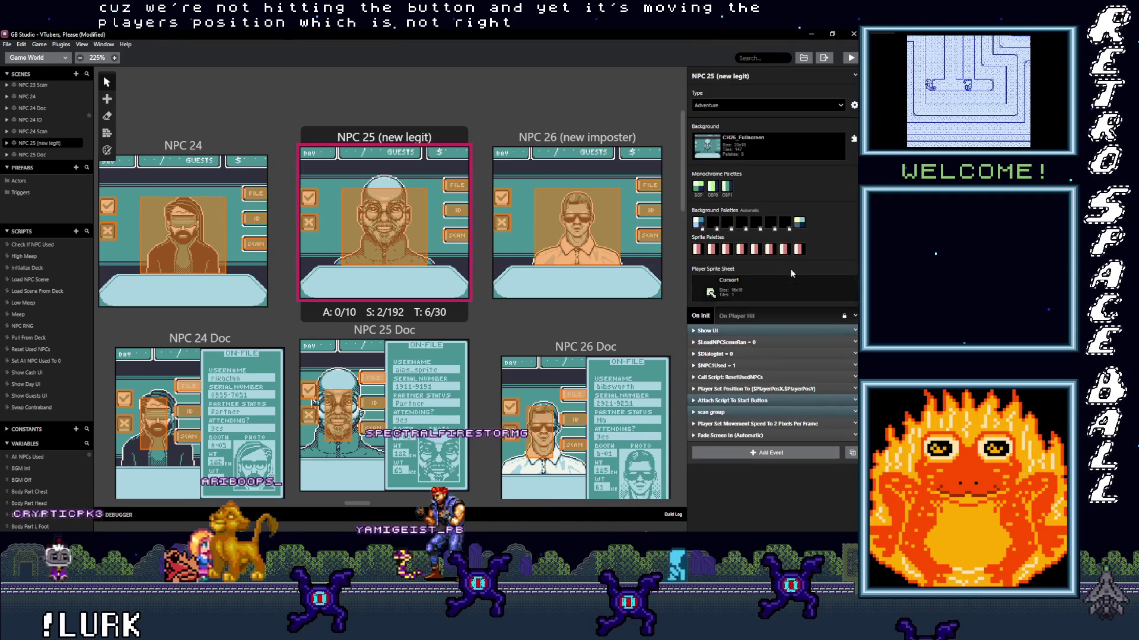
{"action": "left_click", "coordinate": [758, 389]}
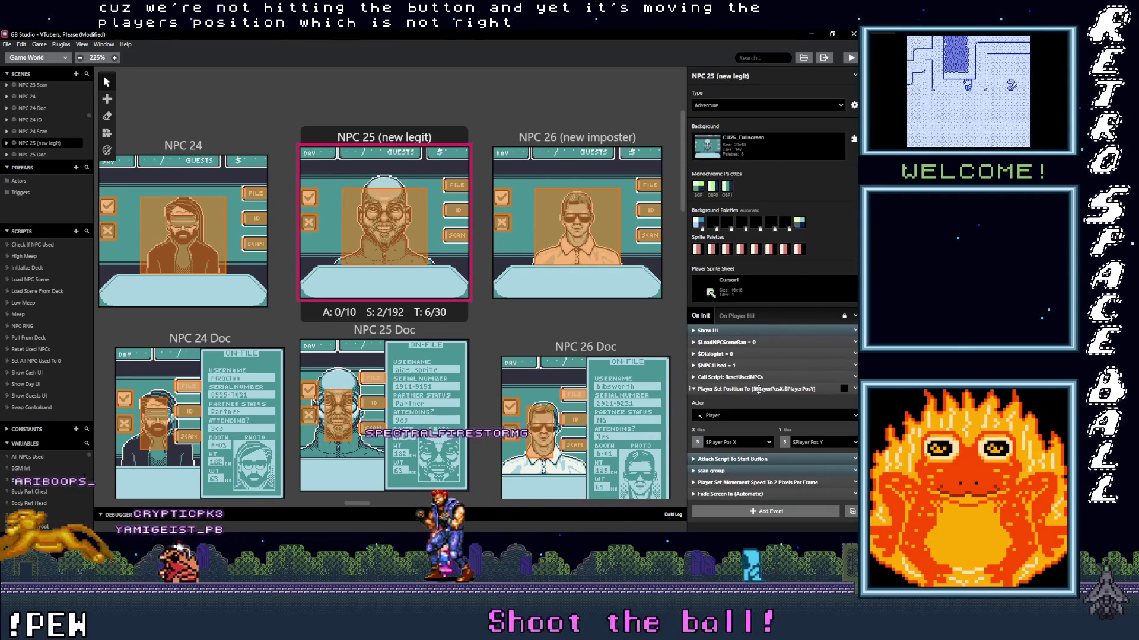
{"action": "left_click", "coordinate": [758, 389]}
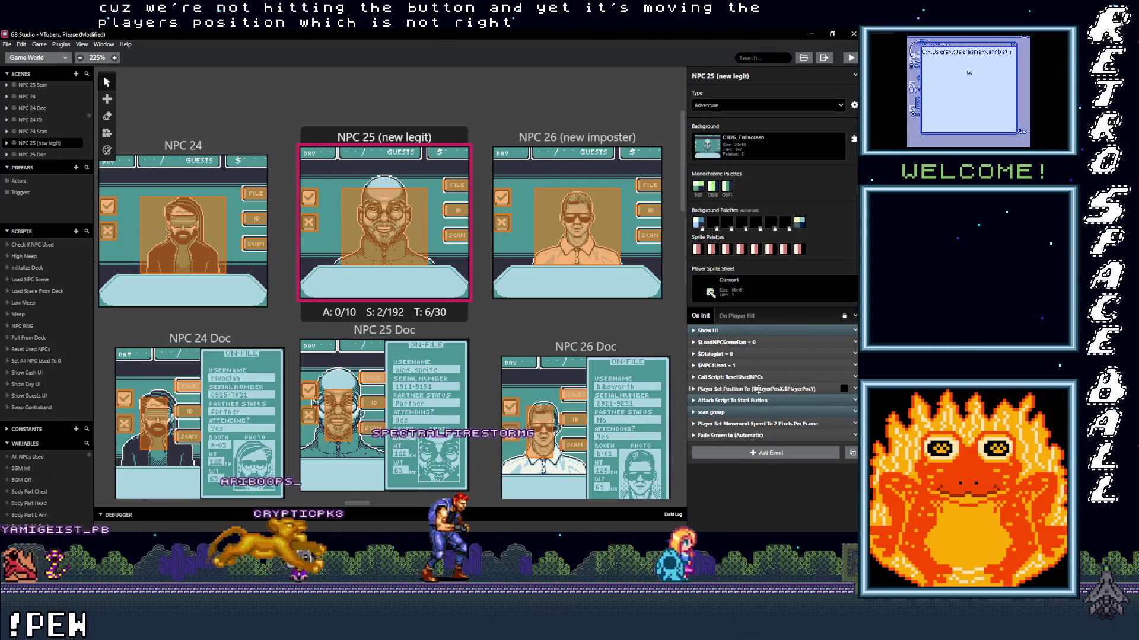
- Scroll over to the NPC 33–35 scenes and select the SCAN trigger in NPC 34 (new imposter)
{"action": "scroll", "coordinate": [561, 268], "scroll_direction": "down", "scroll_amount": 2}
{"action": "scroll", "coordinate": [561, 267], "scroll_direction": "right", "scroll_amount": 10}
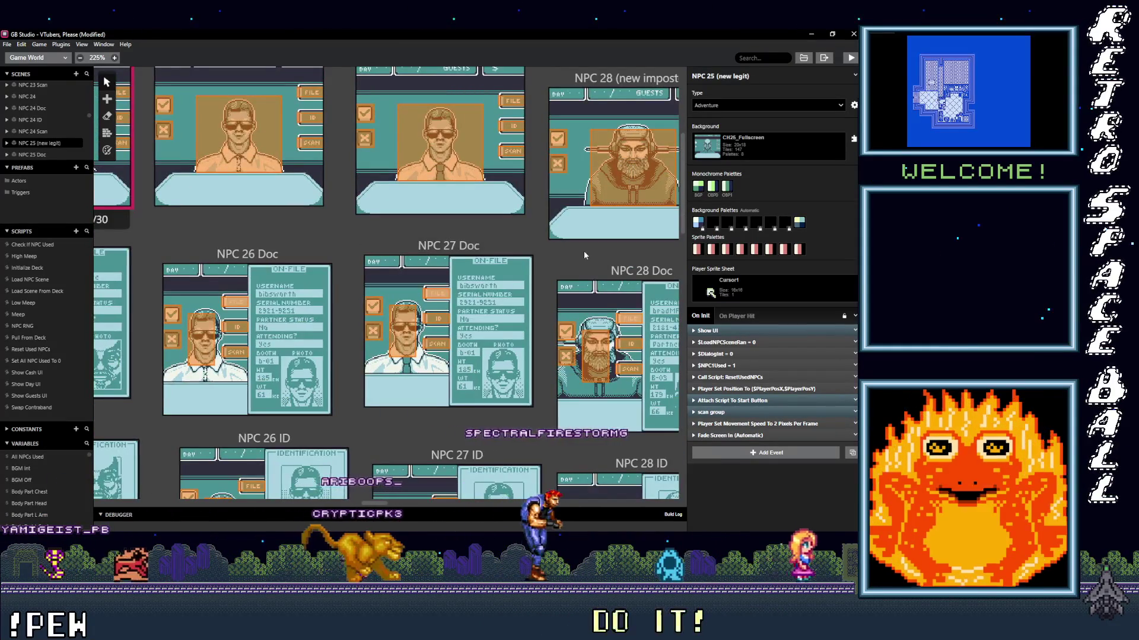
{"action": "scroll", "coordinate": [428, 272], "scroll_direction": "right", "scroll_amount": 10}
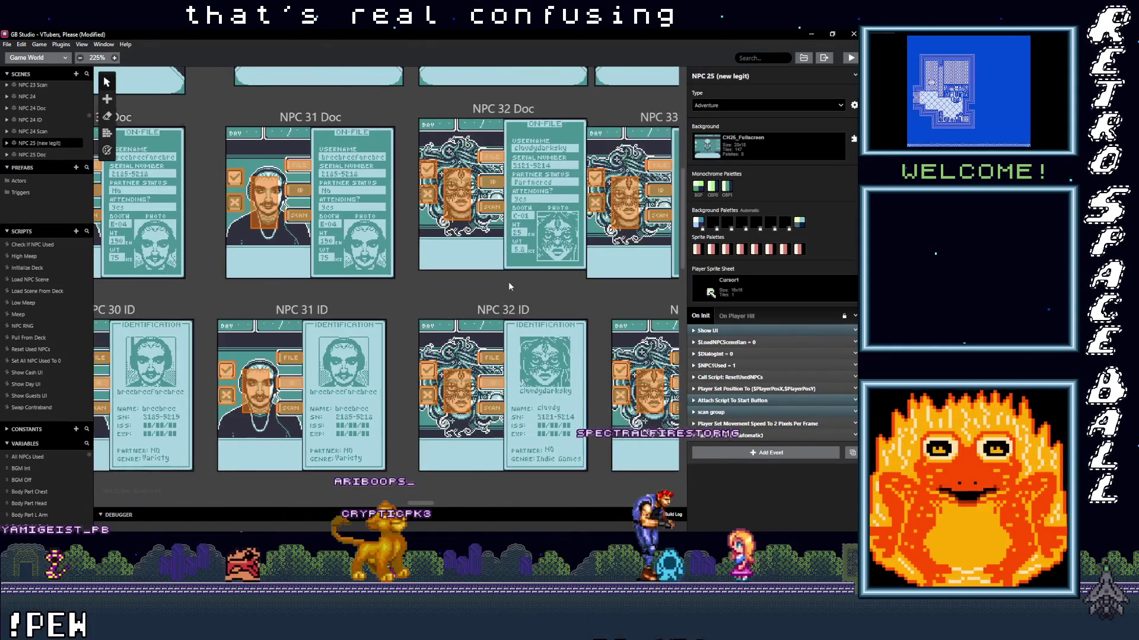
{"action": "scroll", "coordinate": [505, 344], "scroll_direction": "right", "scroll_amount": 10}
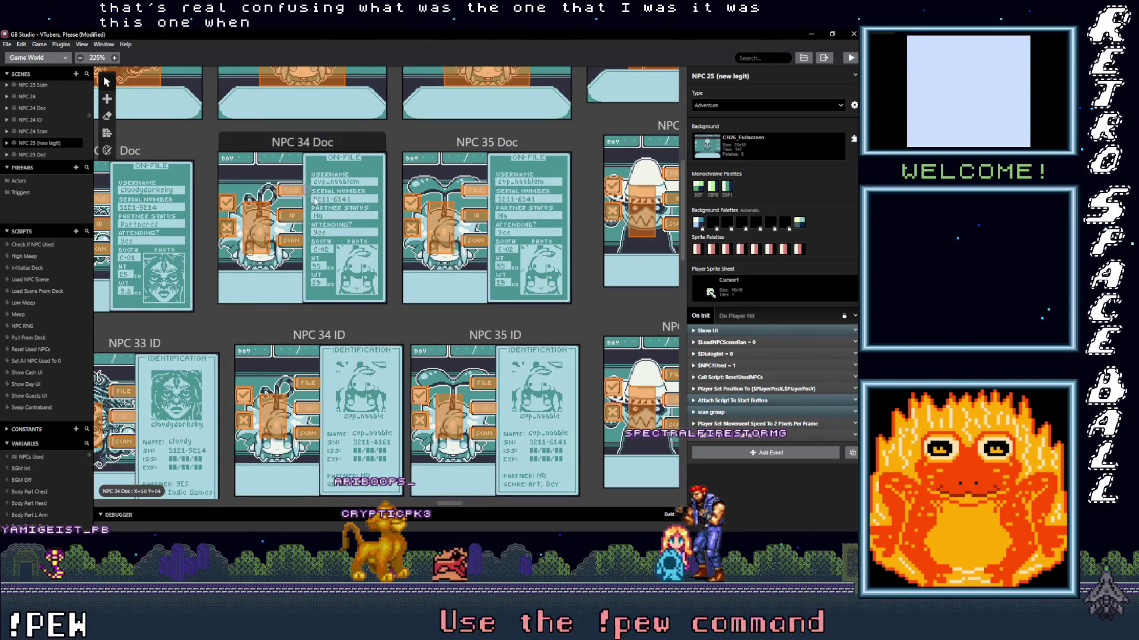
{"action": "scroll", "coordinate": [323, 206], "scroll_direction": "up", "scroll_amount": 3}
{"action": "left_click", "coordinate": [381, 150]}
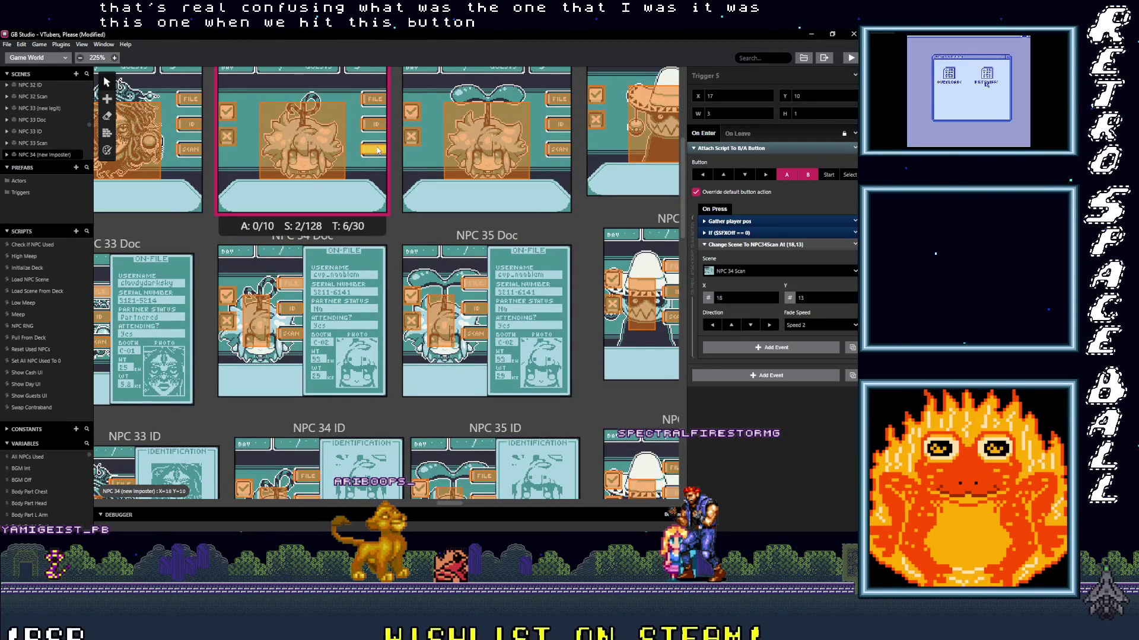
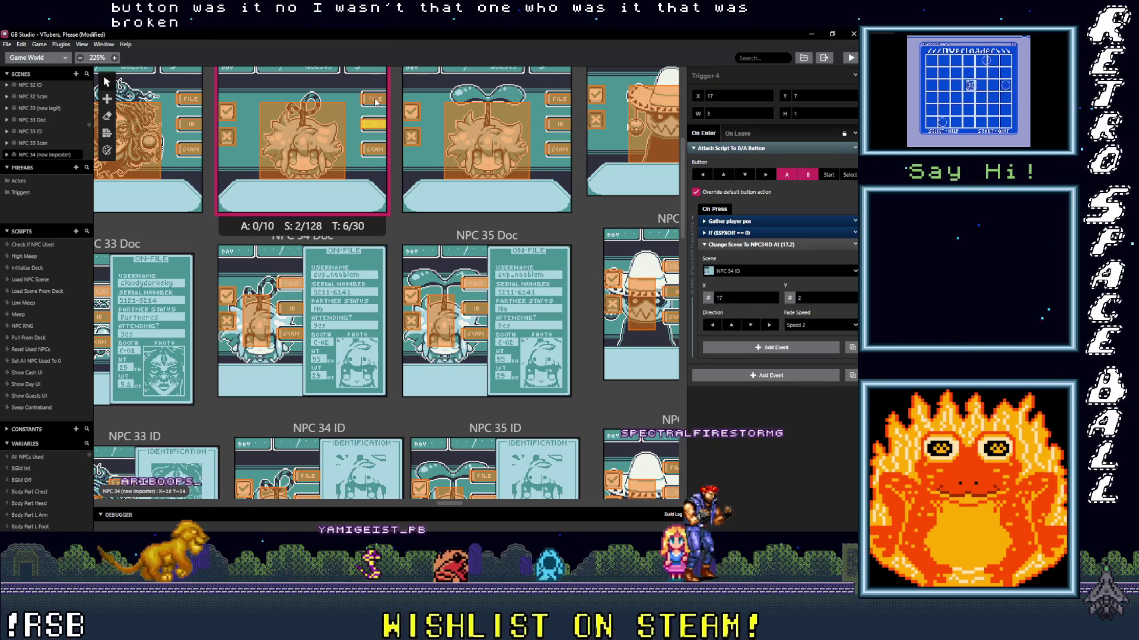
- Pan the world canvas to the NPC 36–38 scenes and select the scene-change trigger in NPC 37 (new legit)
{"action": "scroll", "coordinate": [427, 242], "scroll_direction": "right", "scroll_amount": 10}
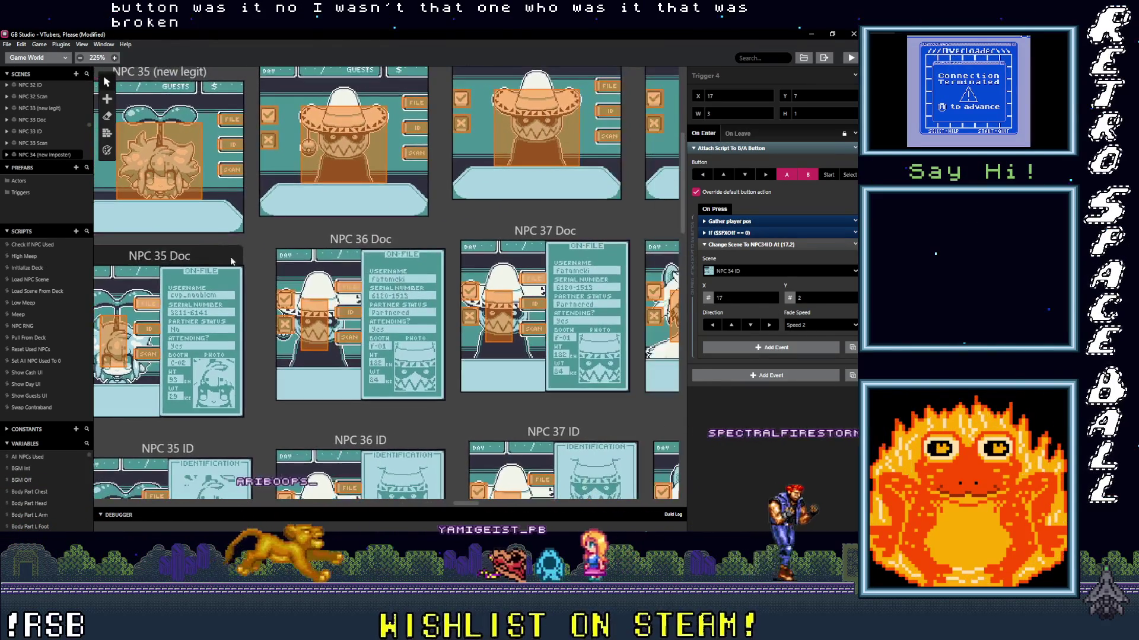
{"action": "scroll", "coordinate": [507, 243], "scroll_direction": "right", "scroll_amount": 15}
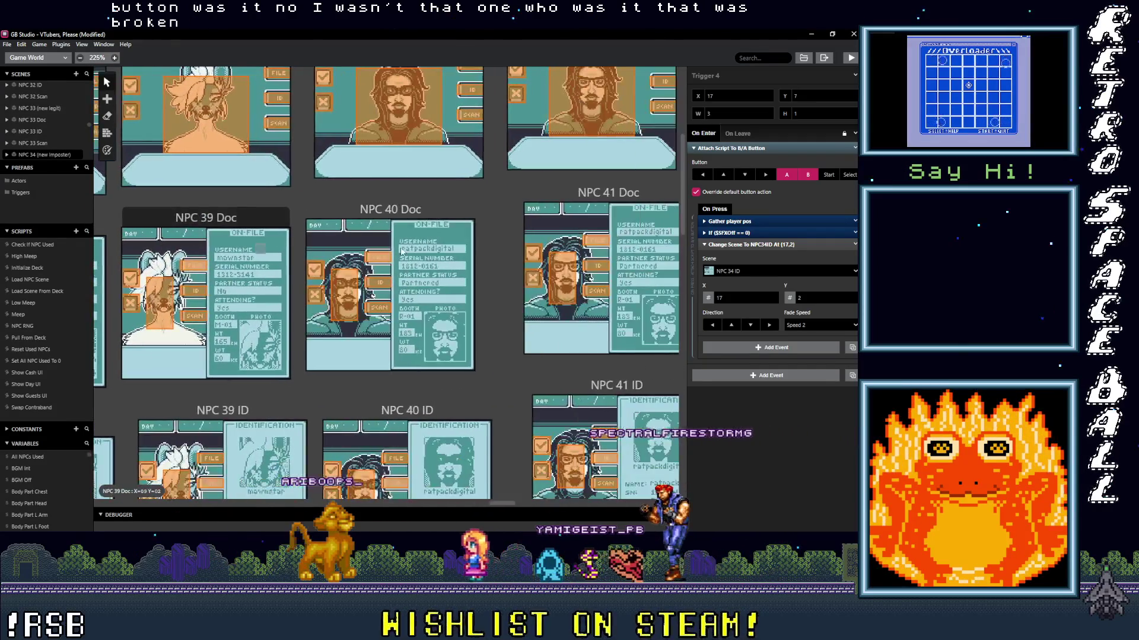
{"action": "scroll", "coordinate": [398, 267], "scroll_direction": "right", "scroll_amount": 15}
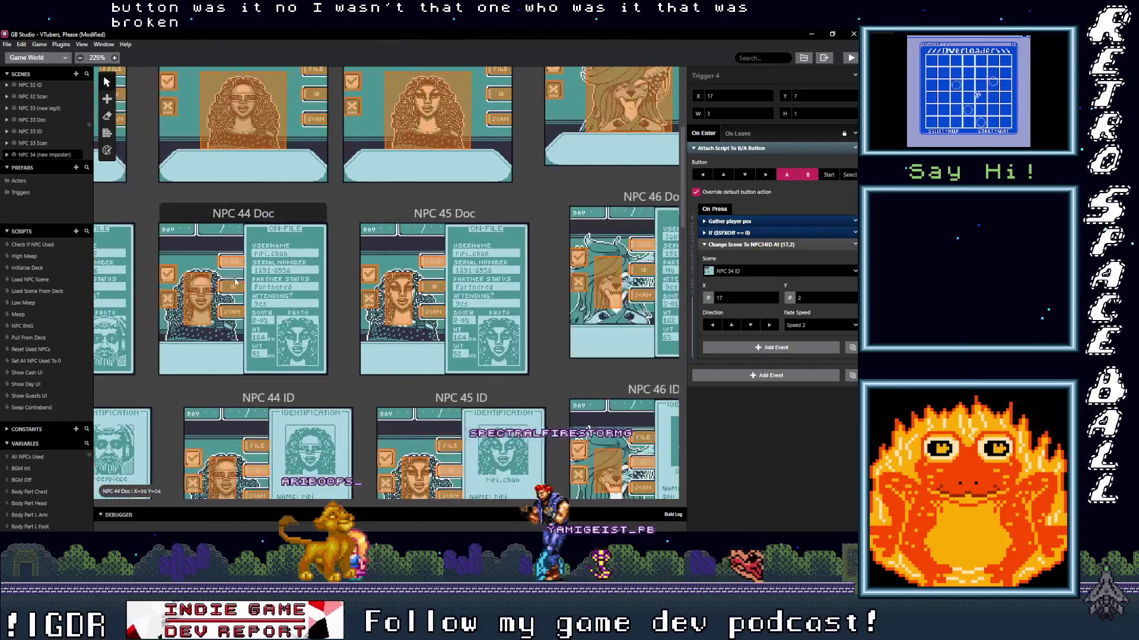
{"action": "scroll", "coordinate": [477, 292], "scroll_direction": "right", "scroll_amount": 15}
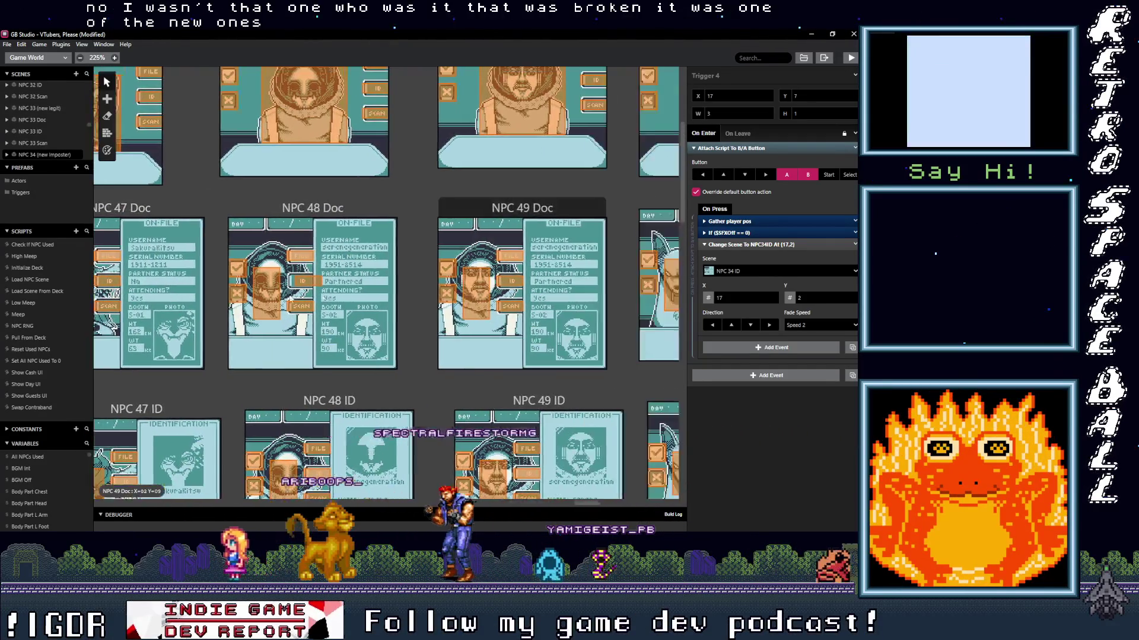
{"action": "scroll", "coordinate": [458, 281], "scroll_direction": "right", "scroll_amount": 11}
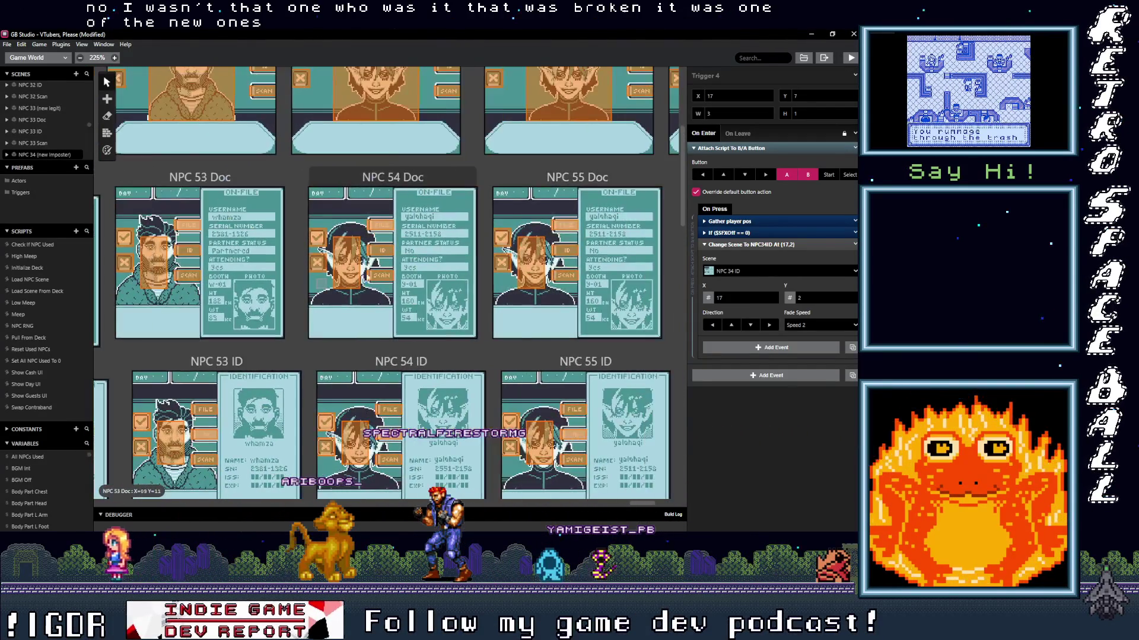
{"action": "scroll", "coordinate": [343, 277], "scroll_direction": "left", "scroll_amount": 8}
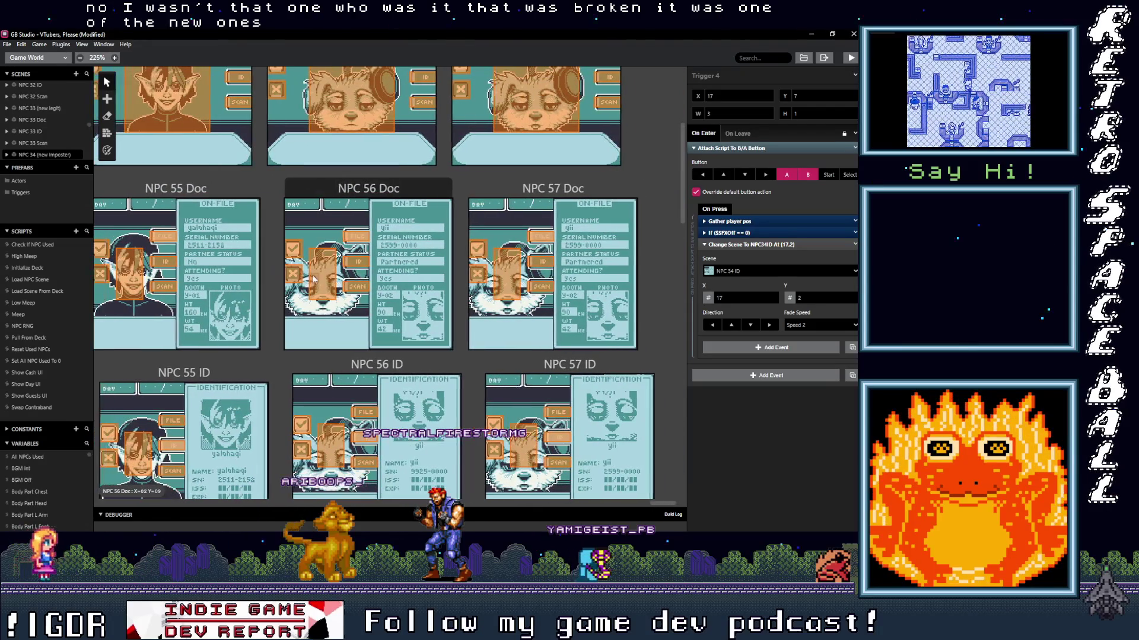
{"action": "scroll", "coordinate": [302, 279], "scroll_direction": "left", "scroll_amount": 20}
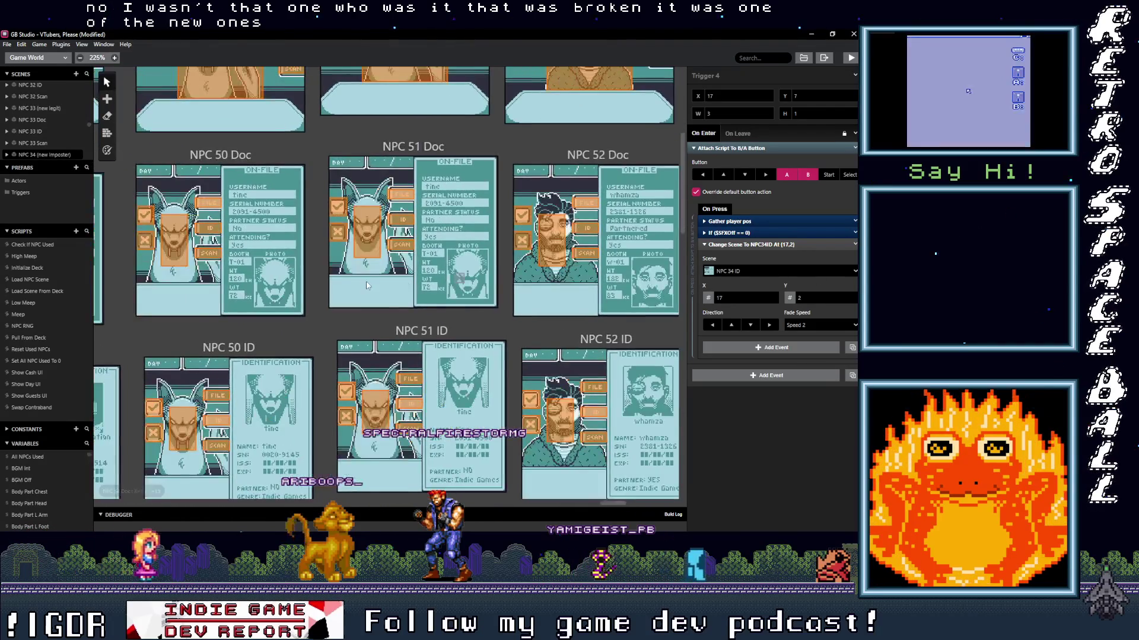
{"action": "scroll", "coordinate": [551, 325], "scroll_direction": "left", "scroll_amount": 20}
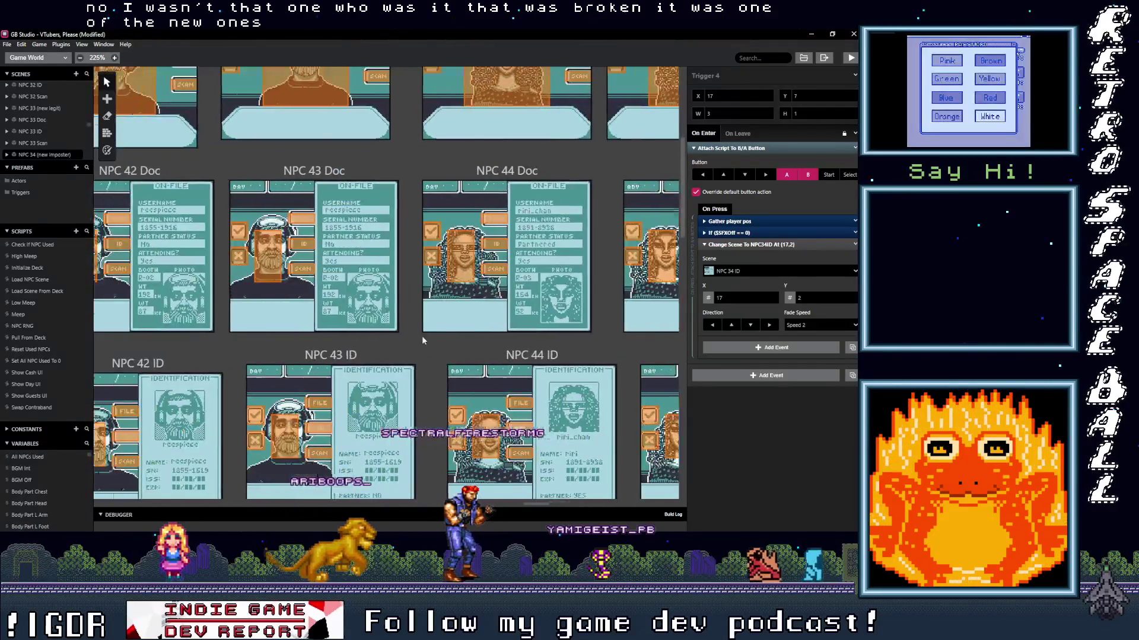
{"action": "scroll", "coordinate": [665, 294], "scroll_direction": "left", "scroll_amount": 5}
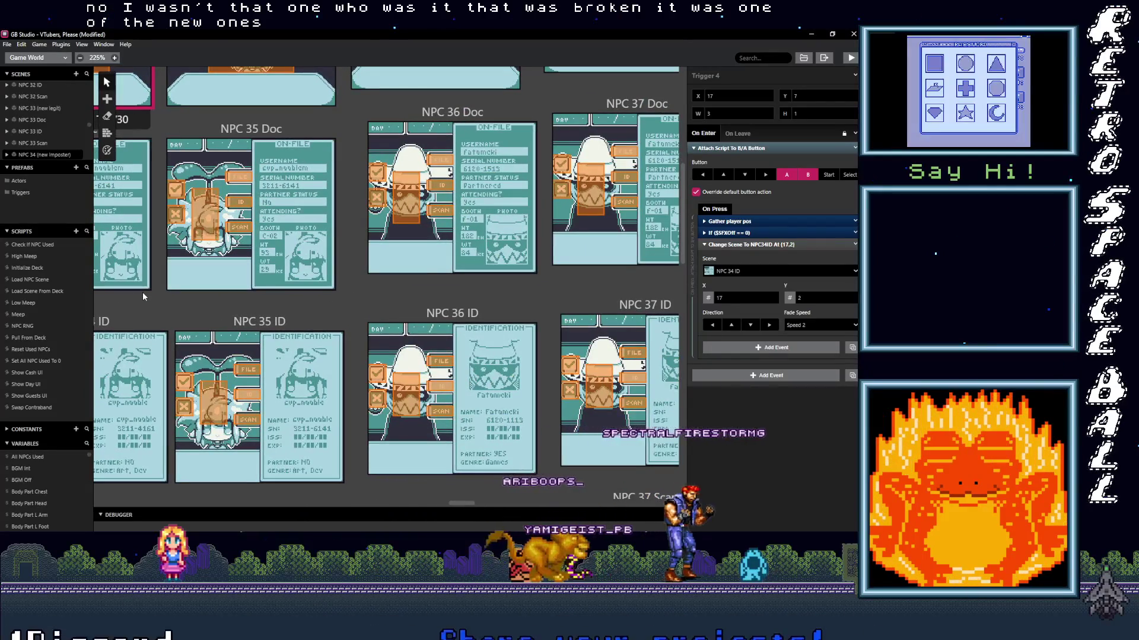
{"action": "left_click_drag", "start_coordinate": [143, 294], "coordinate": [55, 294]}
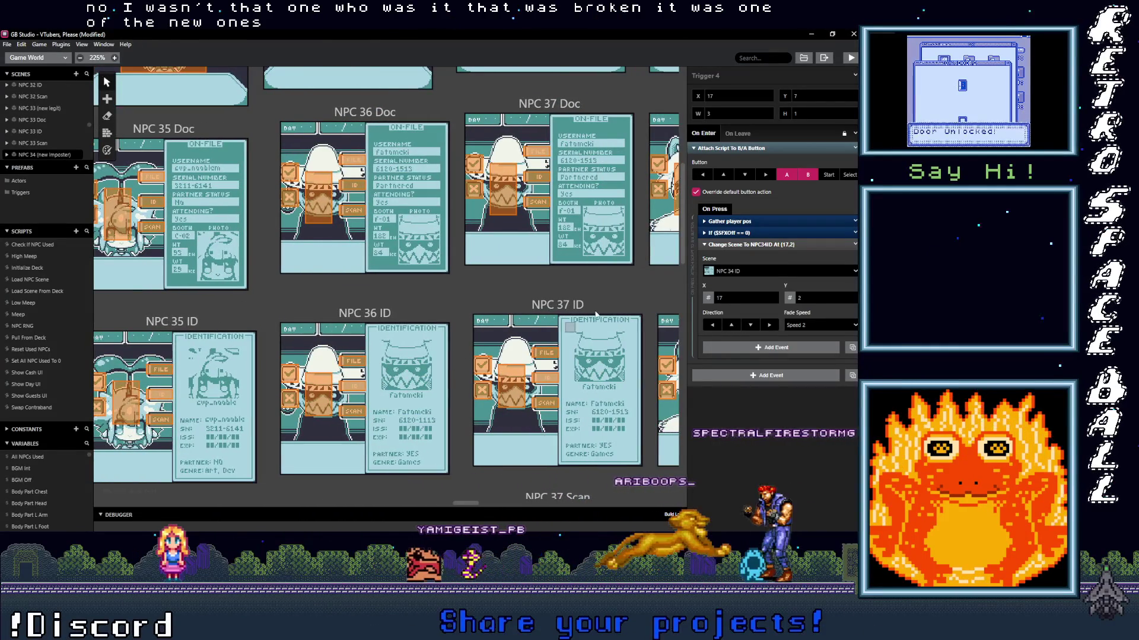
{"action": "scroll", "coordinate": [392, 236], "scroll_direction": "right", "scroll_amount": 4}
{"action": "scroll", "coordinate": [392, 236], "scroll_direction": "up", "scroll_amount": 1}
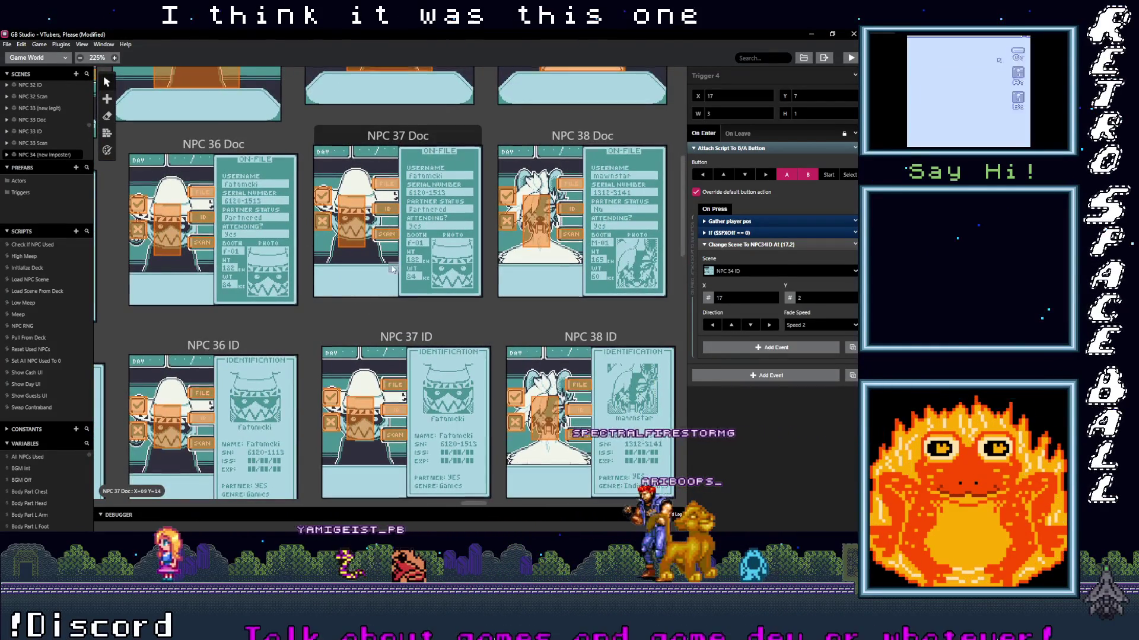
{"action": "scroll", "coordinate": [451, 154], "scroll_direction": "up", "scroll_amount": 3}
{"action": "left_click", "coordinate": [463, 134]}
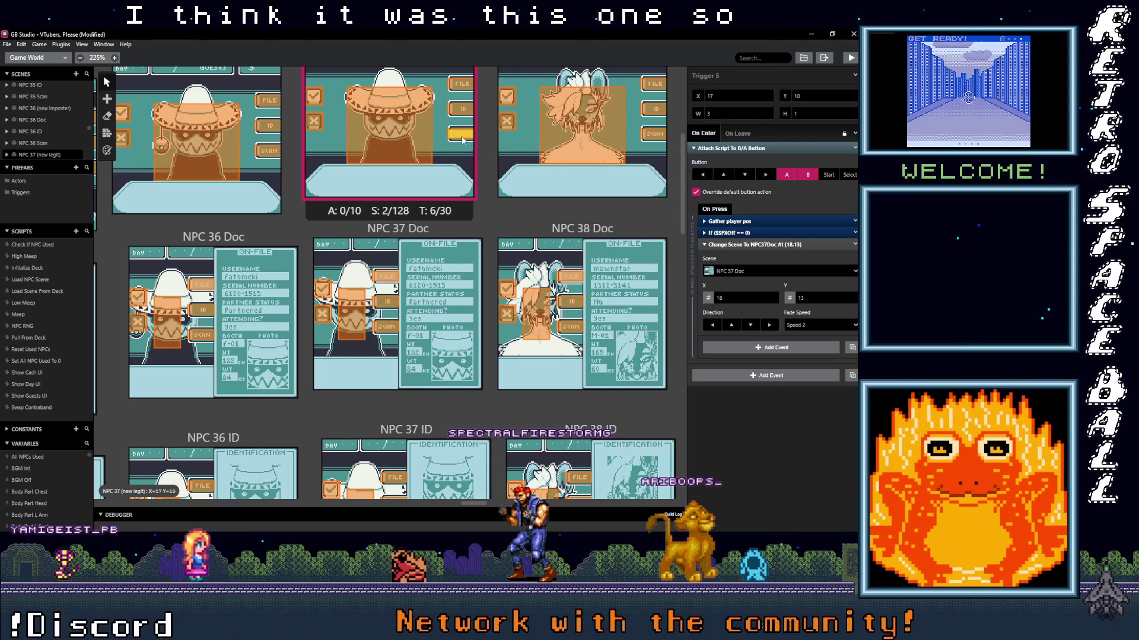
- Point Trigger 5 in NPC 37 (new legit) at NPC 37 Scan instead of NPC 37 Doc
{"action": "left_click", "coordinate": [733, 270]}
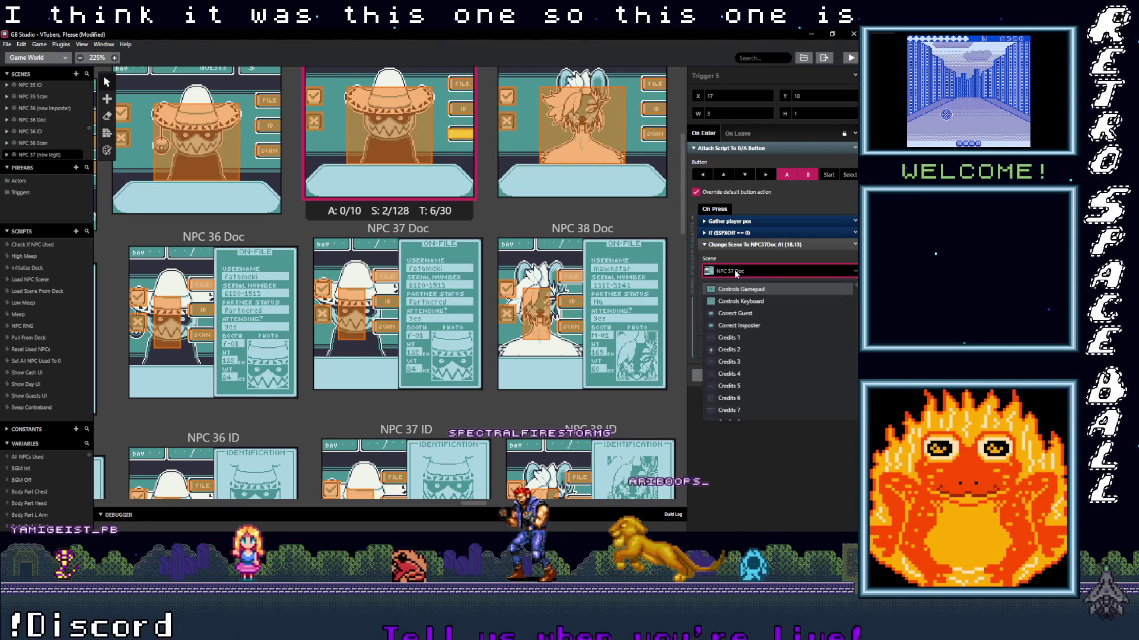
{"action": "type", "text": "NPC"}
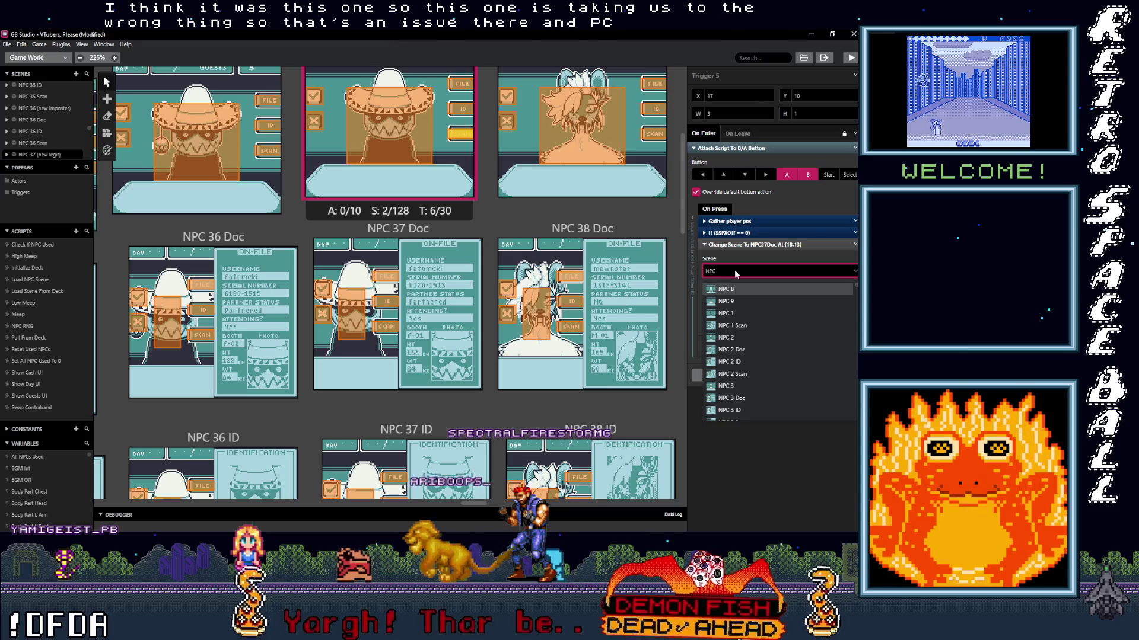
{"action": "type", "text": " 37"}
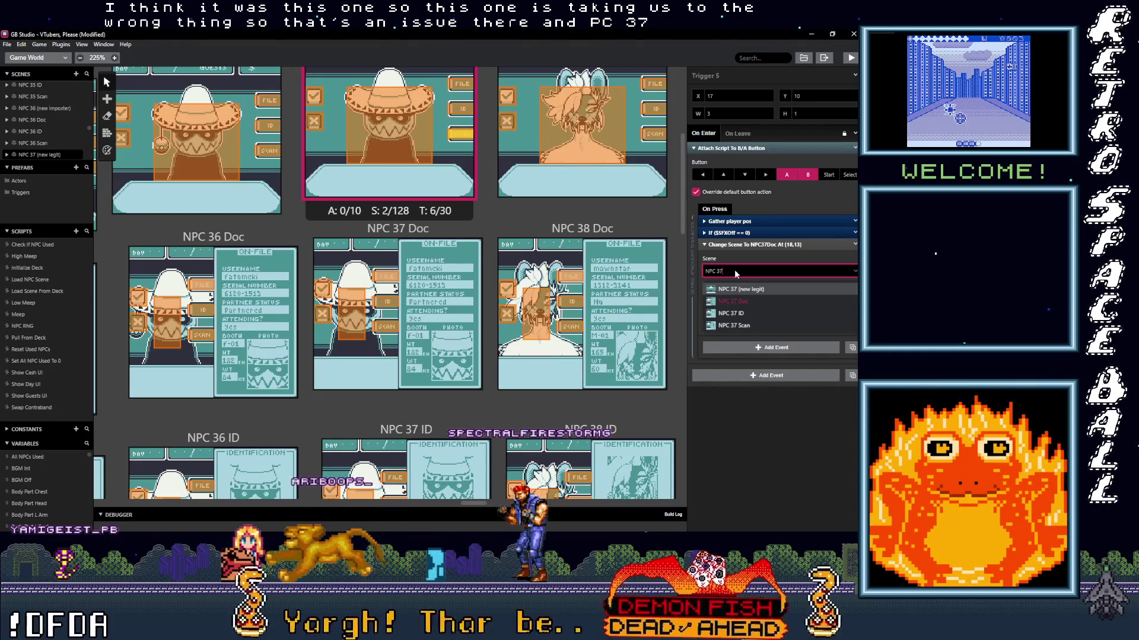
{"action": "left_click", "coordinate": [739, 327]}
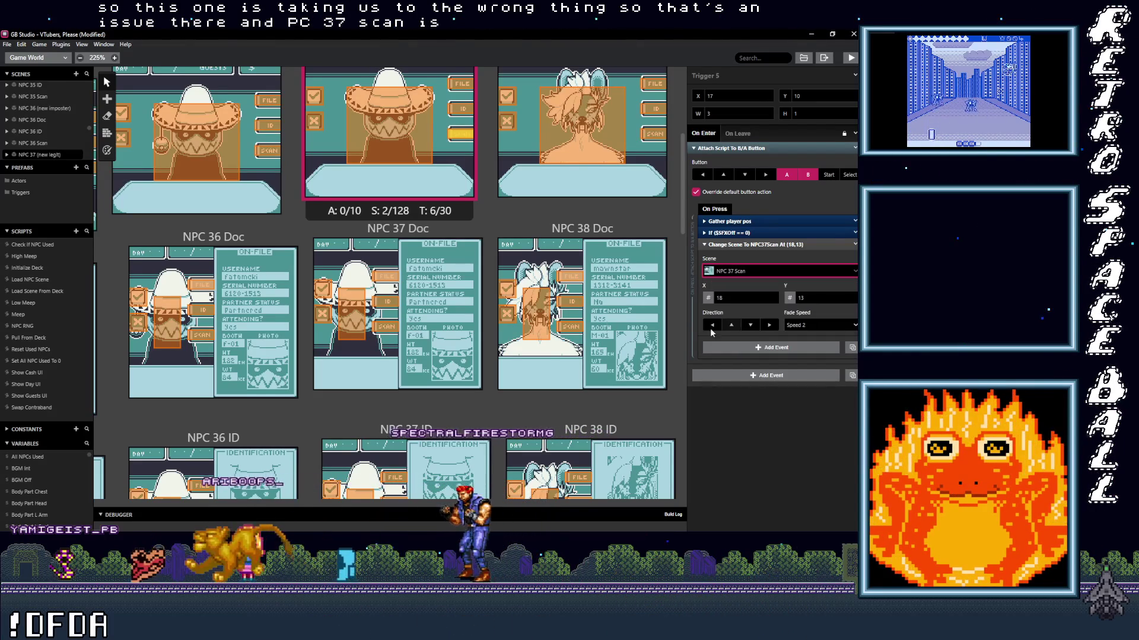
{"action": "left_click", "coordinate": [388, 330]}
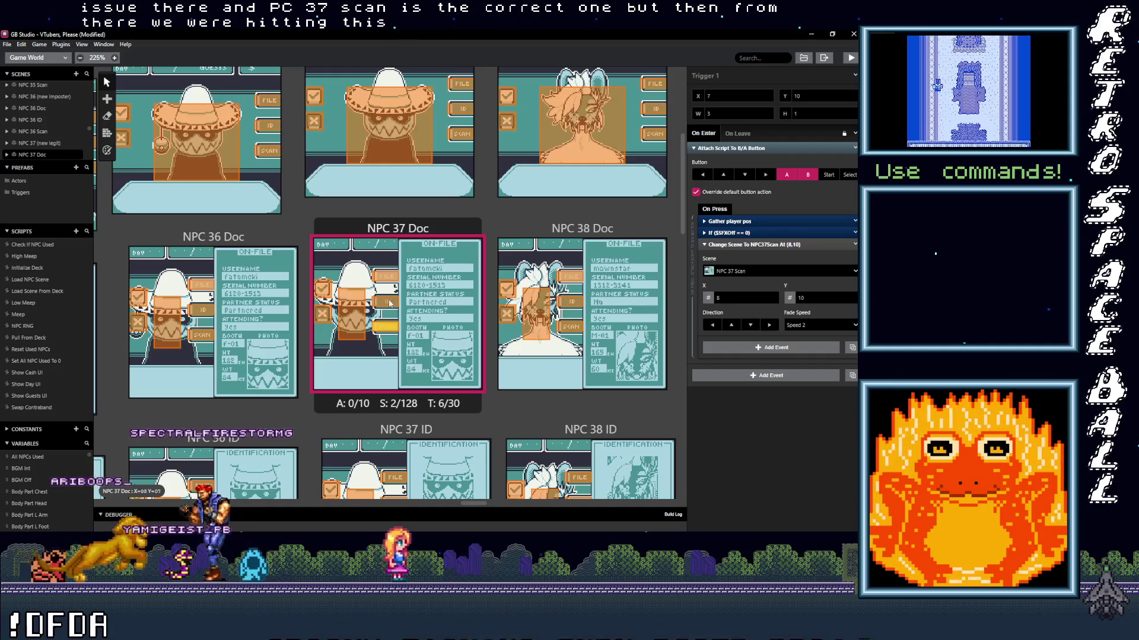
- Review the scan, ID and file triggers across the NPC 37 Doc, ID and Scan scenes
{"action": "left_click", "coordinate": [390, 303]}
{"action": "left_click", "coordinate": [387, 277]}
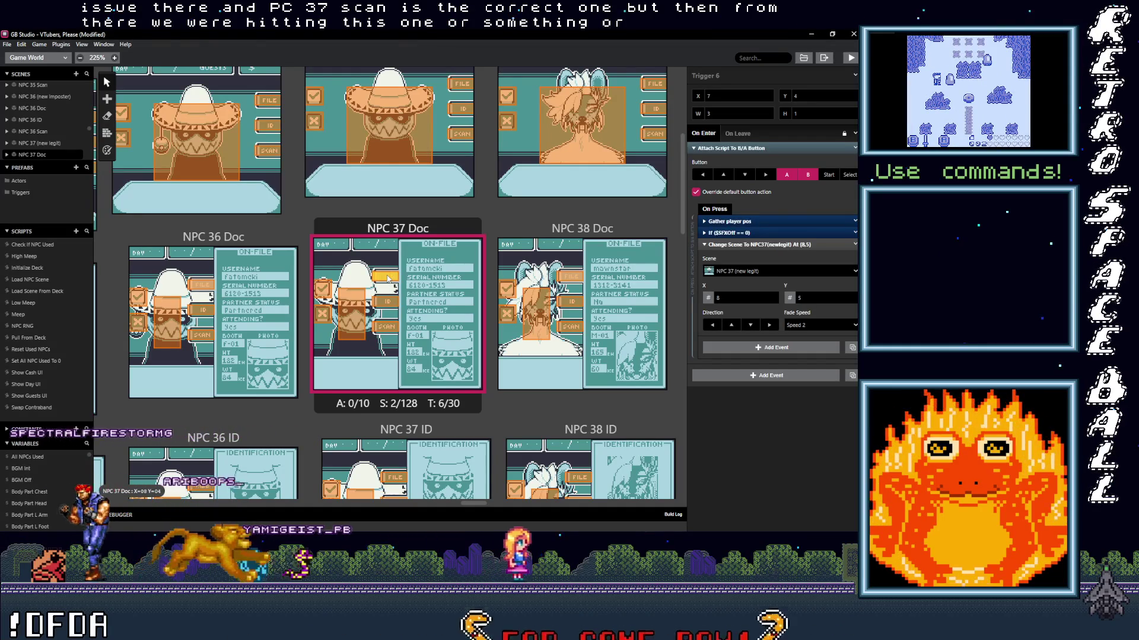
{"action": "scroll", "coordinate": [387, 278], "scroll_direction": "down", "scroll_amount": 2}
{"action": "left_click", "coordinate": [396, 390]}
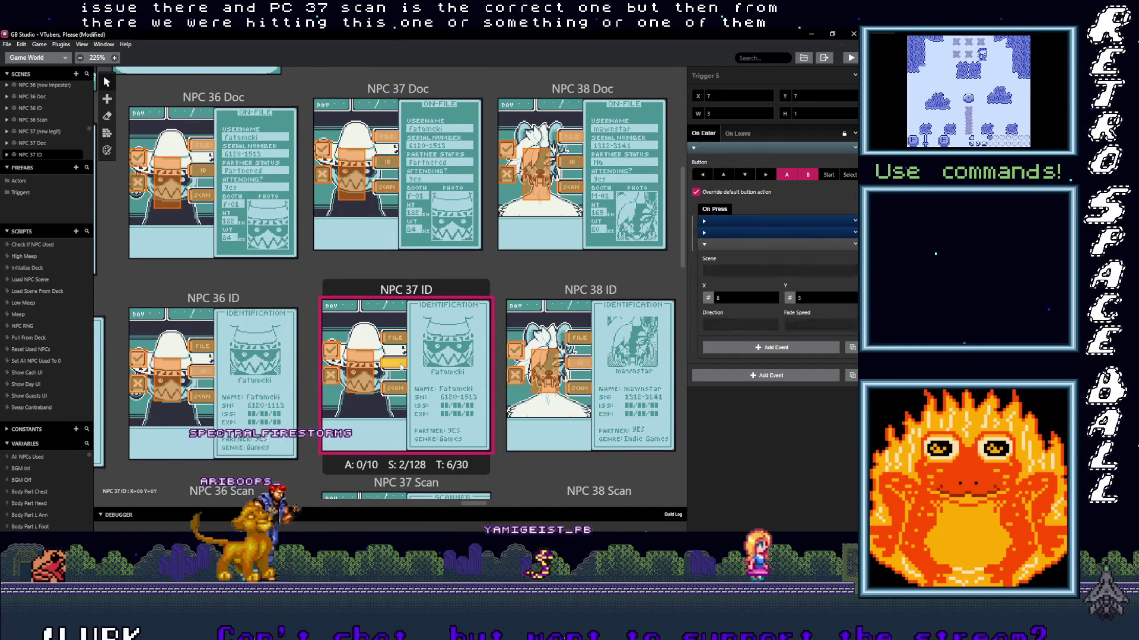
{"action": "left_click", "coordinate": [400, 367]}
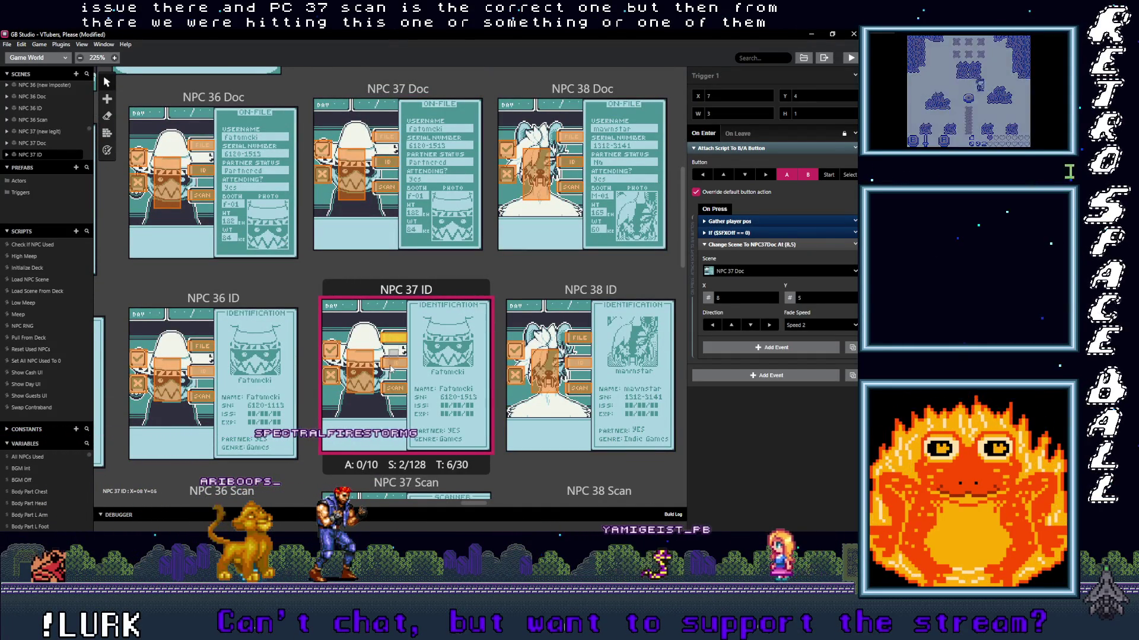
{"action": "scroll", "coordinate": [393, 393], "scroll_direction": "down", "scroll_amount": 2}
{"action": "left_click", "coordinate": [397, 440]}
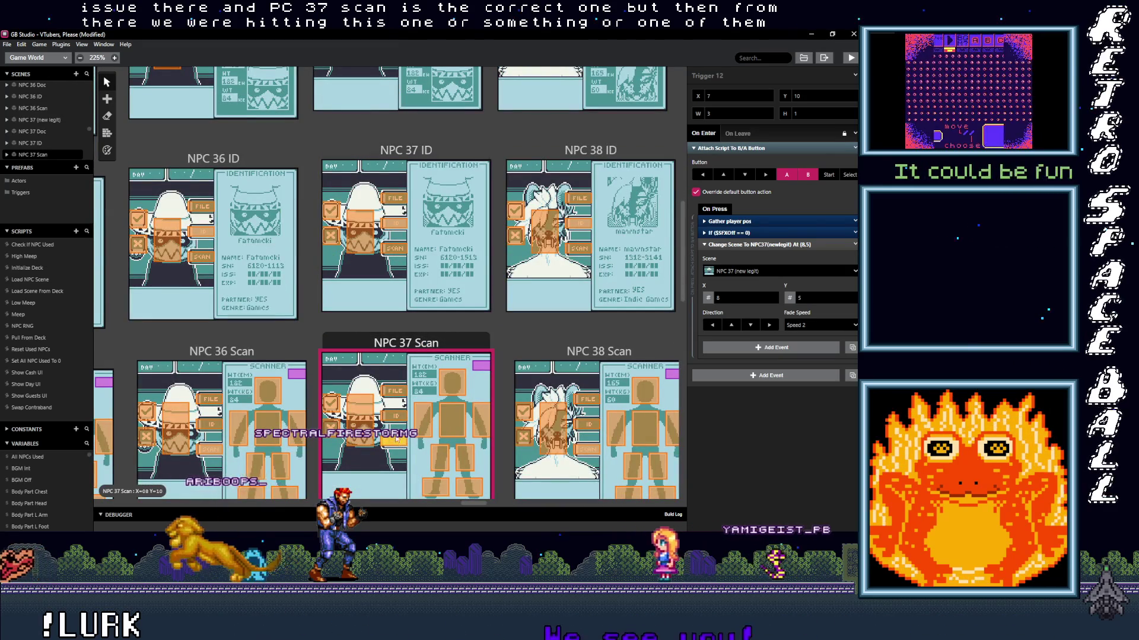
- Redirect NPC 37 Scan's Trigger 14 from NPC 25 ID to NPC 37 ID
{"action": "left_click", "coordinate": [398, 418]}
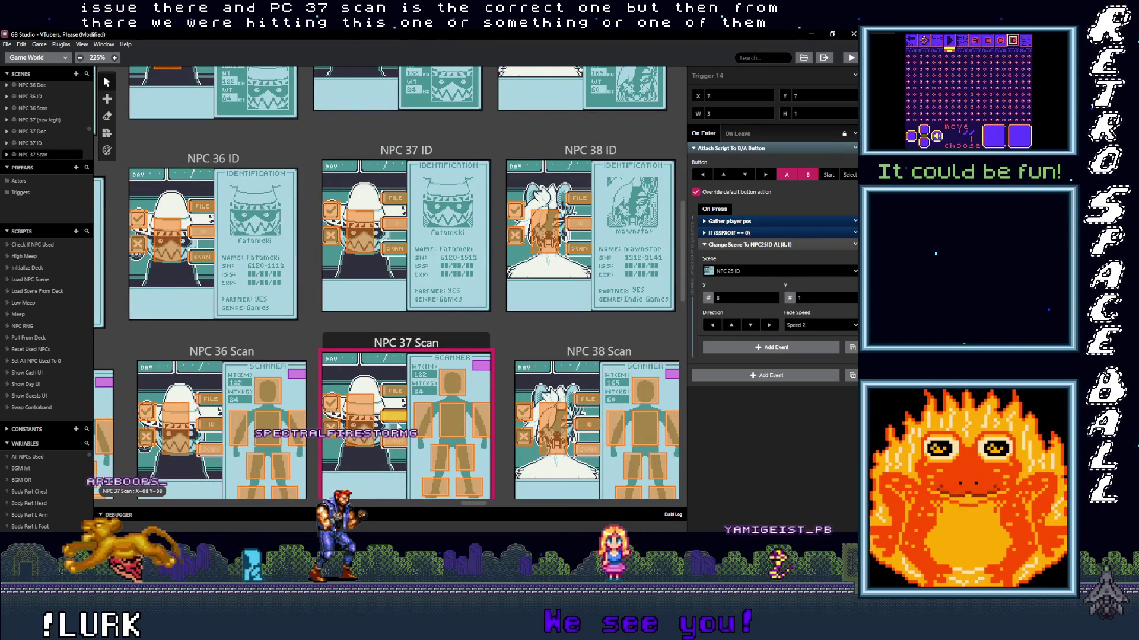
{"action": "left_click", "coordinate": [738, 272]}
{"action": "type", "text": "NPC 3"}
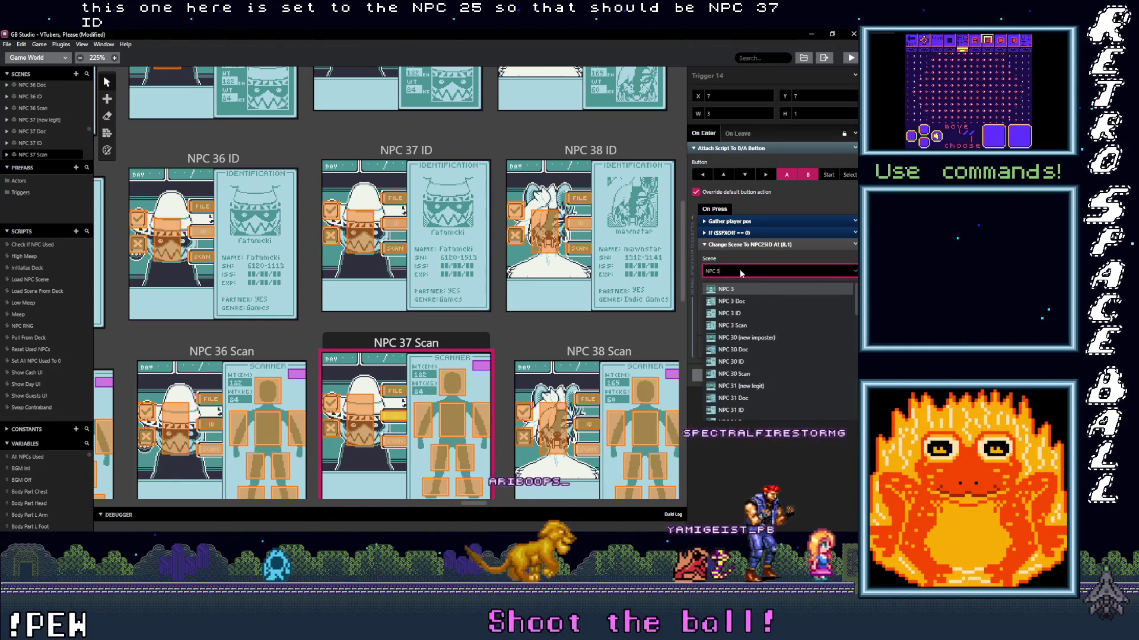
{"action": "type", "text": "7 ID"}
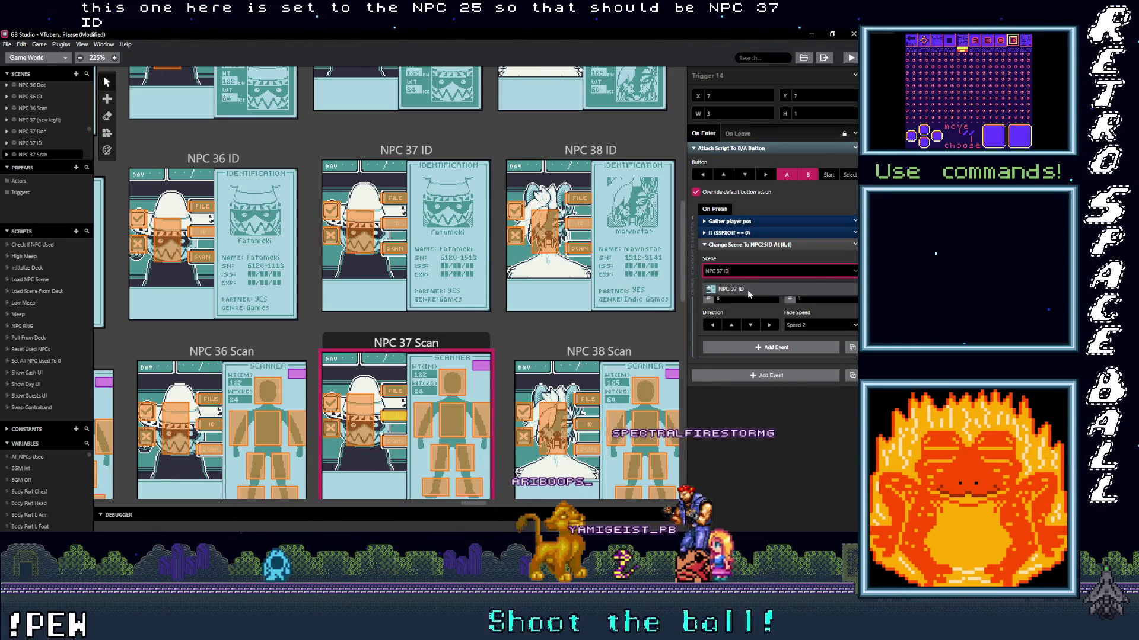
{"action": "left_click", "coordinate": [747, 290]}
- Redirect NPC 37 Scan's Trigger 13 from NPC 25 Doc to NPC 37 Doc
{"action": "left_click", "coordinate": [391, 397]}
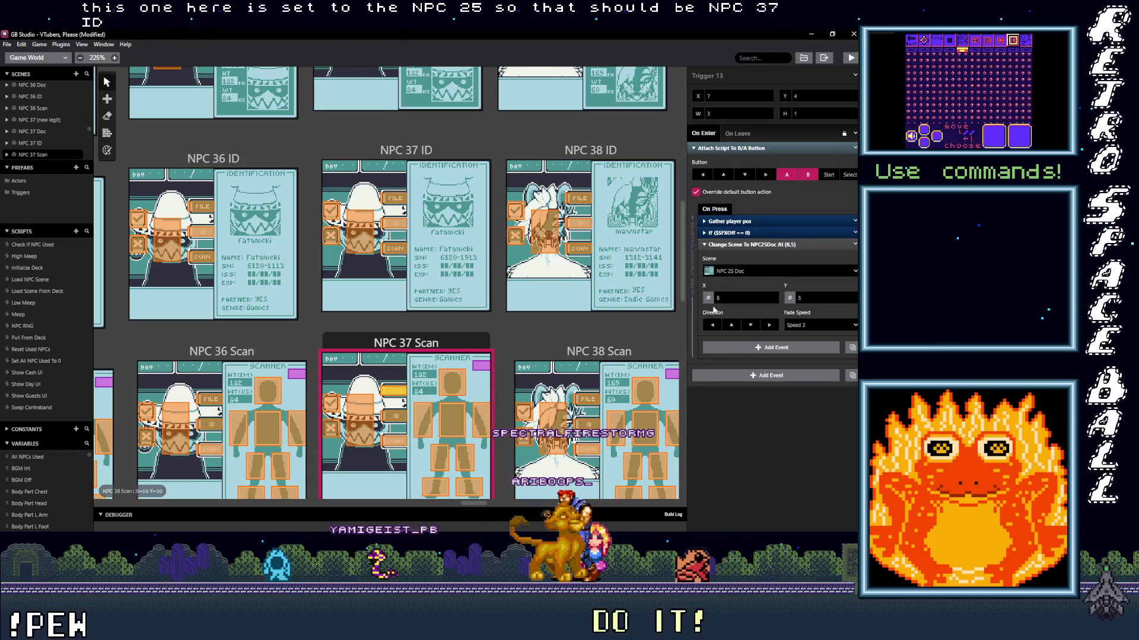
{"action": "left_click", "coordinate": [744, 271]}
{"action": "type", "text": "NPC"}
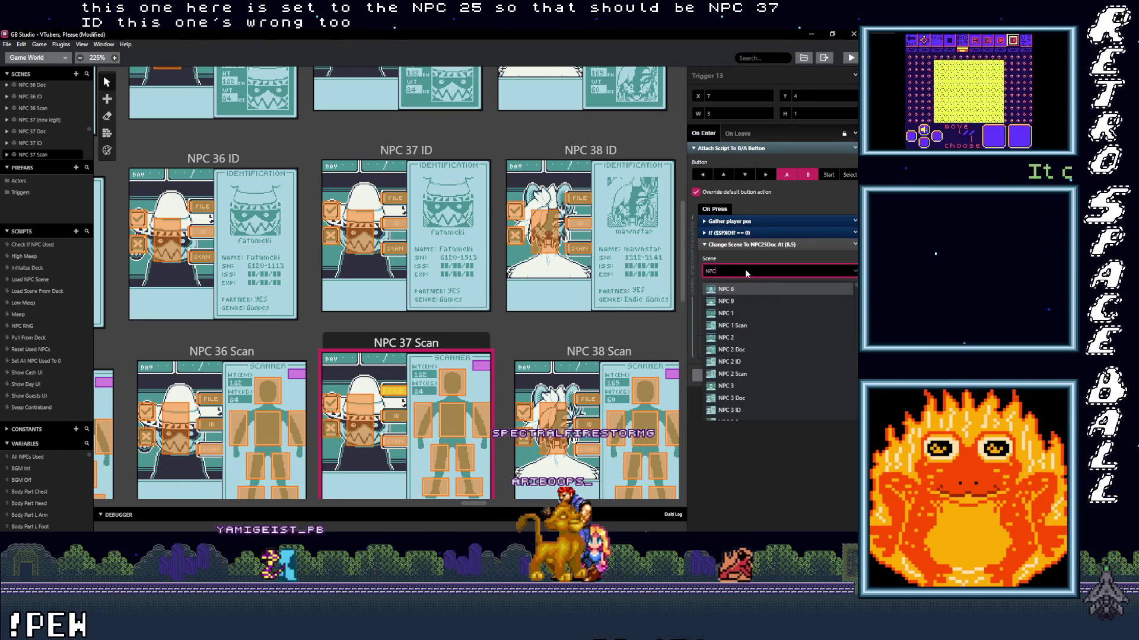
{"action": "type", "text": " 37 D"}
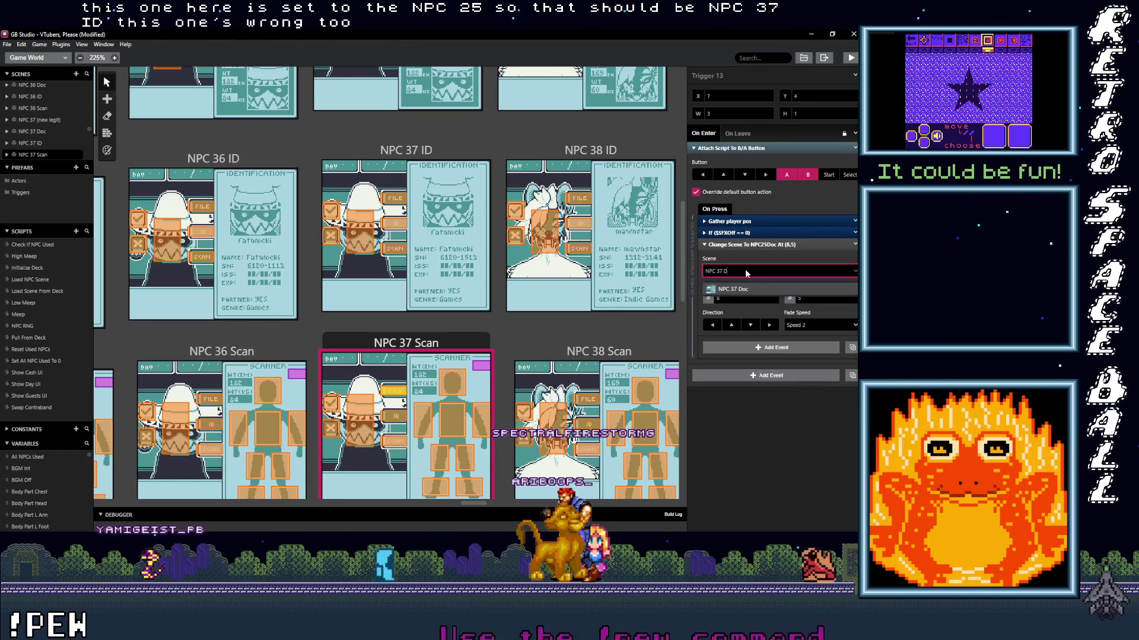
{"action": "key", "text": "Return"}
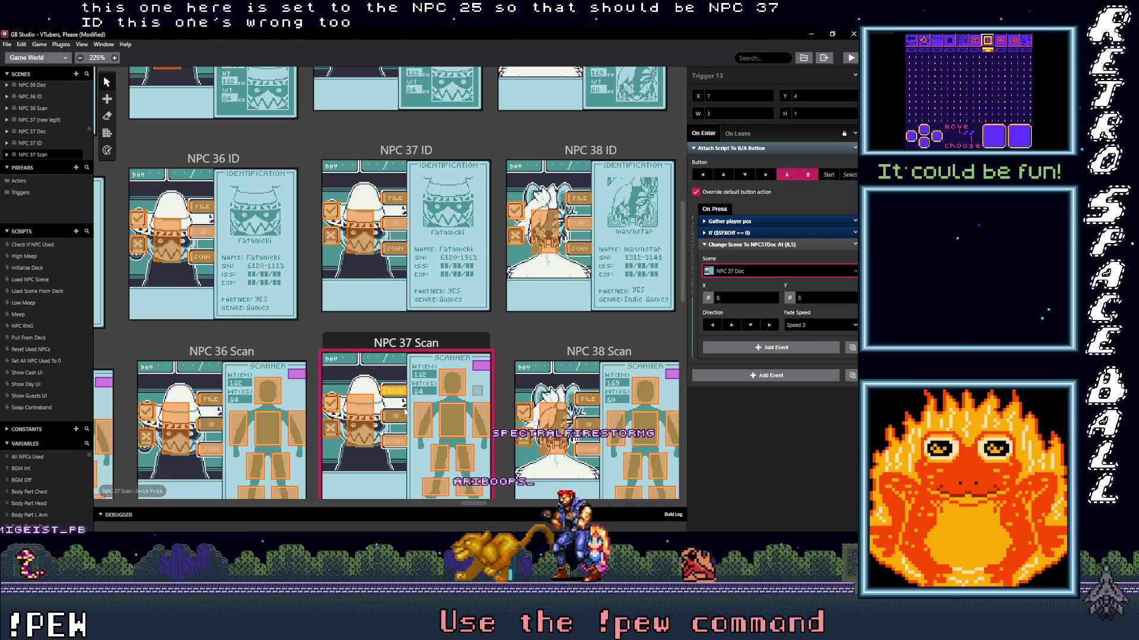
{"action": "left_click", "coordinate": [364, 241]}
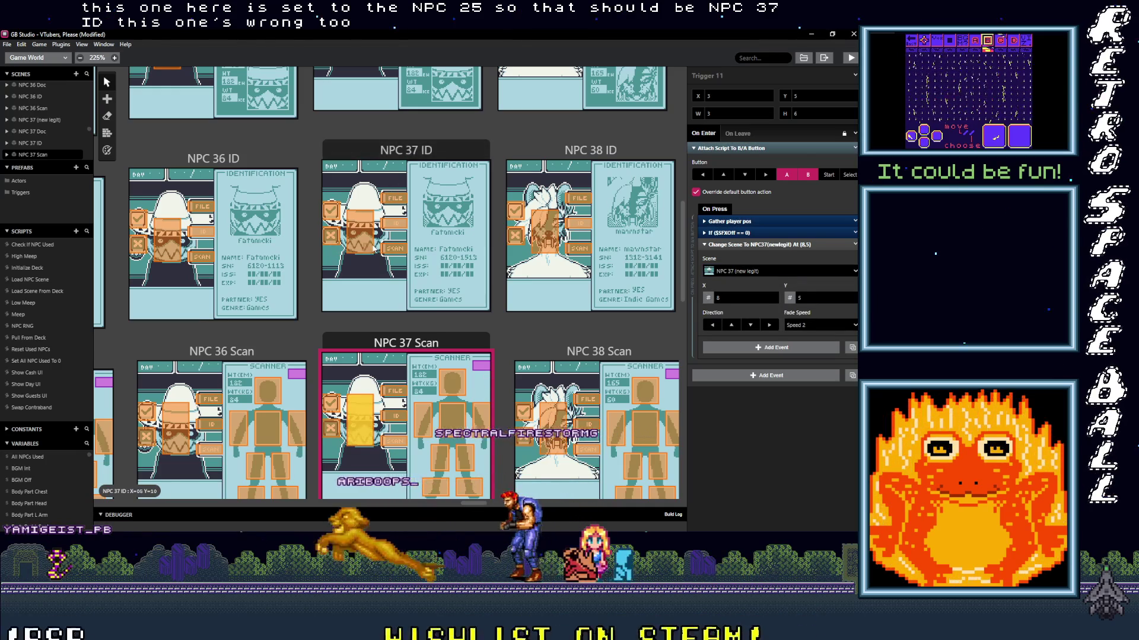
- Inspect the NPC 37 Doc and dialog triggers, then collapse Trigger 2's B/A button script event
{"action": "scroll", "coordinate": [362, 237], "scroll_direction": "up", "scroll_amount": 3}
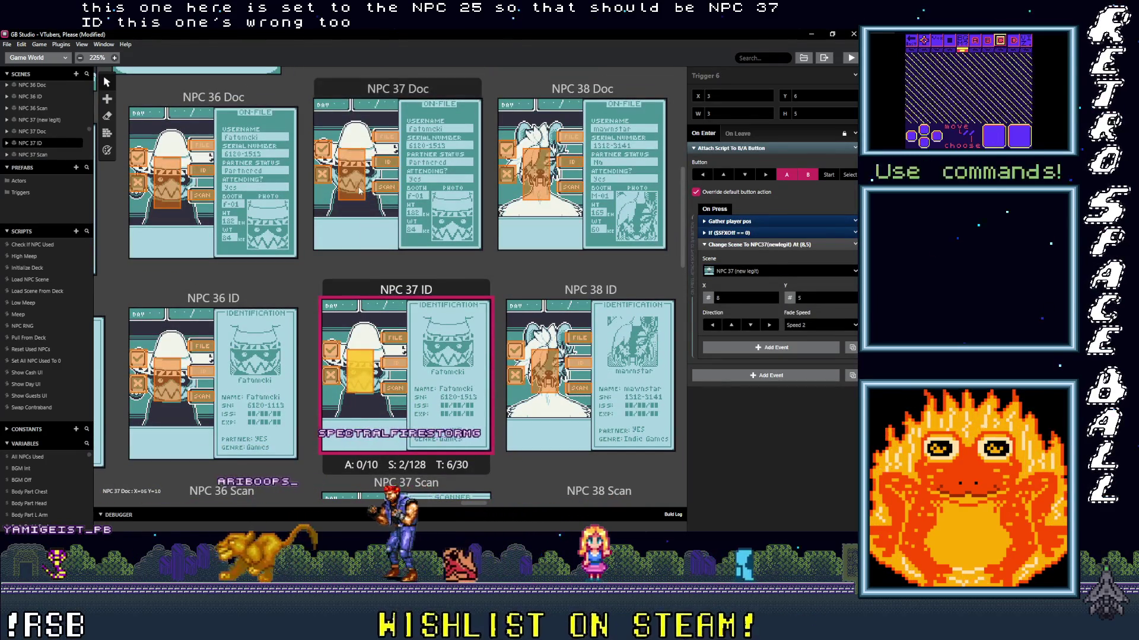
{"action": "left_click", "coordinate": [360, 191]}
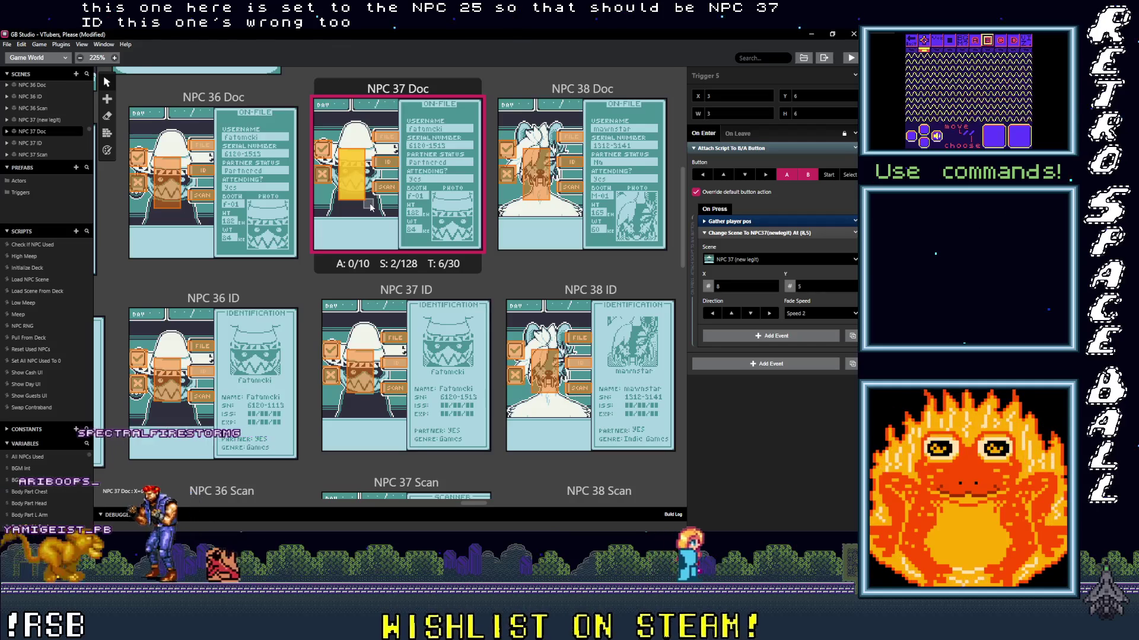
{"action": "scroll", "coordinate": [379, 230], "scroll_direction": "up", "scroll_amount": 3}
{"action": "left_click", "coordinate": [390, 135]}
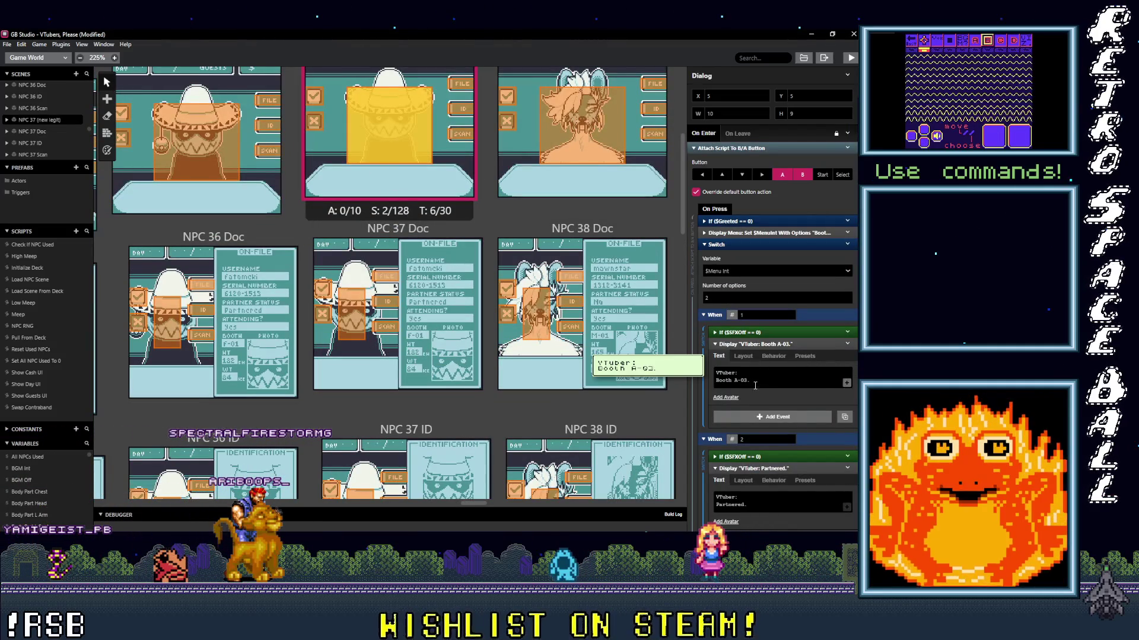
{"action": "scroll", "coordinate": [744, 368], "scroll_direction": "down", "scroll_amount": 3}
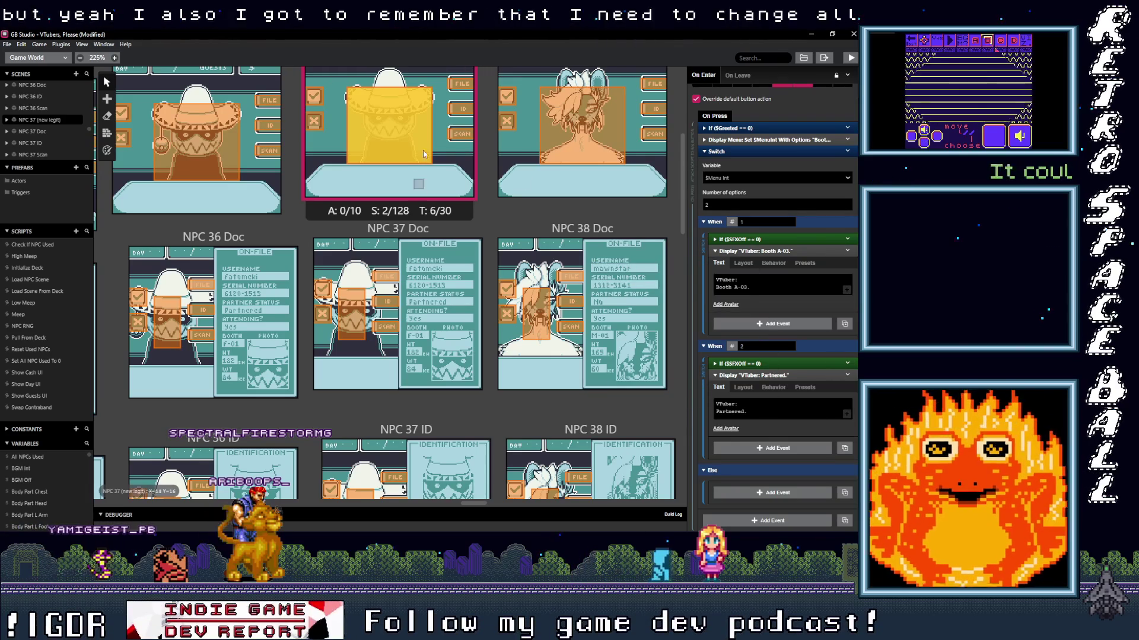
{"action": "scroll", "coordinate": [362, 271], "scroll_direction": "up", "scroll_amount": 2}
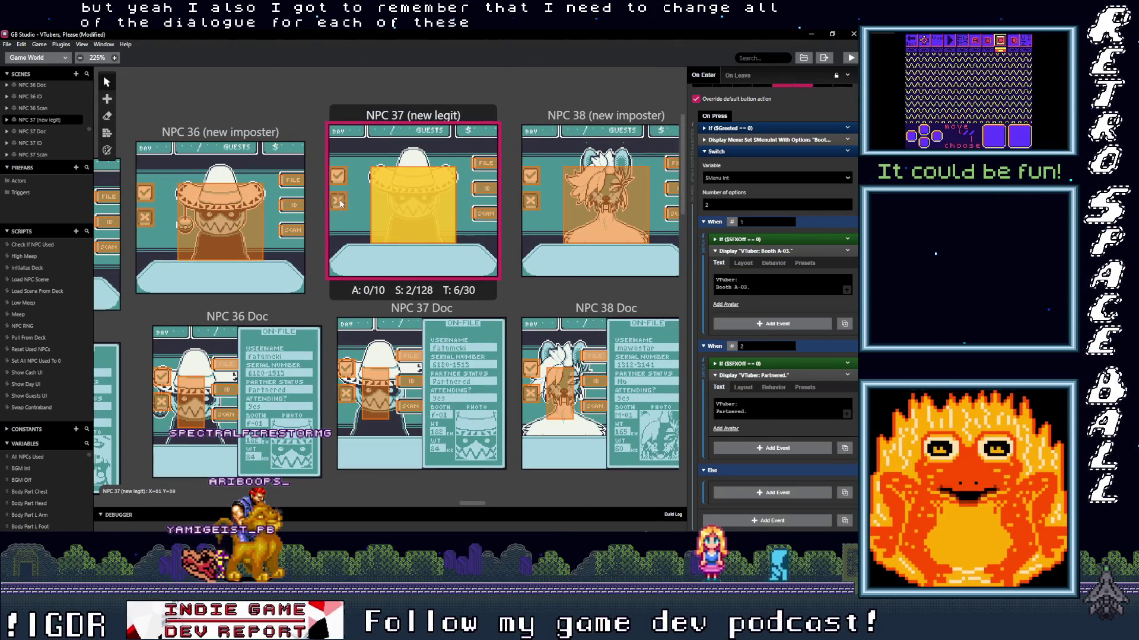
{"action": "left_click", "coordinate": [340, 203]}
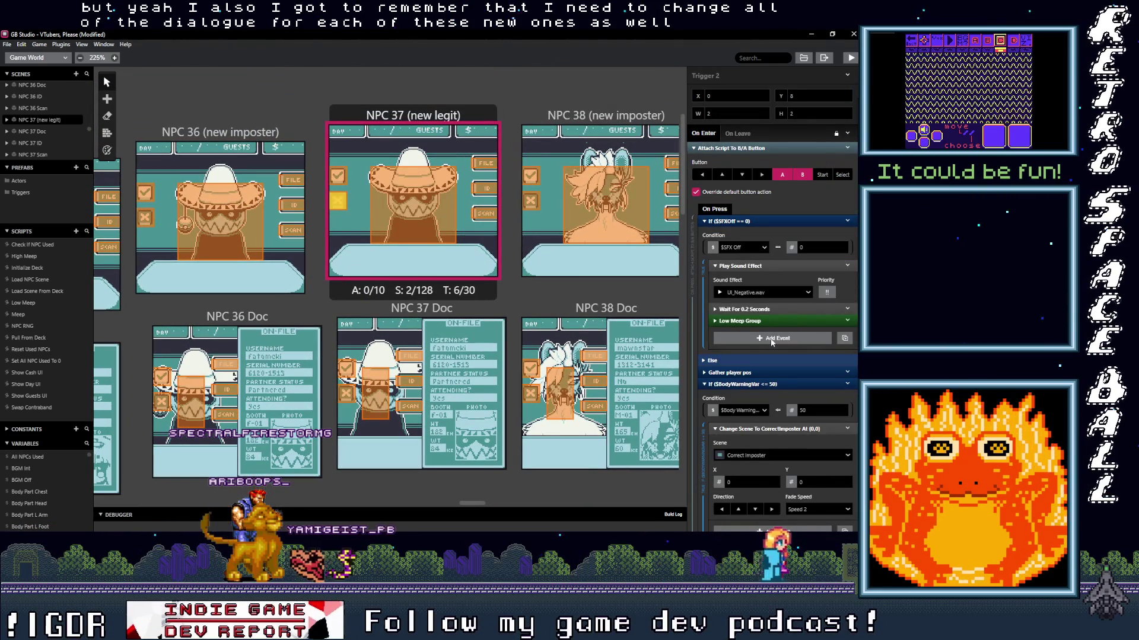
{"action": "scroll", "coordinate": [780, 347], "scroll_direction": "down", "scroll_amount": 4}
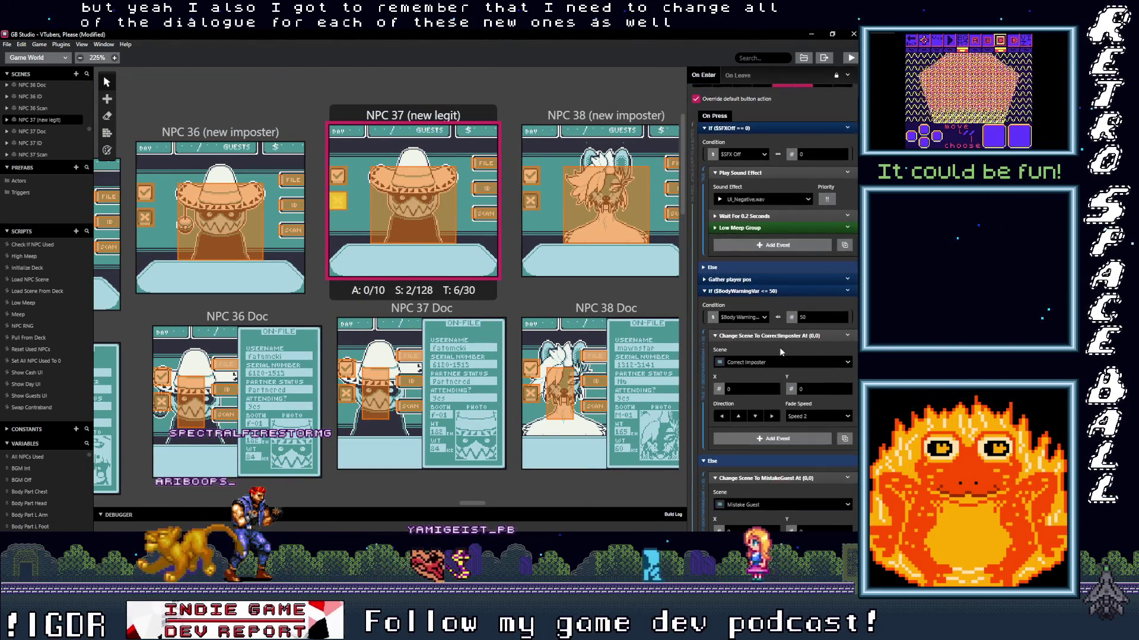
{"action": "scroll", "coordinate": [781, 349], "scroll_direction": "up", "scroll_amount": 2}
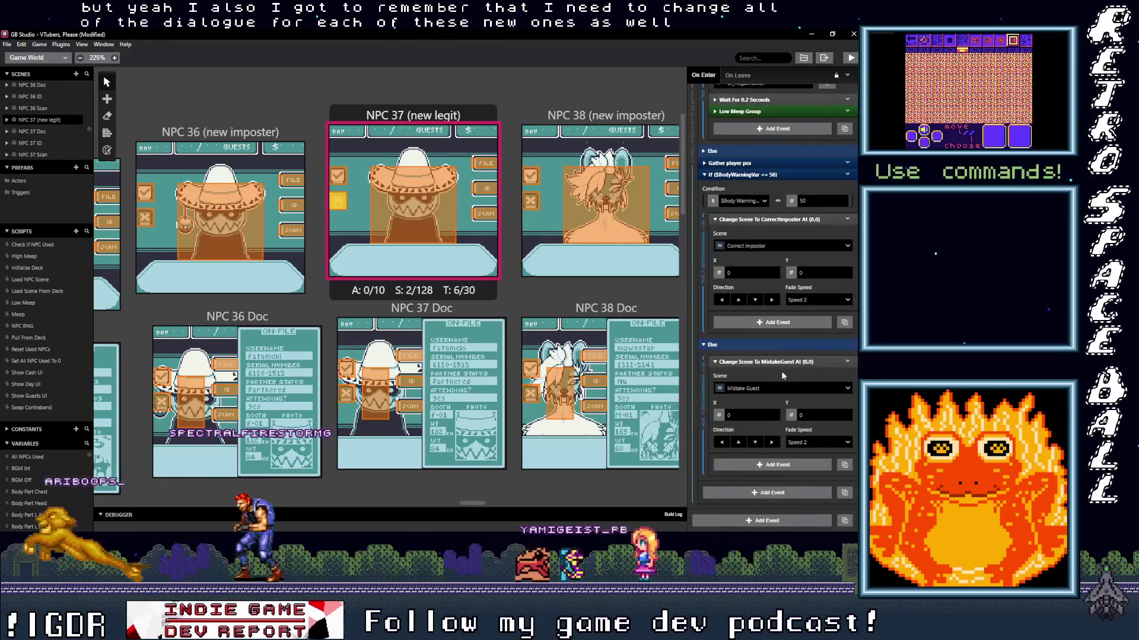
{"action": "scroll", "coordinate": [781, 376], "scroll_direction": "up", "scroll_amount": 2}
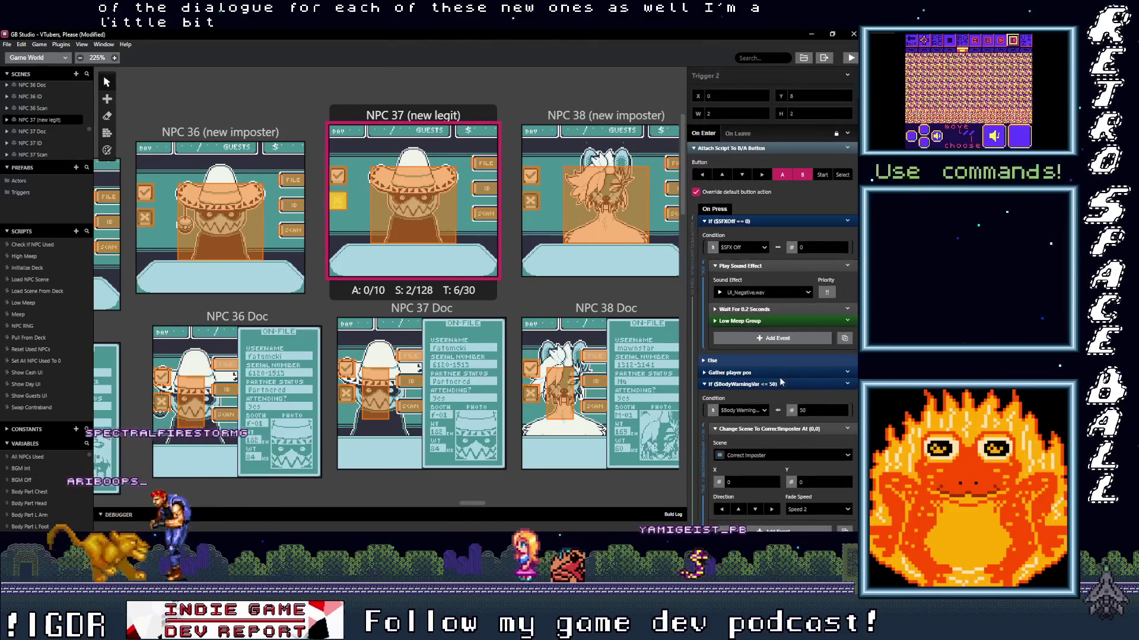
{"action": "left_click", "coordinate": [741, 148]}
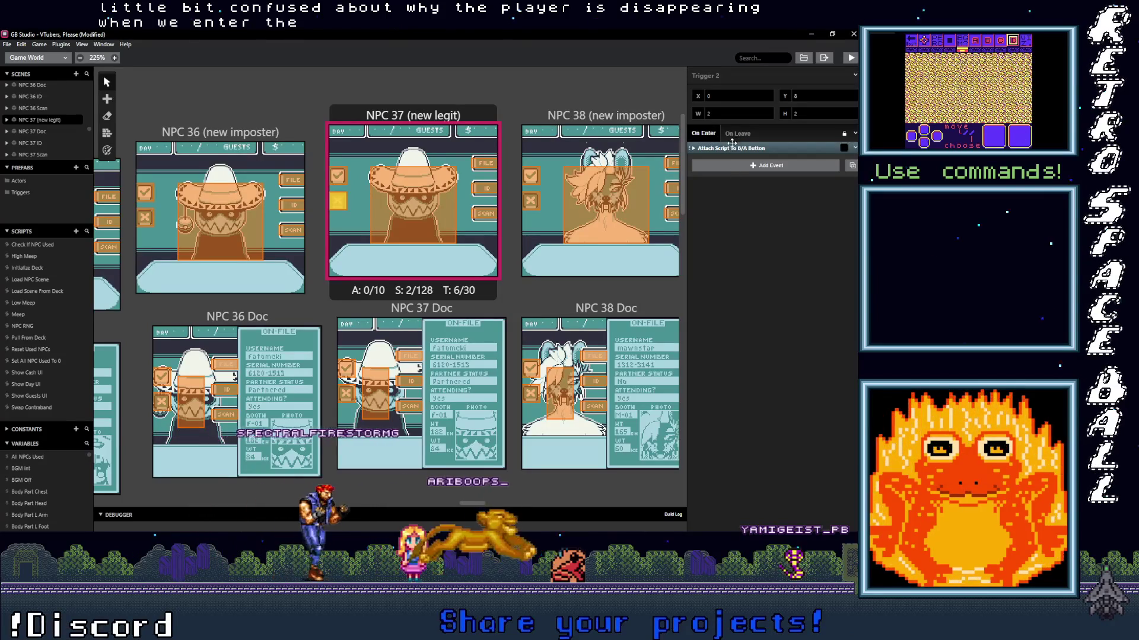
- Review Trigger 2's On Leave script and fold Trigger 1's sound-effect and body warning conditions
{"action": "key", "text": "ctrl+z"}
{"action": "left_click", "coordinate": [736, 133]}
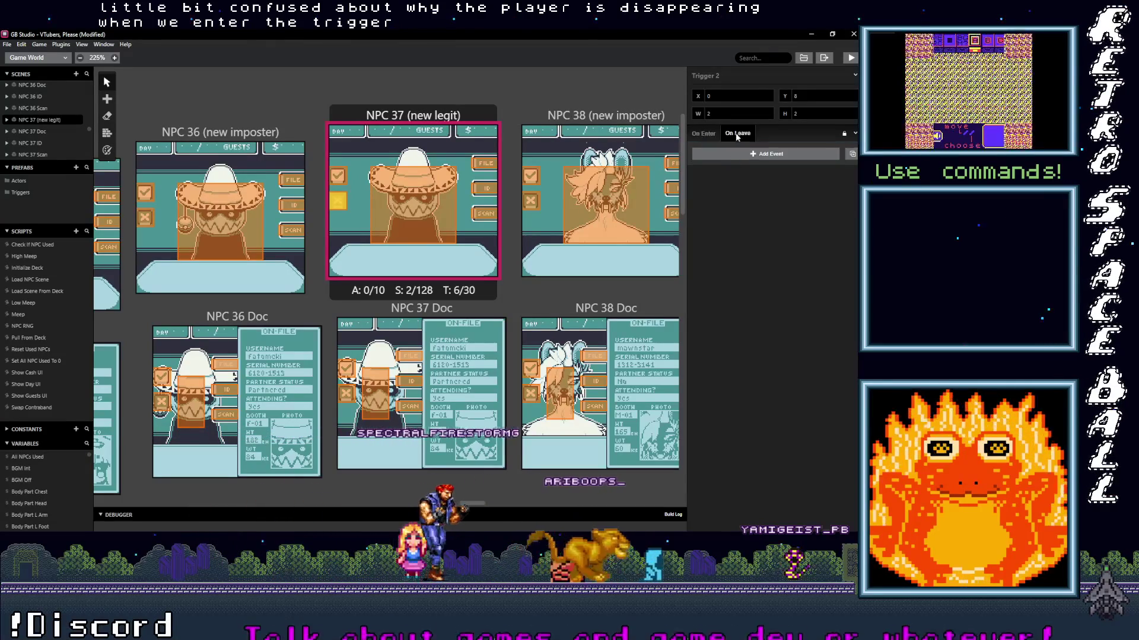
{"action": "left_click", "coordinate": [735, 148]}
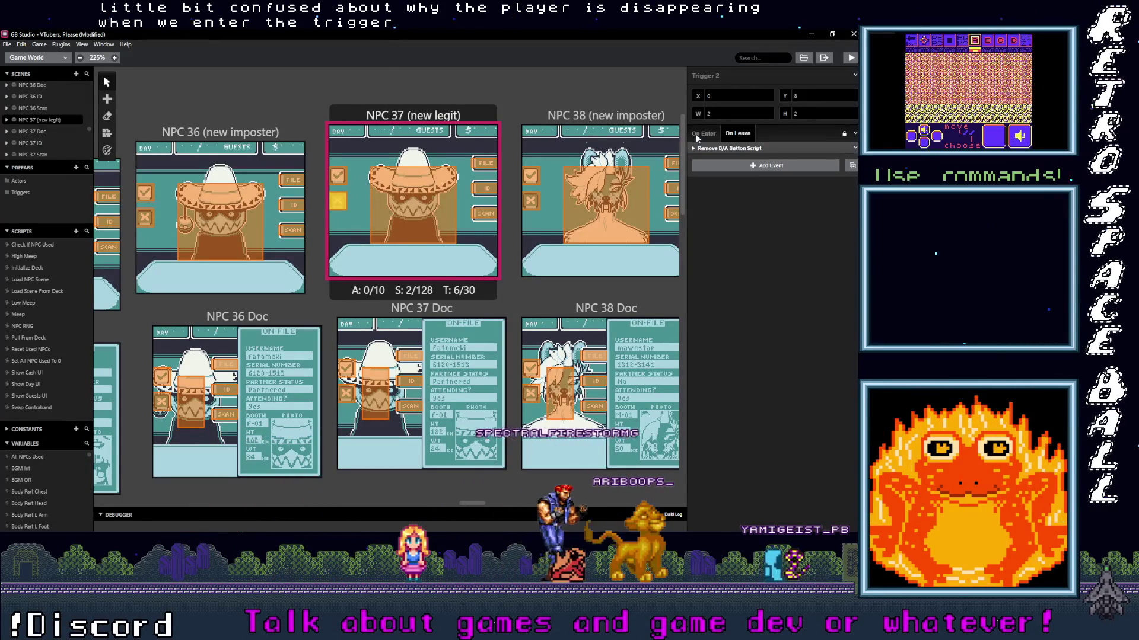
{"action": "left_click", "coordinate": [338, 181]}
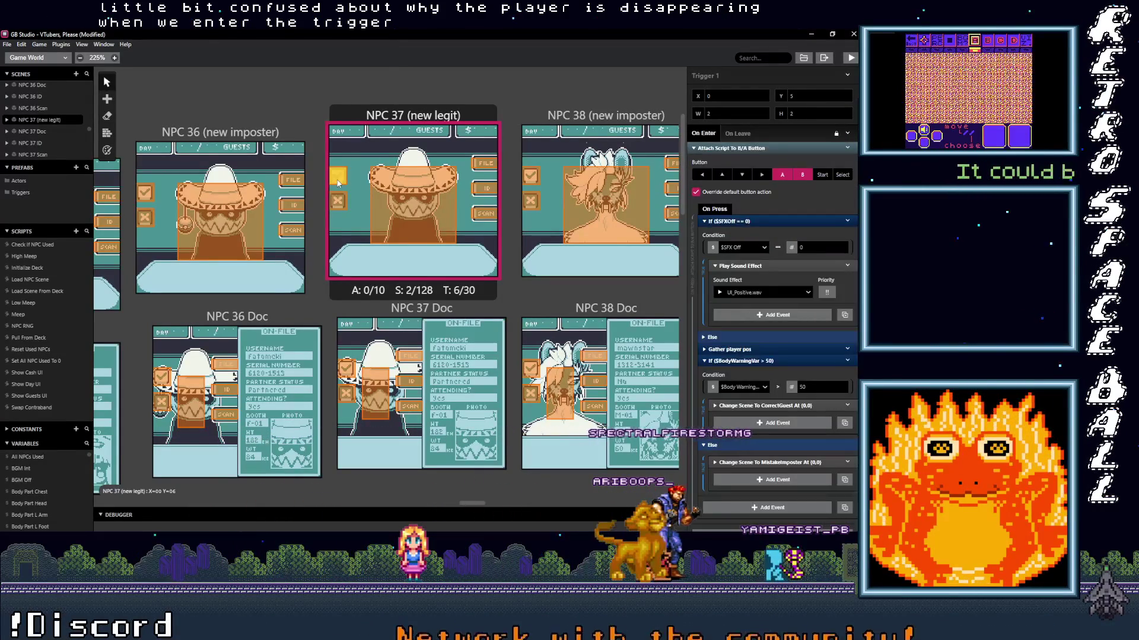
{"action": "left_click", "coordinate": [763, 220]}
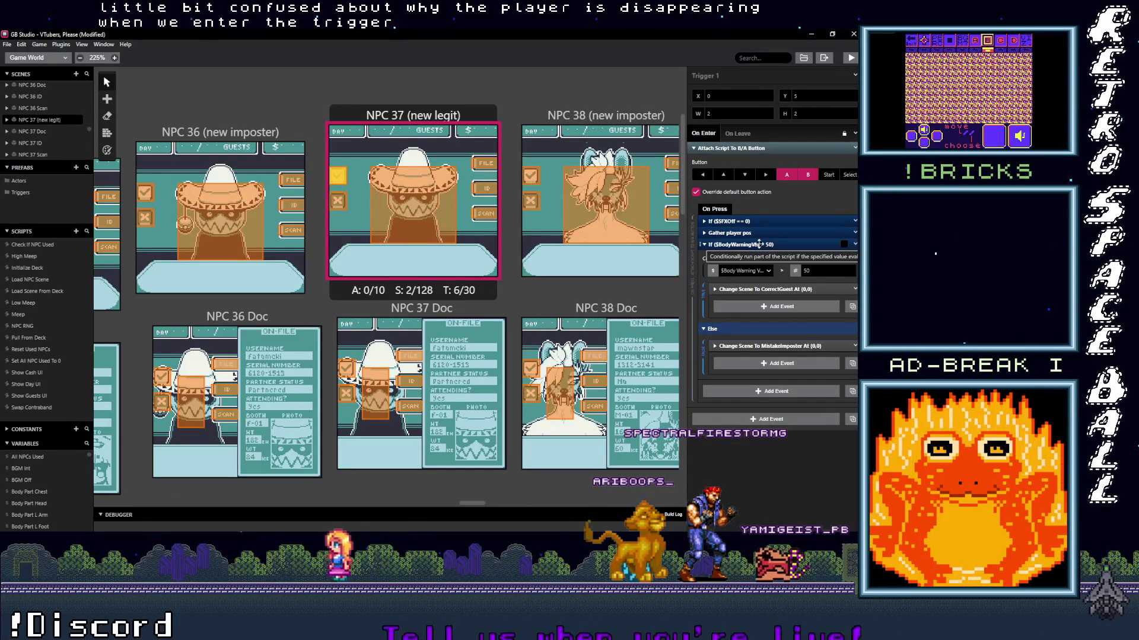
{"action": "left_click", "coordinate": [759, 244]}
{"action": "scroll", "coordinate": [483, 243], "scroll_direction": "up", "scroll_amount": 2}
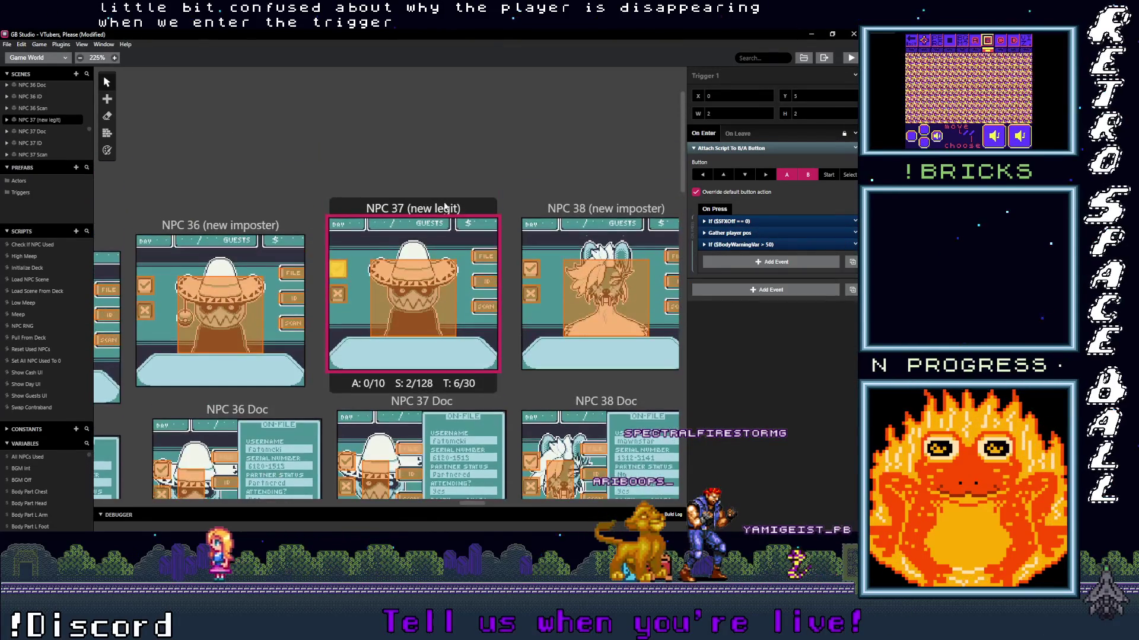
{"action": "left_click", "coordinate": [446, 208]}
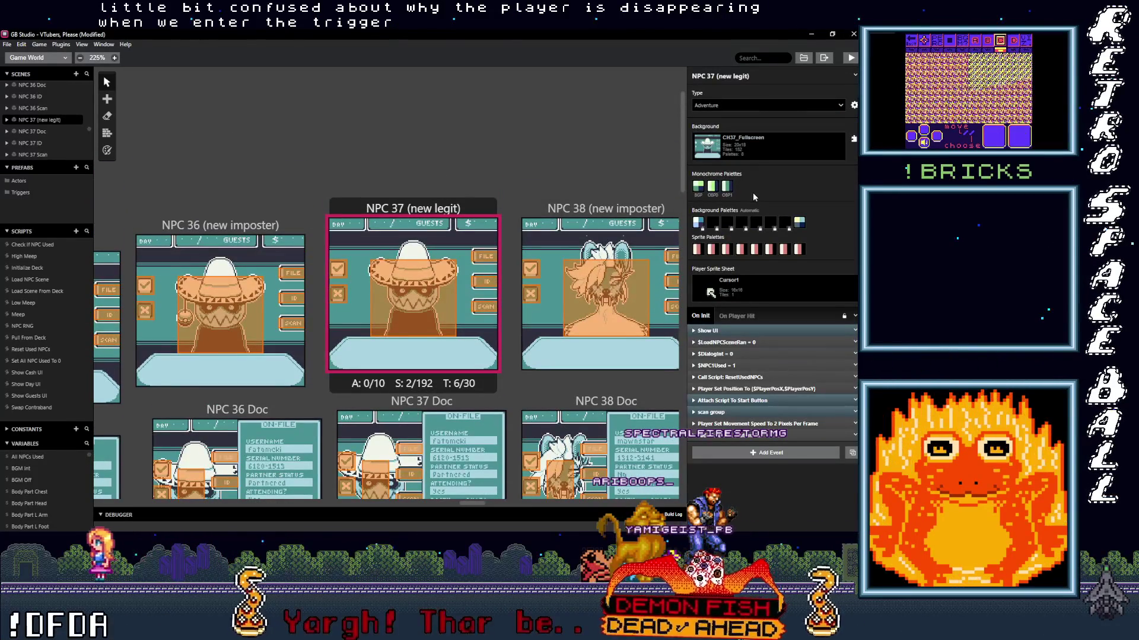
- Expand Trigger 1's body warning condition to check its MistakeImposter scene change branch
{"action": "left_click", "coordinate": [337, 293]}
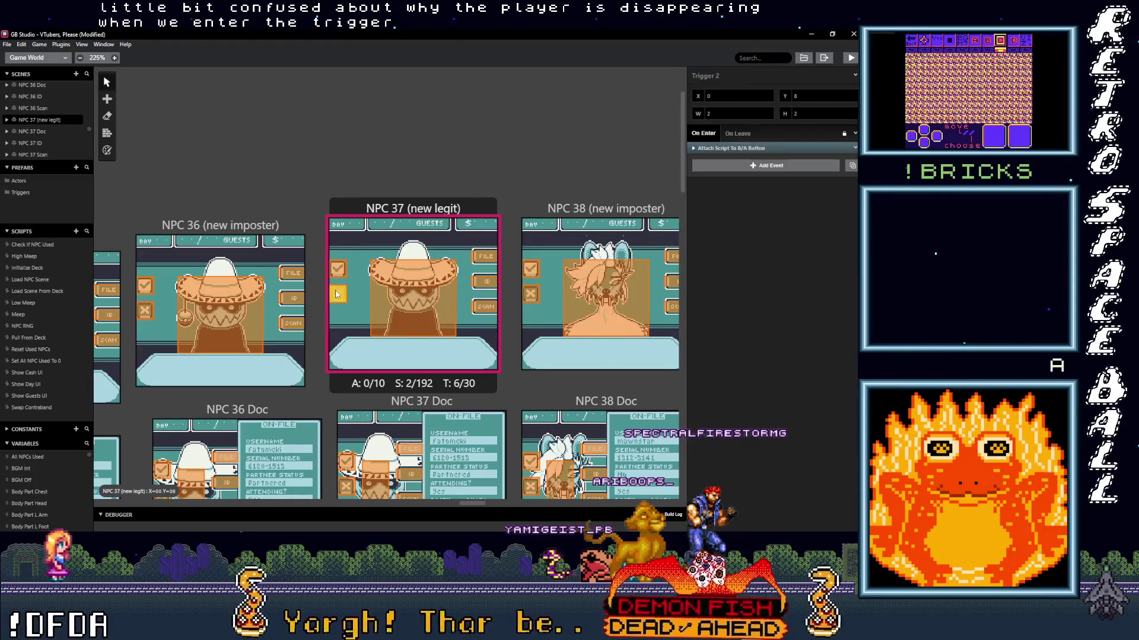
{"action": "left_click", "coordinate": [342, 269]}
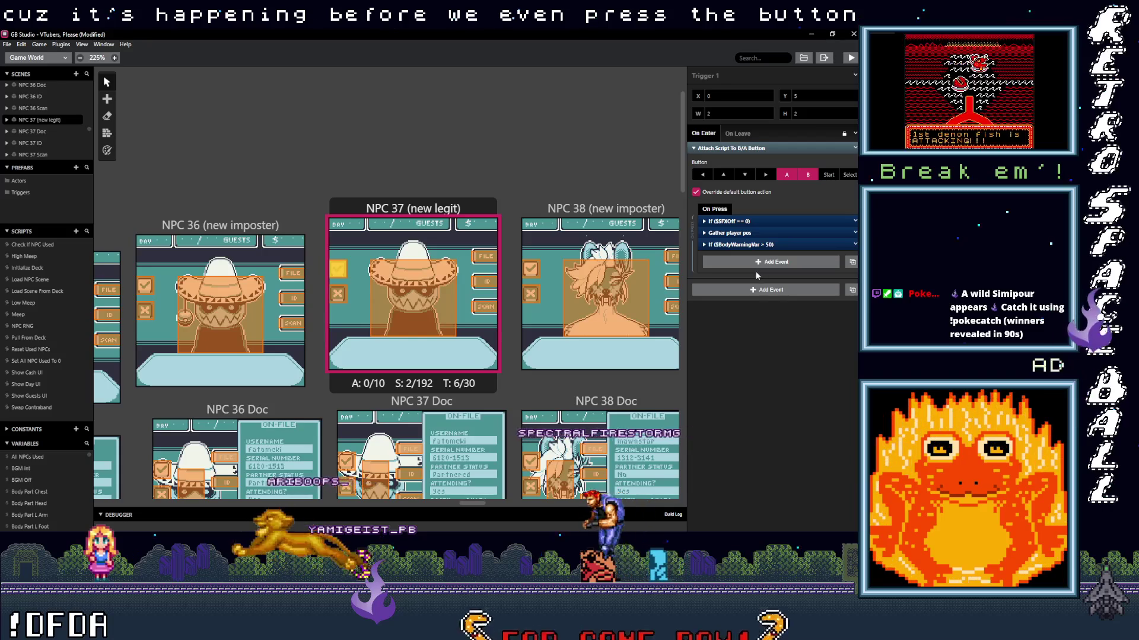
{"action": "left_click", "coordinate": [747, 244]}
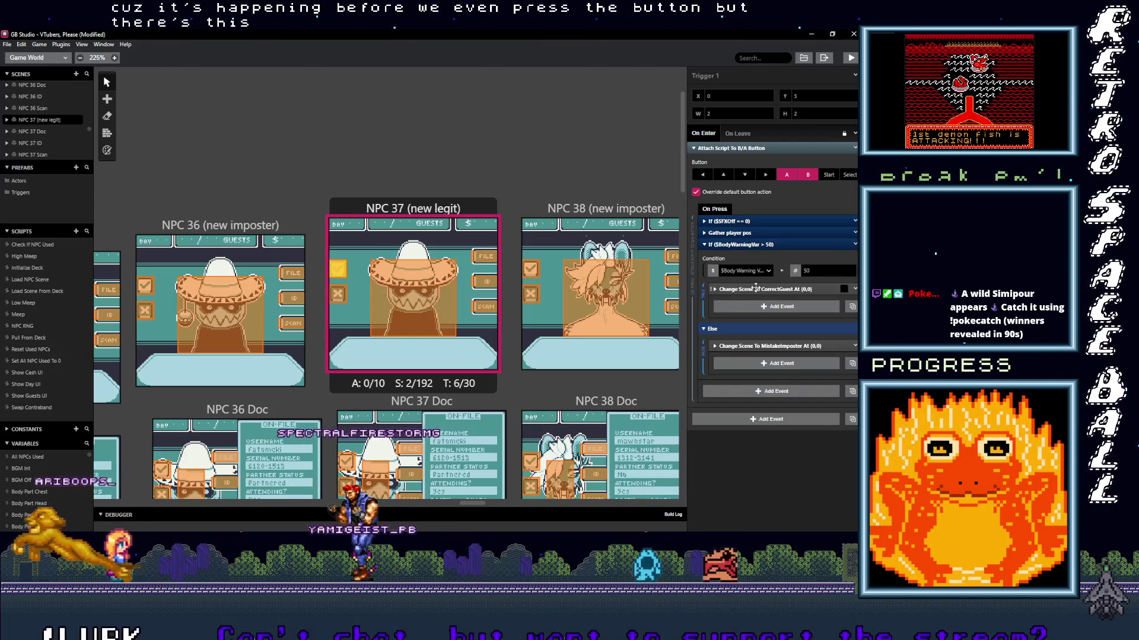
{"action": "left_click", "coordinate": [763, 346]}
{"action": "left_click", "coordinate": [764, 346]}
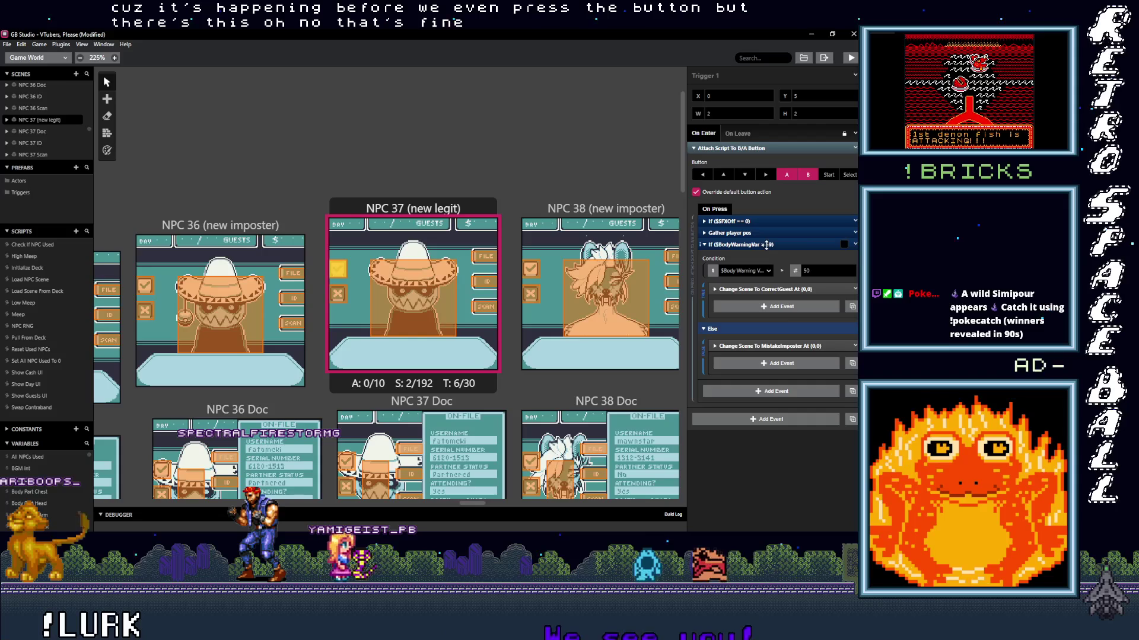
{"action": "left_click", "coordinate": [766, 244]}
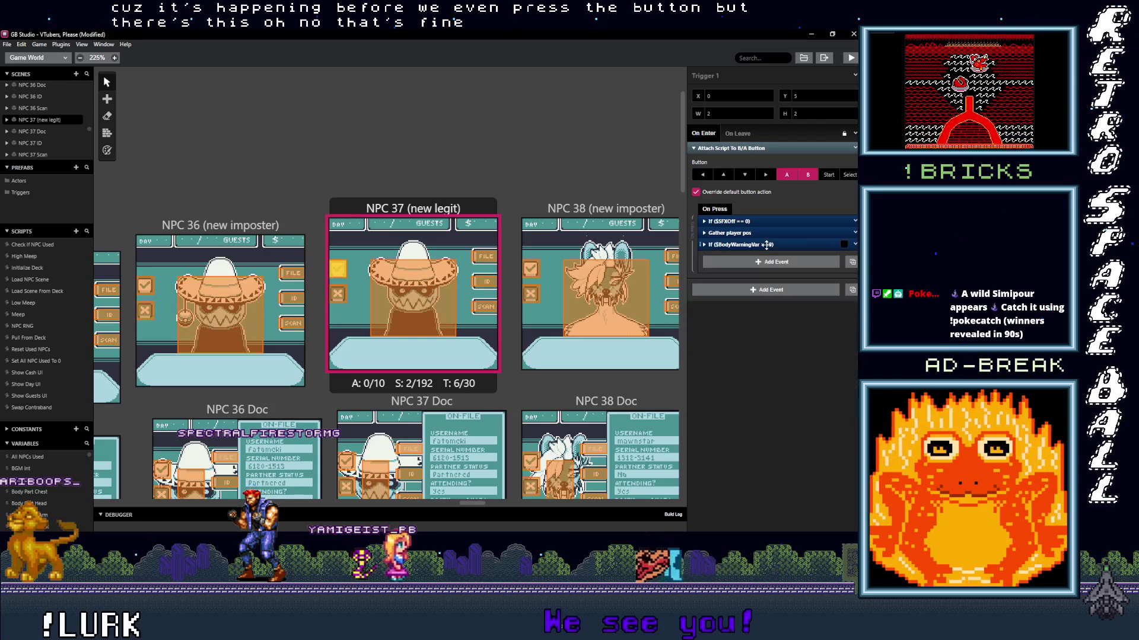
- Check how Gather player pos stores the player's tile X and Y, then show scene properties
{"action": "left_click", "coordinate": [739, 231]}
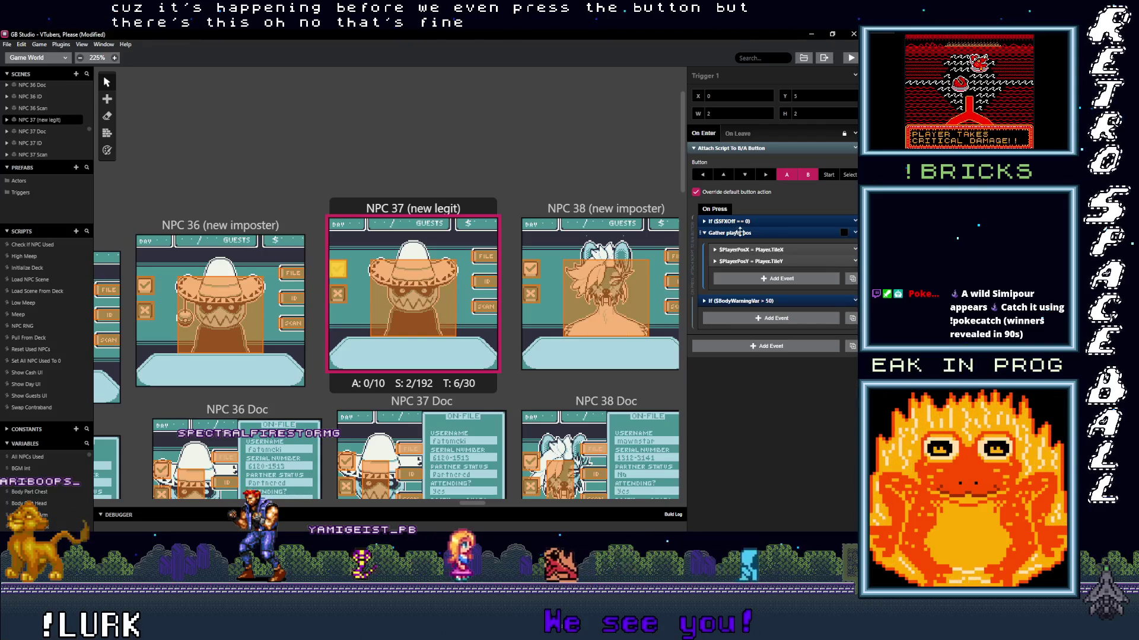
{"action": "left_click", "coordinate": [774, 262]}
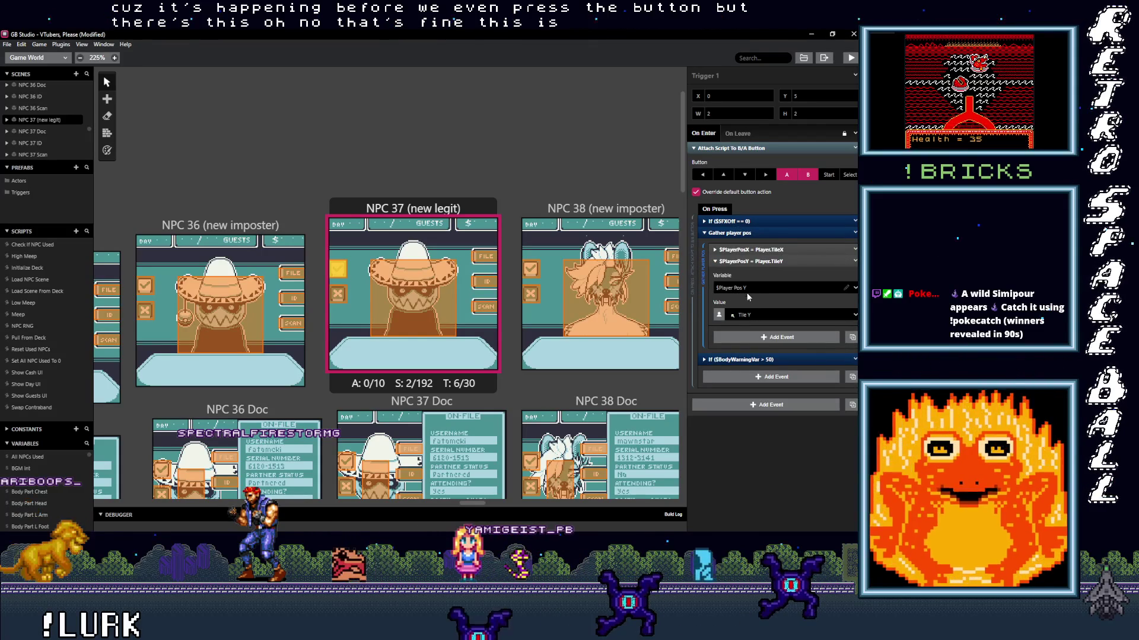
{"action": "left_click", "coordinate": [751, 249]}
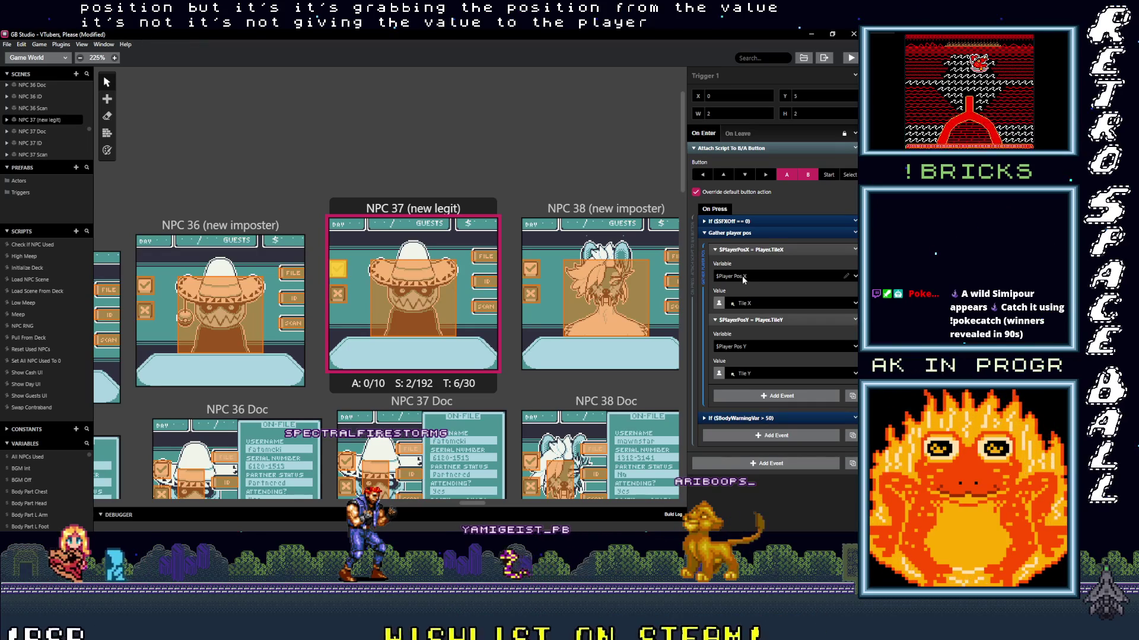
{"action": "left_click", "coordinate": [449, 209]}
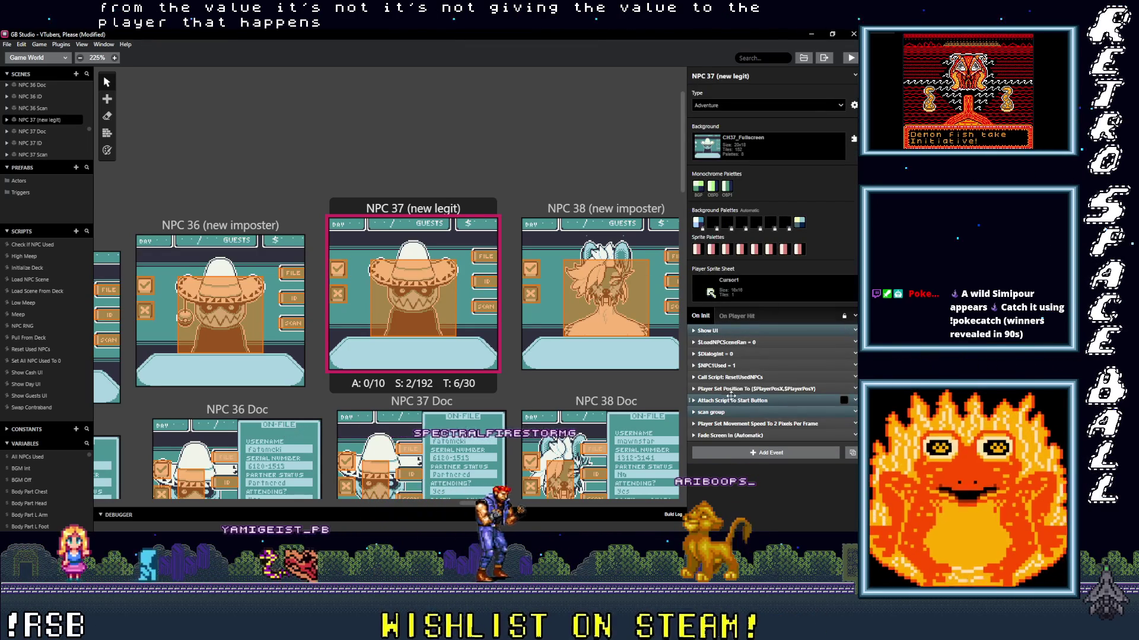
- Check the scene's Player Set Position init event and its two player-hit script groups
{"action": "left_click", "coordinate": [751, 389]}
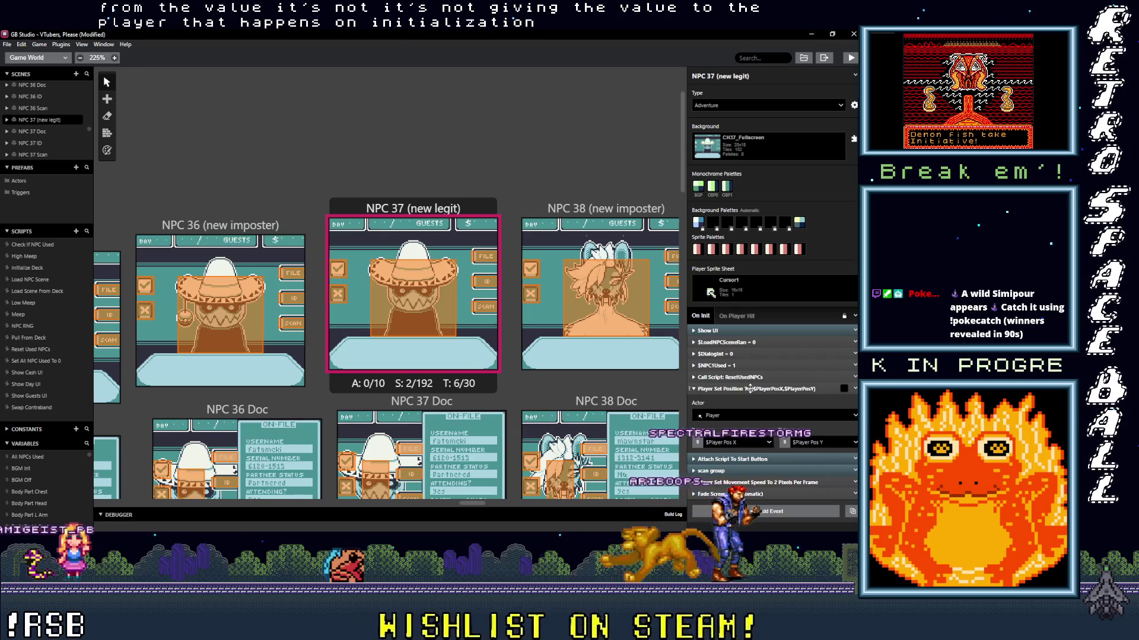
{"action": "left_click", "coordinate": [750, 388]}
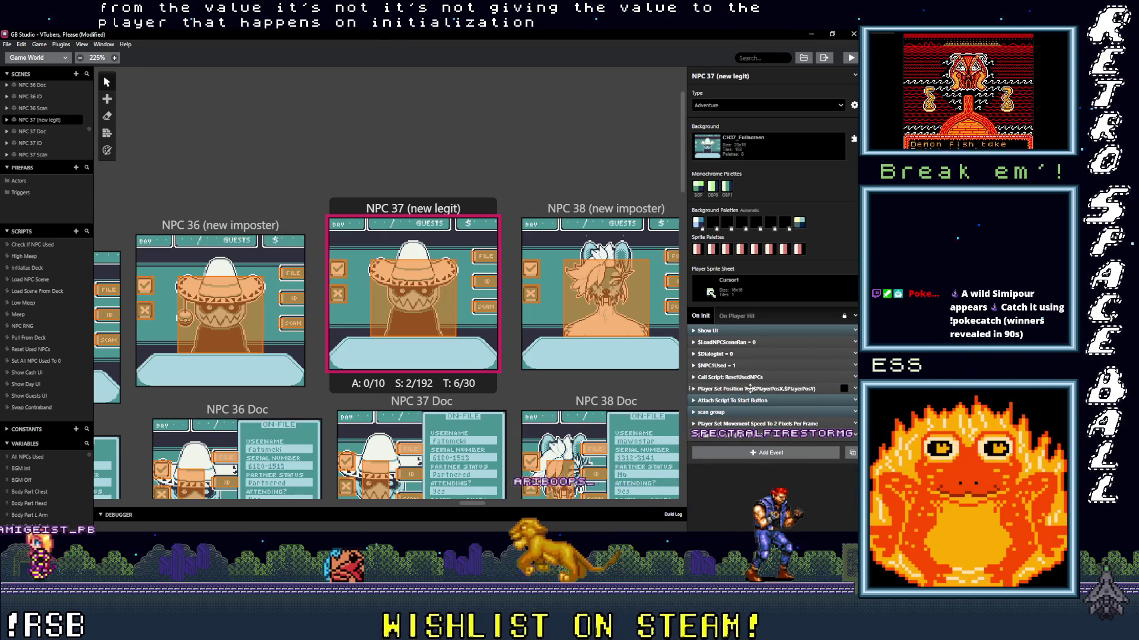
{"action": "left_click", "coordinate": [736, 317]}
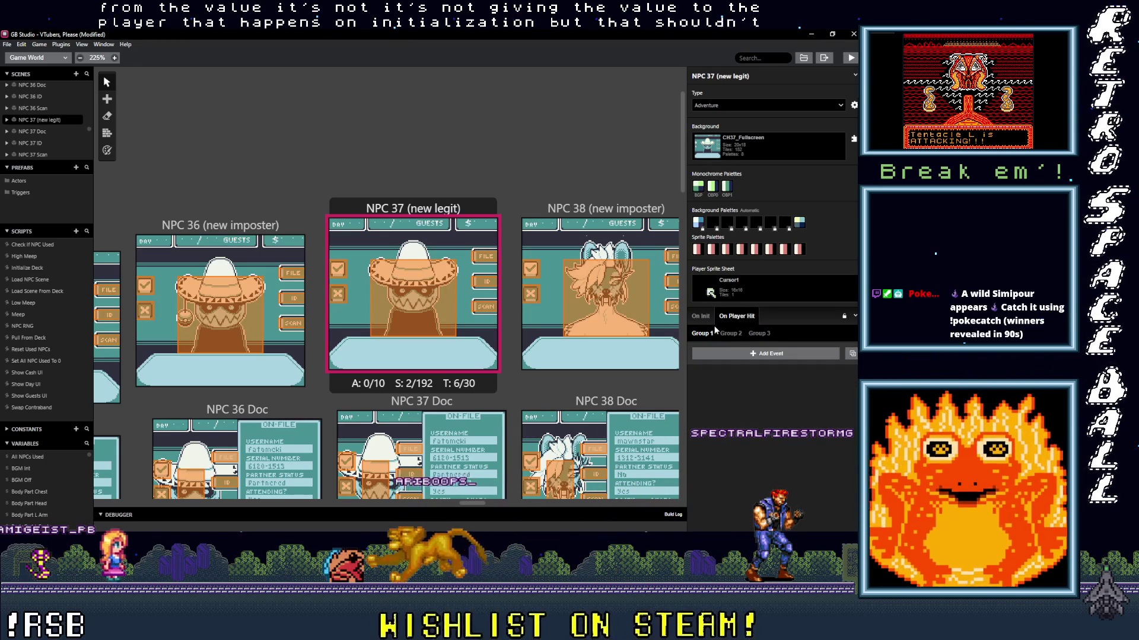
{"action": "left_click", "coordinate": [730, 334]}
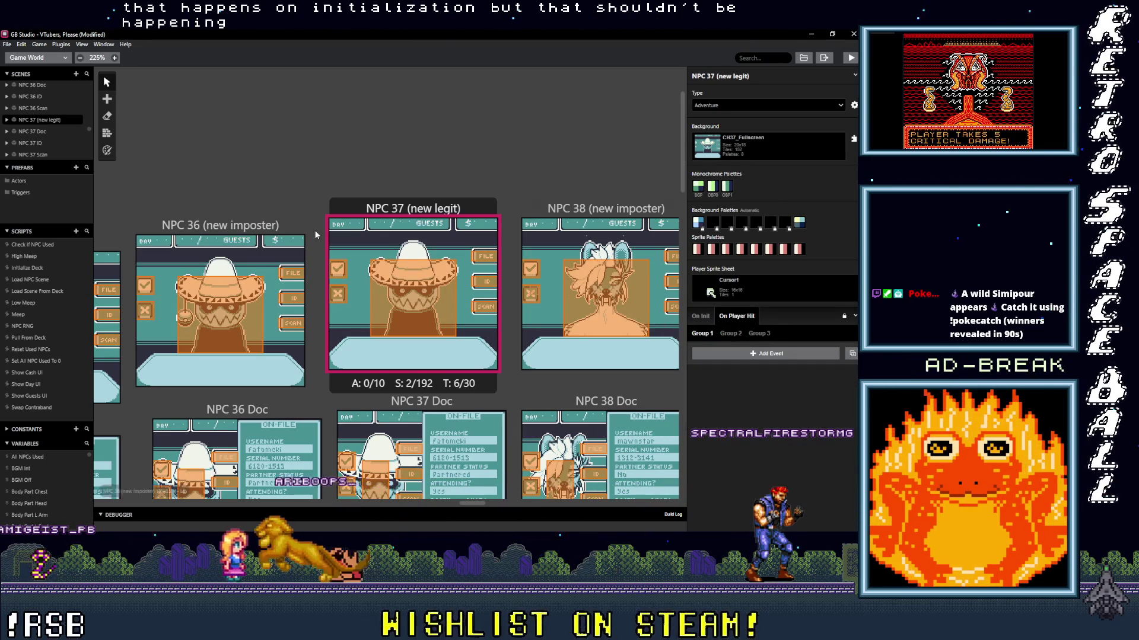
- Expand and fold Trigger 1's On Enter events: B/A button script, Gather player pos, $SFXOff condition
{"action": "left_click", "coordinate": [337, 269]}
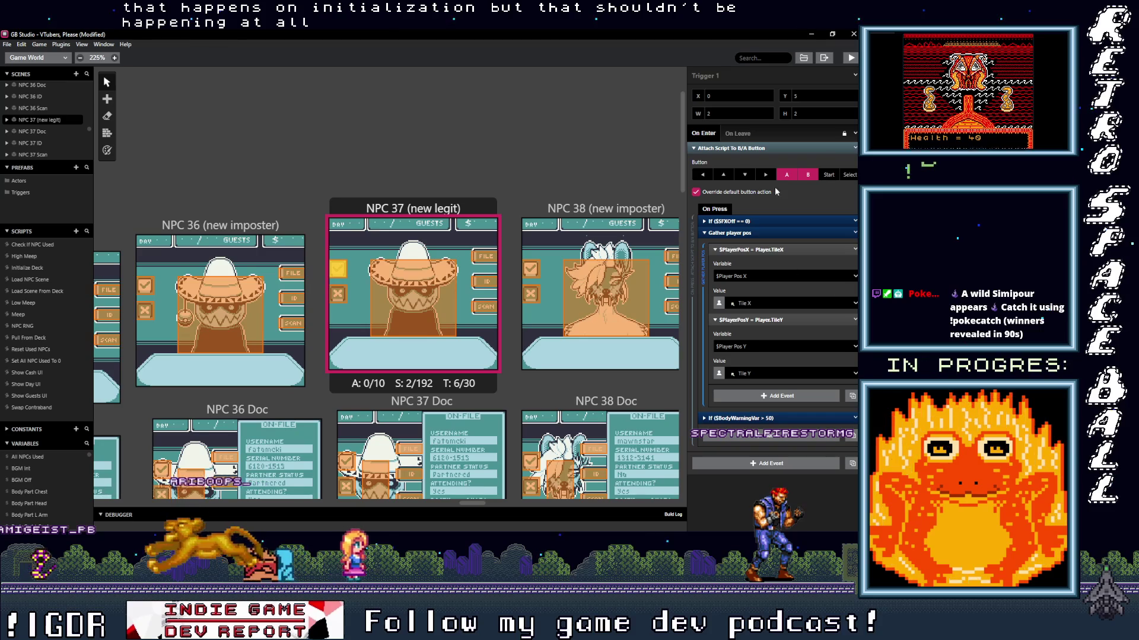
{"action": "left_click", "coordinate": [749, 149]}
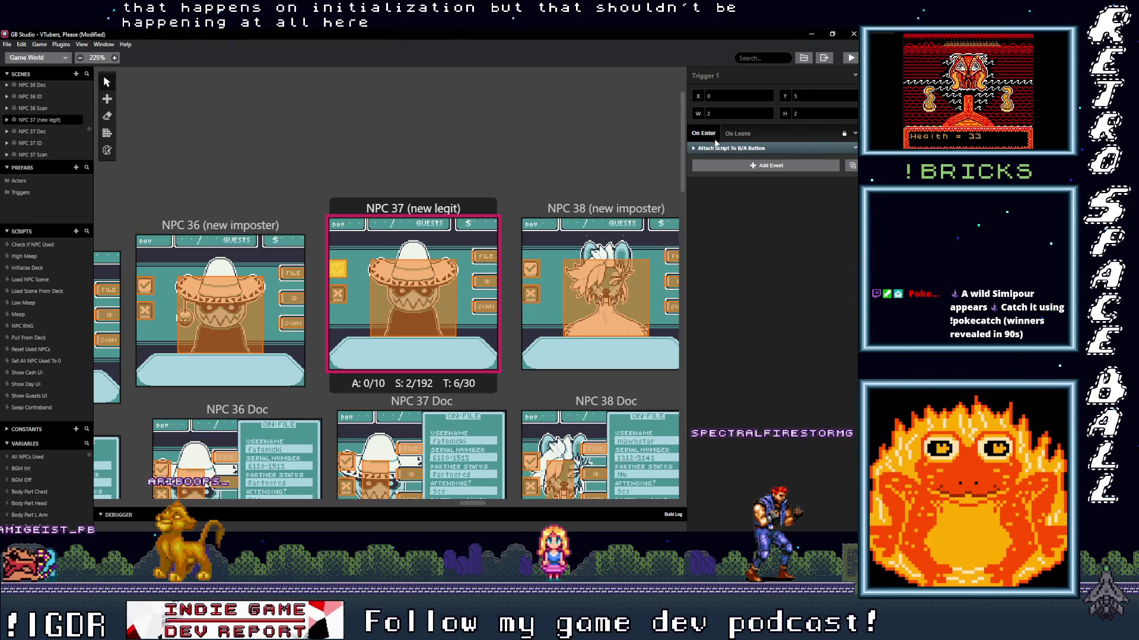
{"action": "left_click", "coordinate": [719, 148]}
{"action": "left_click", "coordinate": [736, 234]}
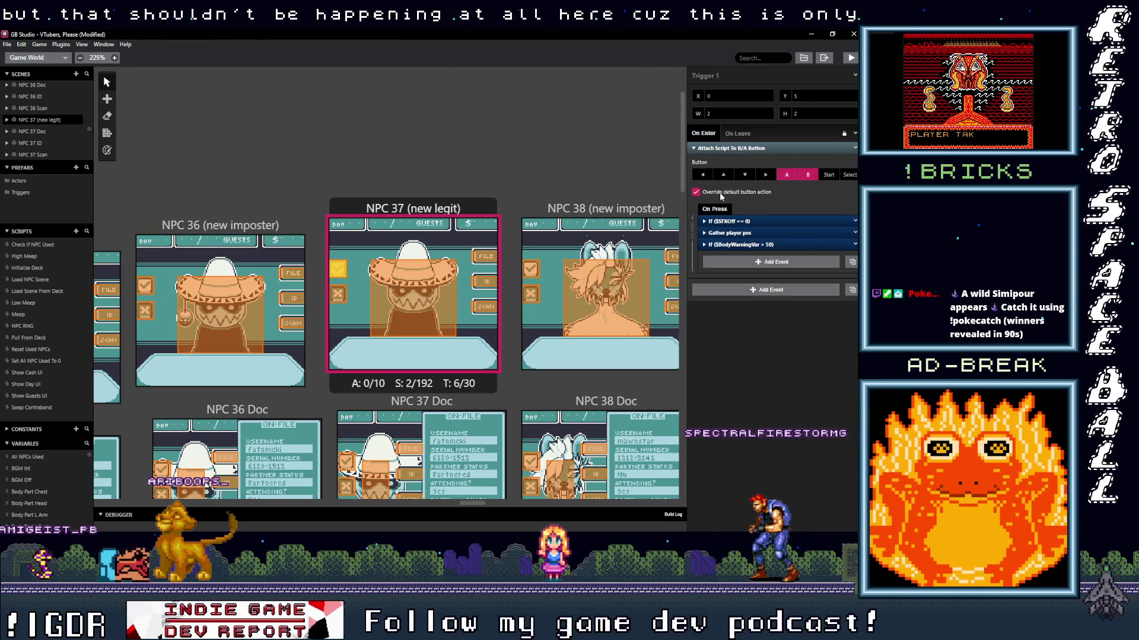
{"action": "left_click", "coordinate": [735, 220]}
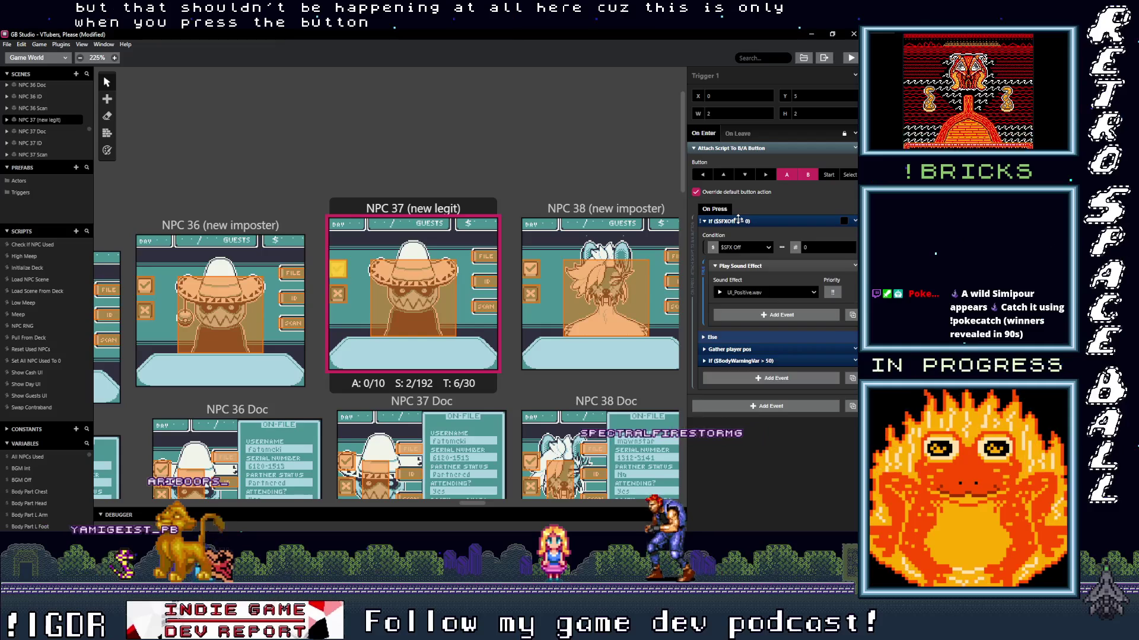
{"action": "left_click", "coordinate": [738, 220]}
{"action": "left_click", "coordinate": [738, 234]}
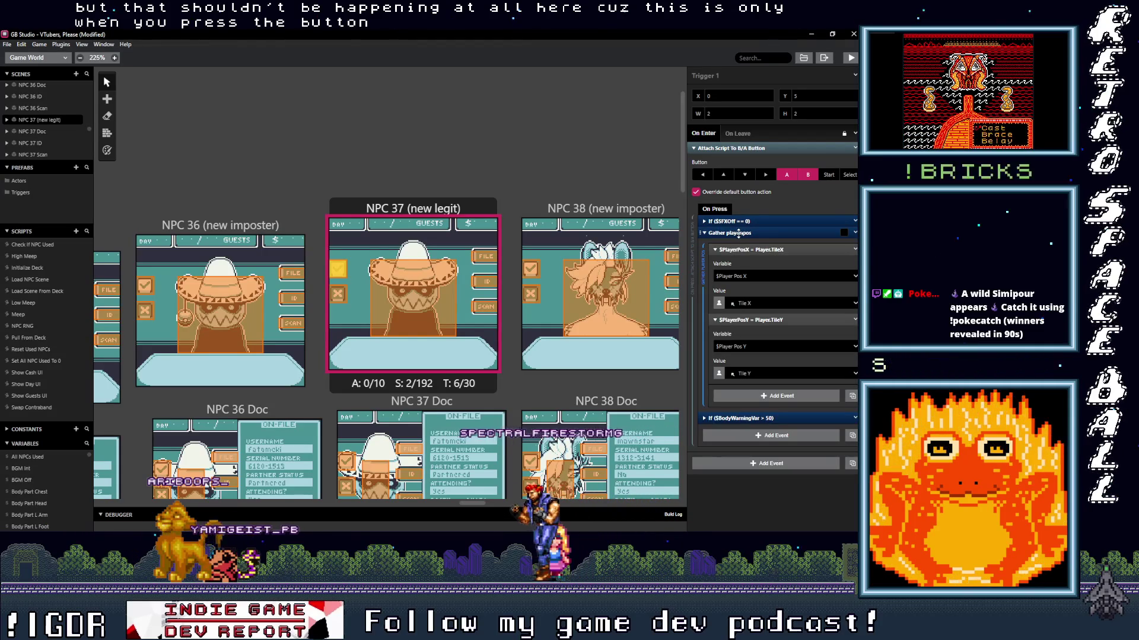
{"action": "left_click", "coordinate": [738, 234]}
{"action": "left_click", "coordinate": [736, 230]}
{"action": "left_click", "coordinate": [735, 228]}
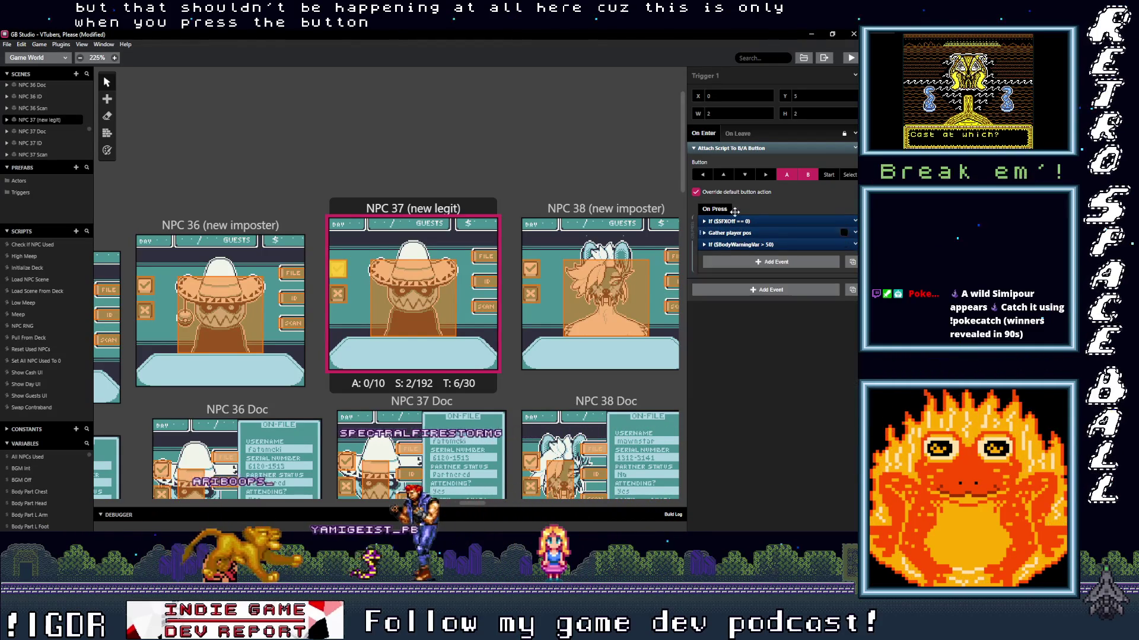
{"action": "left_click", "coordinate": [765, 149]}
- Show Trigger 1's On Leave script and inspect its Remove B/A Button Script event
{"action": "left_click", "coordinate": [736, 133]}
{"action": "left_click", "coordinate": [718, 148]}
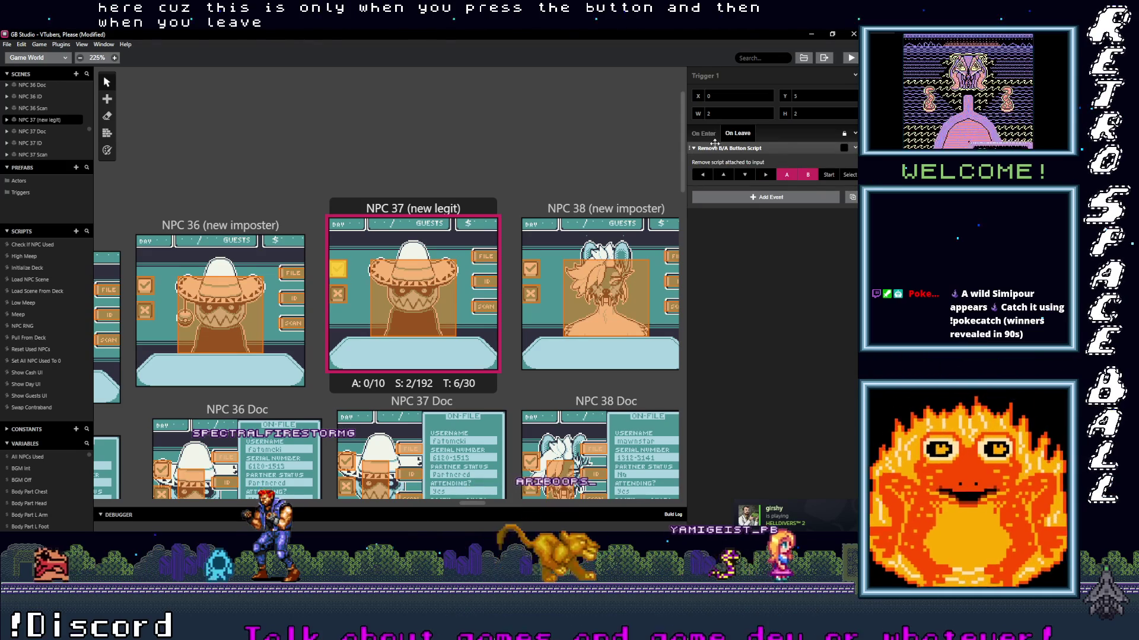
{"action": "left_click", "coordinate": [720, 149]}
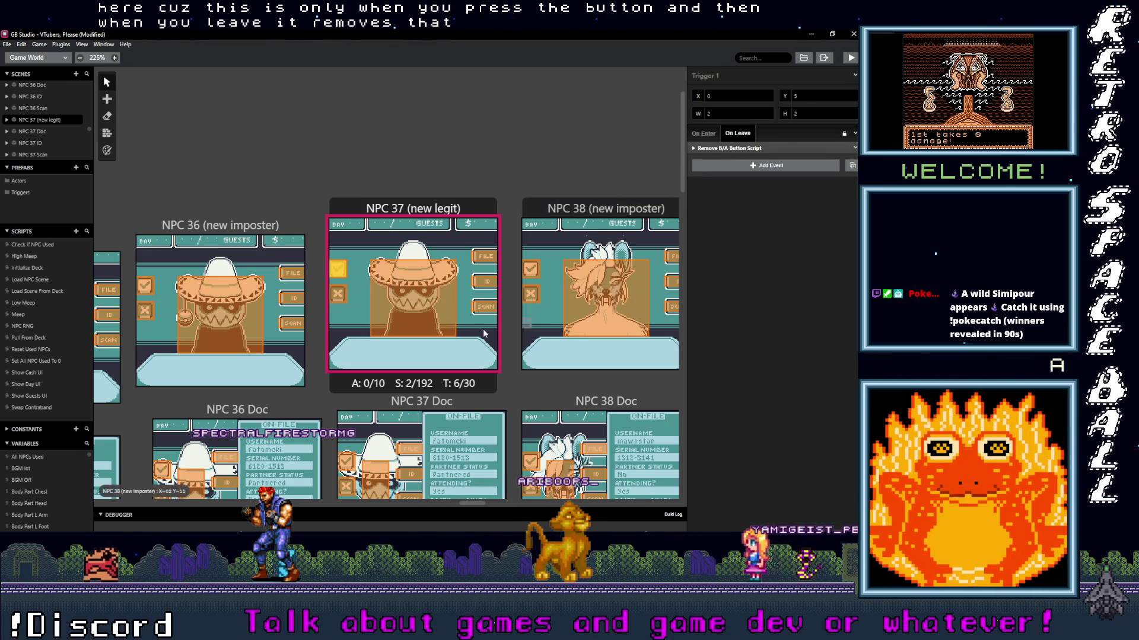
{"action": "scroll", "coordinate": [324, 297], "scroll_direction": "down", "scroll_amount": 4}
- Inspect each trigger's destination in NPC 37 Scan, NPC 36 Scan and NPC 36 ID
{"action": "left_click_drag", "start_coordinate": [240, 254], "coordinate": [500, 295]}
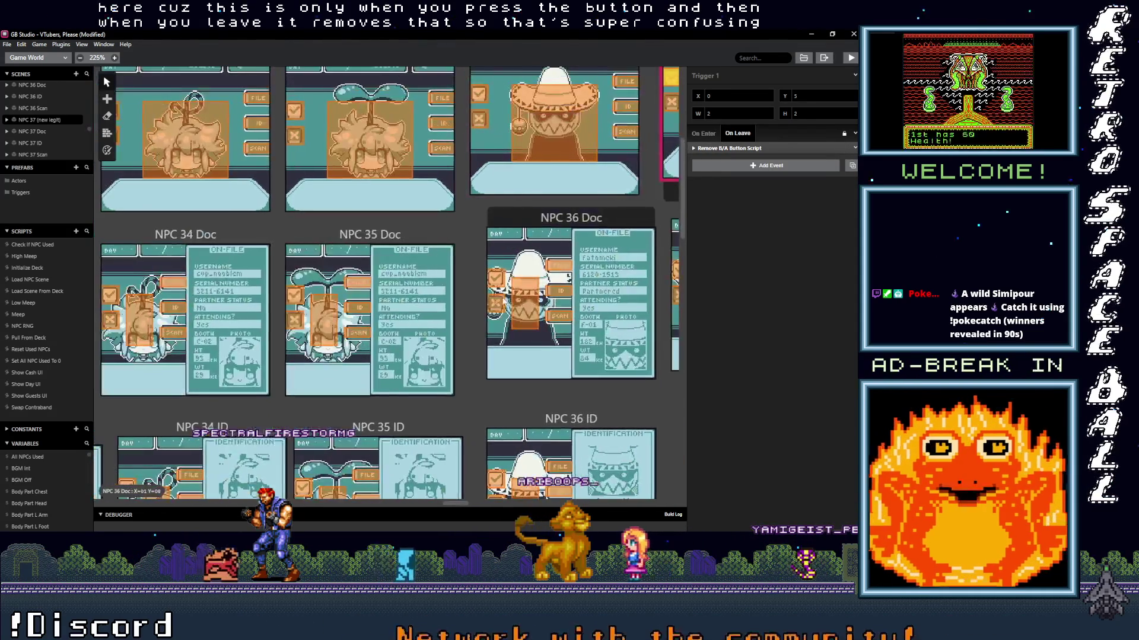
{"action": "scroll", "coordinate": [502, 309], "scroll_direction": "down", "scroll_amount": 3}
{"action": "scroll", "coordinate": [501, 309], "scroll_direction": "down", "scroll_amount": 4}
{"action": "scroll", "coordinate": [501, 309], "scroll_direction": "right", "scroll_amount": 3}
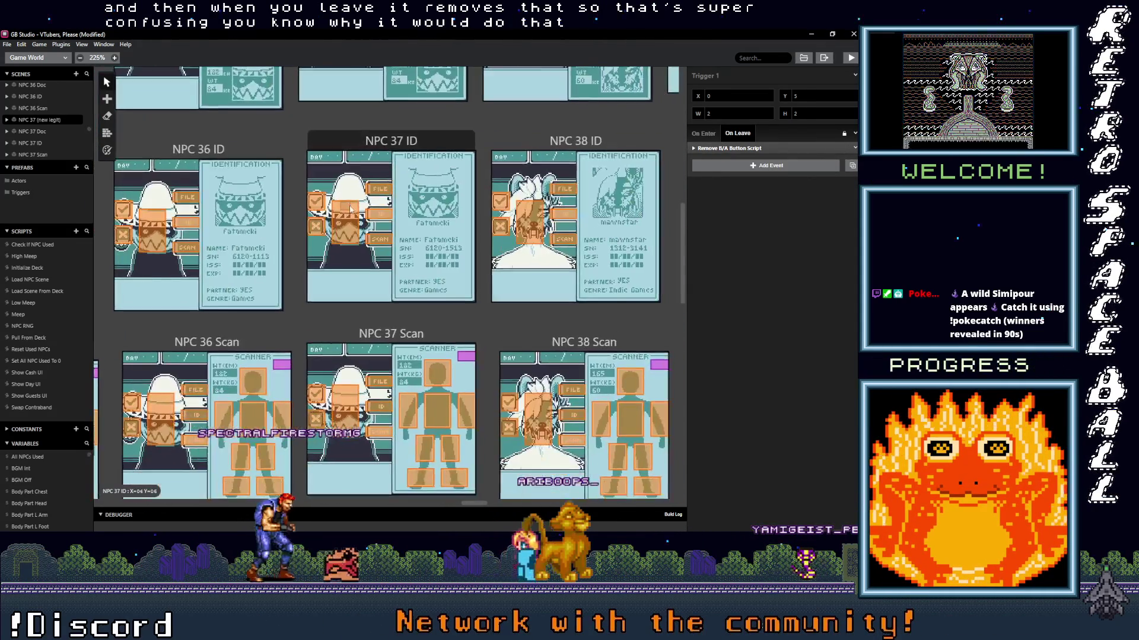
{"action": "left_click", "coordinate": [385, 405]}
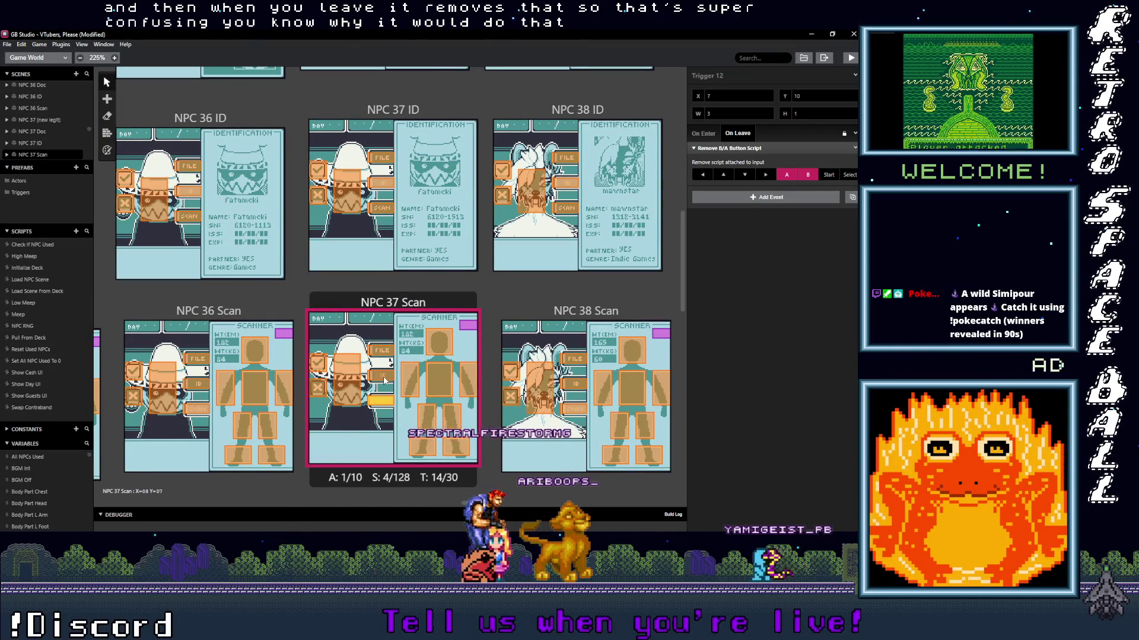
{"action": "left_click", "coordinate": [707, 136]}
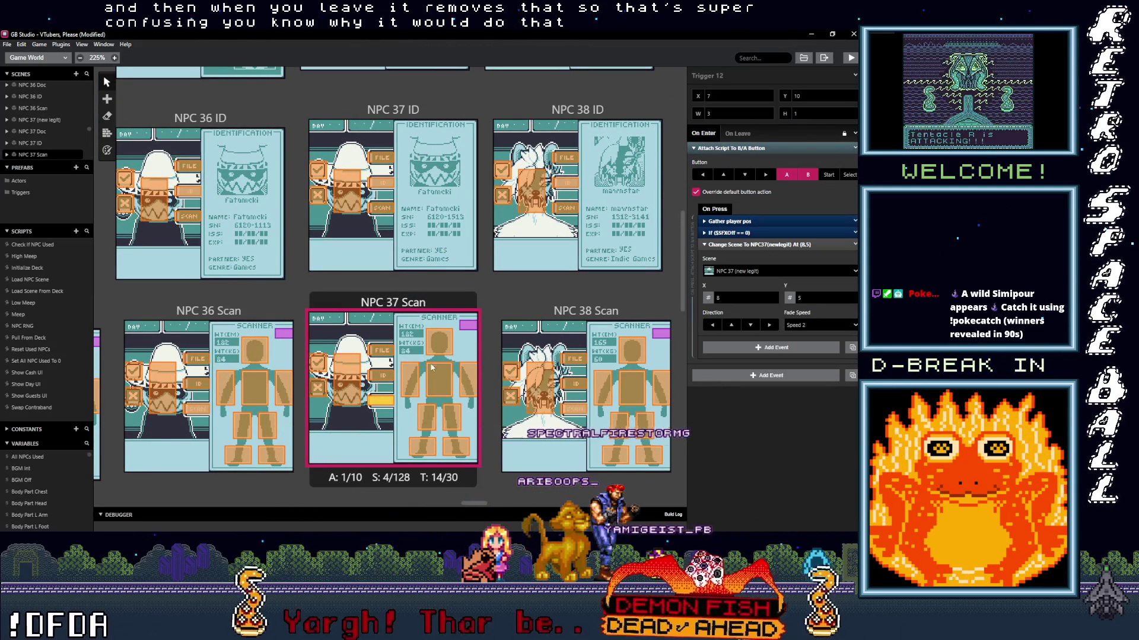
{"action": "left_click", "coordinate": [383, 378]}
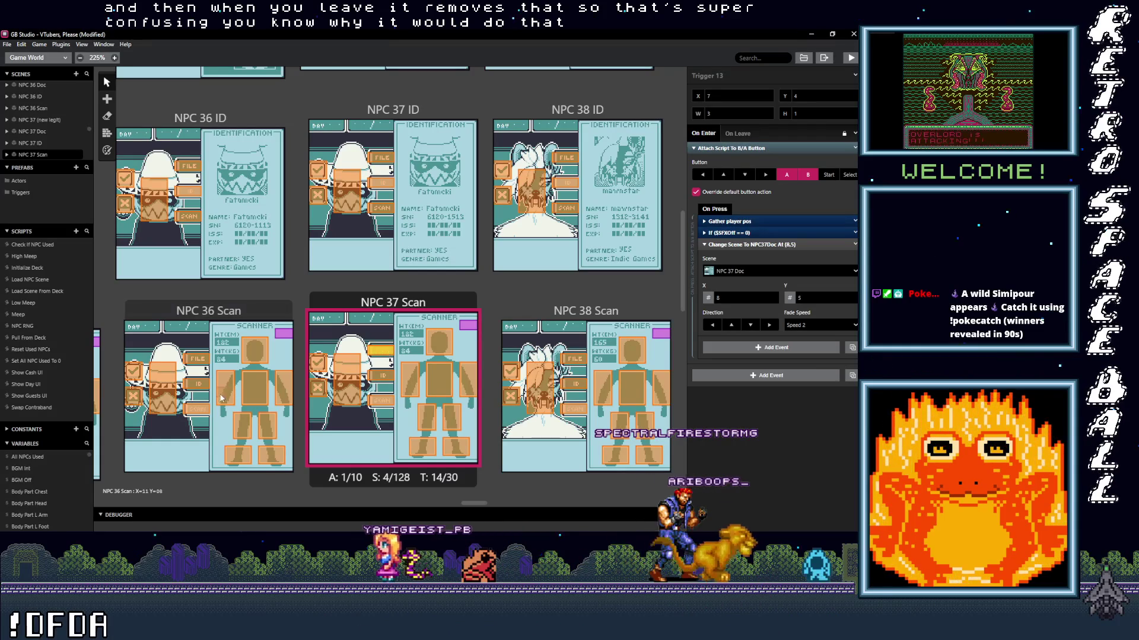
{"action": "left_click", "coordinate": [204, 386]}
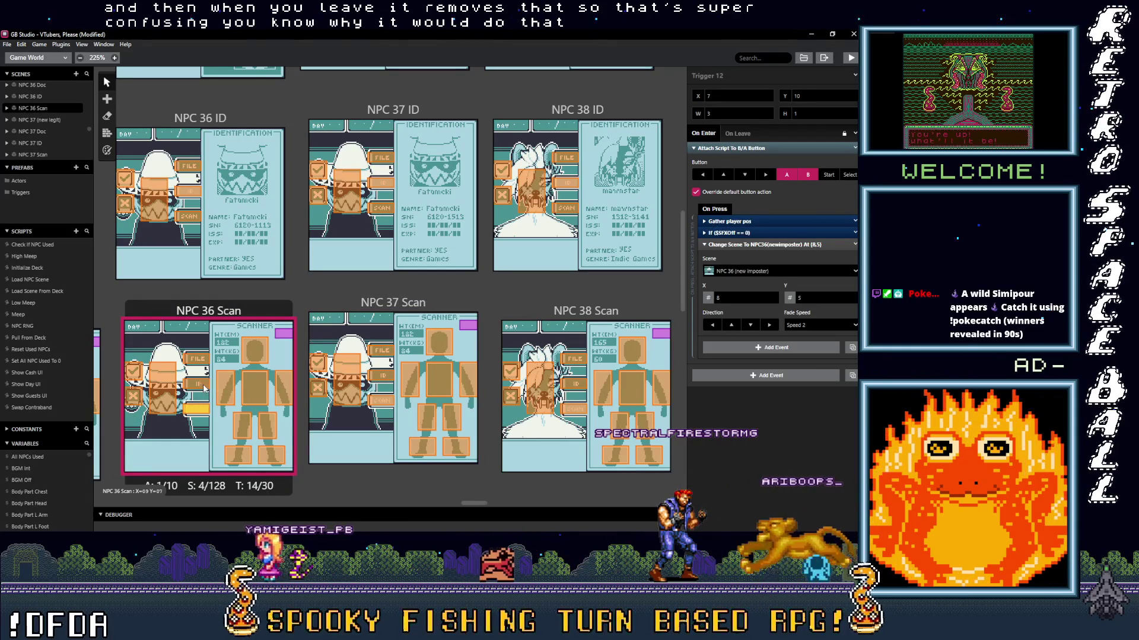
{"action": "left_click", "coordinate": [196, 358]}
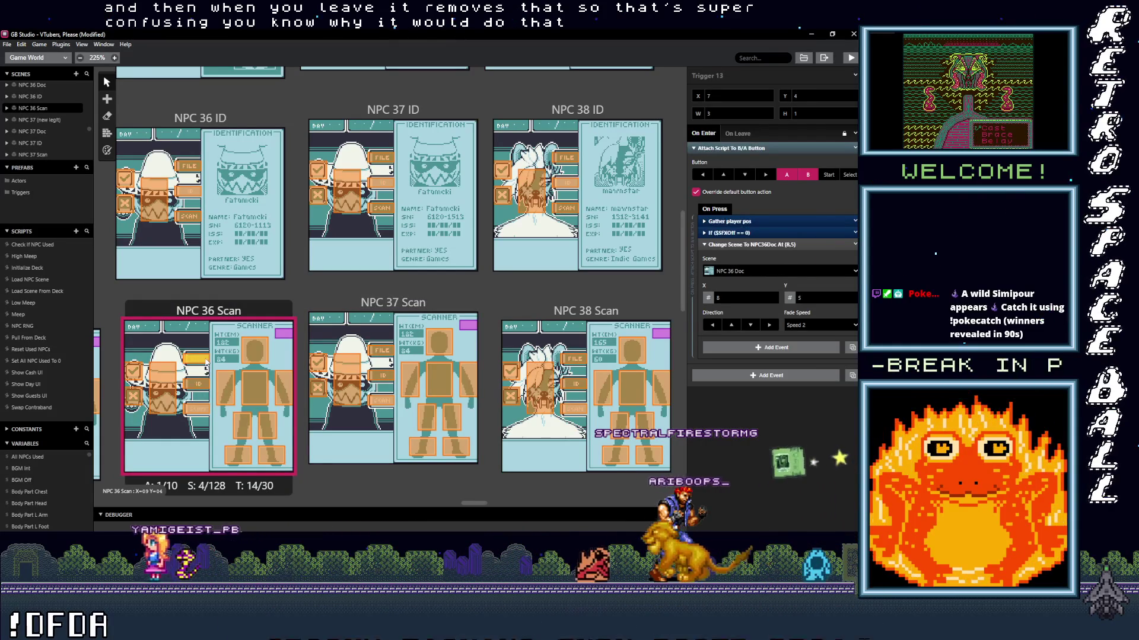
{"action": "left_click", "coordinate": [193, 217]}
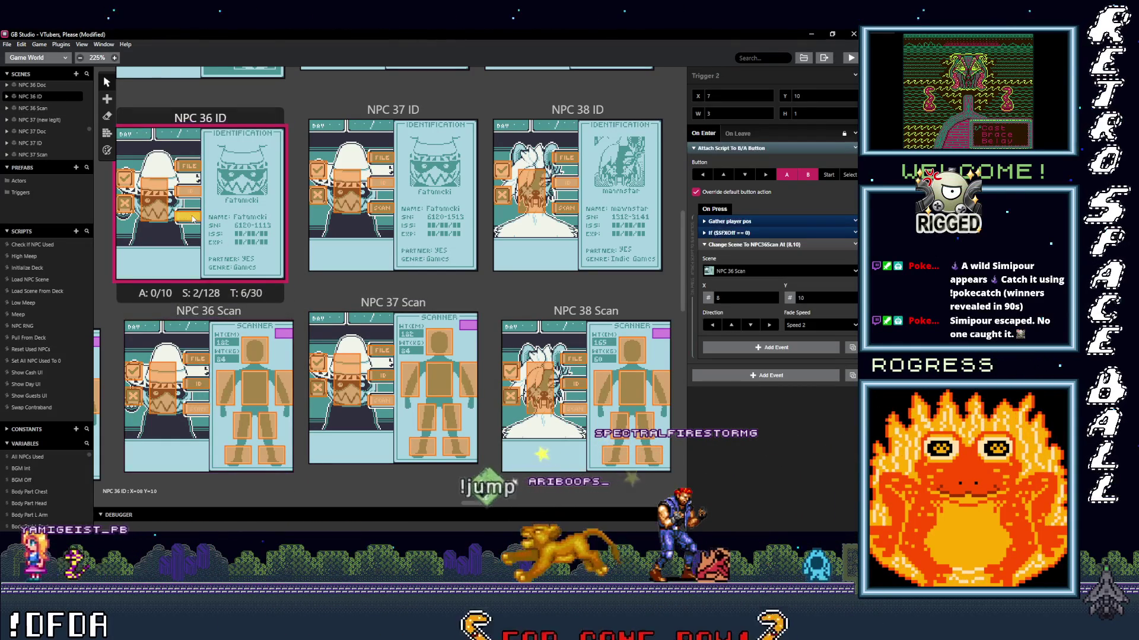
{"action": "left_click", "coordinate": [191, 191]}
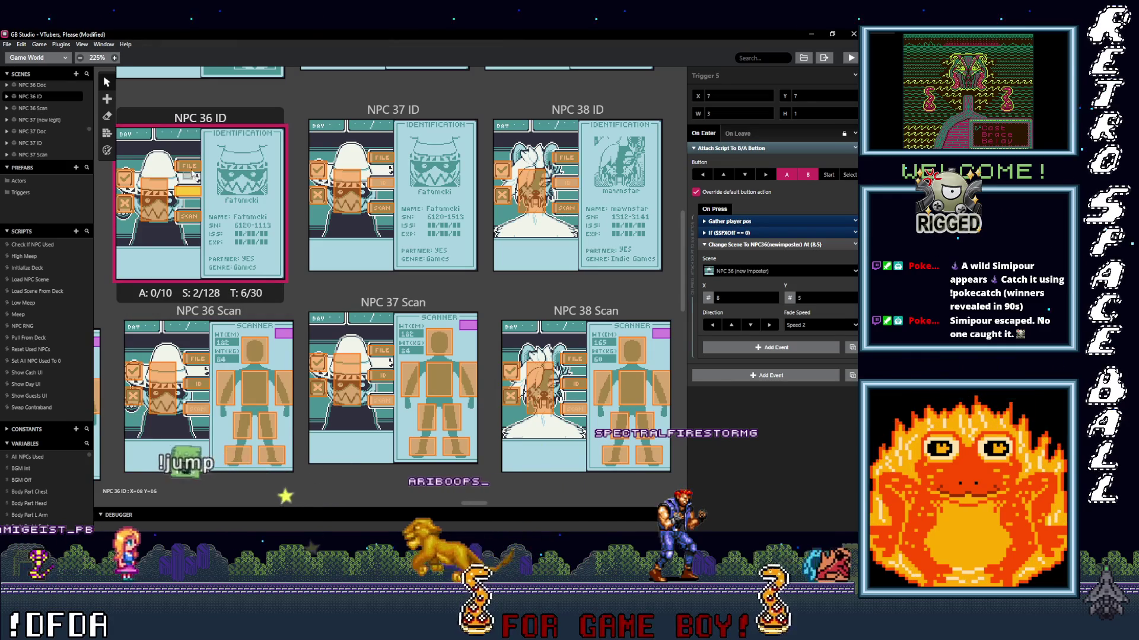
{"action": "scroll", "coordinate": [367, 362], "scroll_direction": "up", "scroll_amount": 7}
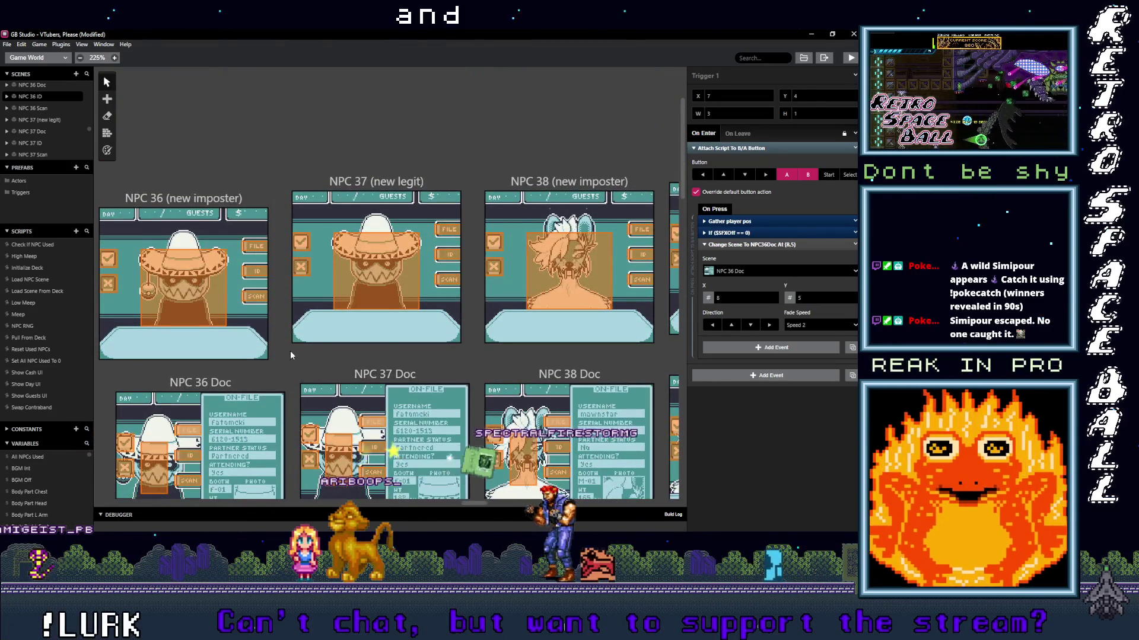
- Select the Correct Imposter scene and display its On Init script
{"action": "scroll", "coordinate": [396, 298], "scroll_direction": "left", "scroll_amount": 5}
{"action": "scroll", "coordinate": [397, 298], "scroll_direction": "up", "scroll_amount": 1}
{"action": "scroll", "coordinate": [396, 298], "scroll_direction": "left", "scroll_amount": 20}
{"action": "scroll", "coordinate": [397, 298], "scroll_direction": "up", "scroll_amount": 2}
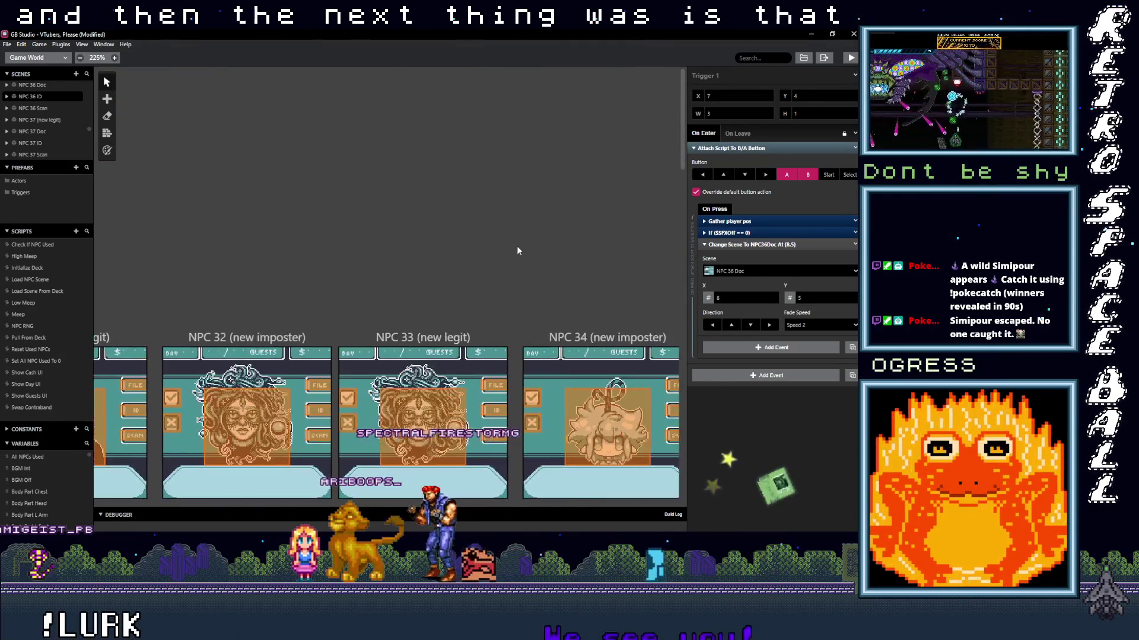
{"action": "scroll", "coordinate": [361, 273], "scroll_direction": "left", "scroll_amount": 20}
{"action": "scroll", "coordinate": [445, 284], "scroll_direction": "up", "scroll_amount": 4}
{"action": "scroll", "coordinate": [214, 336], "scroll_direction": "right", "scroll_amount": 5}
{"action": "scroll", "coordinate": [233, 290], "scroll_direction": "left", "scroll_amount": 20}
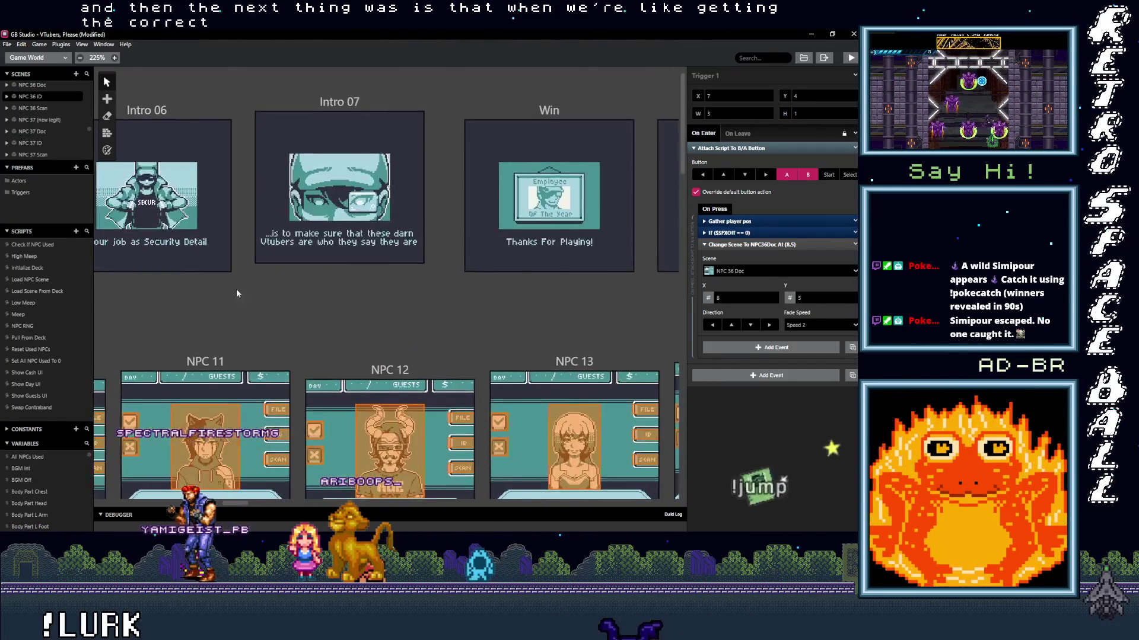
{"action": "scroll", "coordinate": [317, 343], "scroll_direction": "left", "scroll_amount": 5}
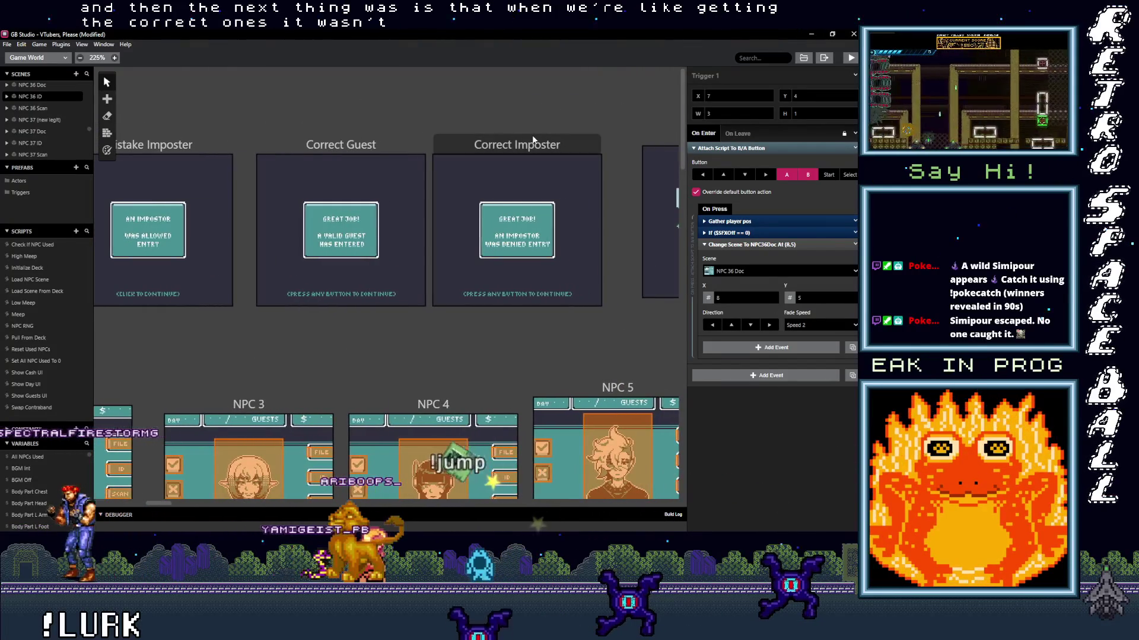
{"action": "left_click", "coordinate": [535, 144]}
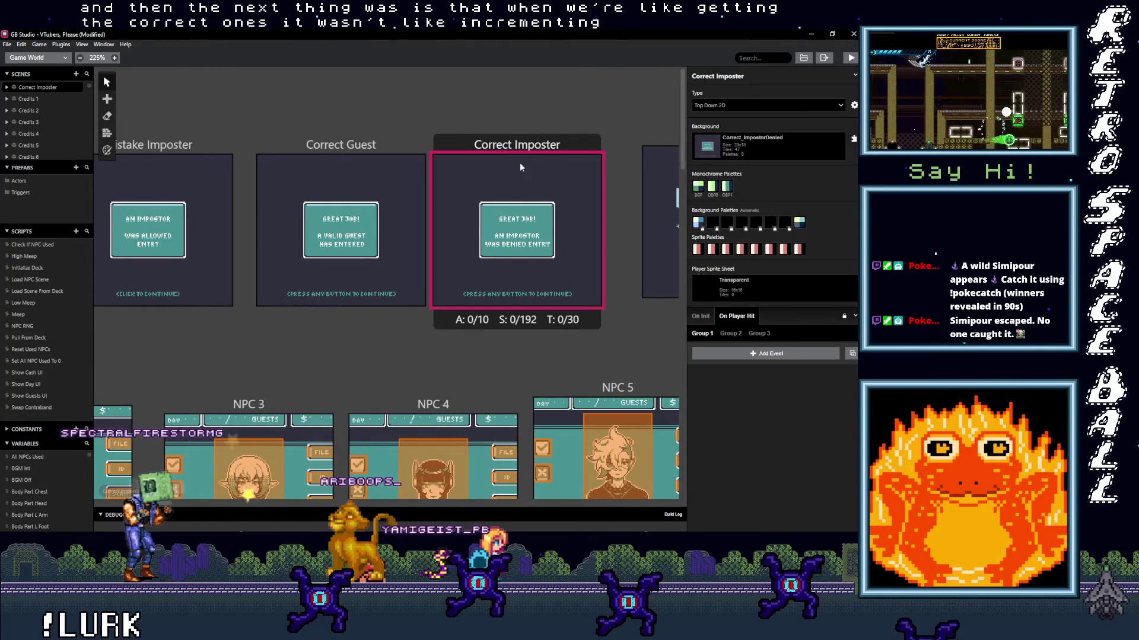
{"action": "left_click", "coordinate": [700, 316]}
{"action": "scroll", "coordinate": [771, 356], "scroll_direction": "down", "scroll_amount": 2}
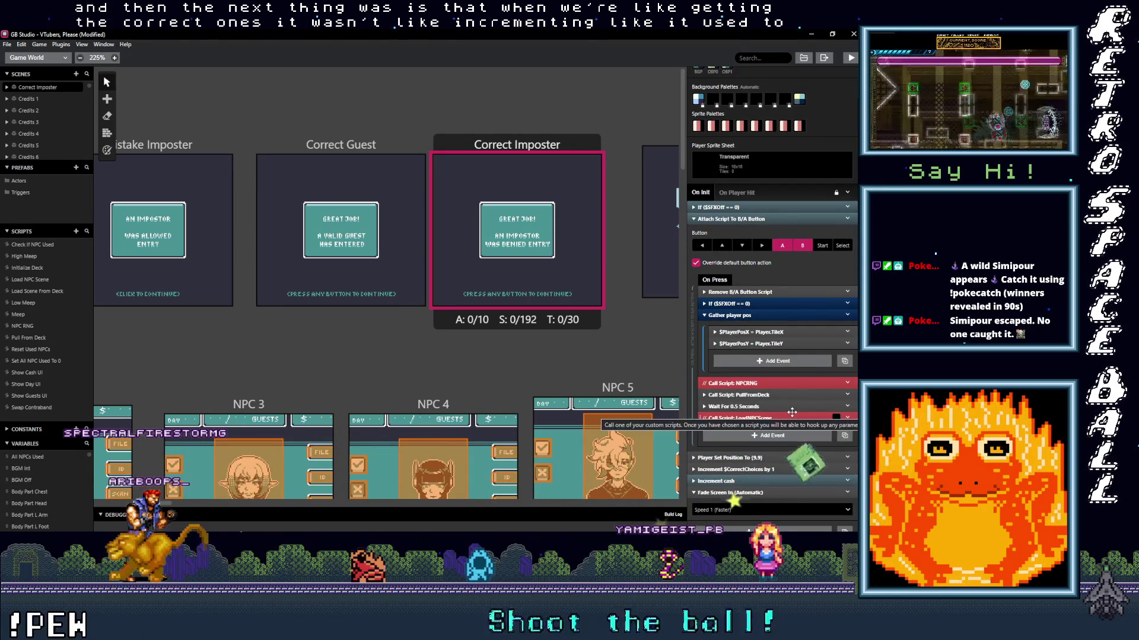
{"action": "scroll", "coordinate": [795, 411], "scroll_direction": "down", "scroll_amount": 1}
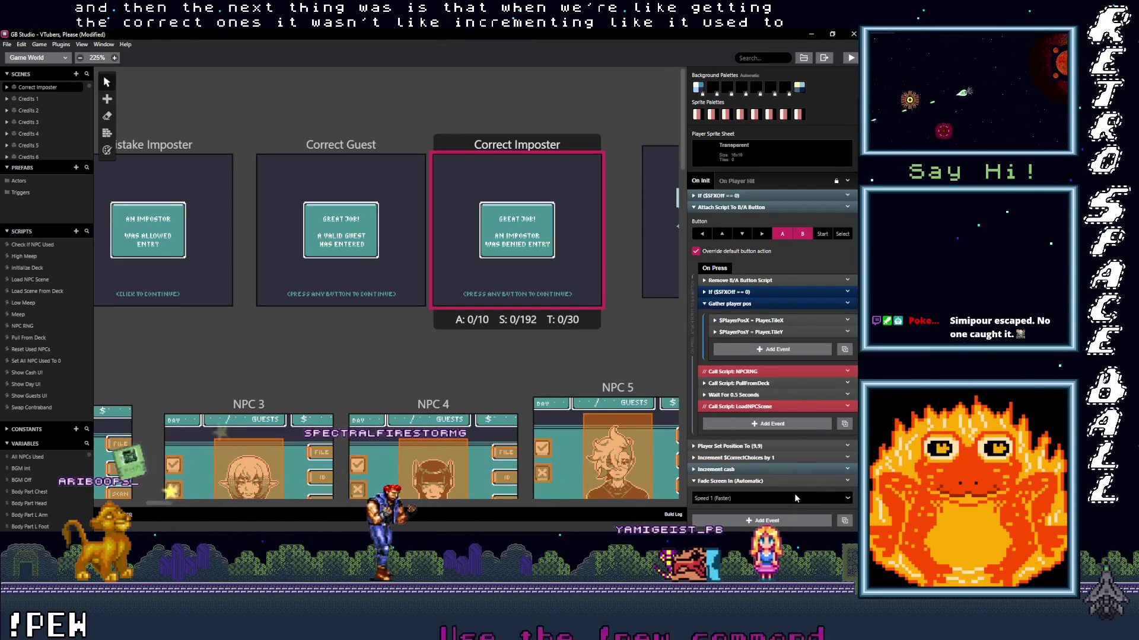
- Check the cash and $CorrectChoices increments, wait and PullFromDeck call, then open Pull From Deck
{"action": "left_click", "coordinate": [756, 304]}
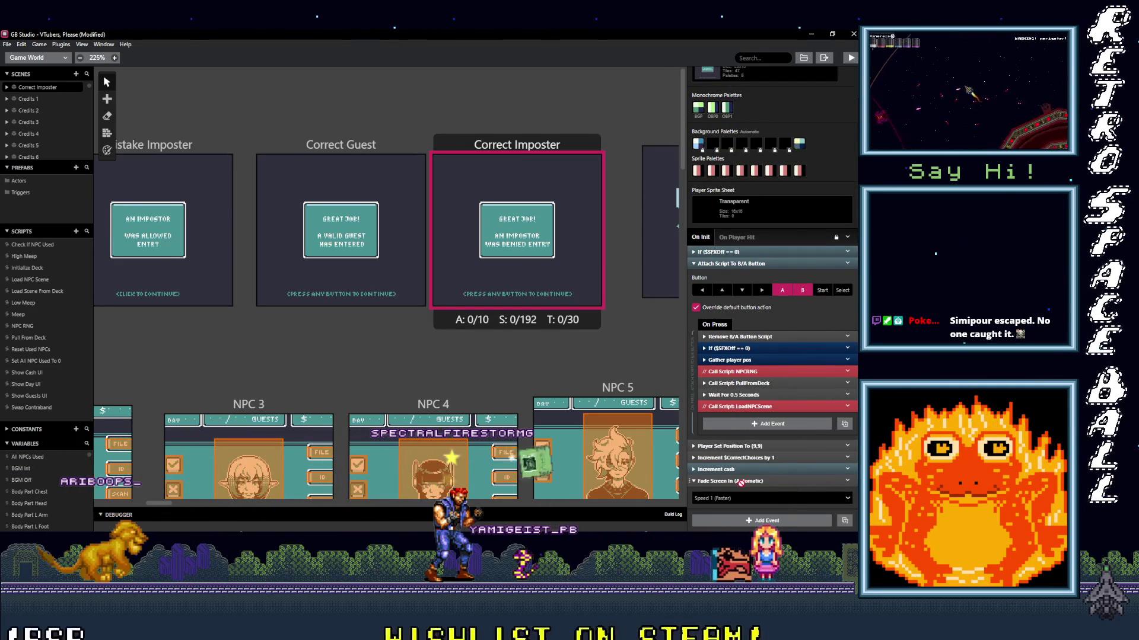
{"action": "left_click", "coordinate": [760, 469]}
{"action": "scroll", "coordinate": [760, 473], "scroll_direction": "down", "scroll_amount": 1}
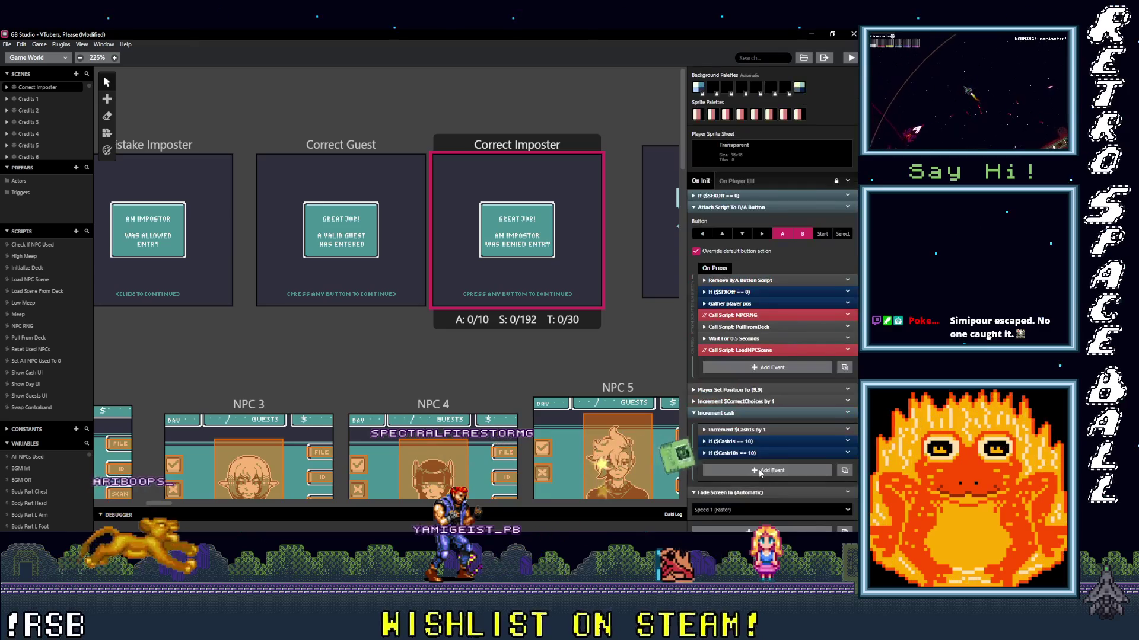
{"action": "left_click", "coordinate": [750, 413]}
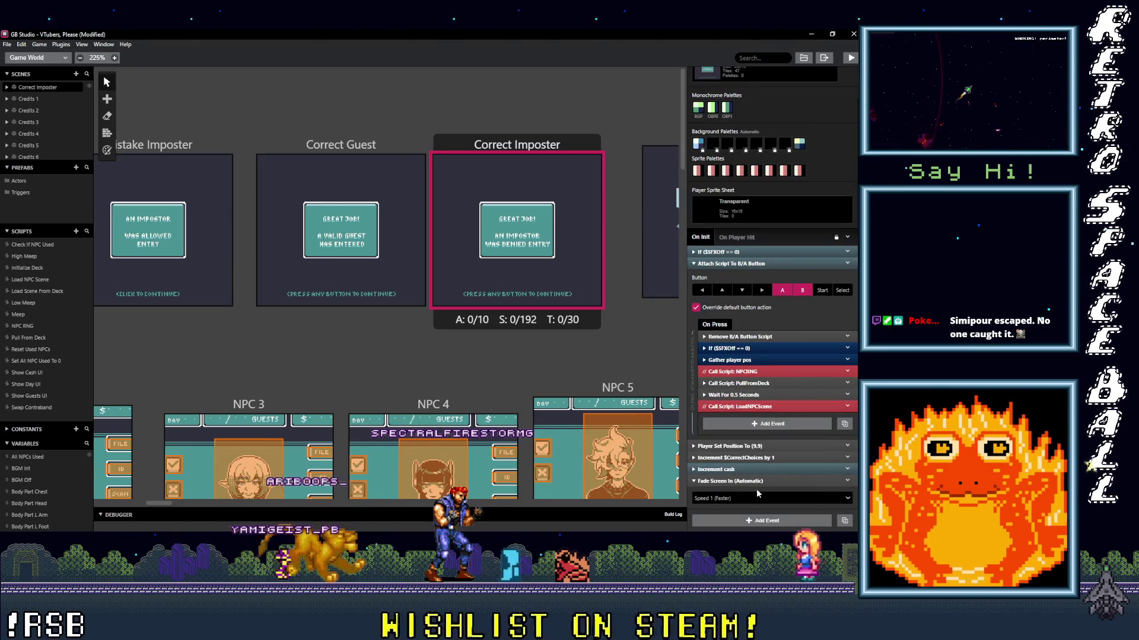
{"action": "left_click", "coordinate": [756, 458]}
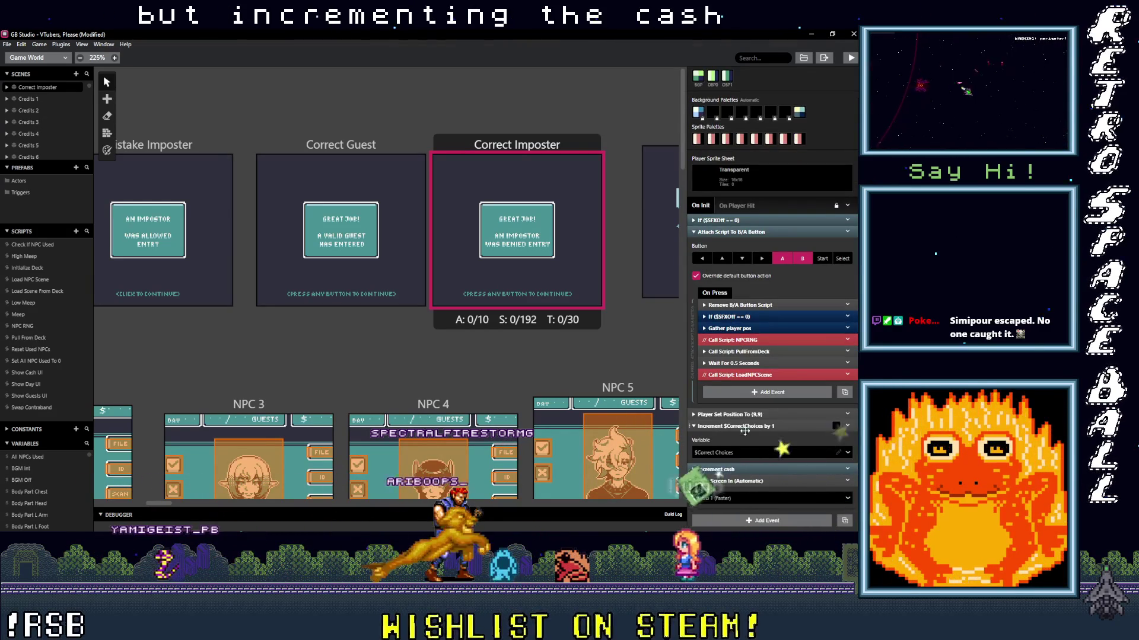
{"action": "left_click", "coordinate": [748, 426]}
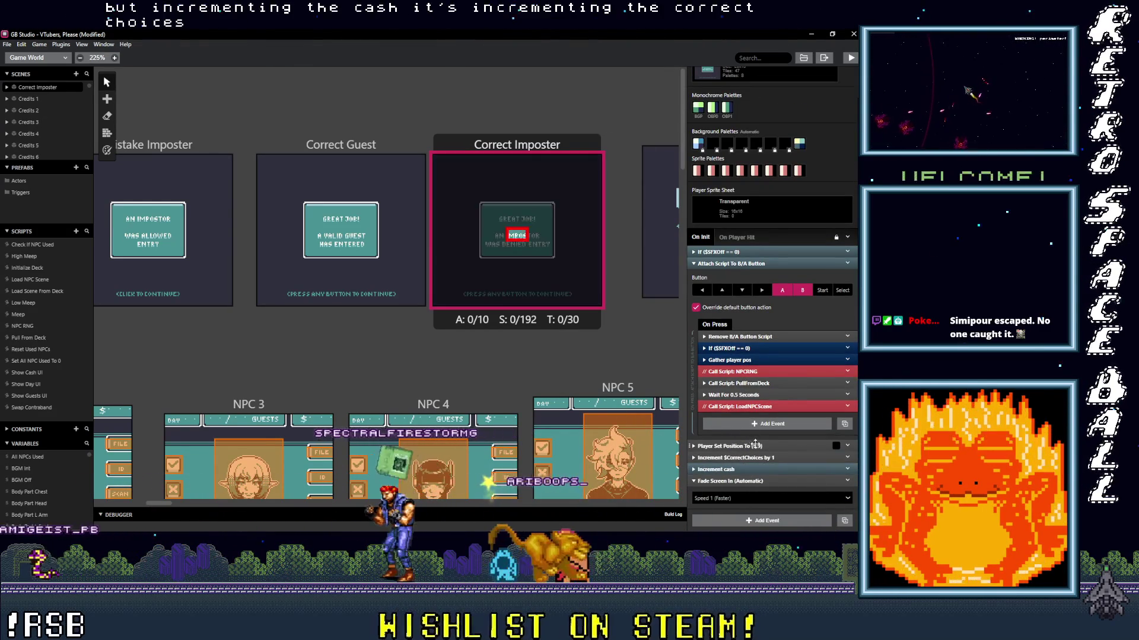
{"action": "left_click", "coordinate": [749, 396]}
{"action": "left_click", "coordinate": [752, 363]}
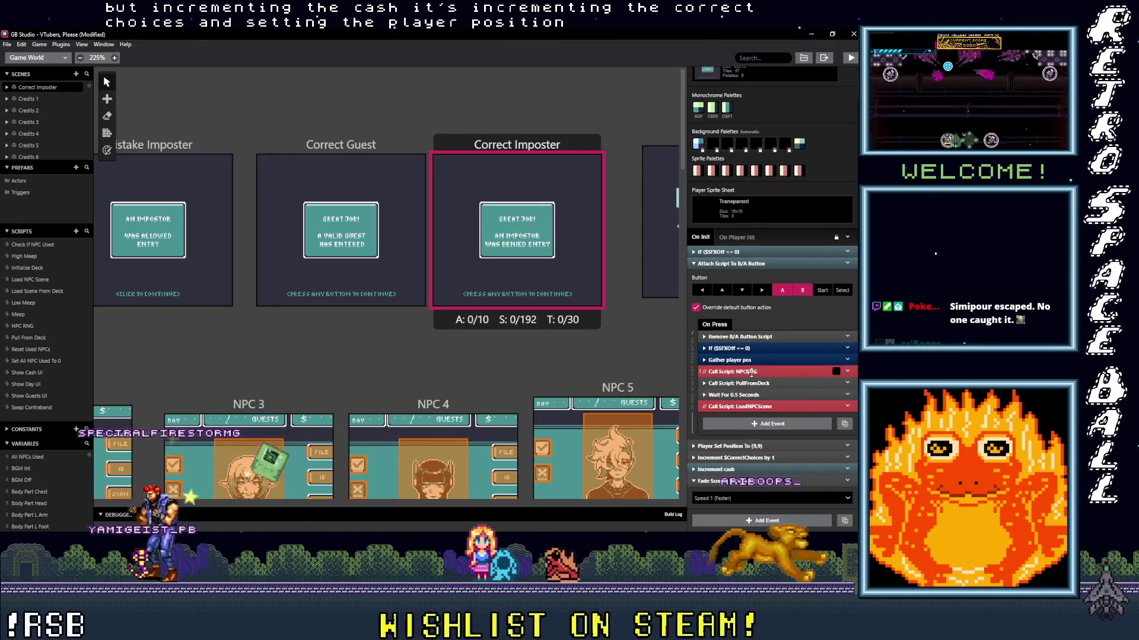
{"action": "left_click", "coordinate": [756, 383]}
{"action": "left_click", "coordinate": [758, 352]}
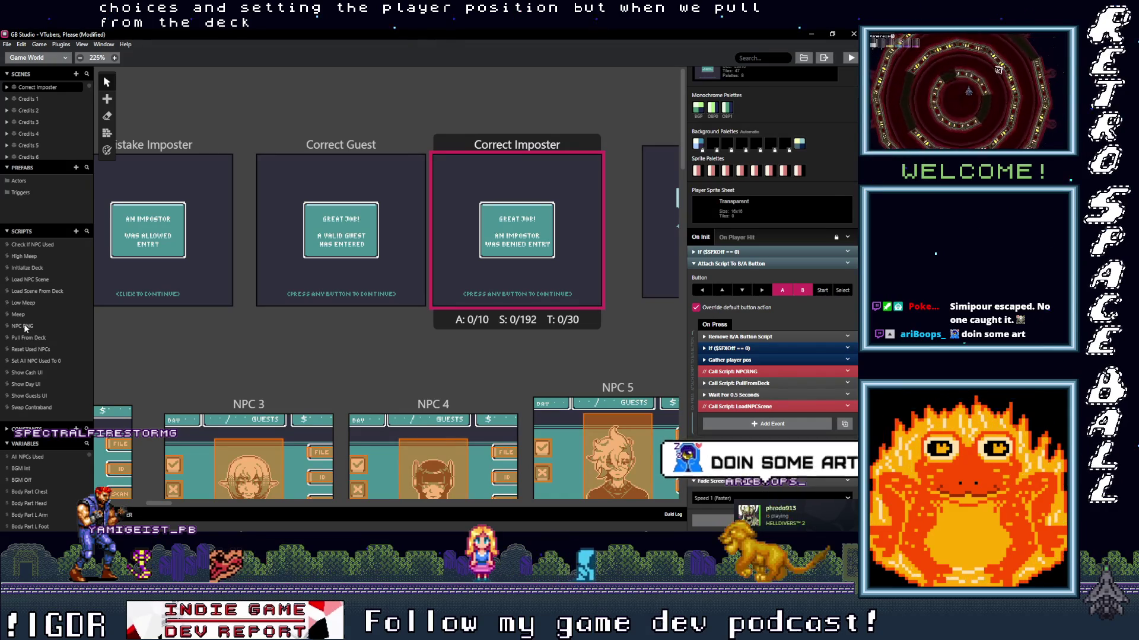
{"action": "left_click", "coordinate": [33, 338]}
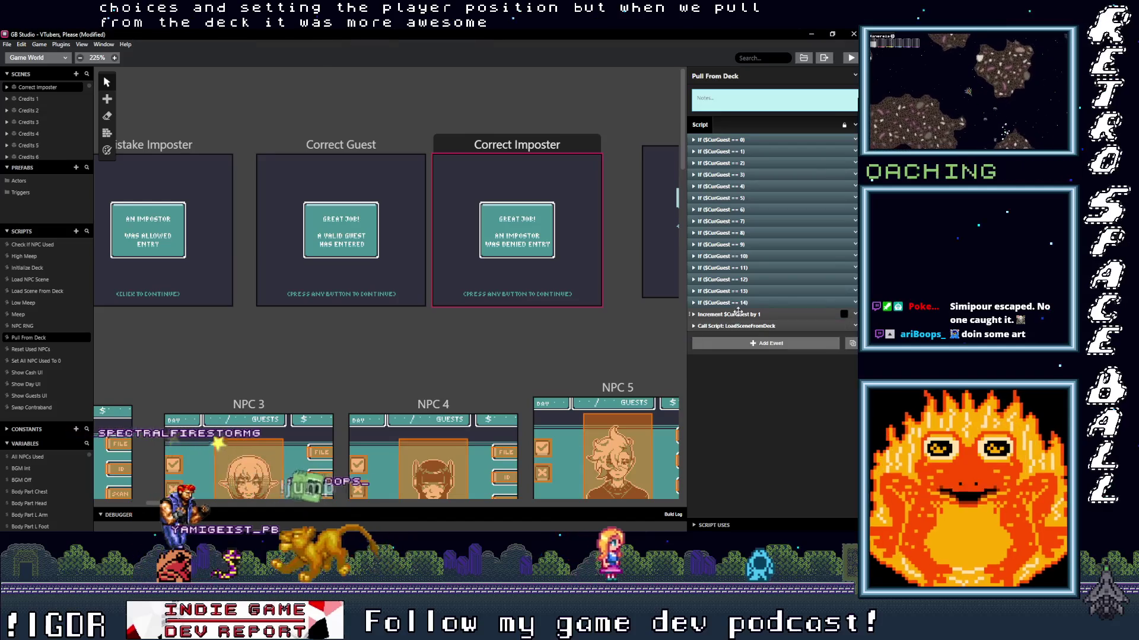
- Check Pull From Deck's guest increment variable, then bring up the Load NPC Scene script
{"action": "left_click", "coordinate": [753, 314]}
{"action": "left_click", "coordinate": [755, 315]}
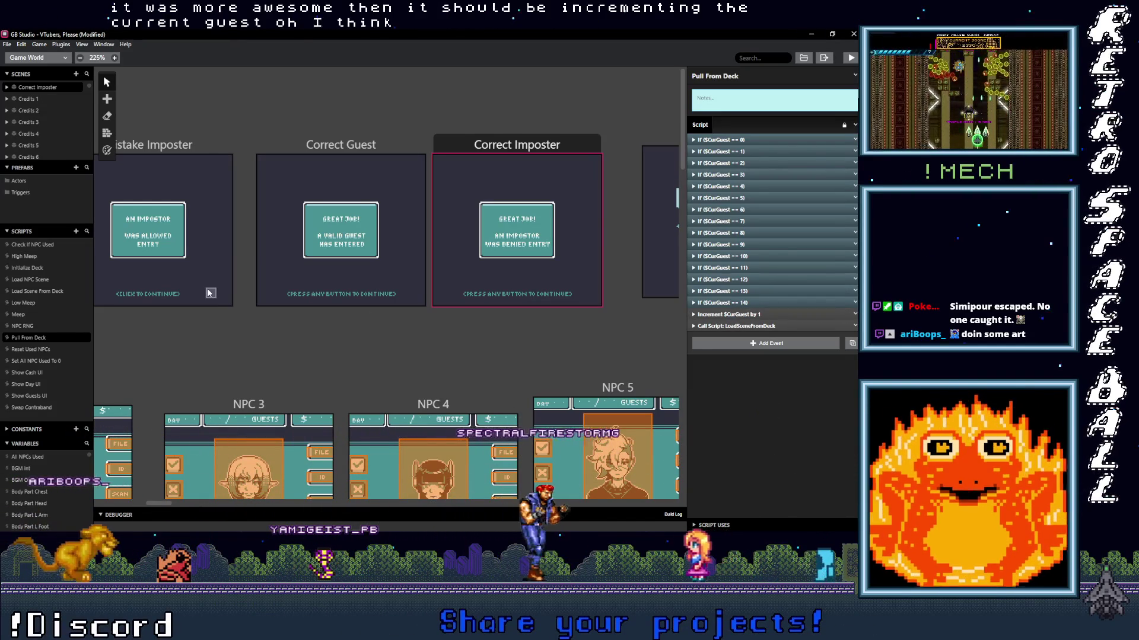
{"action": "left_click", "coordinate": [38, 291]}
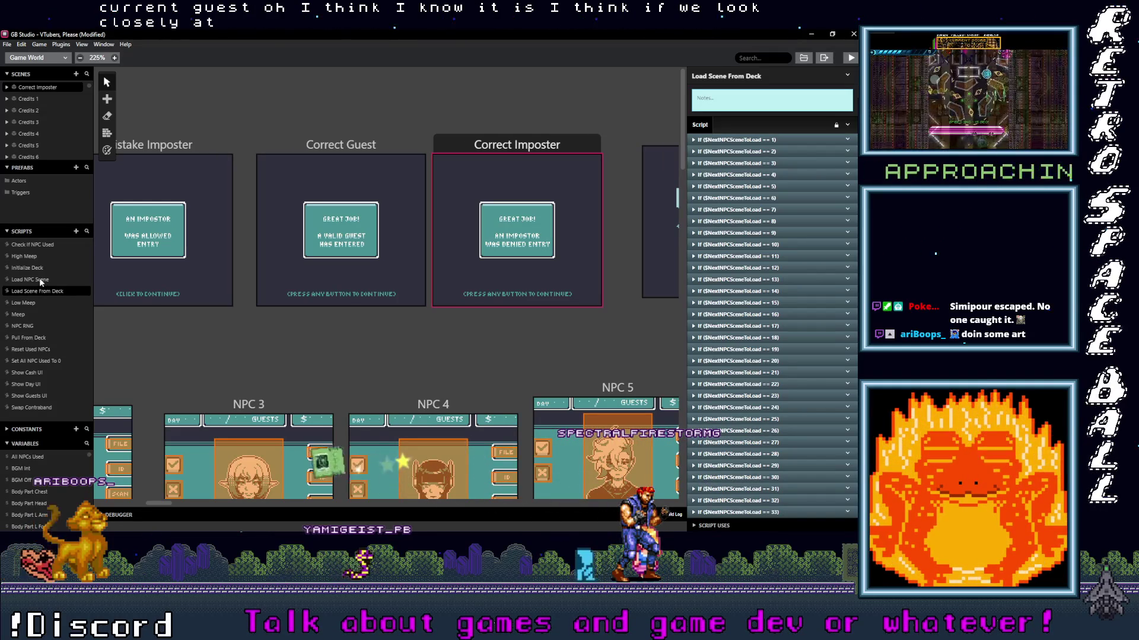
{"action": "left_click", "coordinate": [41, 279]}
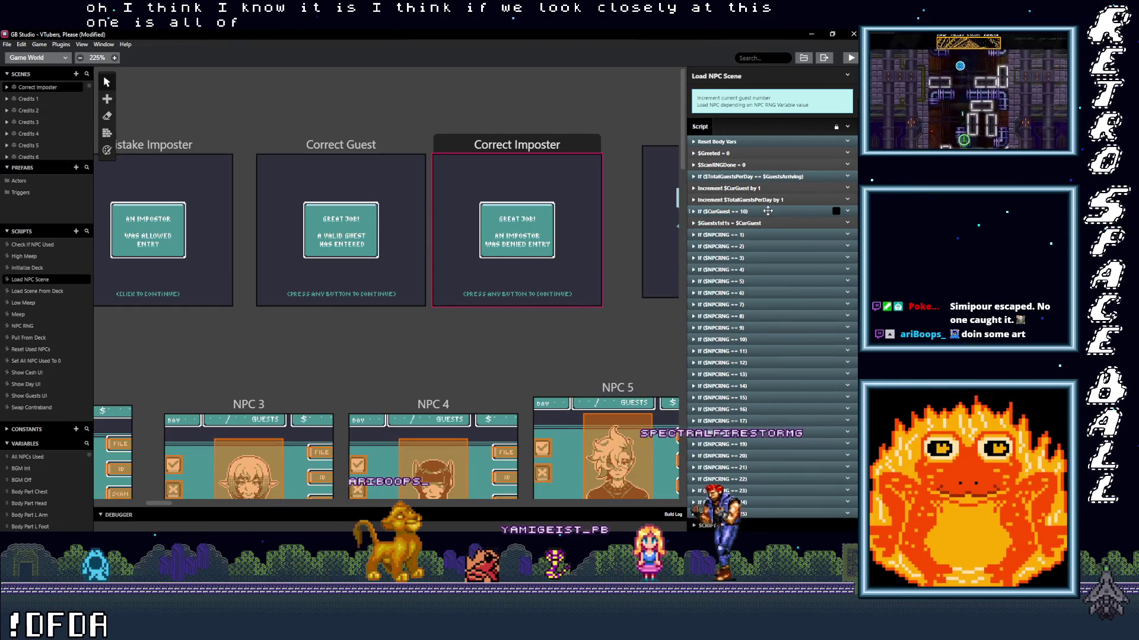
- Inspect Load NPC Scene's $CurGuest == 10 and end-of-day guest count conditions
{"action": "left_click", "coordinate": [767, 212]}
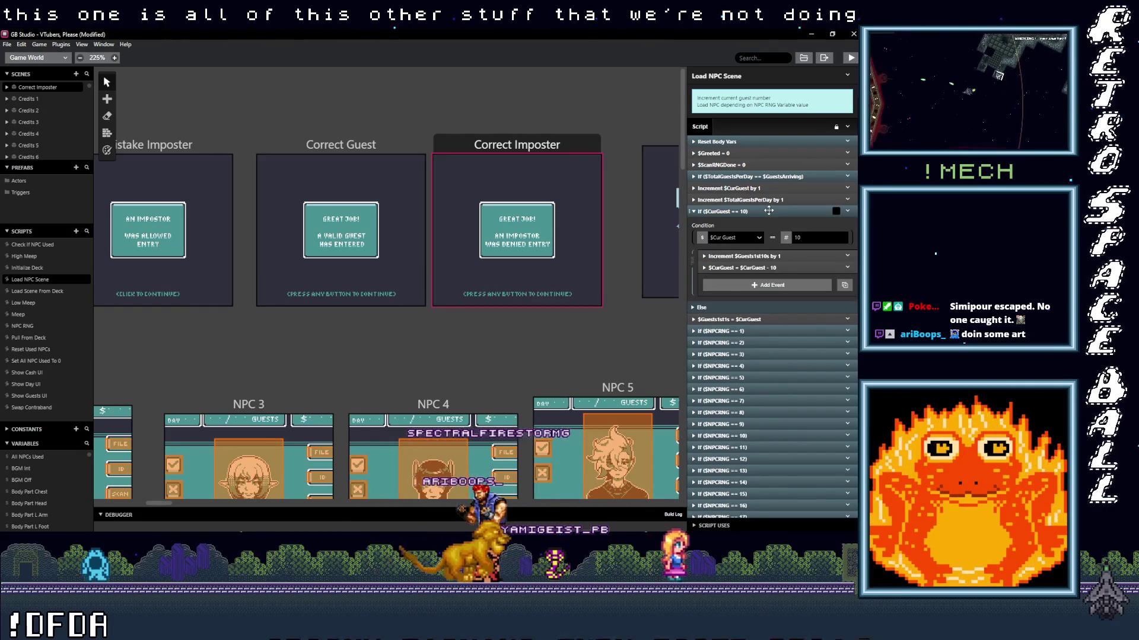
{"action": "left_click", "coordinate": [768, 212]}
{"action": "left_click", "coordinate": [765, 176]}
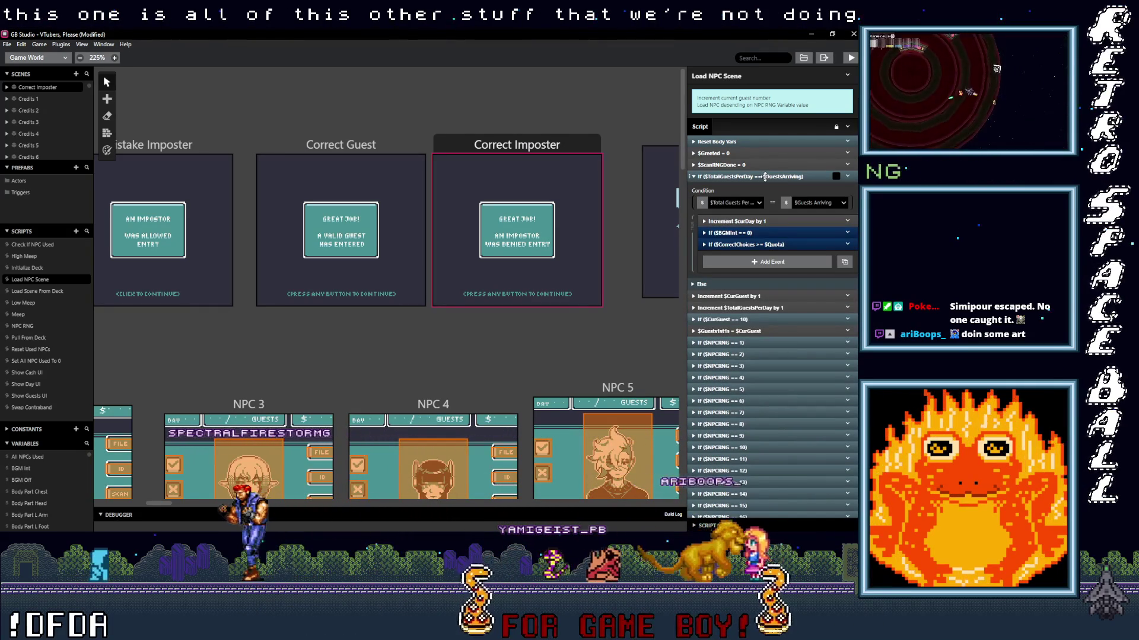
{"action": "left_click", "coordinate": [765, 177]}
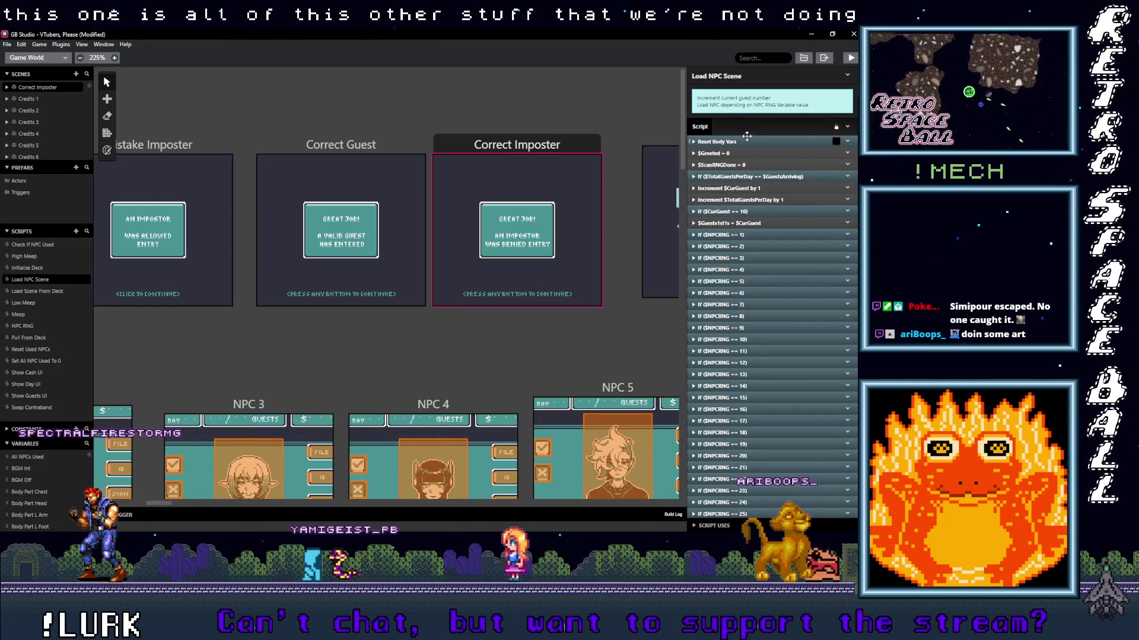
- Copy Load NPC Scene's first eight events, through the $Guests1st1s assignment, and return to Pull From Deck
{"action": "left_click_drag", "start_coordinate": [744, 141], "coordinate": [745, 153]}
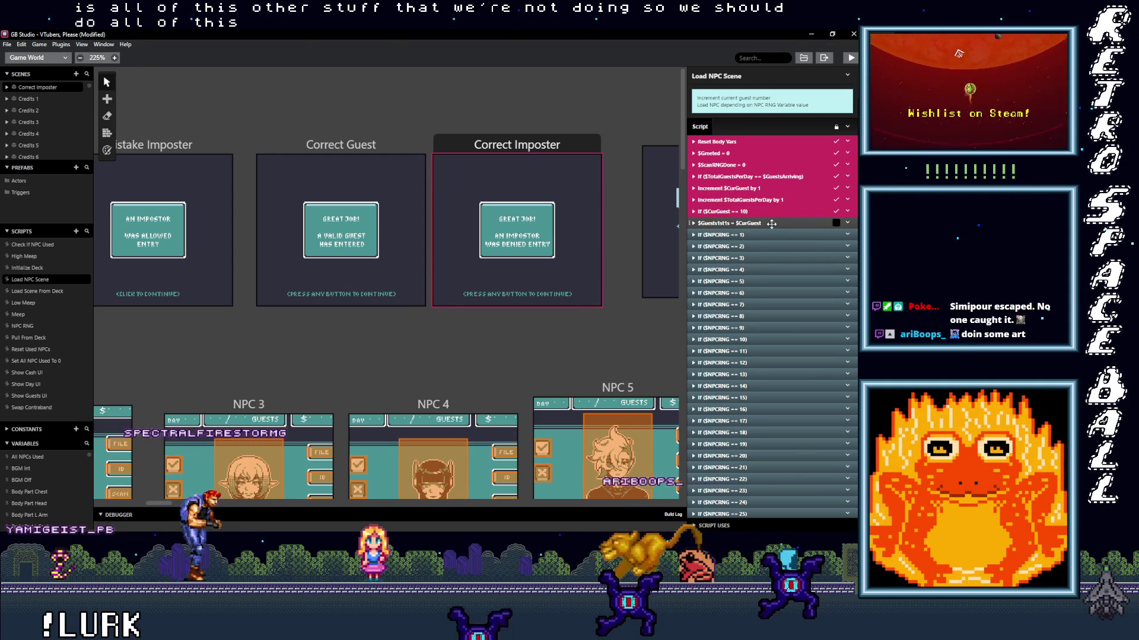
{"action": "right_click", "coordinate": [766, 227]}
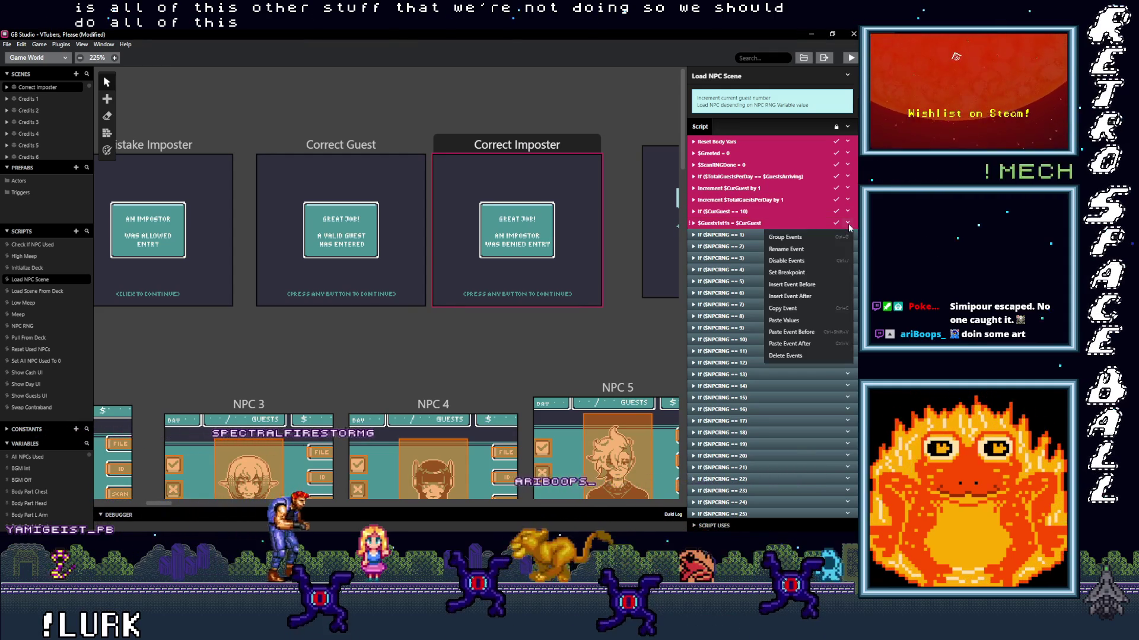
{"action": "left_click", "coordinate": [799, 308]}
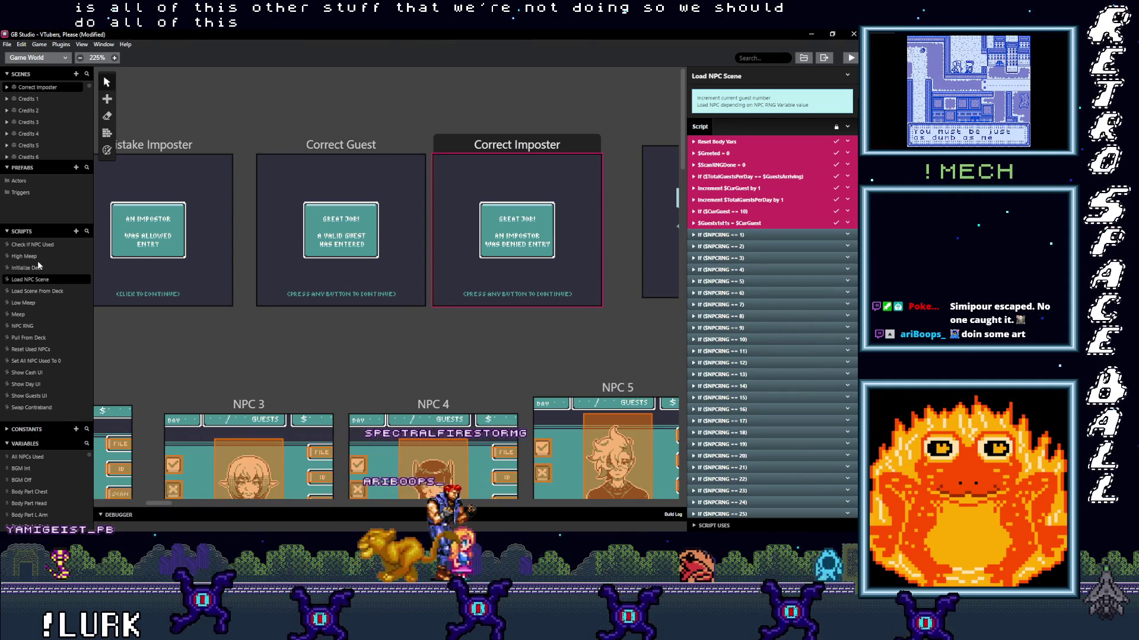
{"action": "left_click", "coordinate": [30, 290]}
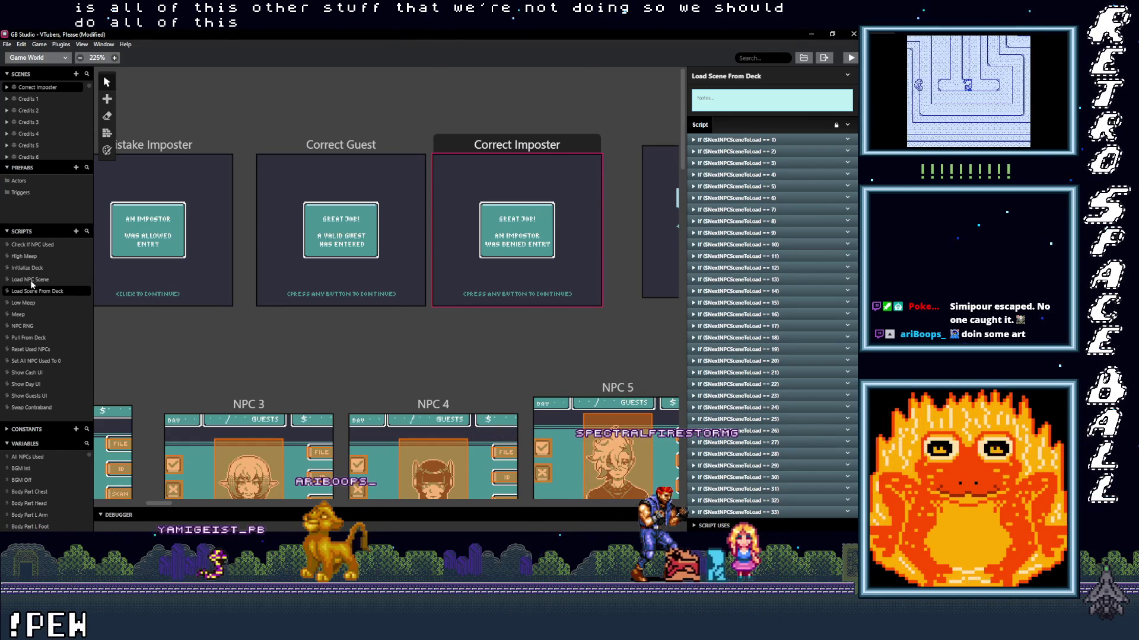
{"action": "left_click", "coordinate": [33, 340]}
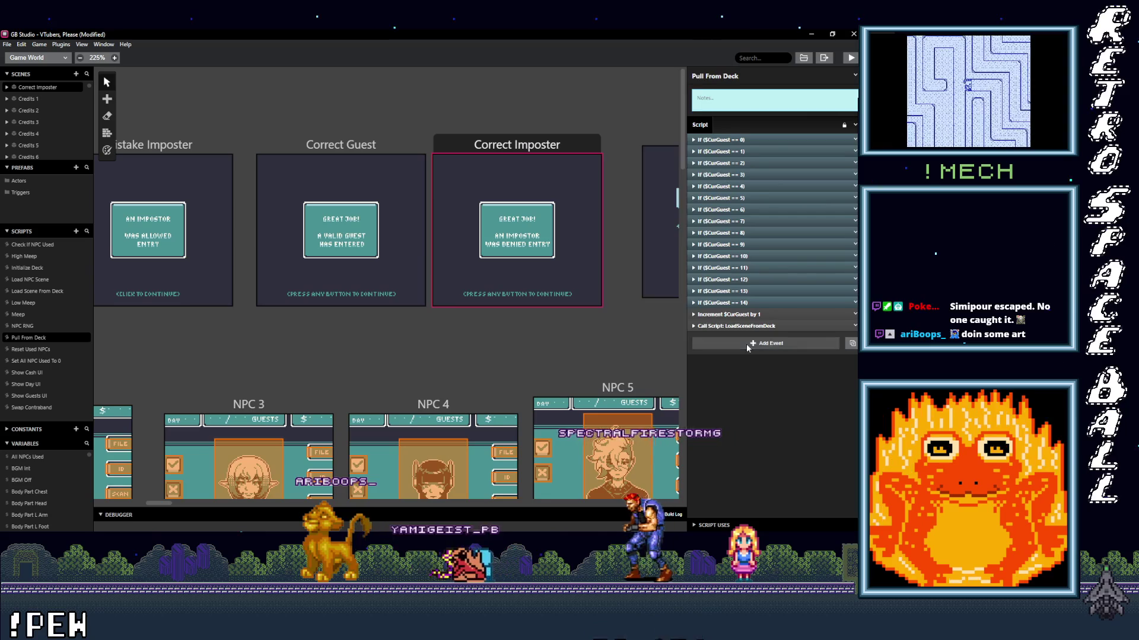
- Paste the copied events into Pull From Deck, delete the old $CurGuest increment, and move LoadSceneFromDeck last
{"action": "left_click", "coordinate": [748, 346]}
{"action": "left_click", "coordinate": [767, 350]}
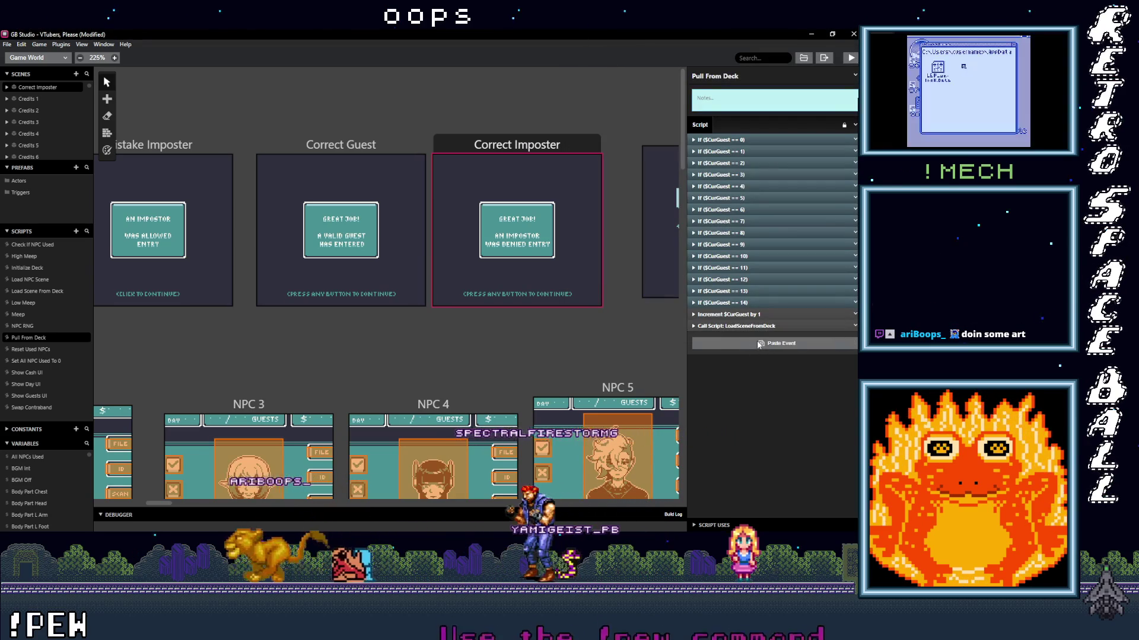
{"action": "key", "text": "ctrl+v"}
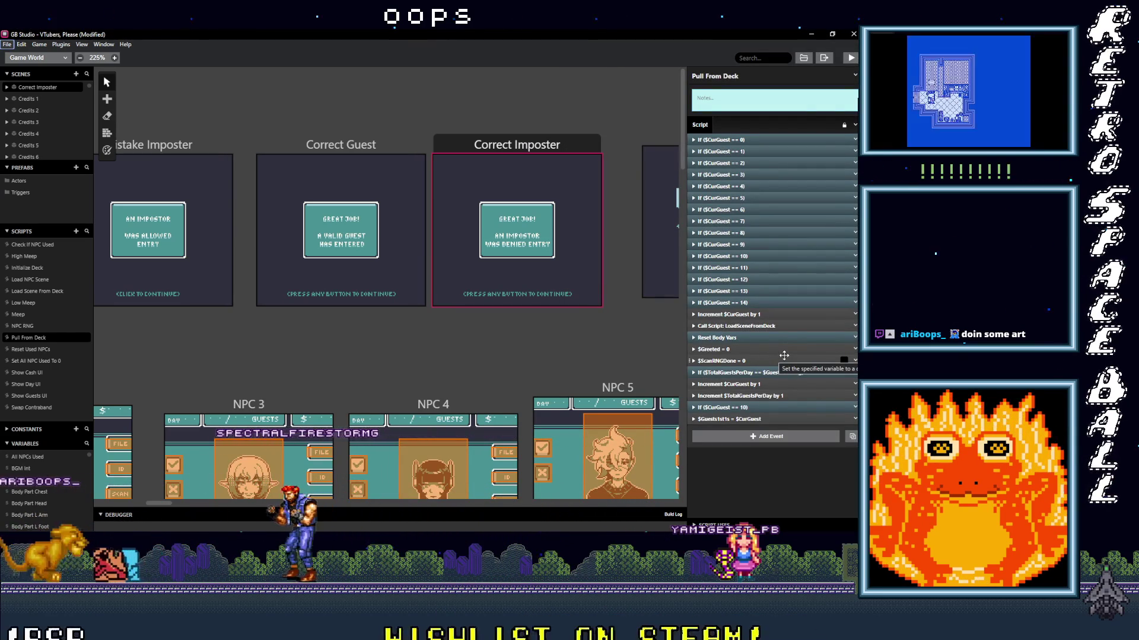
{"action": "left_click", "coordinate": [853, 314]}
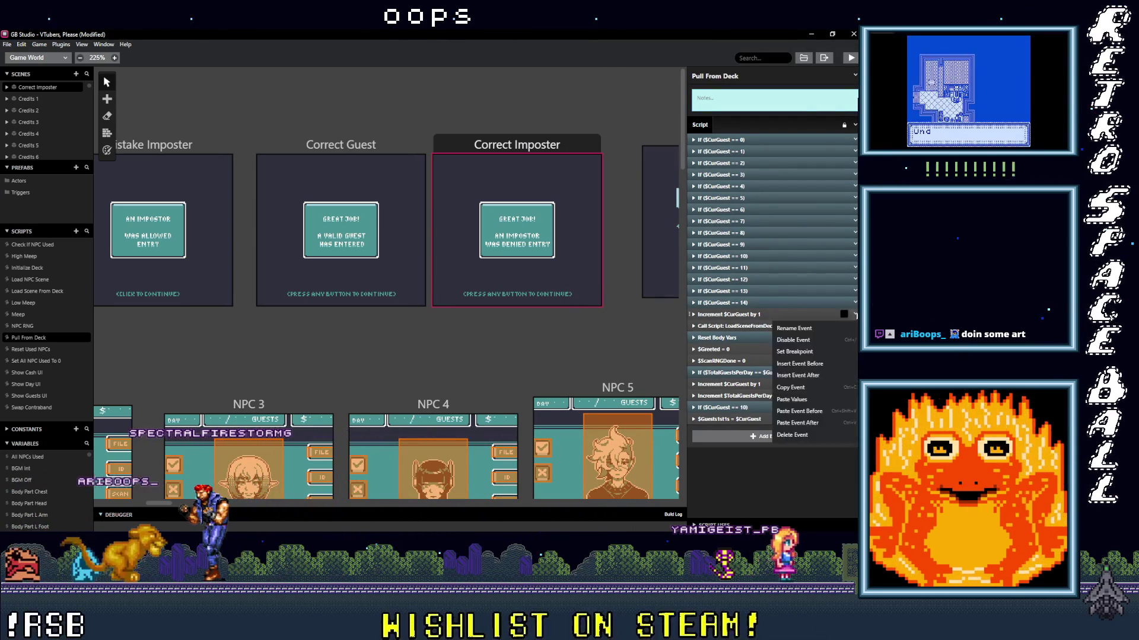
{"action": "left_click", "coordinate": [818, 435]}
{"action": "mouse_move", "coordinate": [762, 315]}
{"action": "left_mouse_down"}
{"action": "mouse_move", "coordinate": [765, 418]}
{"action": "mouse_move", "coordinate": [777, 411]}
{"action": "left_mouse_up"}
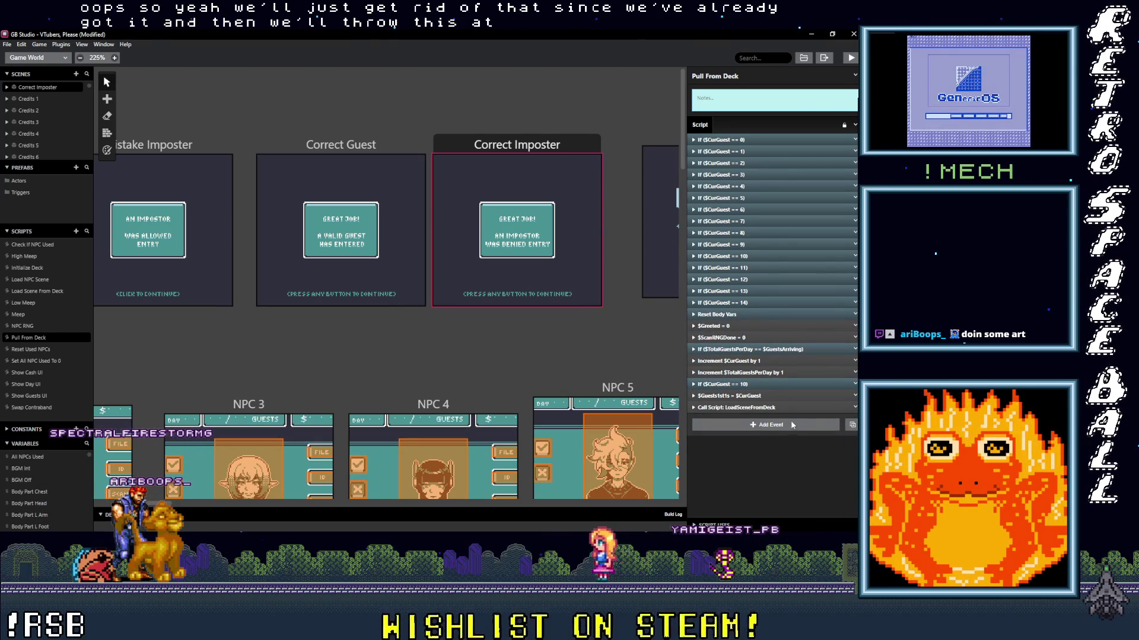
- Check the $Greeted and $ScanRNGDone reset values and the end-of-day guest count condition
{"action": "left_click", "coordinate": [747, 325]}
{"action": "left_click", "coordinate": [746, 325]}
{"action": "left_click", "coordinate": [767, 338]}
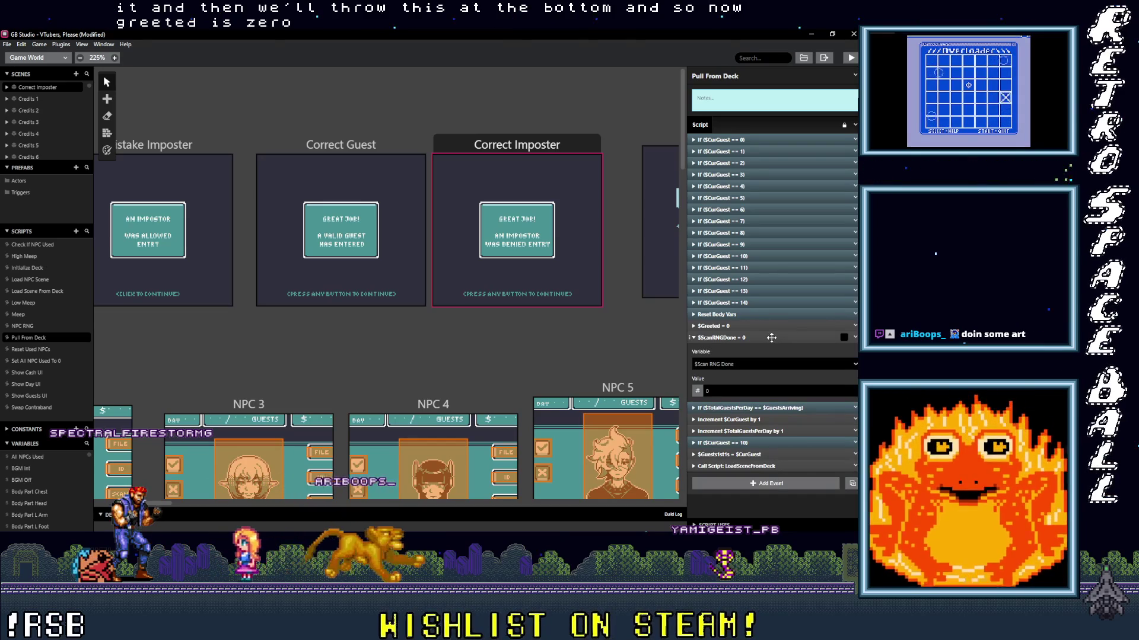
{"action": "left_click", "coordinate": [771, 337]}
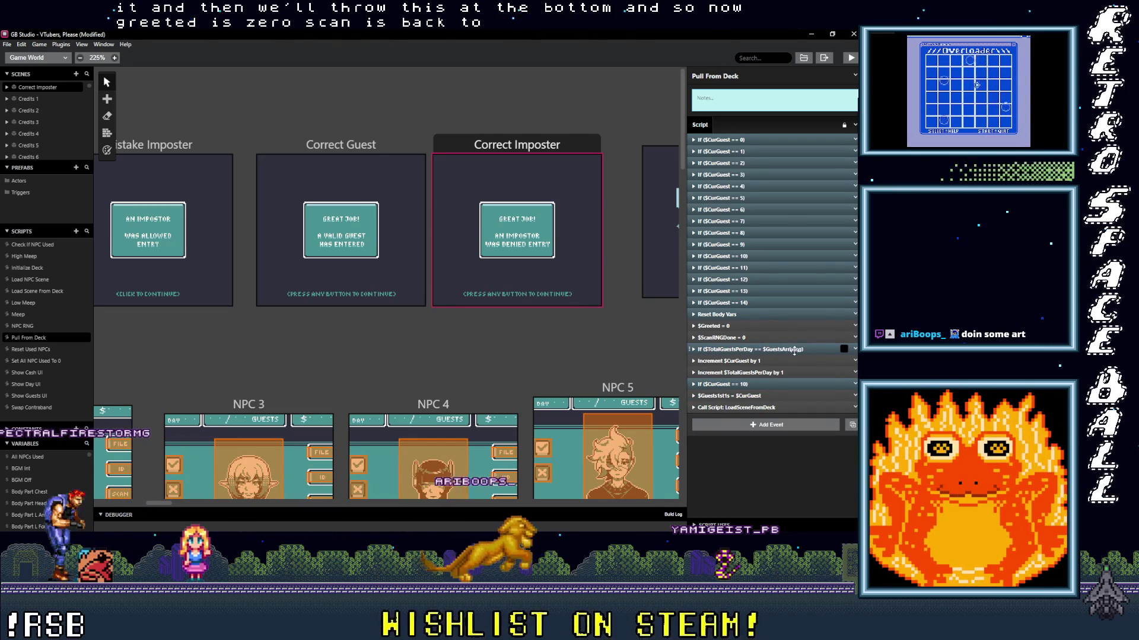
{"action": "left_click", "coordinate": [794, 349]}
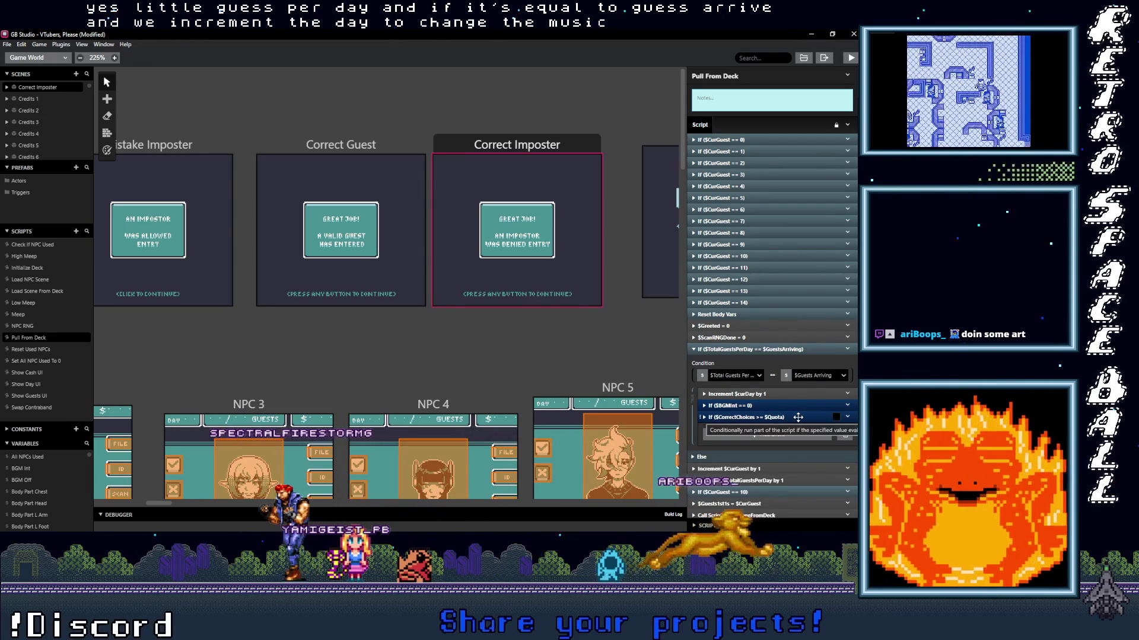
- Review the quota check, then move the $Guests1st1s assignment above the $CurGuest == 10 check
{"action": "left_click", "coordinate": [798, 417]}
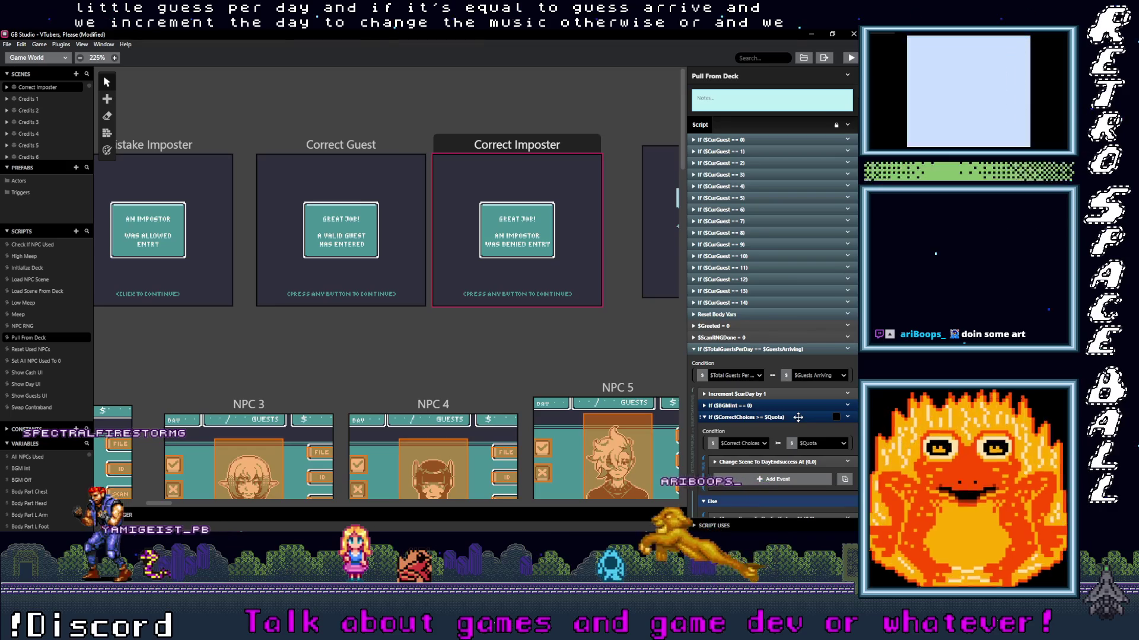
{"action": "scroll", "coordinate": [737, 366], "scroll_direction": "down", "scroll_amount": 3}
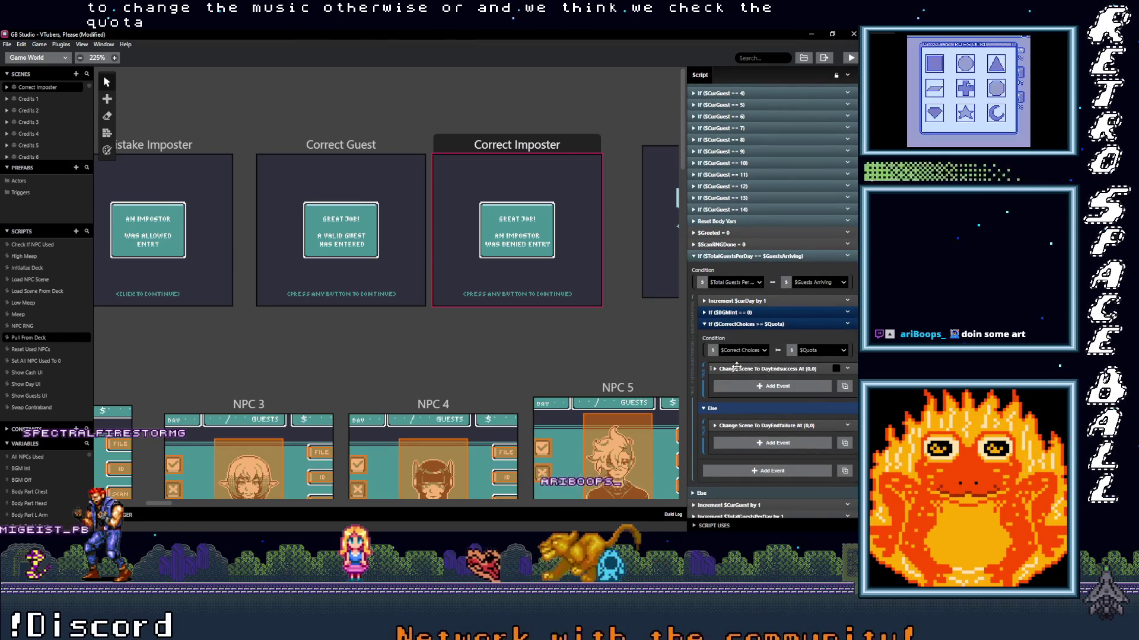
{"action": "left_click", "coordinate": [791, 324]}
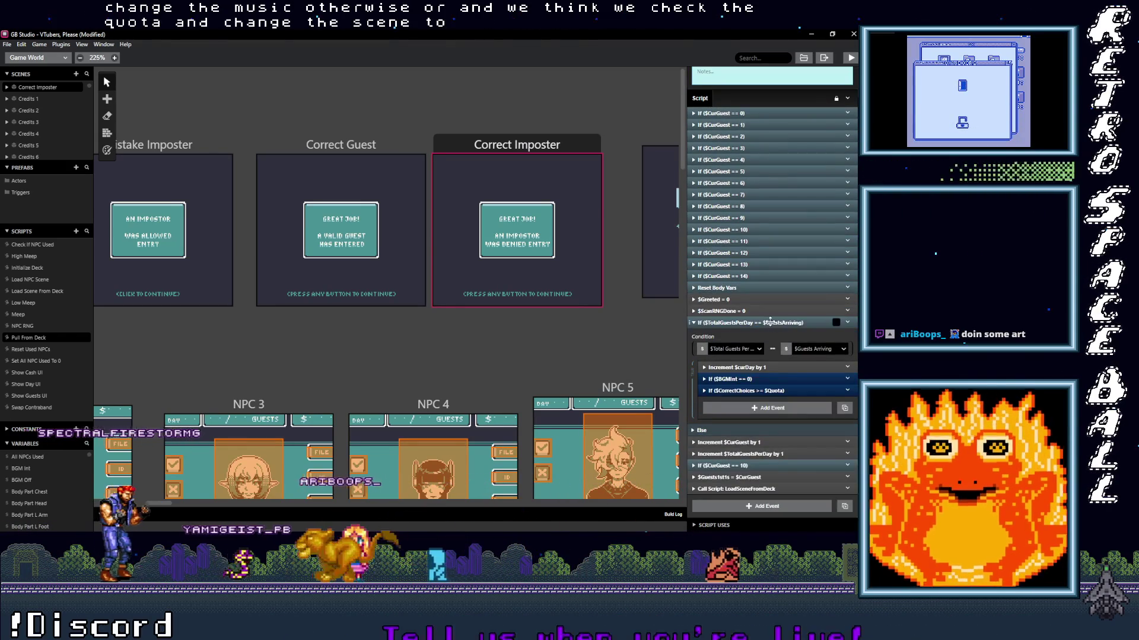
{"action": "left_click", "coordinate": [765, 308]}
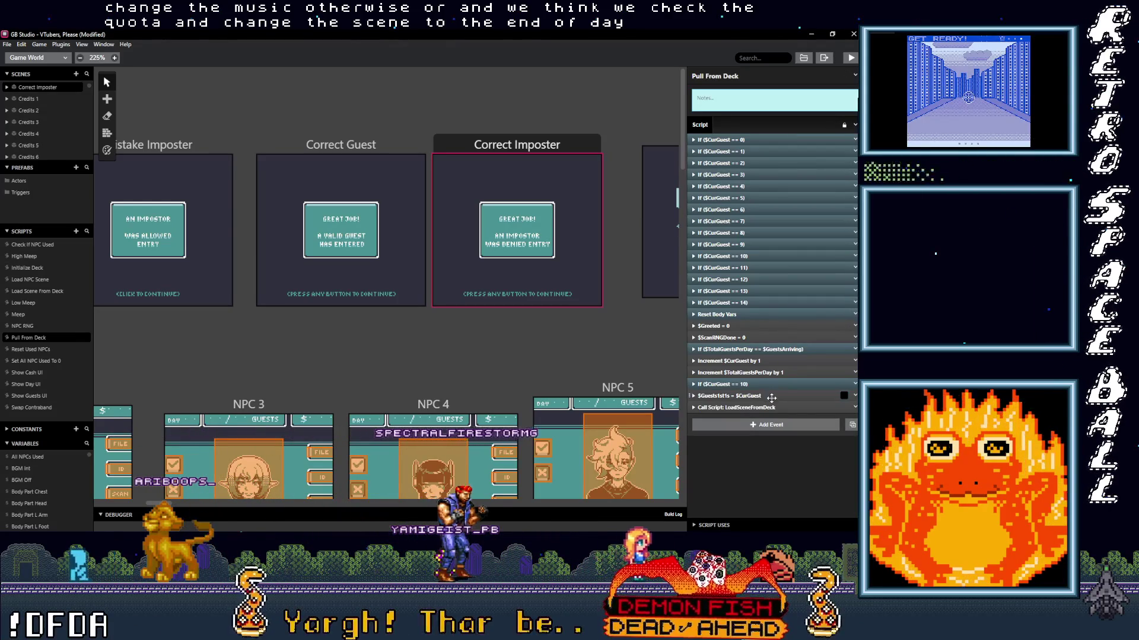
{"action": "left_click_drag", "start_coordinate": [768, 396], "coordinate": [772, 387]}
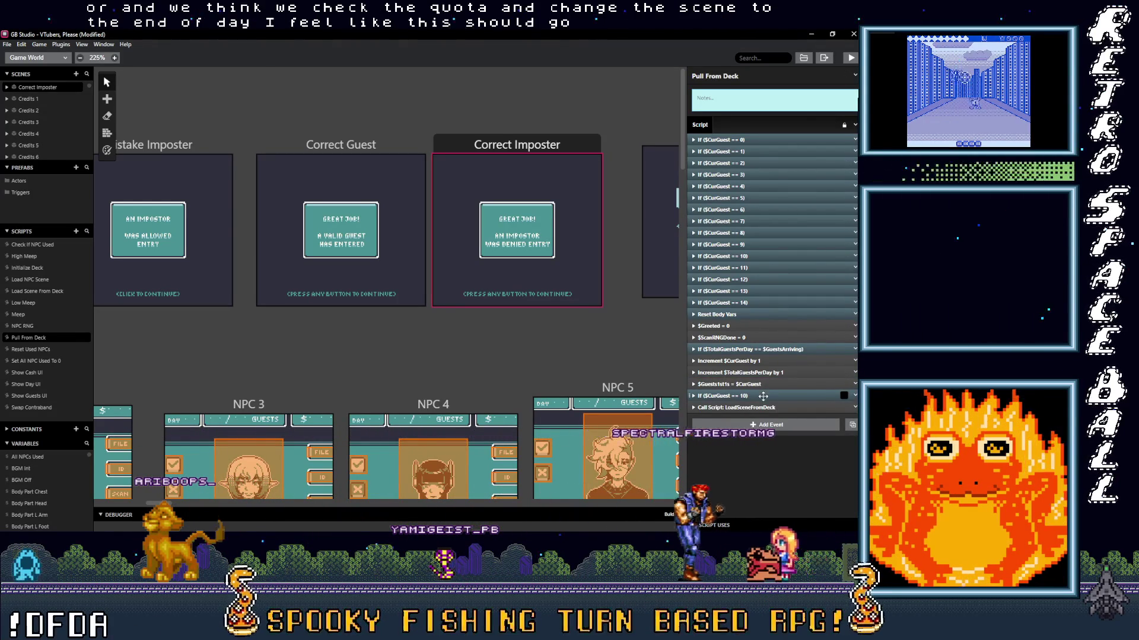
{"action": "left_click", "coordinate": [764, 396]}
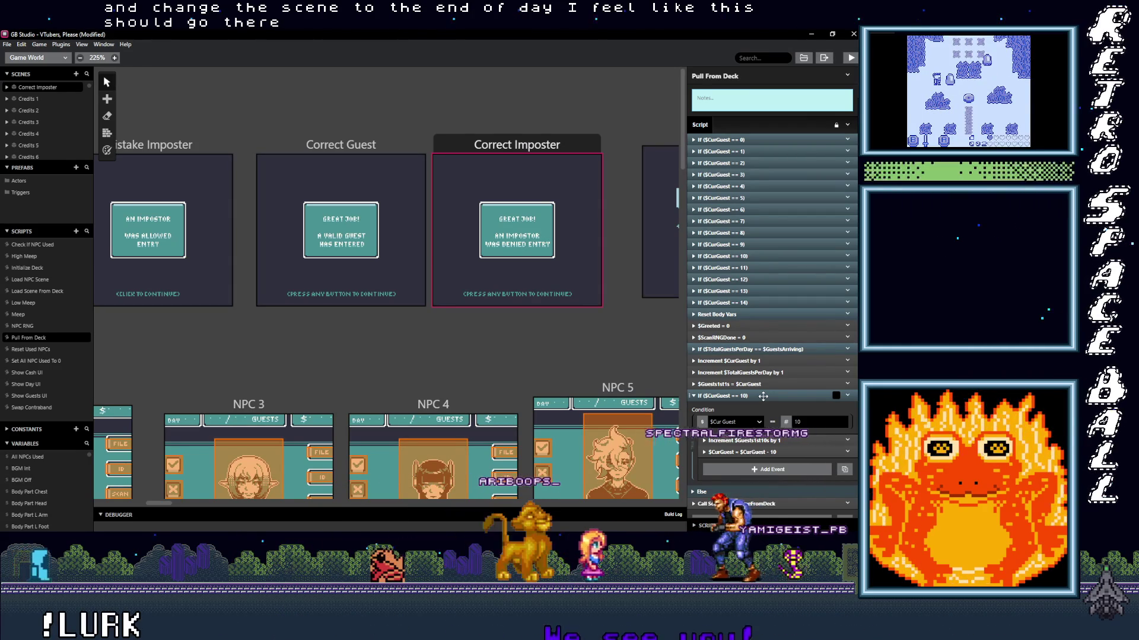
- Move the end-of-day guest count check to just before LoadSceneFromDeck
{"action": "left_click", "coordinate": [759, 349]}
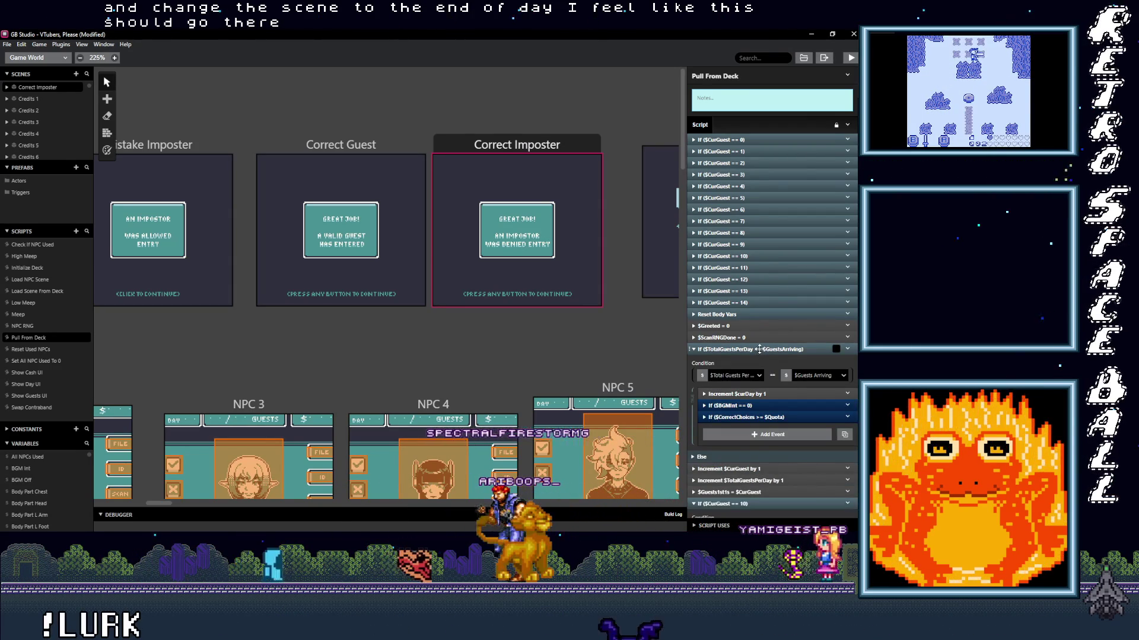
{"action": "left_click", "coordinate": [761, 418]}
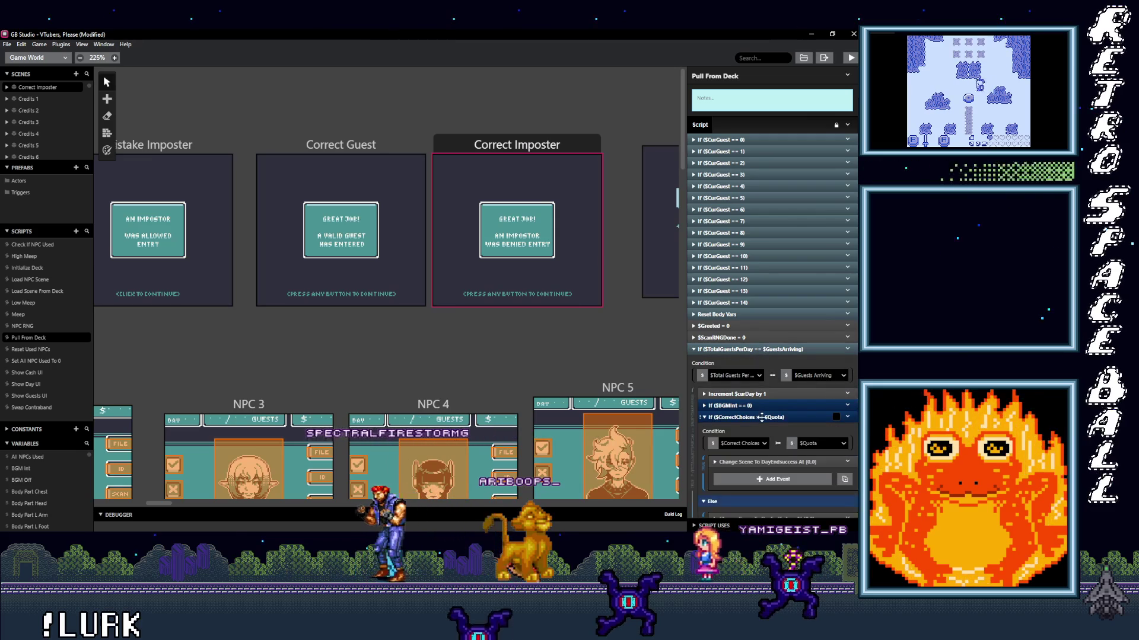
{"action": "left_click_drag", "start_coordinate": [759, 350], "coordinate": [758, 414]}
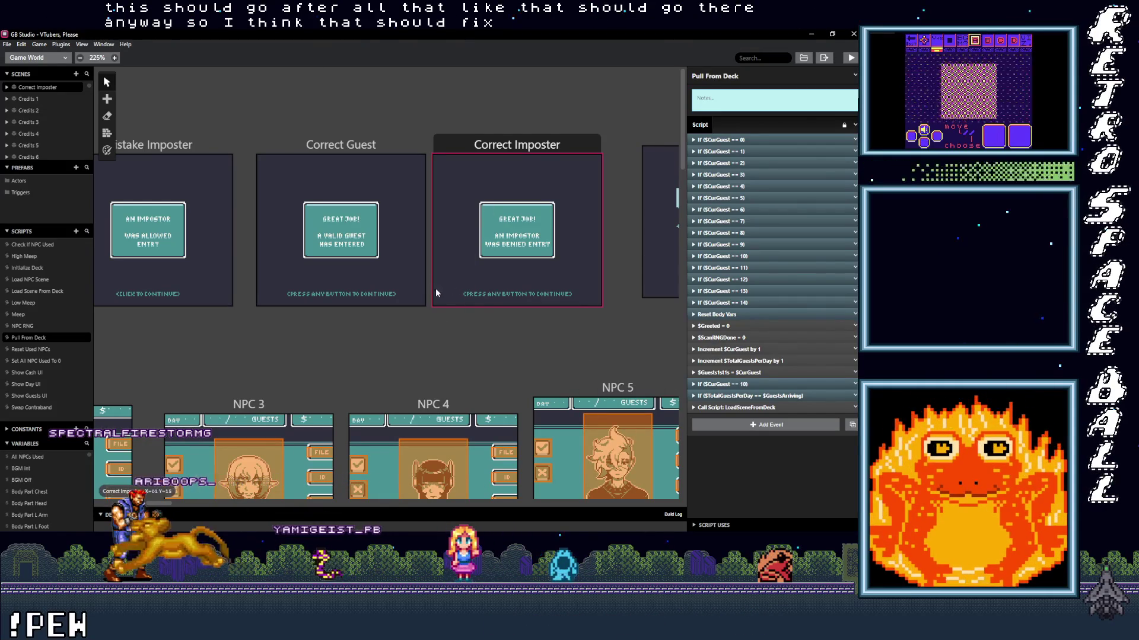
- Select NPC 4's Trigger 2, fold its sound and warning checks, and expand the $PlayerPosX and $PlayerPosY events
{"action": "scroll", "coordinate": [429, 312], "scroll_direction": "down", "scroll_amount": 5}
{"action": "left_click", "coordinate": [386, 307]}
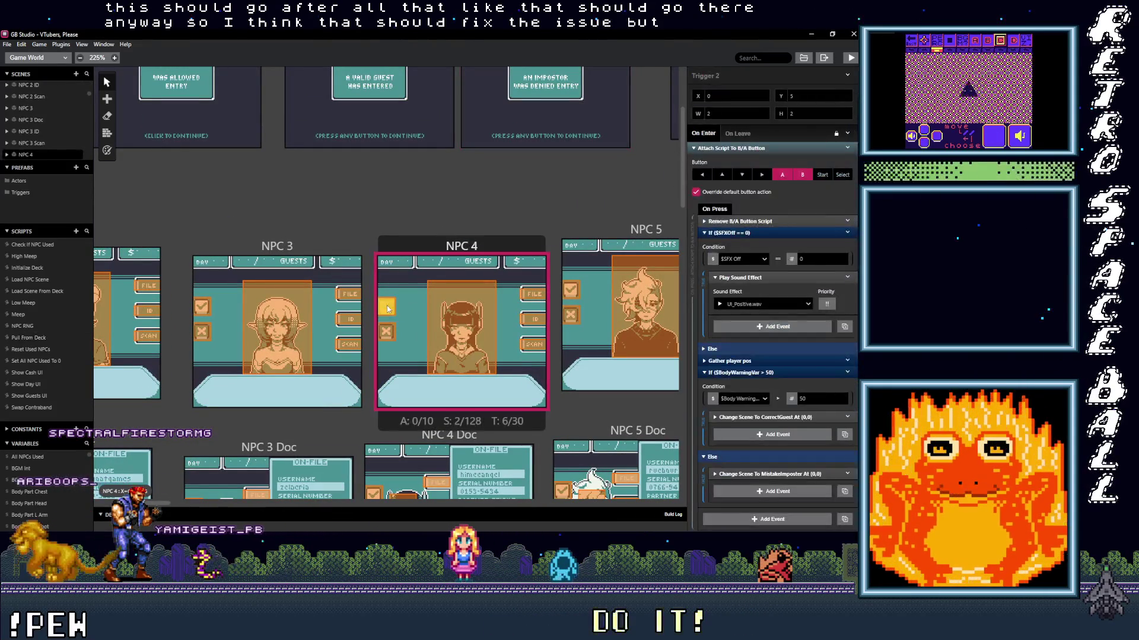
{"action": "left_click", "coordinate": [754, 233]}
{"action": "left_click", "coordinate": [748, 257]}
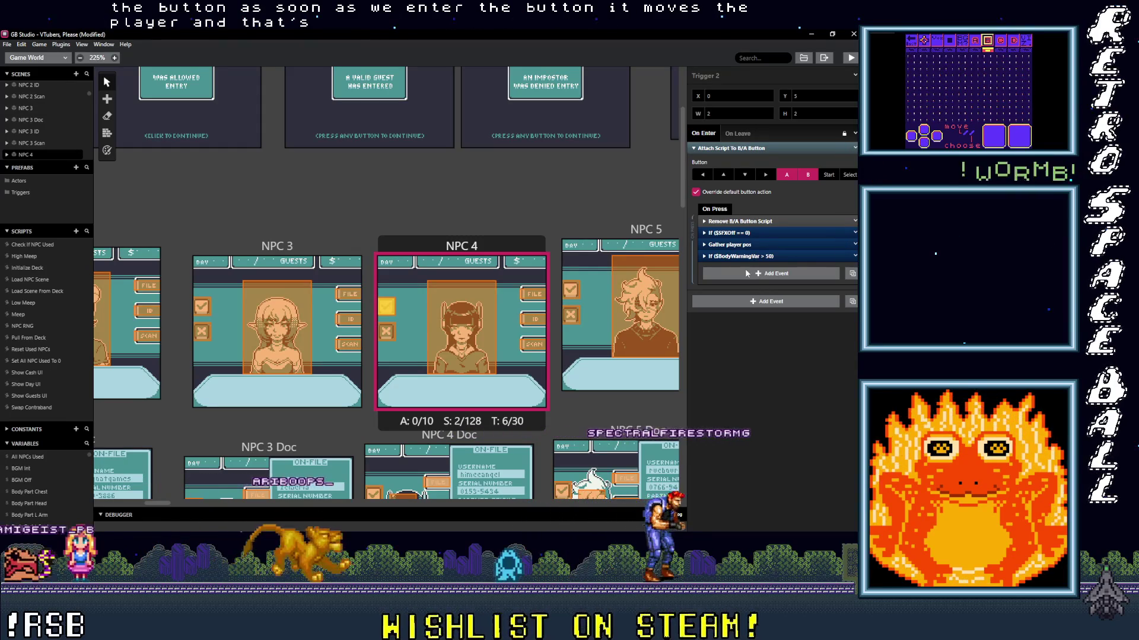
{"action": "left_click", "coordinate": [746, 245]}
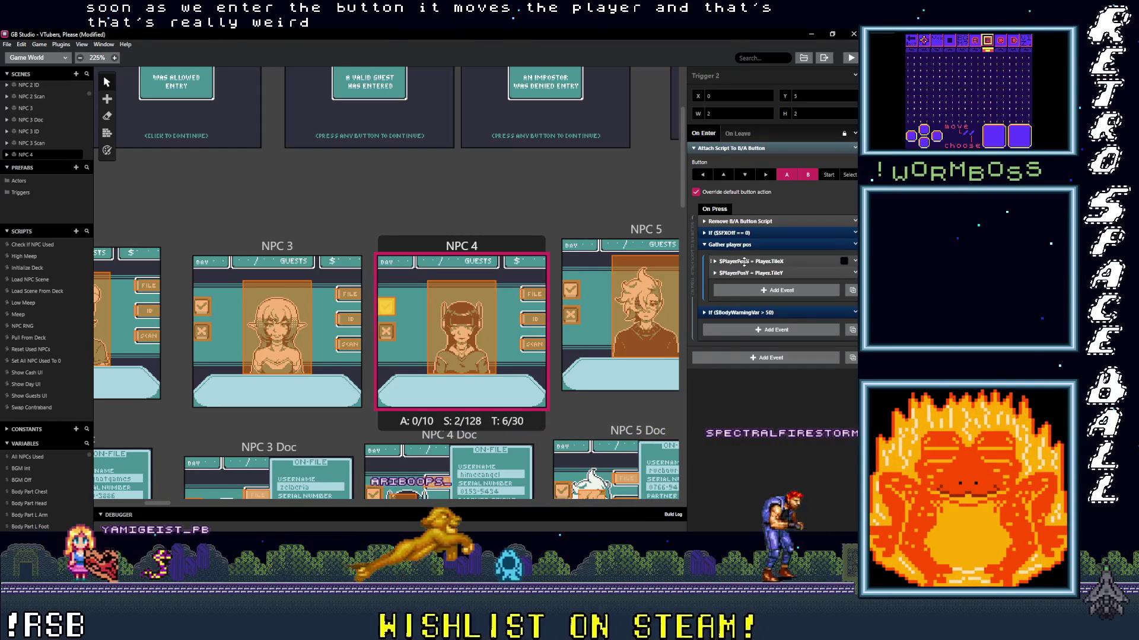
{"action": "left_click", "coordinate": [747, 262]}
{"action": "left_click", "coordinate": [746, 331]}
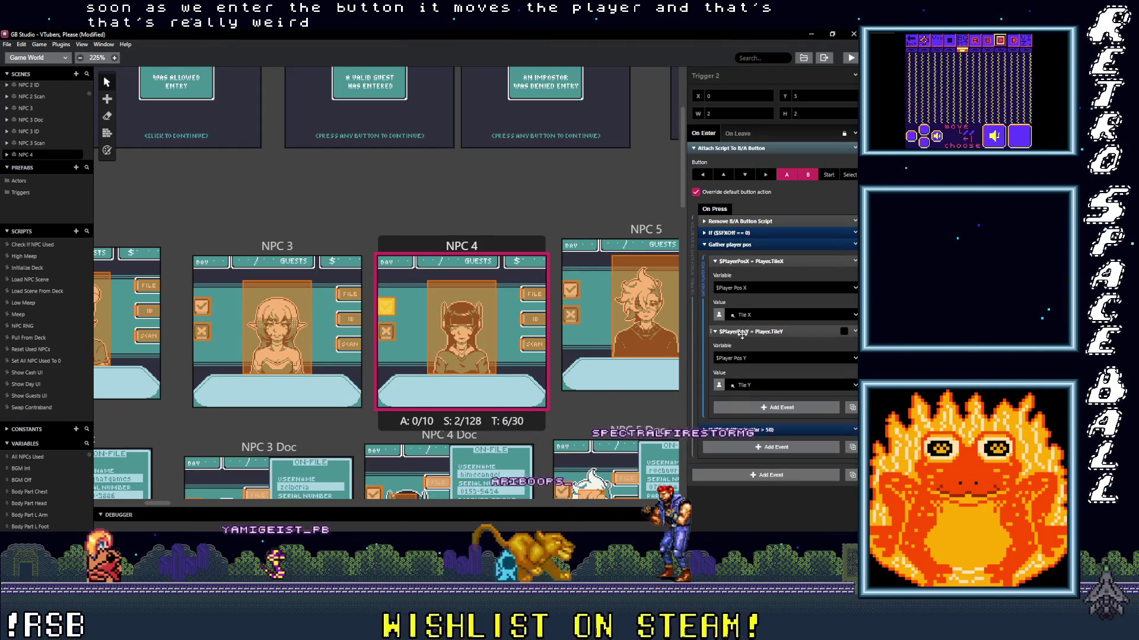
{"action": "left_click_drag", "start_coordinate": [155, 503], "coordinate": [358, 521]}
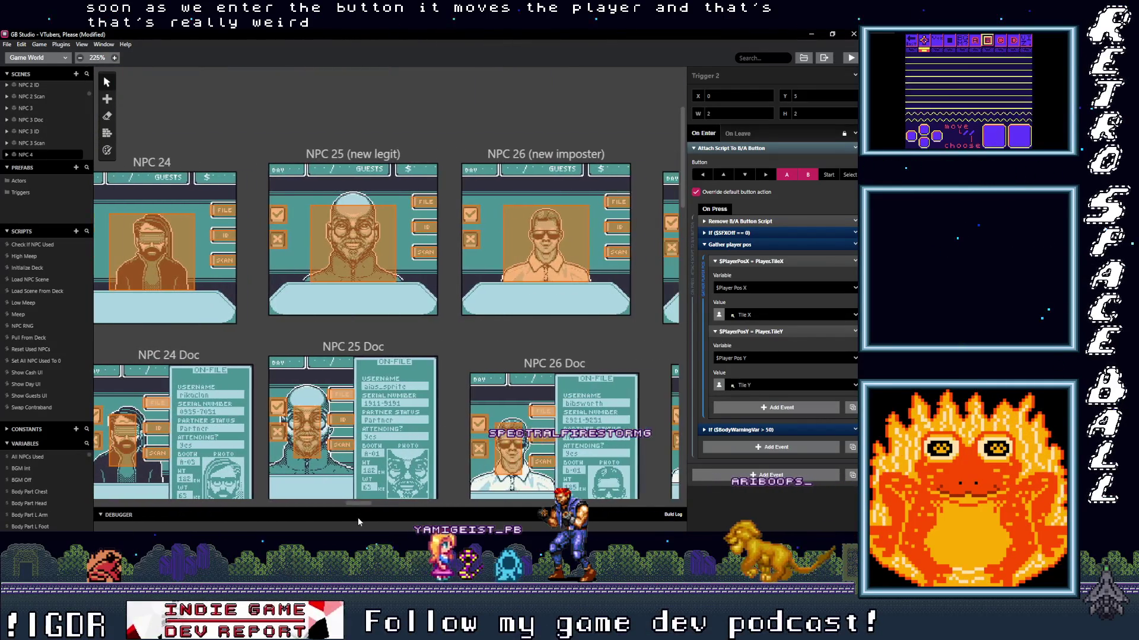
- Select the NPC 25 trigger and expand its Gather player pos events
{"action": "left_click", "coordinate": [281, 220]}
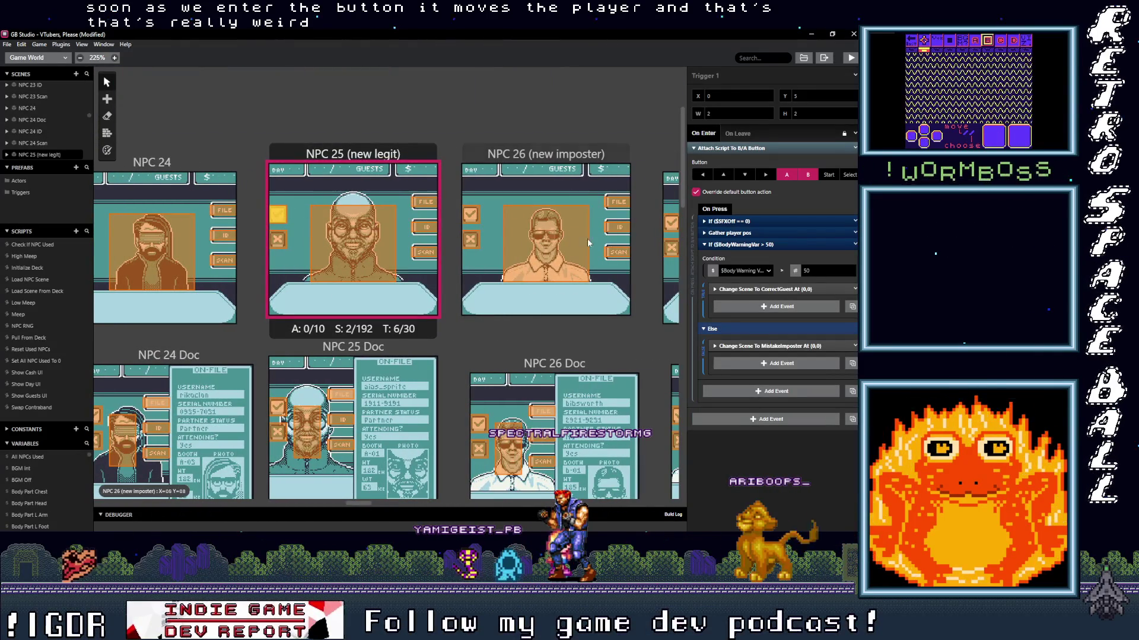
{"action": "left_click", "coordinate": [733, 244]}
{"action": "left_click", "coordinate": [725, 232]}
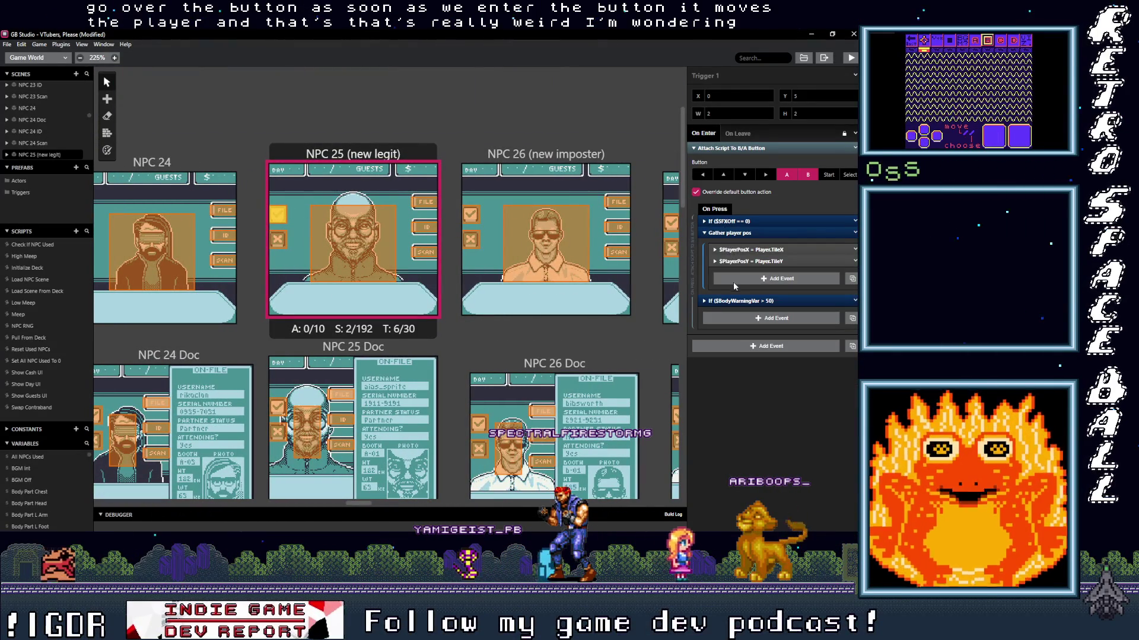
{"action": "left_click", "coordinate": [743, 261]}
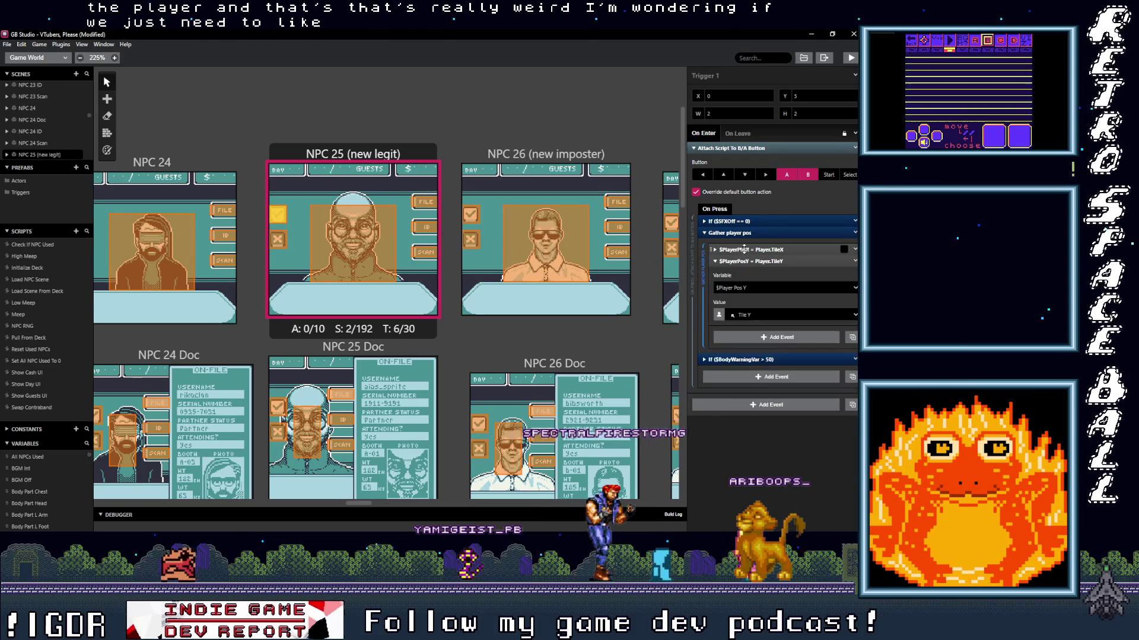
{"action": "left_click", "coordinate": [741, 249]}
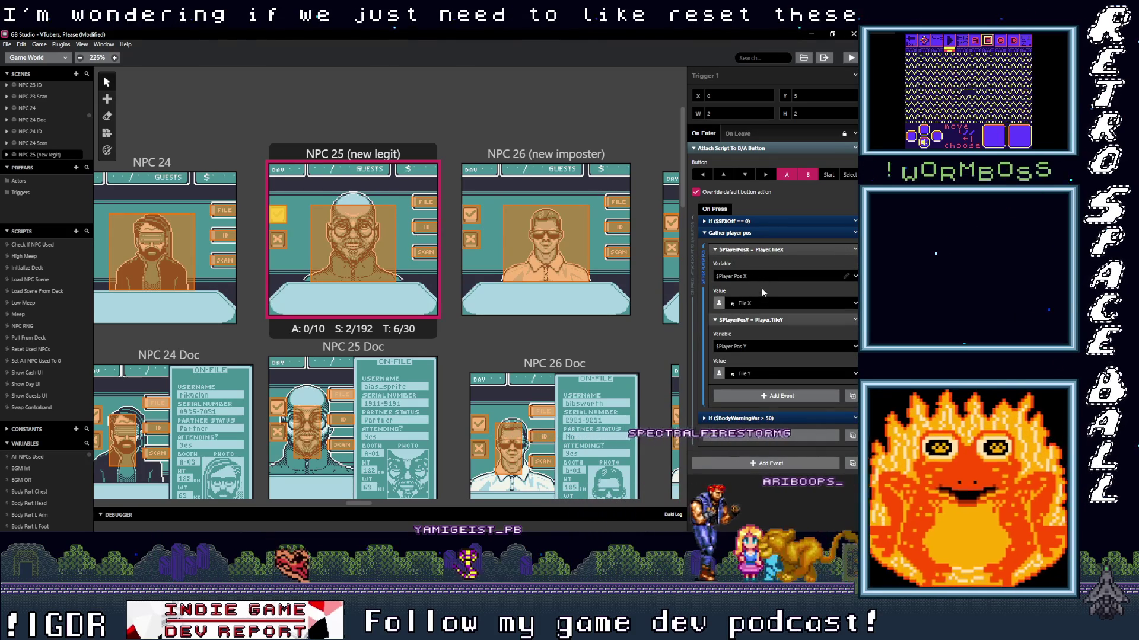
- Re-pick Tile Y and Tile X as the position values, keeping $Player Pos X, then select the NPC 25 Doc trigger
{"action": "left_click", "coordinate": [764, 373]}
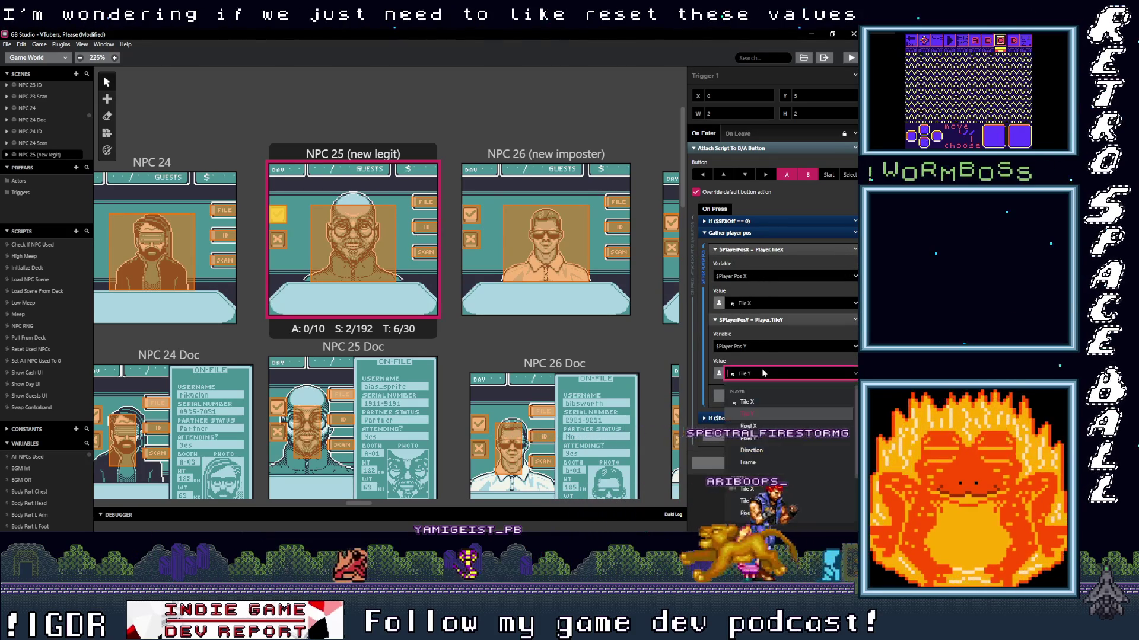
{"action": "left_click", "coordinate": [764, 414]}
{"action": "left_click", "coordinate": [764, 303]}
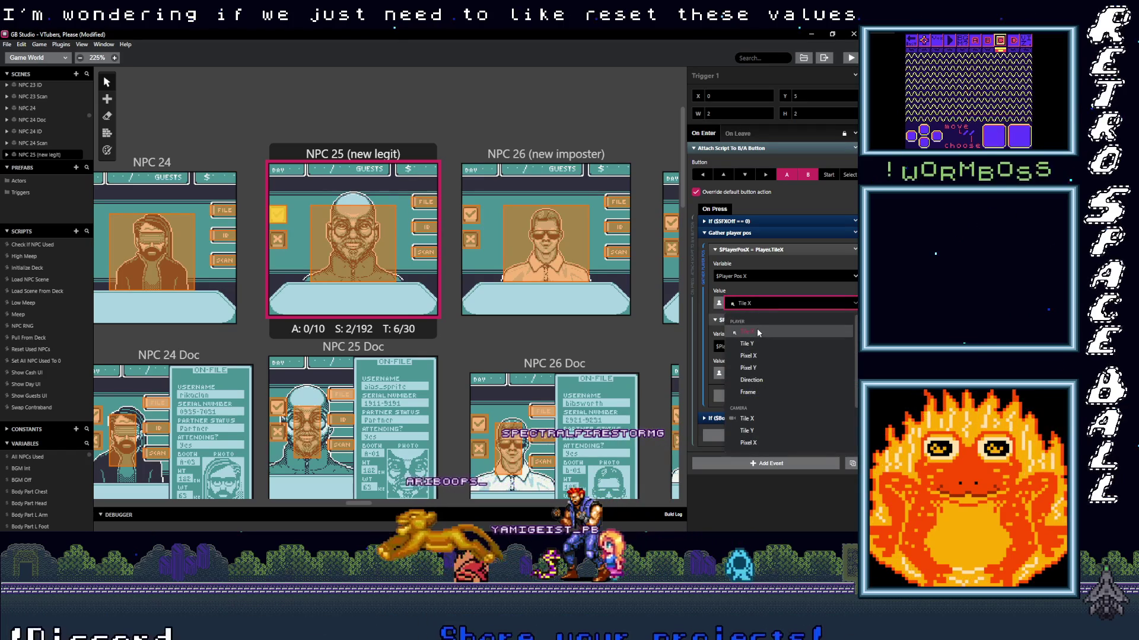
{"action": "left_click", "coordinate": [756, 328]}
{"action": "left_click", "coordinate": [766, 277]}
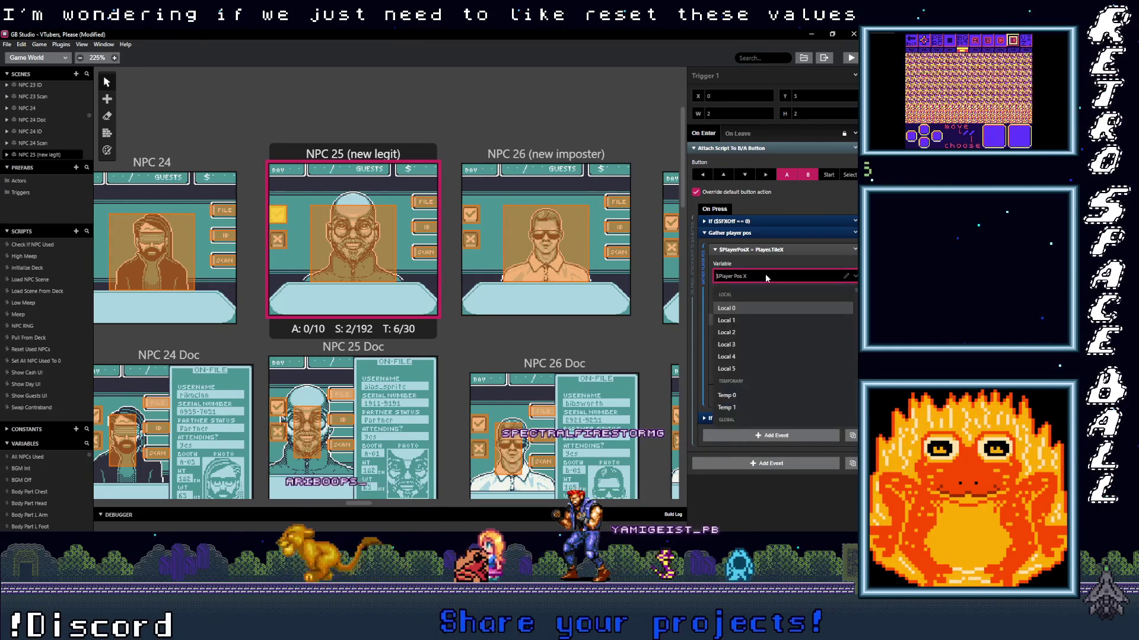
{"action": "left_click", "coordinate": [771, 276]}
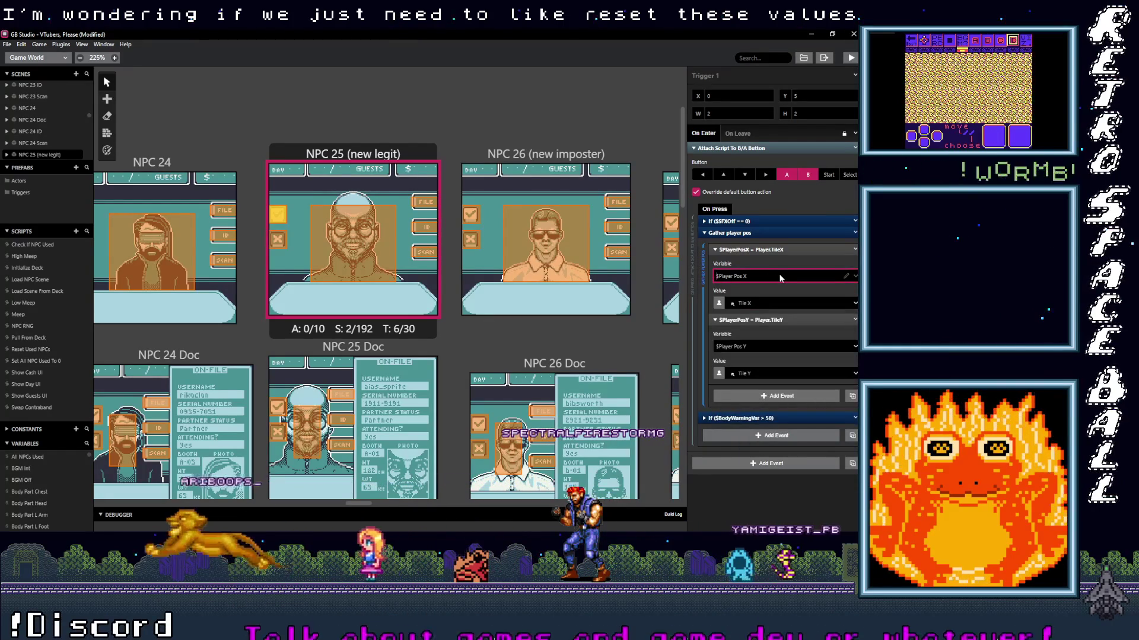
{"action": "left_click", "coordinate": [780, 278]}
{"action": "left_click", "coordinate": [781, 278]}
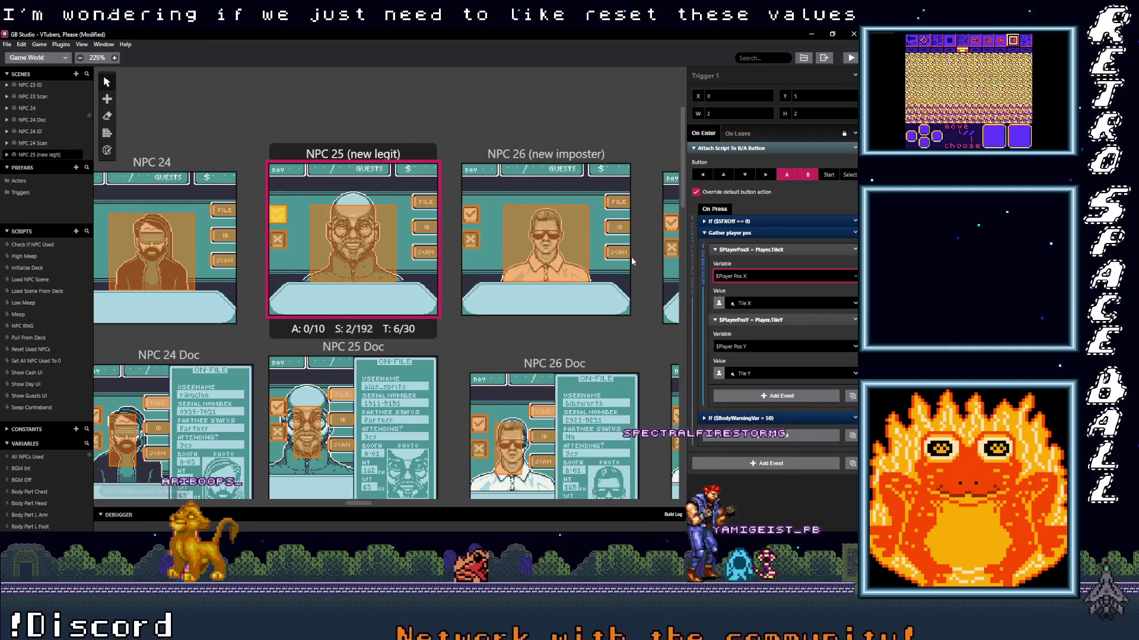
{"action": "left_click", "coordinate": [282, 408]}
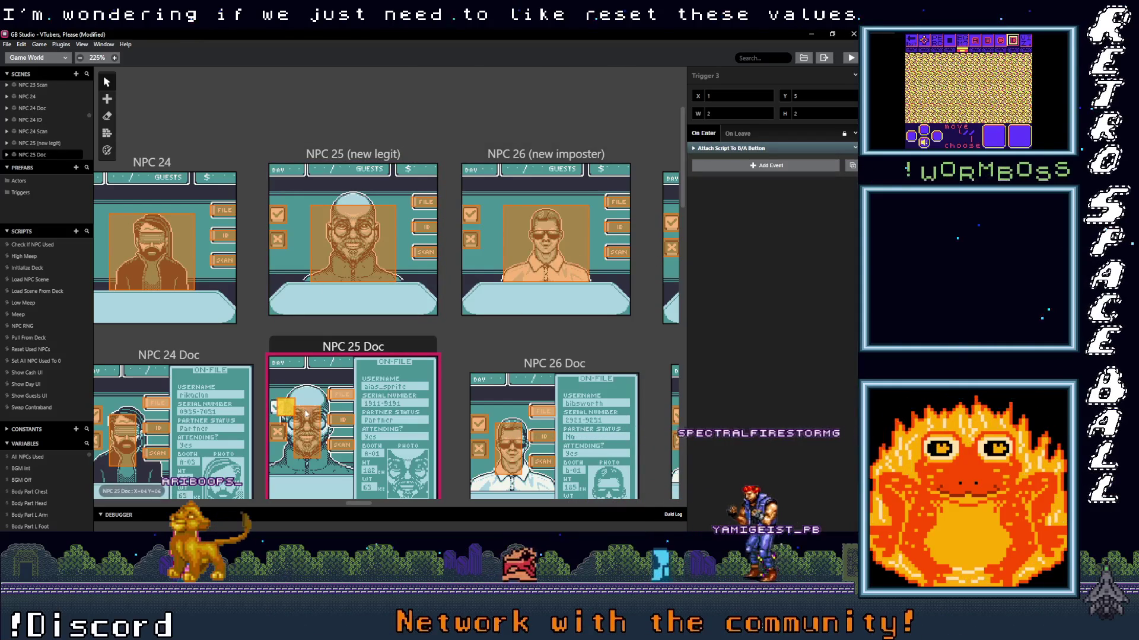
- Move Trigger 3 one tile left to X 0 and expand its player-position events
{"action": "left_click_drag", "start_coordinate": [283, 408], "coordinate": [274, 409]}
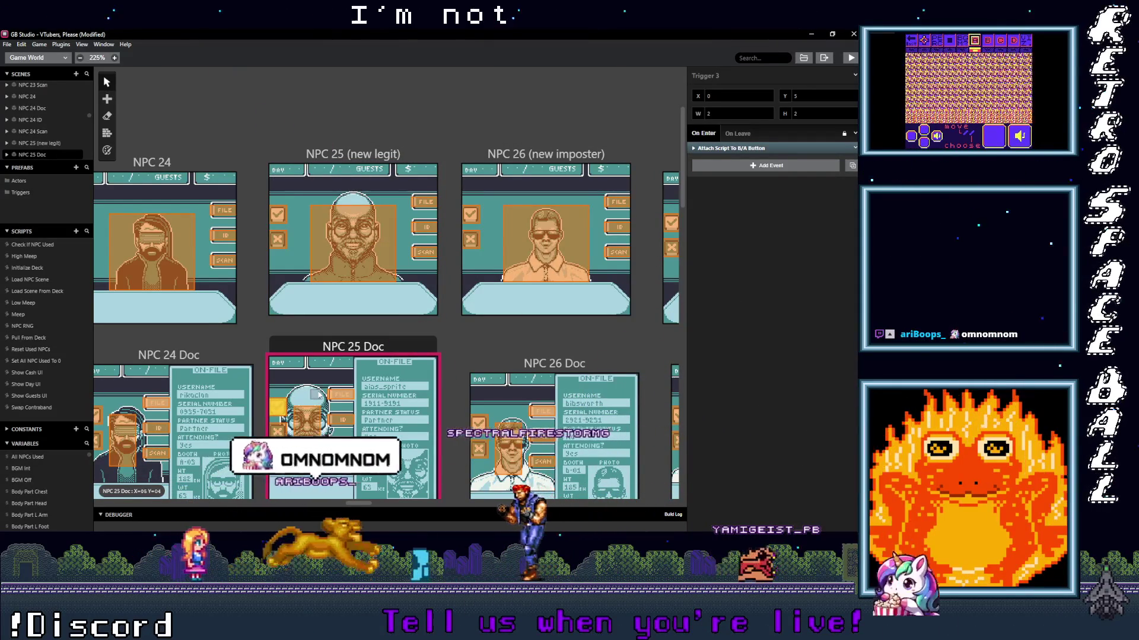
{"action": "left_click", "coordinate": [758, 148]}
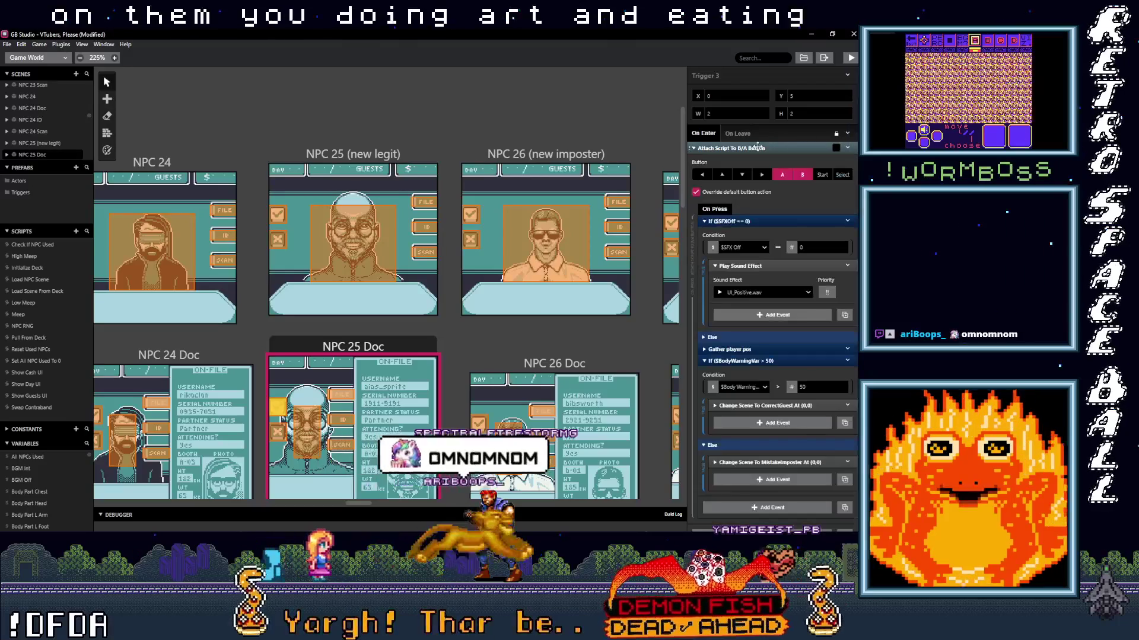
{"action": "left_click", "coordinate": [742, 361]}
{"action": "left_click", "coordinate": [744, 348]}
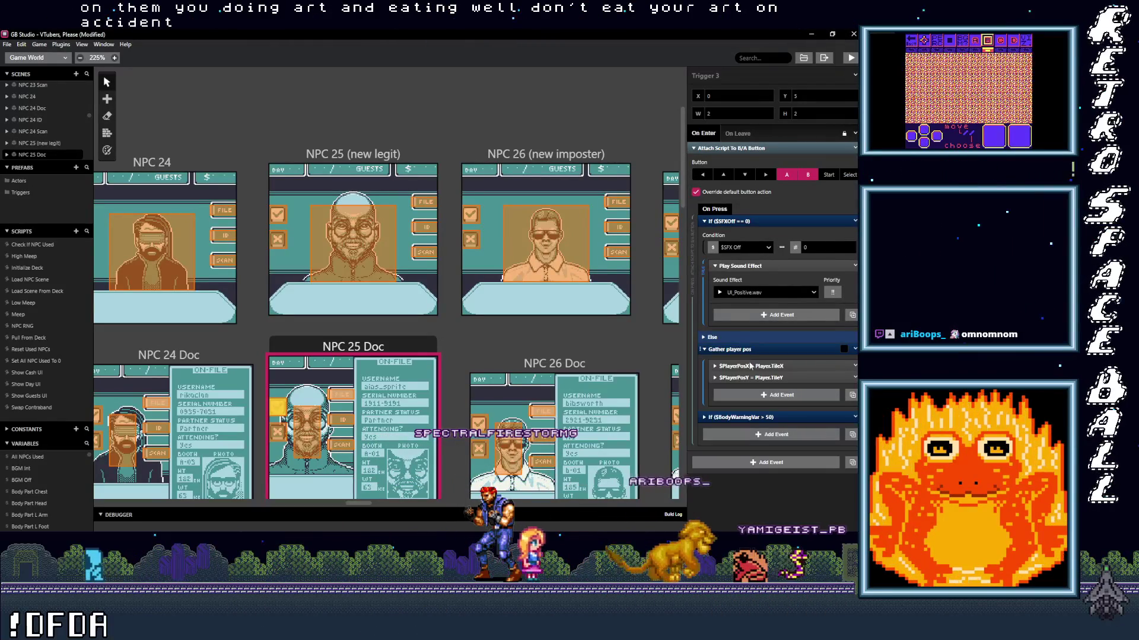
{"action": "left_click", "coordinate": [748, 378]}
{"action": "left_click", "coordinate": [752, 366]}
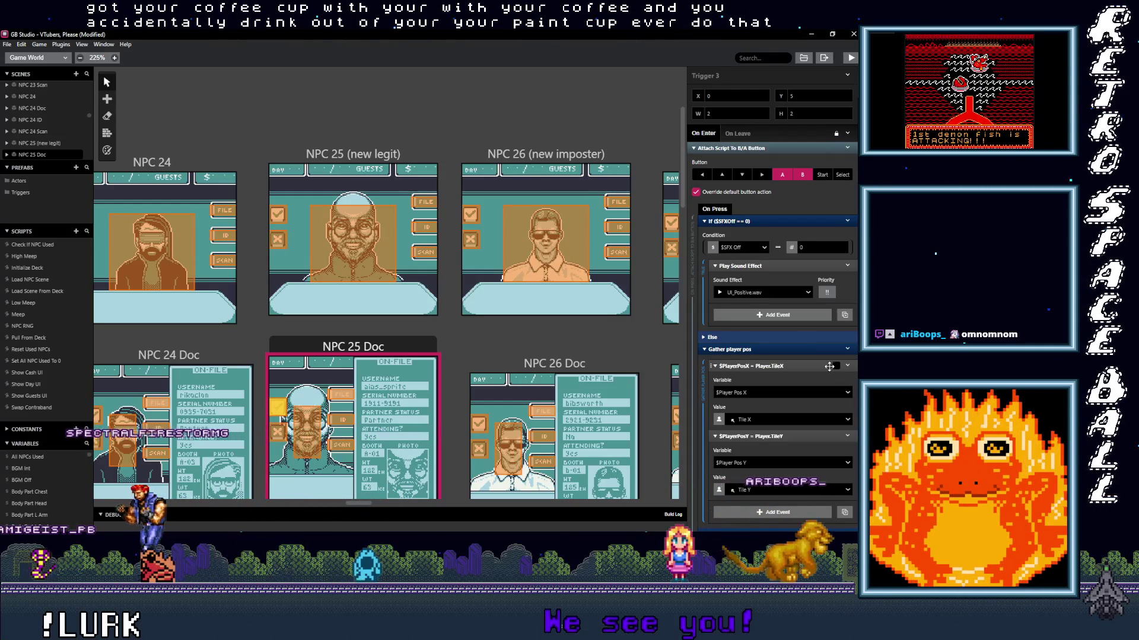
- Set Trigger 3's position values to Tile Y and Tile X
{"action": "left_click", "coordinate": [762, 490]}
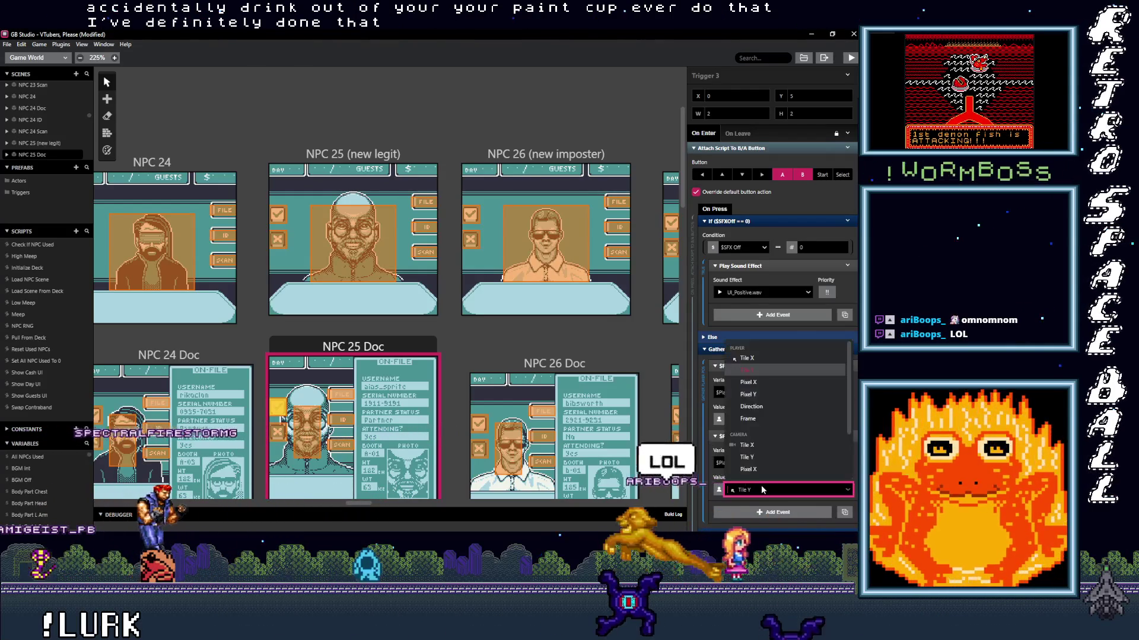
{"action": "left_click", "coordinate": [765, 370]}
{"action": "left_click", "coordinate": [765, 419]}
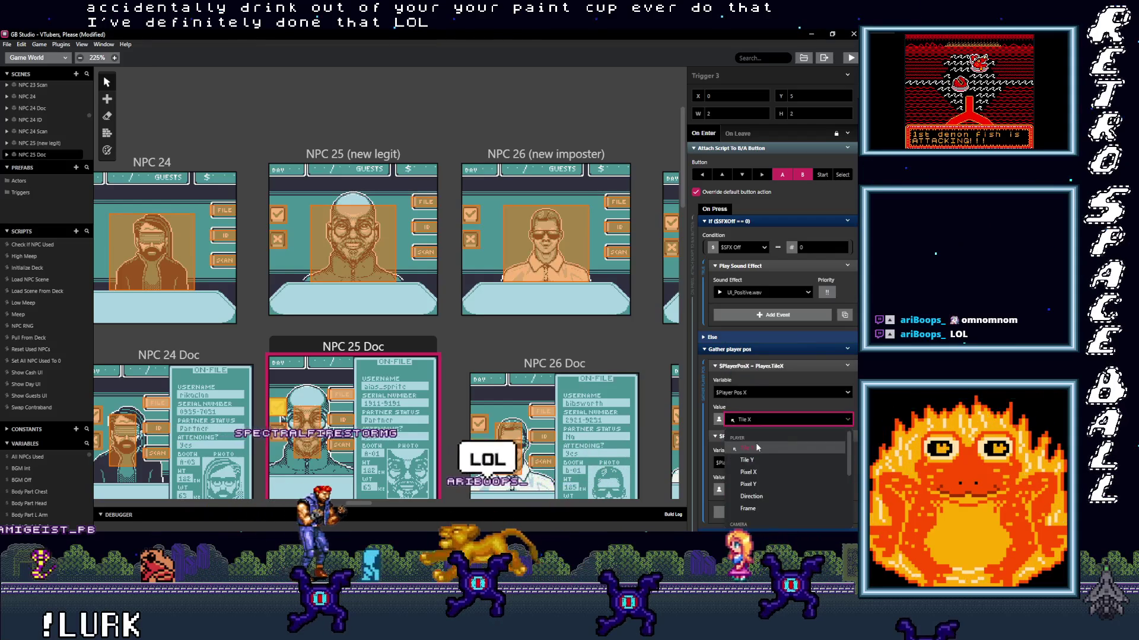
{"action": "left_click", "coordinate": [755, 442]}
- Re-pick Tile Y and Tile X on the other NPC 25 Doc trigger, then select the NPC 25 ID trigger
{"action": "left_click", "coordinate": [279, 438]}
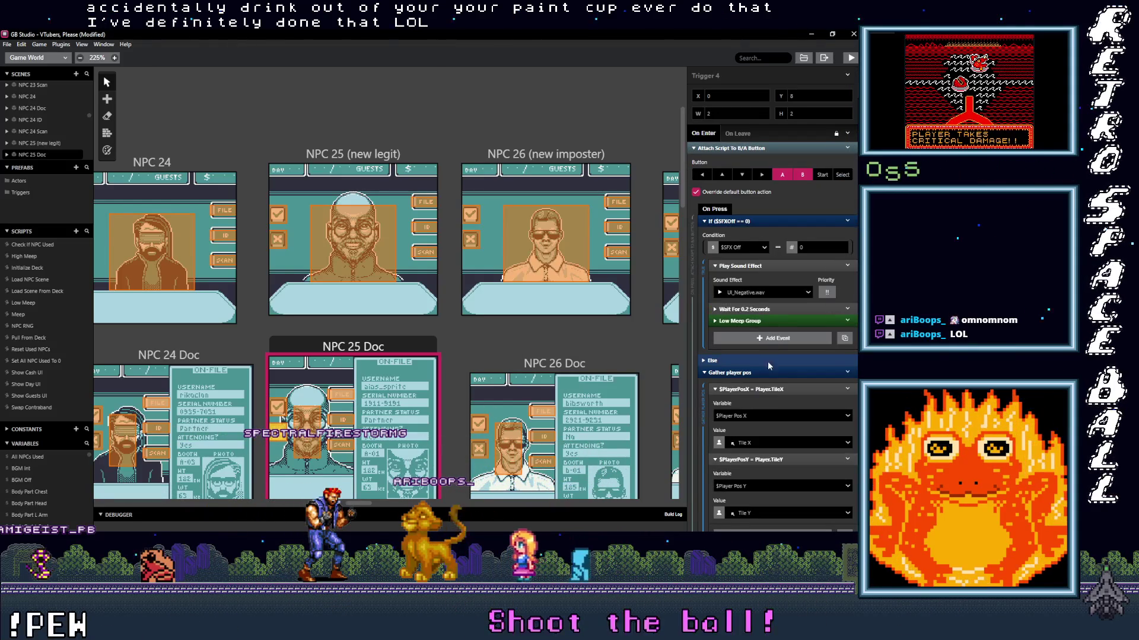
{"action": "scroll", "coordinate": [773, 423], "scroll_direction": "down", "scroll_amount": 3}
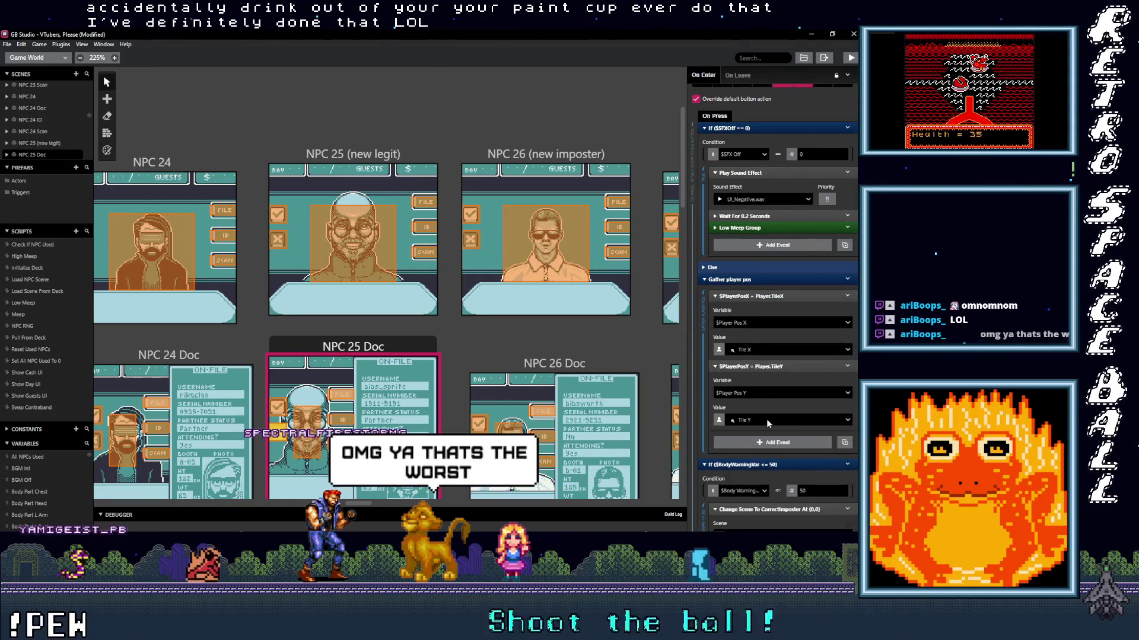
{"action": "left_click", "coordinate": [766, 419]}
{"action": "left_click", "coordinate": [763, 460]}
{"action": "left_click", "coordinate": [773, 351]}
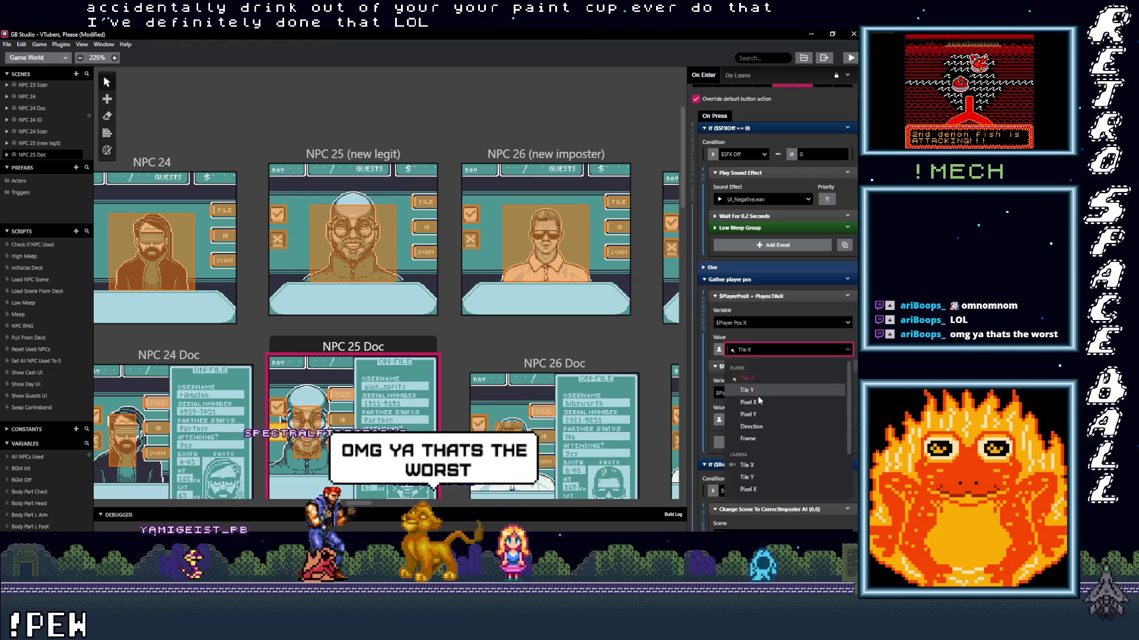
{"action": "left_click", "coordinate": [754, 378]}
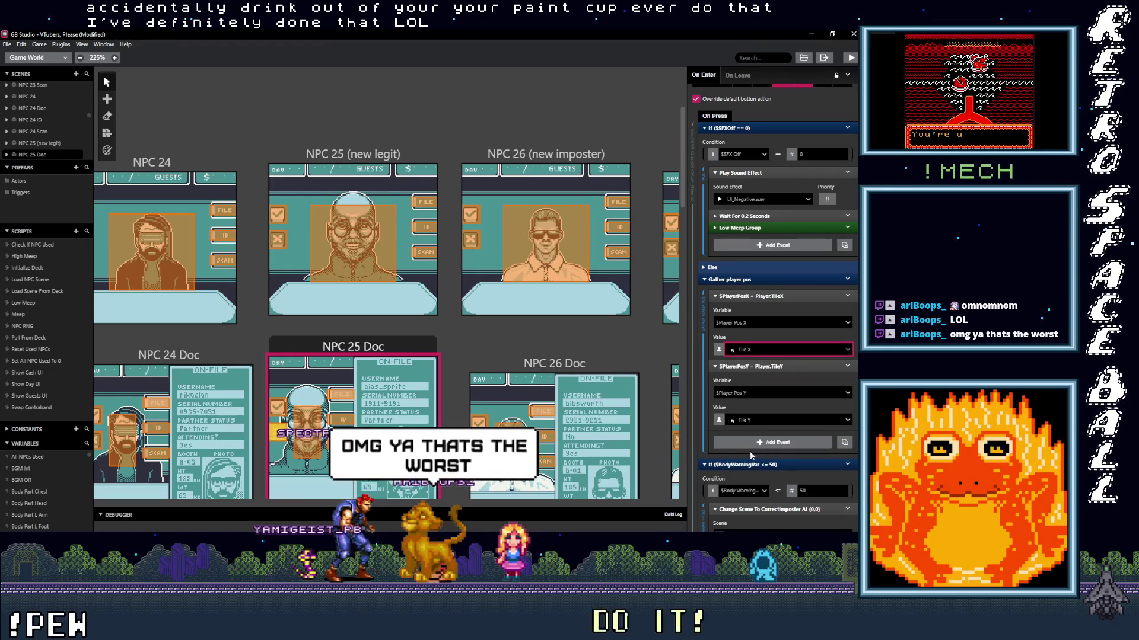
{"action": "scroll", "coordinate": [751, 451], "scroll_direction": "down", "scroll_amount": 5}
{"action": "scroll", "coordinate": [310, 417], "scroll_direction": "down", "scroll_amount": 5}
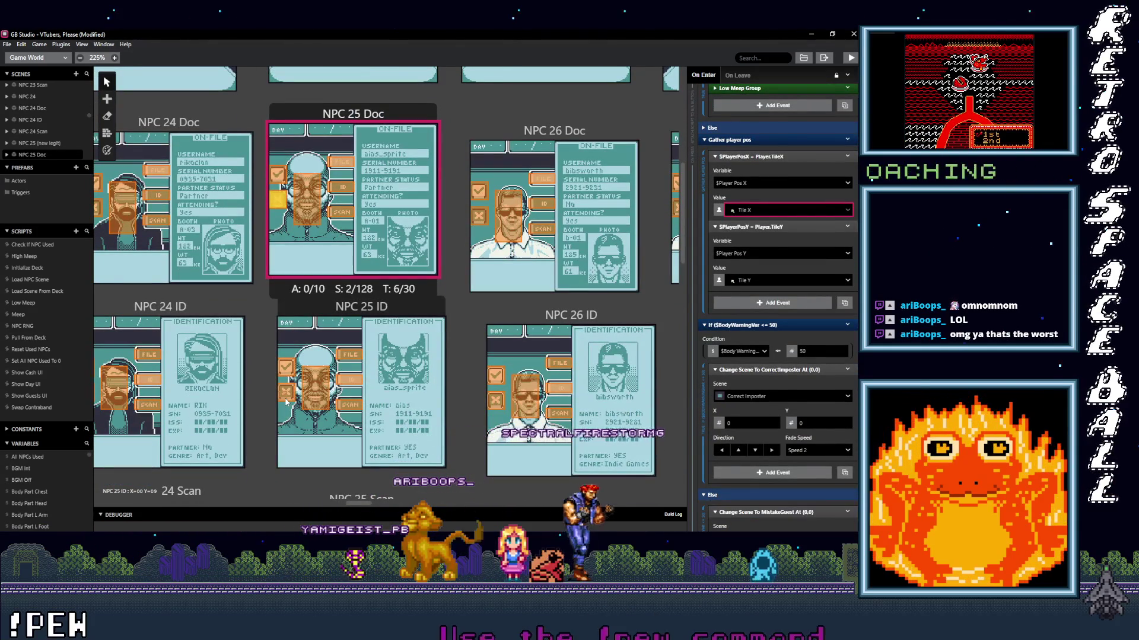
{"action": "left_click", "coordinate": [287, 396]}
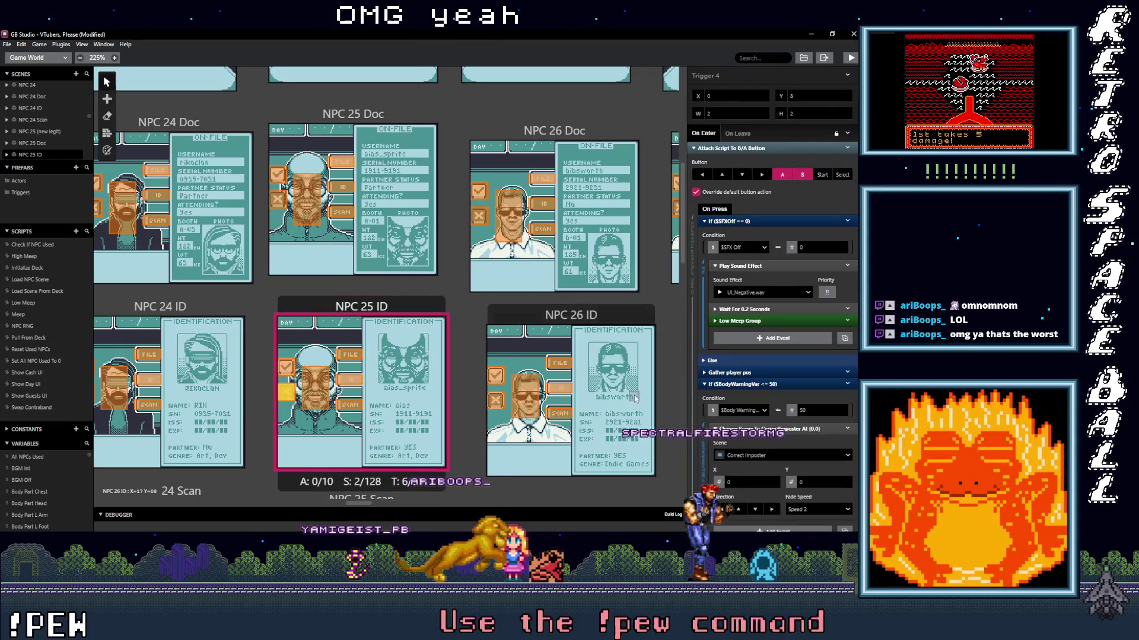
- Set the NPC 25 ID trigger's $PlayerPosX value to Tile X
{"action": "left_click", "coordinate": [767, 372]}
{"action": "left_click", "coordinate": [767, 401]}
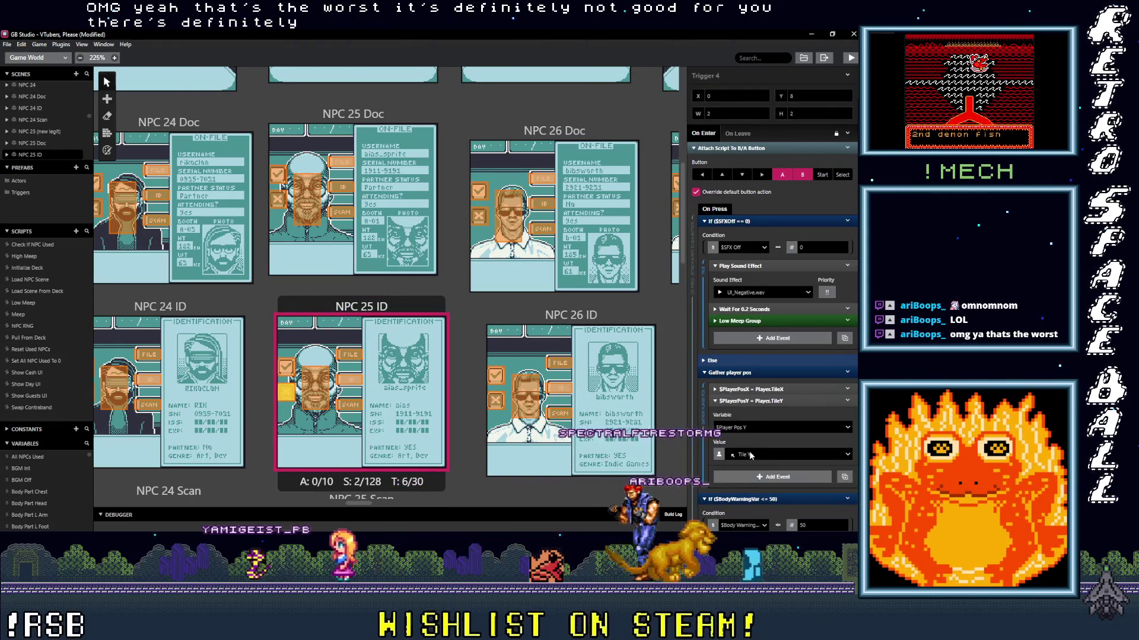
{"action": "left_click", "coordinate": [771, 454]}
{"action": "left_click", "coordinate": [753, 389]}
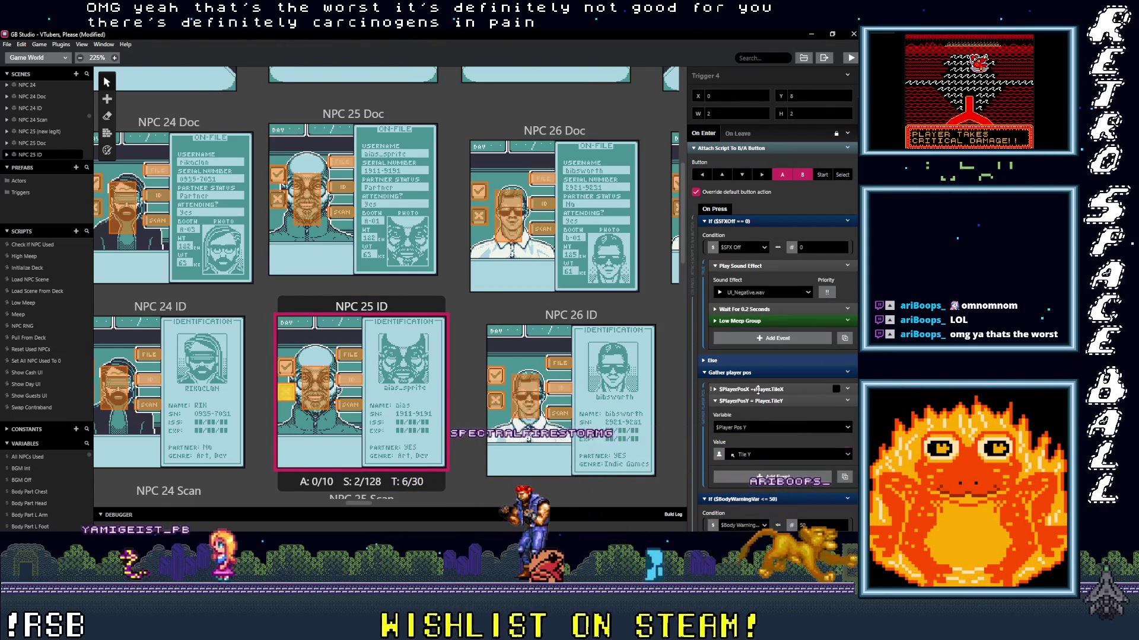
{"action": "left_click", "coordinate": [747, 443]}
{"action": "left_click", "coordinate": [754, 472]}
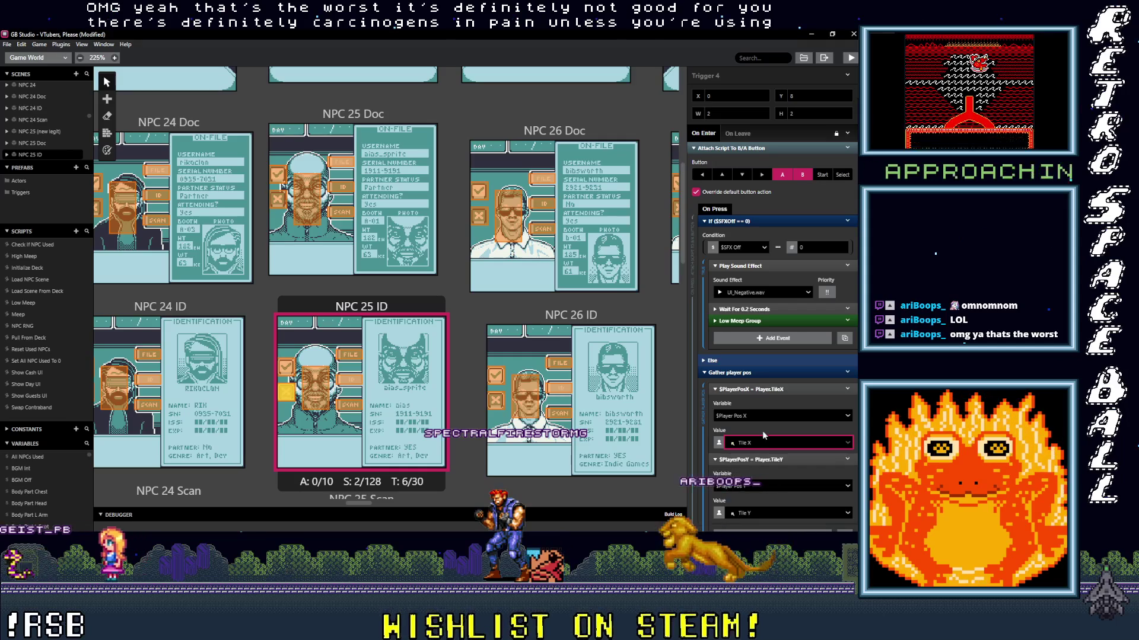
{"action": "left_click", "coordinate": [763, 389]}
{"action": "scroll", "coordinate": [334, 462], "scroll_direction": "down", "scroll_amount": 5}
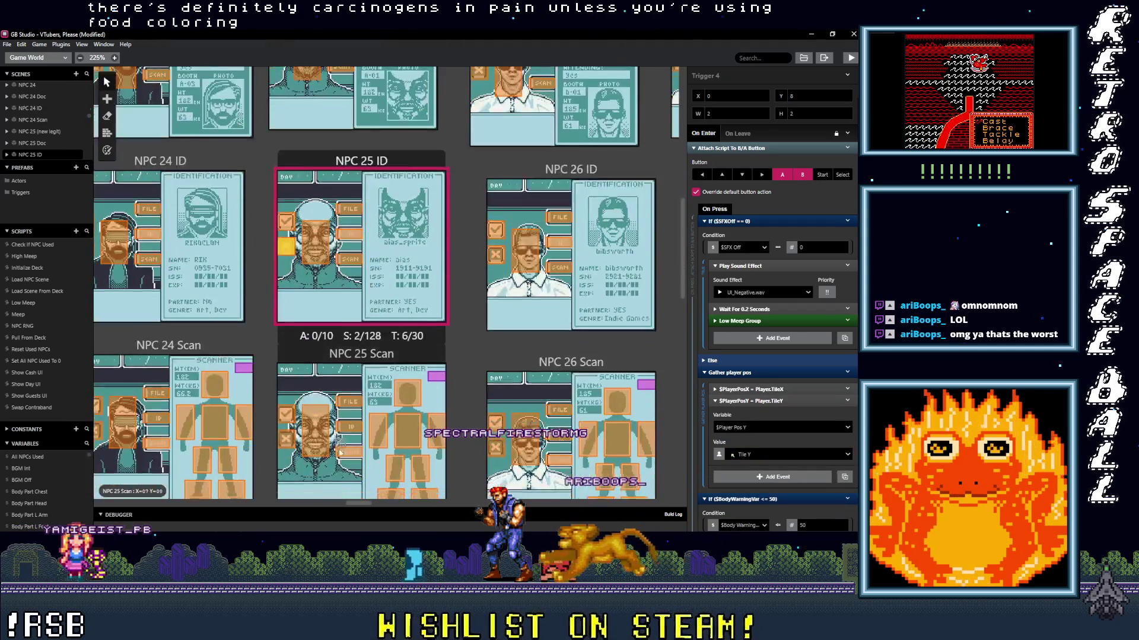
- Set the NPC 25 Scan trigger's X value to Tile X and save the project
{"action": "left_click", "coordinate": [285, 398]}
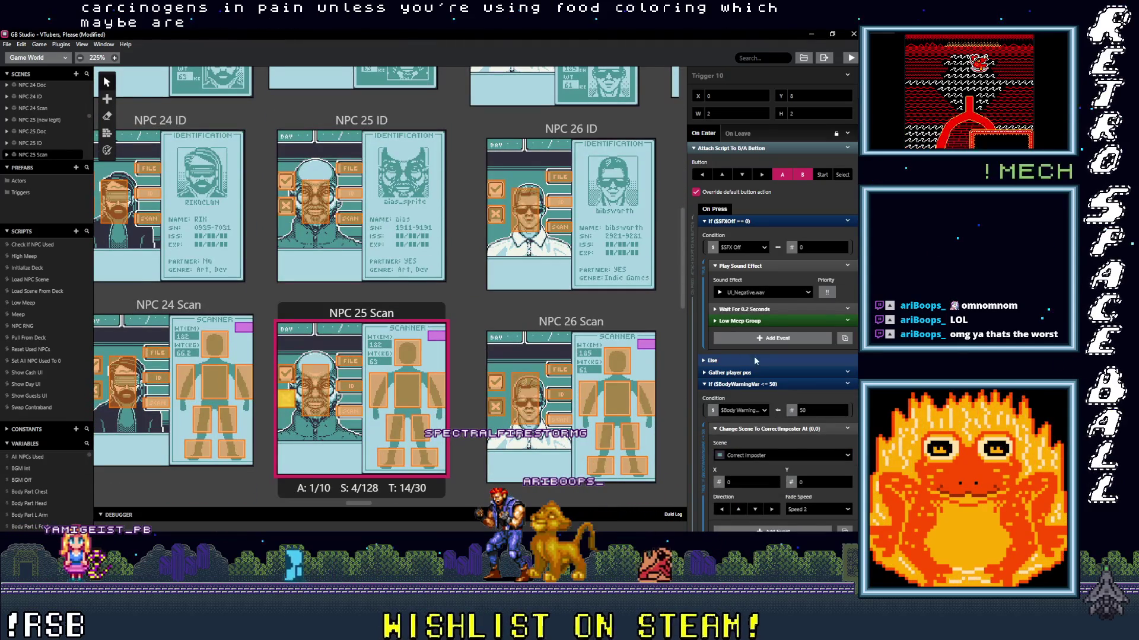
{"action": "left_click", "coordinate": [752, 372]}
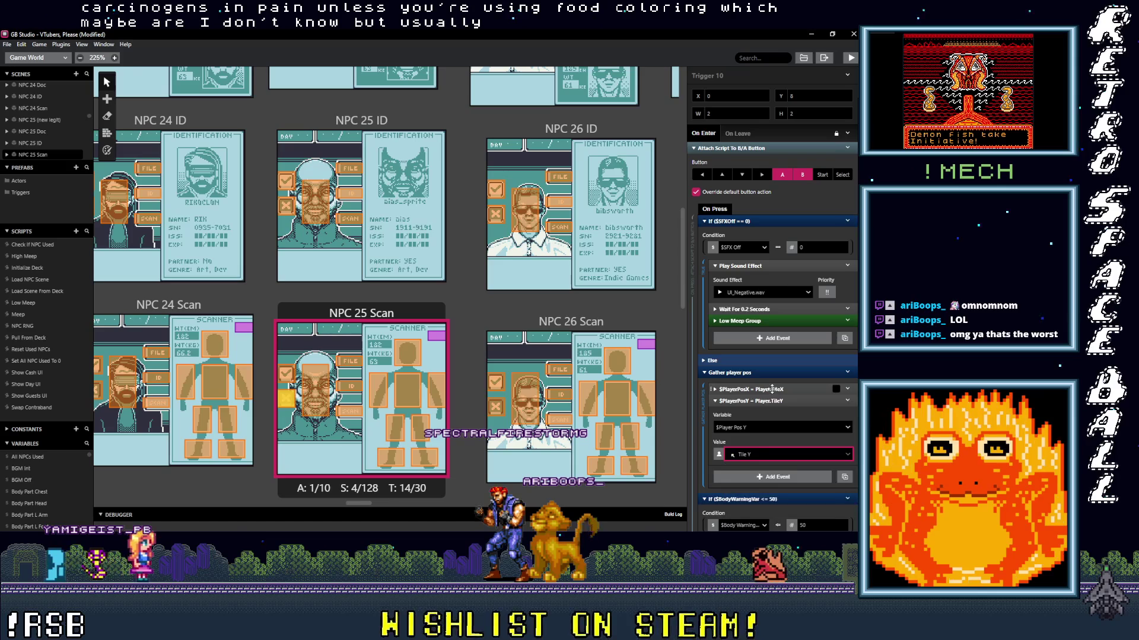
{"action": "left_click", "coordinate": [756, 389]}
{"action": "left_click", "coordinate": [757, 443]}
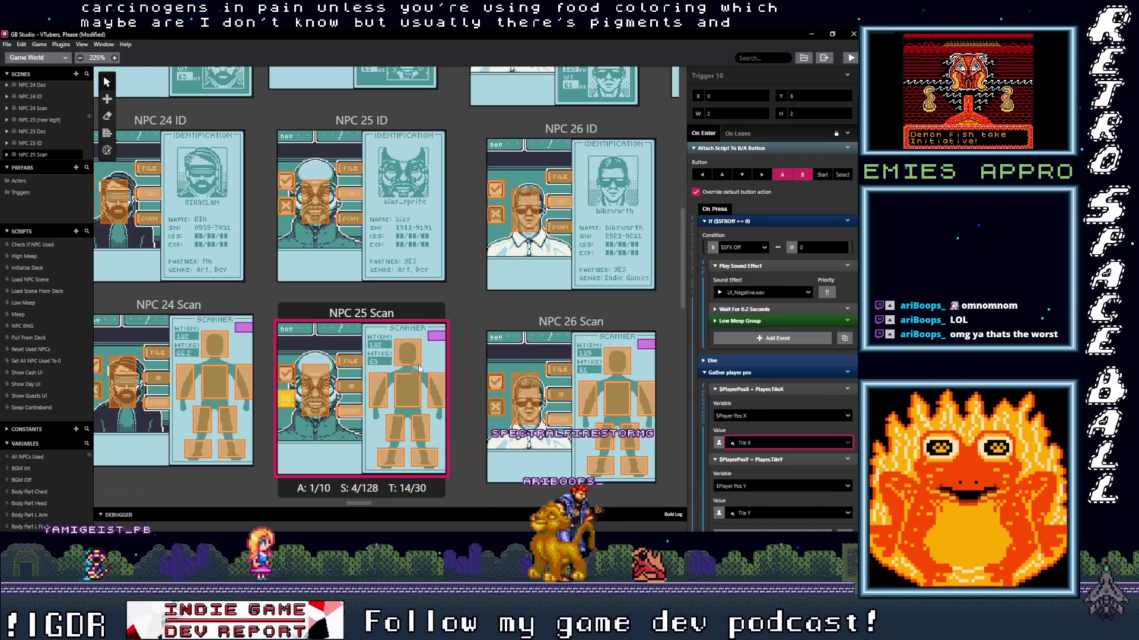
{"action": "scroll", "coordinate": [419, 369], "scroll_direction": "down", "scroll_amount": 3}
{"action": "scroll", "coordinate": [495, 412], "scroll_direction": "up", "scroll_amount": 5}
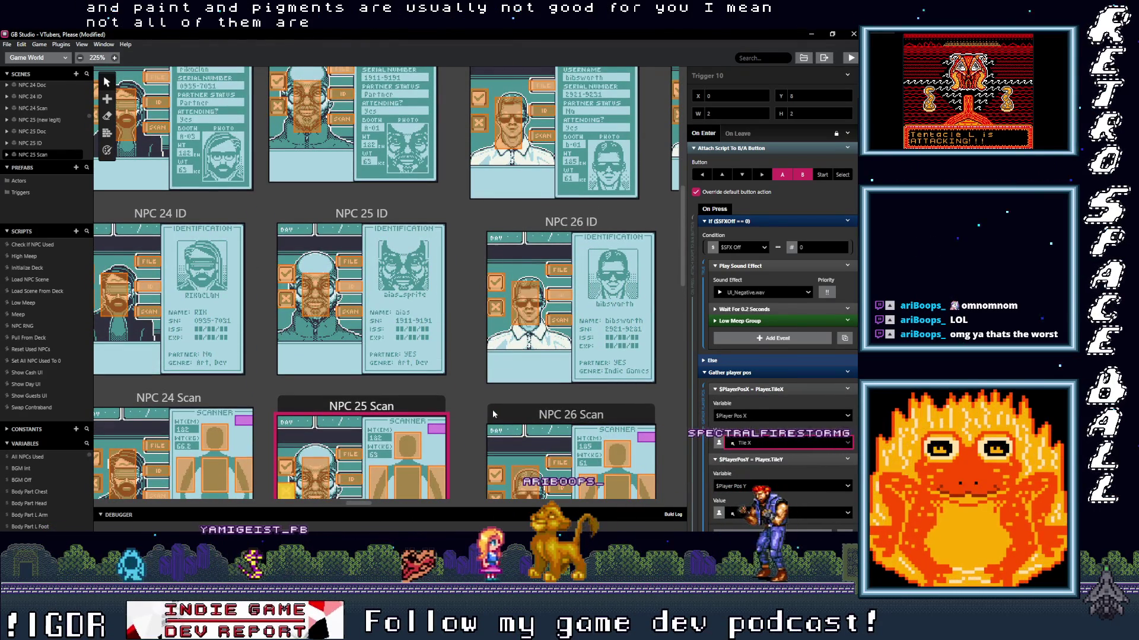
{"action": "key", "text": "ctrl+s"}
{"action": "scroll", "coordinate": [468, 385], "scroll_direction": "up", "scroll_amount": 3}
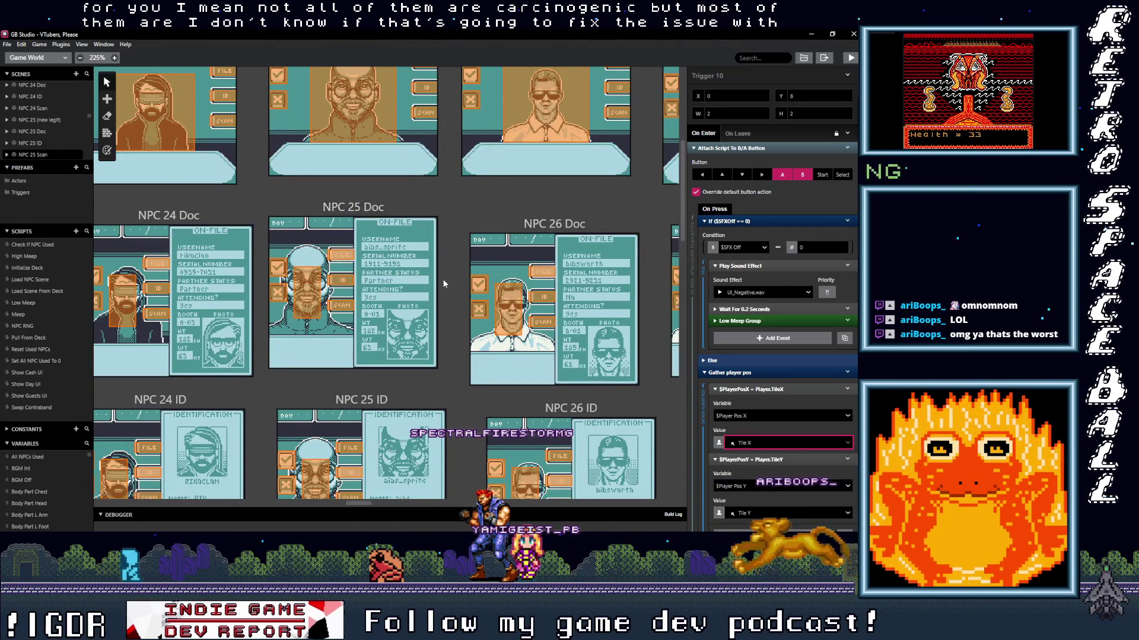
{"action": "scroll", "coordinate": [290, 296], "scroll_direction": "left", "scroll_amount": 5}
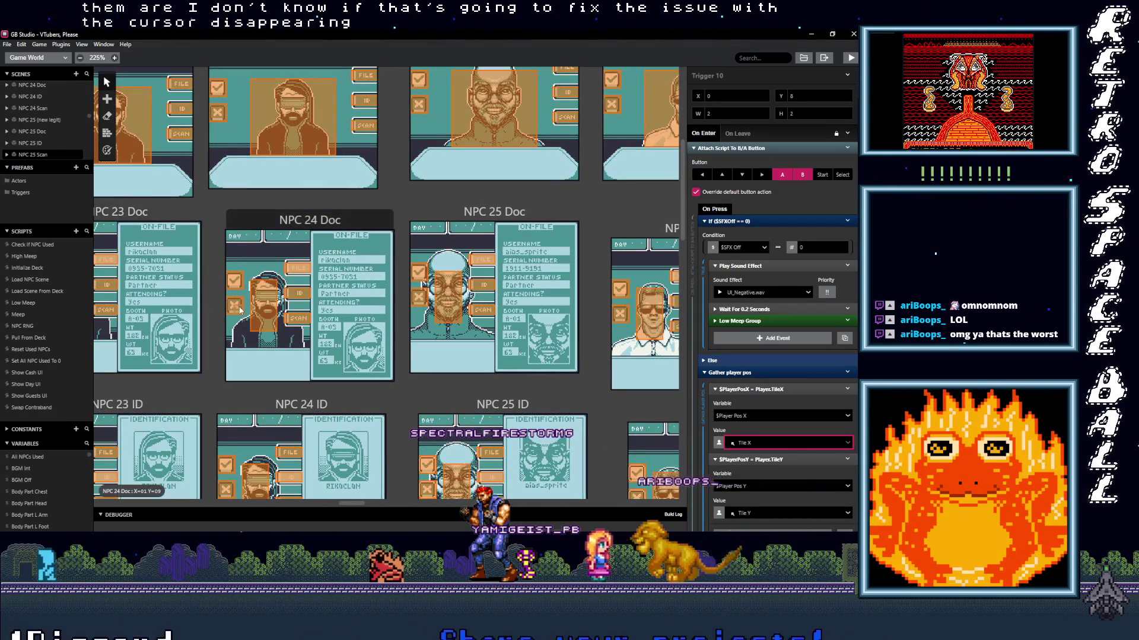
- Collapse the B/A button script on NPC 24 Doc's Trigger 4
{"action": "left_click", "coordinate": [240, 309]}
{"action": "scroll", "coordinate": [817, 449], "scroll_direction": "down", "scroll_amount": 2}
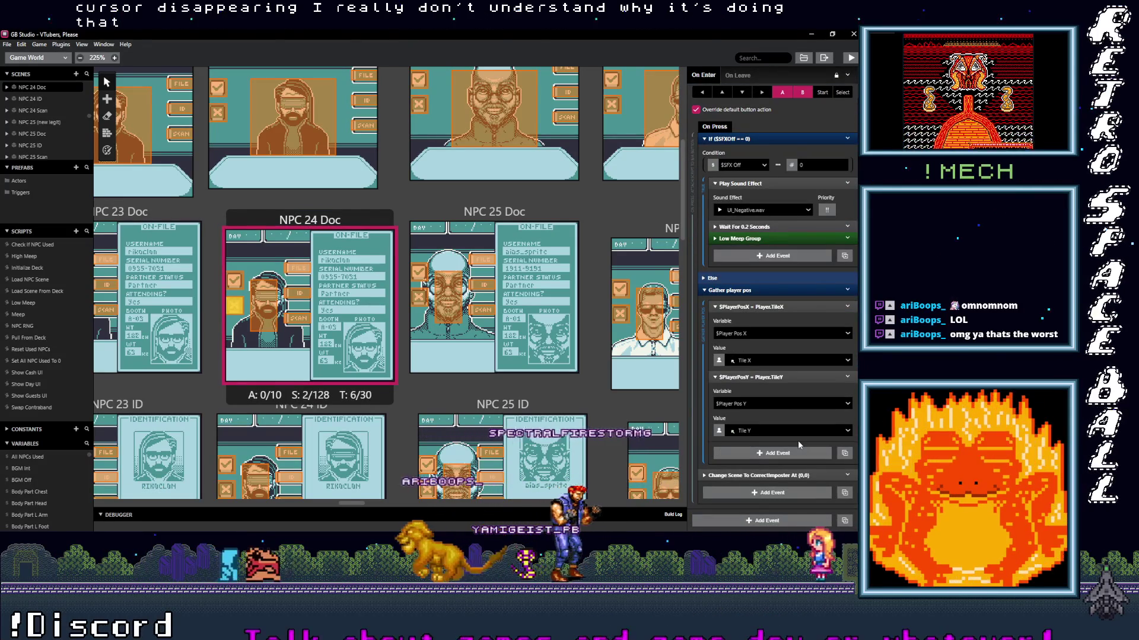
{"action": "scroll", "coordinate": [798, 440], "scroll_direction": "up", "scroll_amount": 2}
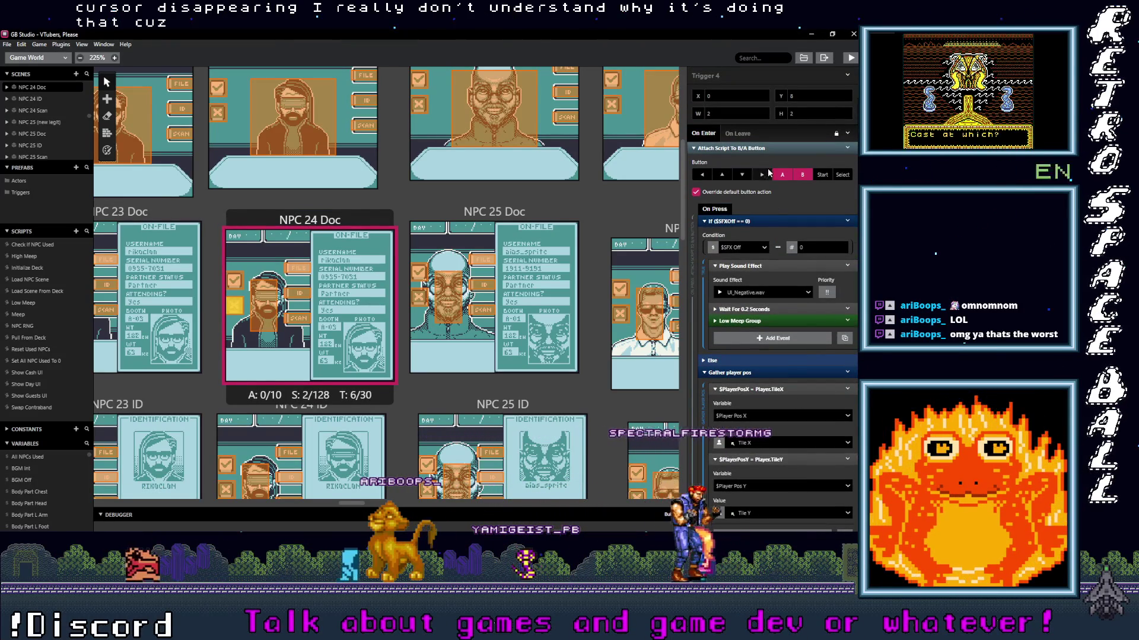
{"action": "left_click", "coordinate": [754, 147]}
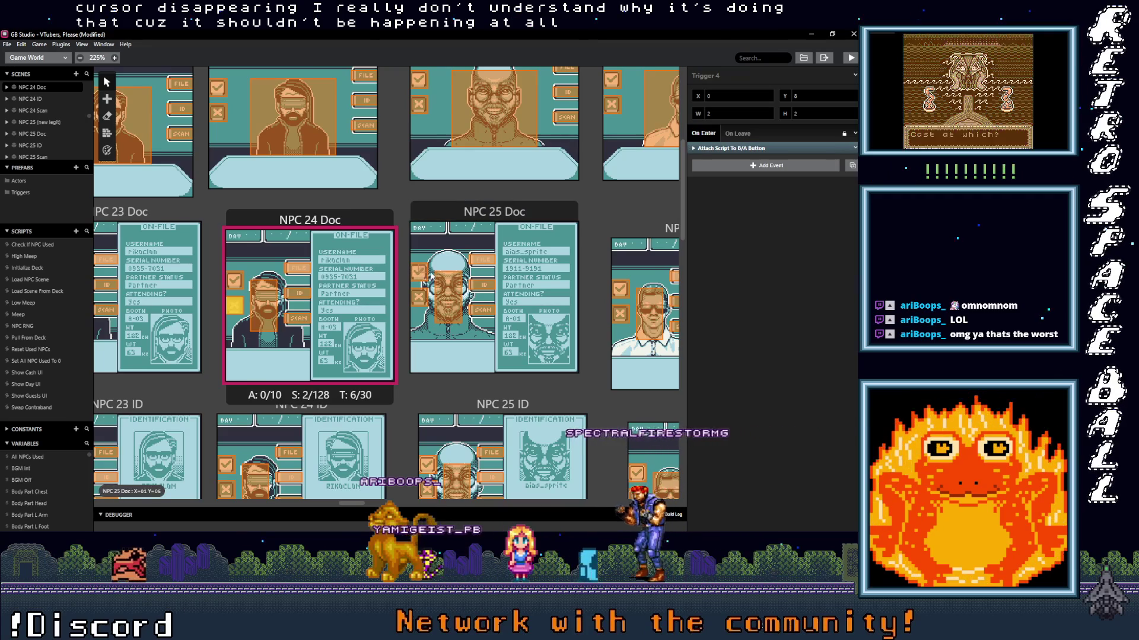
{"action": "scroll", "coordinate": [437, 279], "scroll_direction": "up", "scroll_amount": 3}
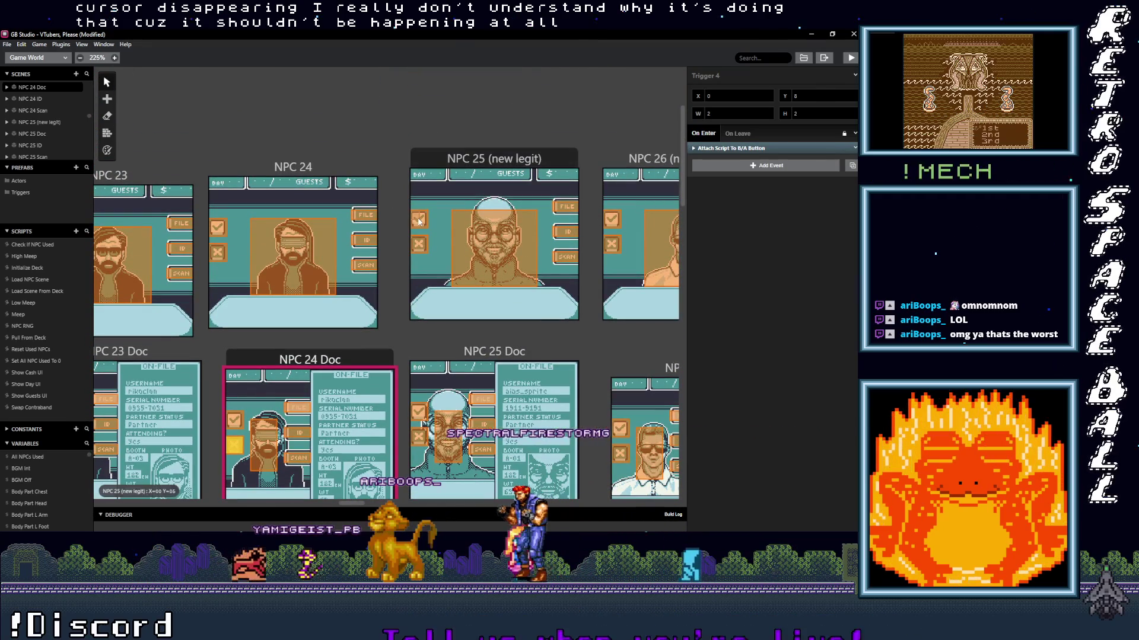
- Check both NPC 25 (new legit) triggers, deselect to project settings, and save
{"action": "left_click", "coordinate": [419, 220]}
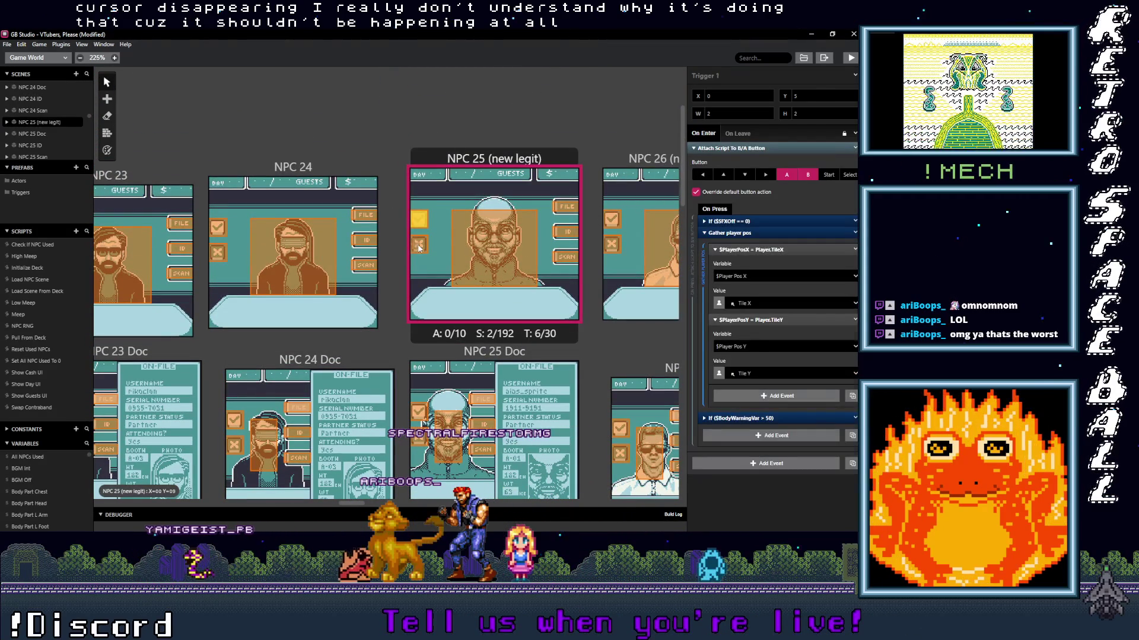
{"action": "left_click", "coordinate": [419, 248]}
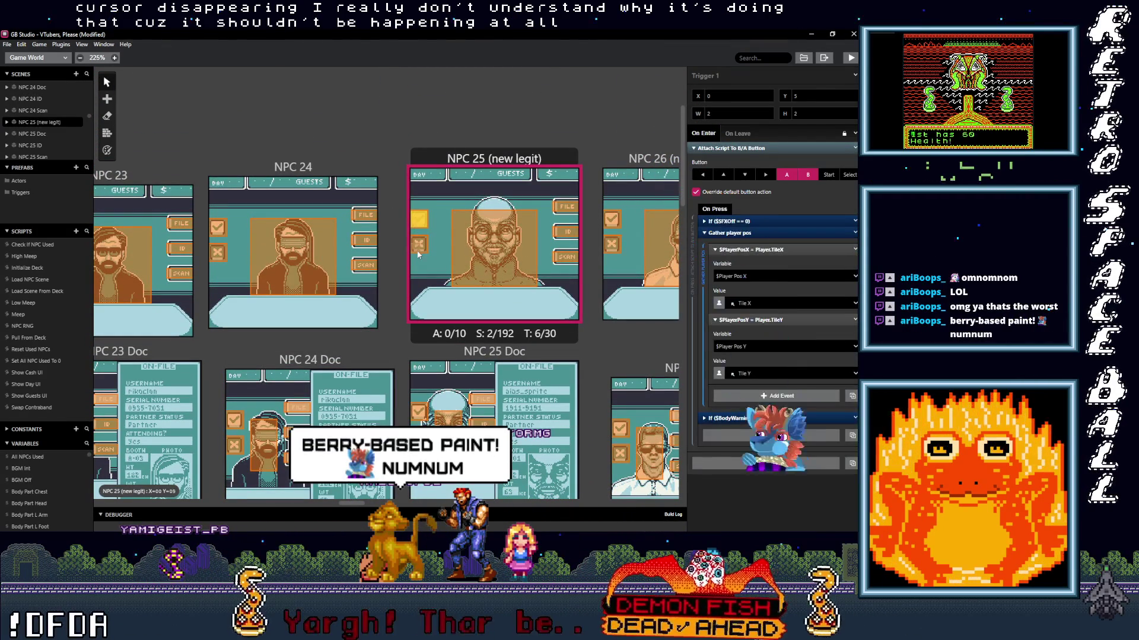
{"action": "left_click", "coordinate": [414, 90]}
{"action": "key", "text": "ctrl+s"}
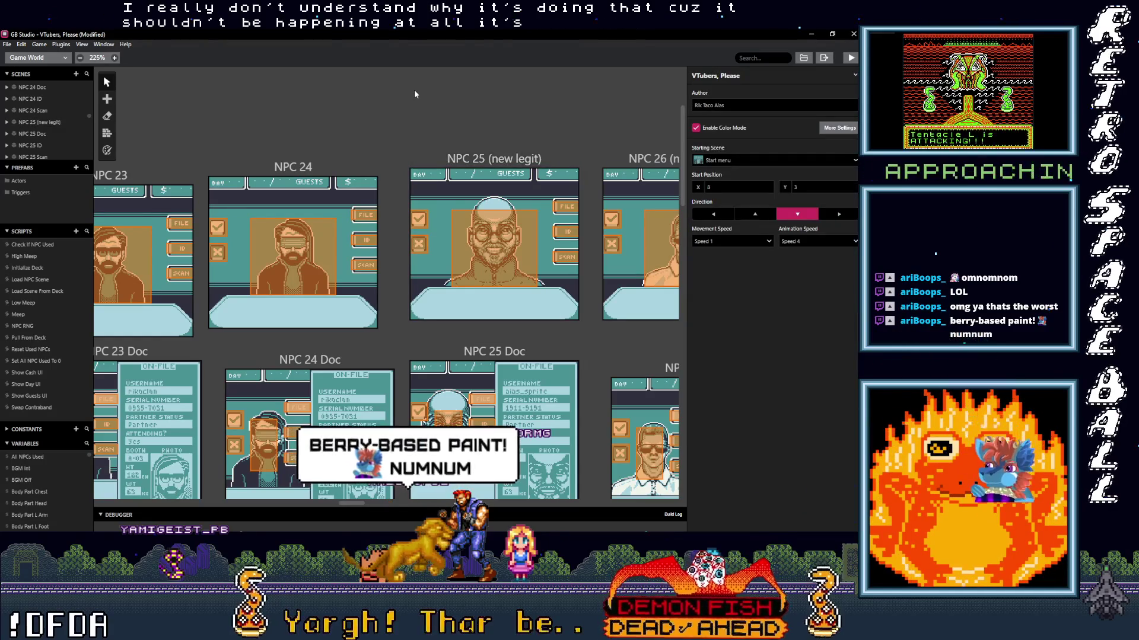
- Build and run the game with Play and Ctrl+B, enlarging the build log panel
{"action": "left_click", "coordinate": [852, 61]}
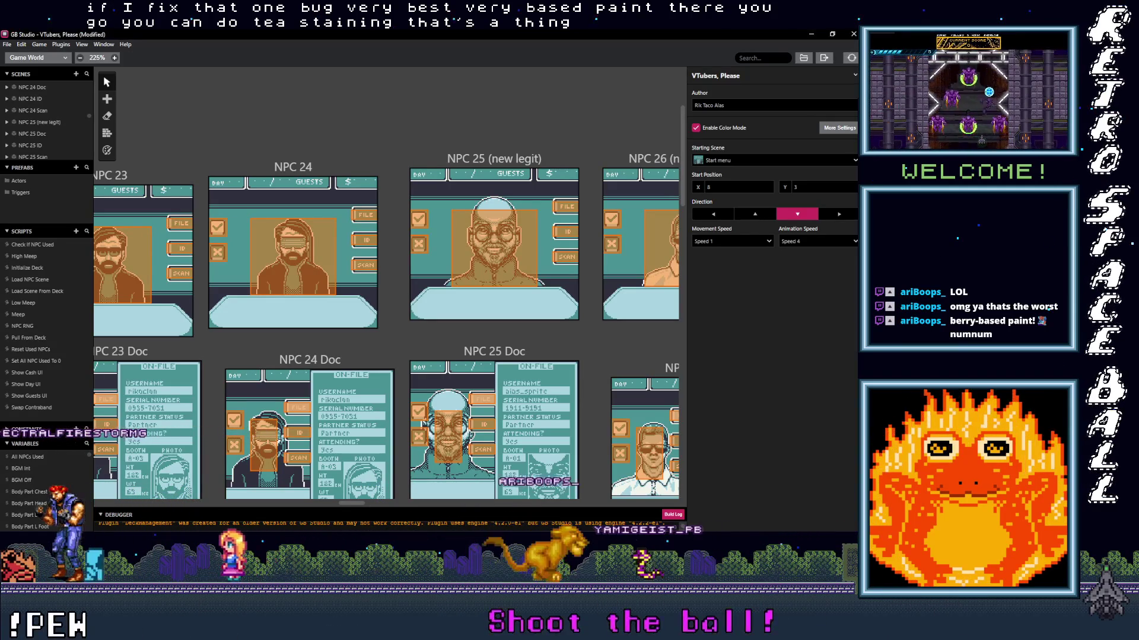
{"action": "key", "text": "ctrl+b"}
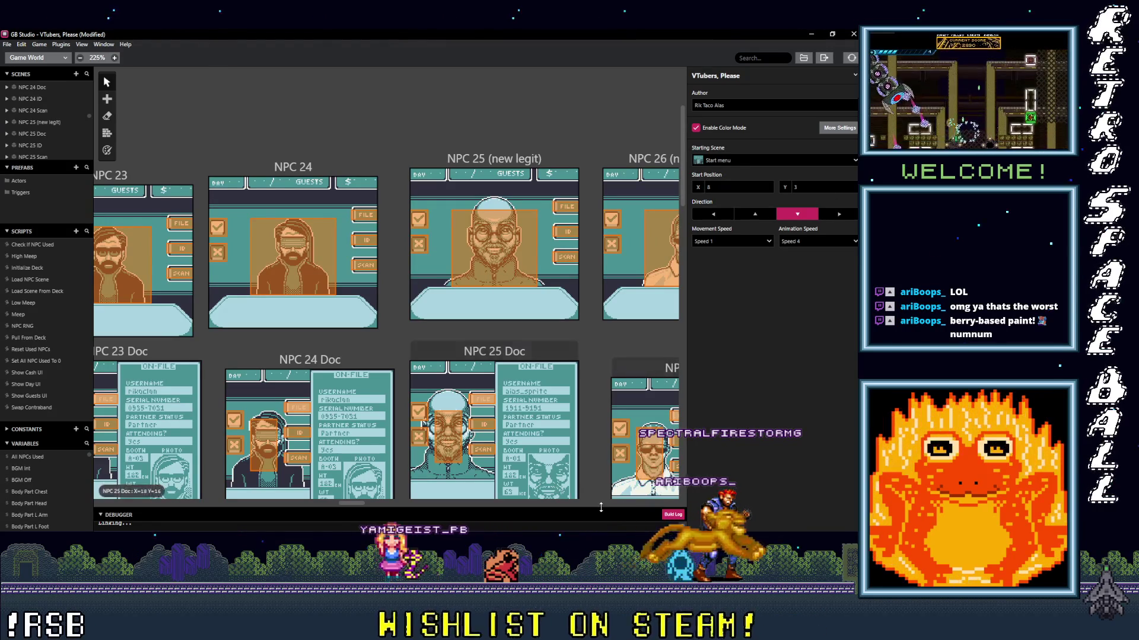
{"action": "left_click_drag", "start_coordinate": [616, 507], "coordinate": [621, 417]}
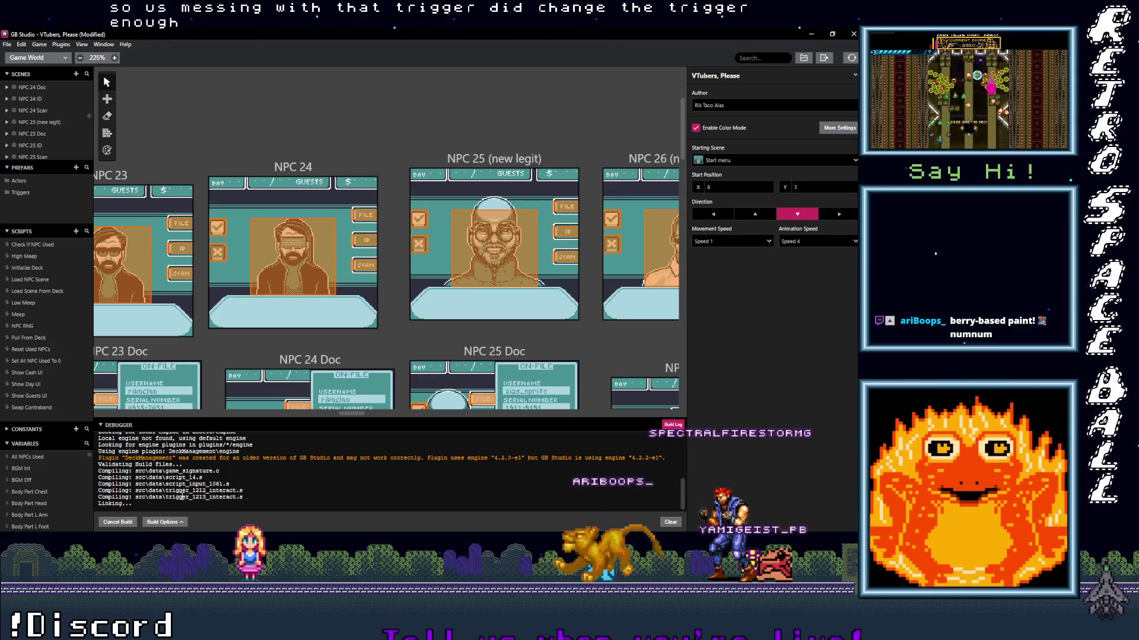
- Select NPC 24 Scan's trigger and expand its Gather player pos and $PlayerPosY events
{"action": "scroll", "coordinate": [424, 396], "scroll_direction": "down", "scroll_amount": 10}
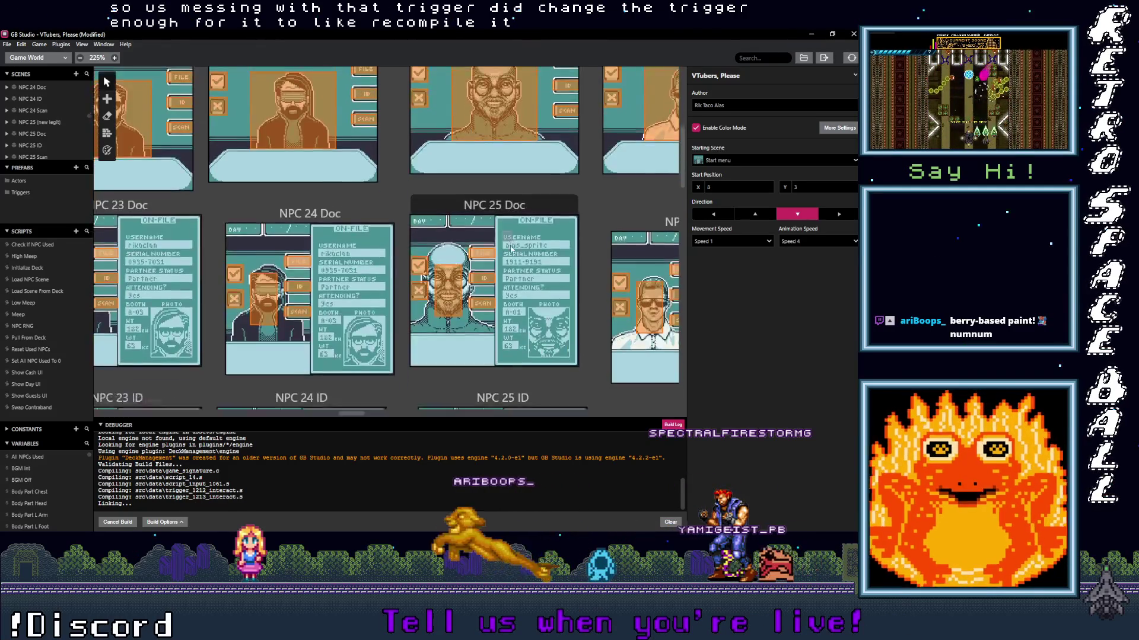
{"action": "scroll", "coordinate": [487, 268], "scroll_direction": "up", "scroll_amount": 12}
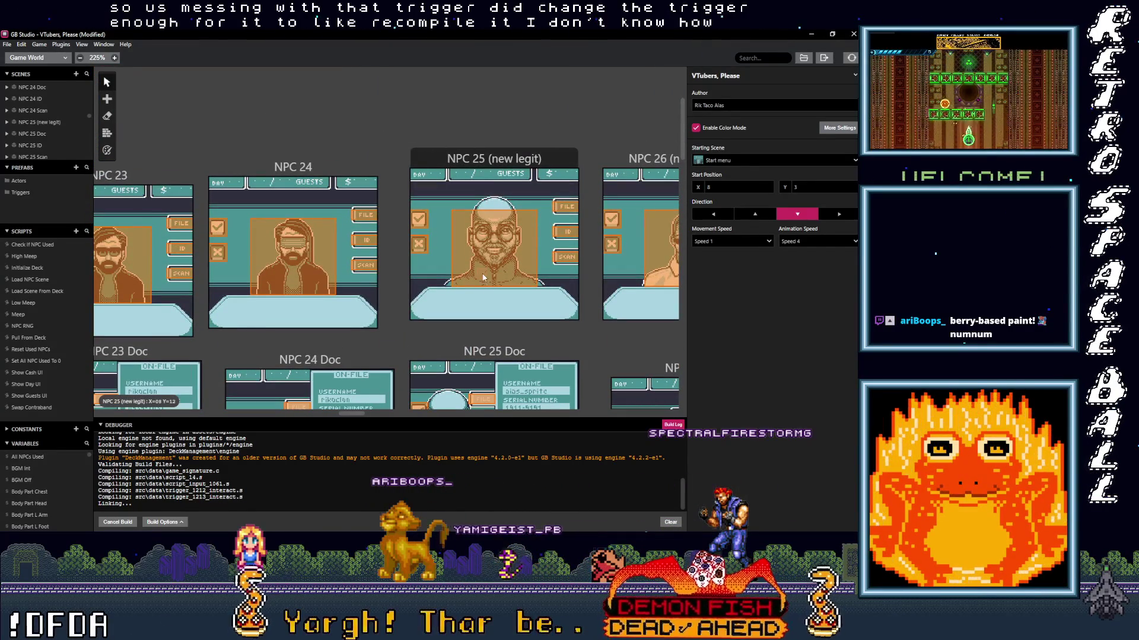
{"action": "scroll", "coordinate": [485, 182], "scroll_direction": "down", "scroll_amount": 15}
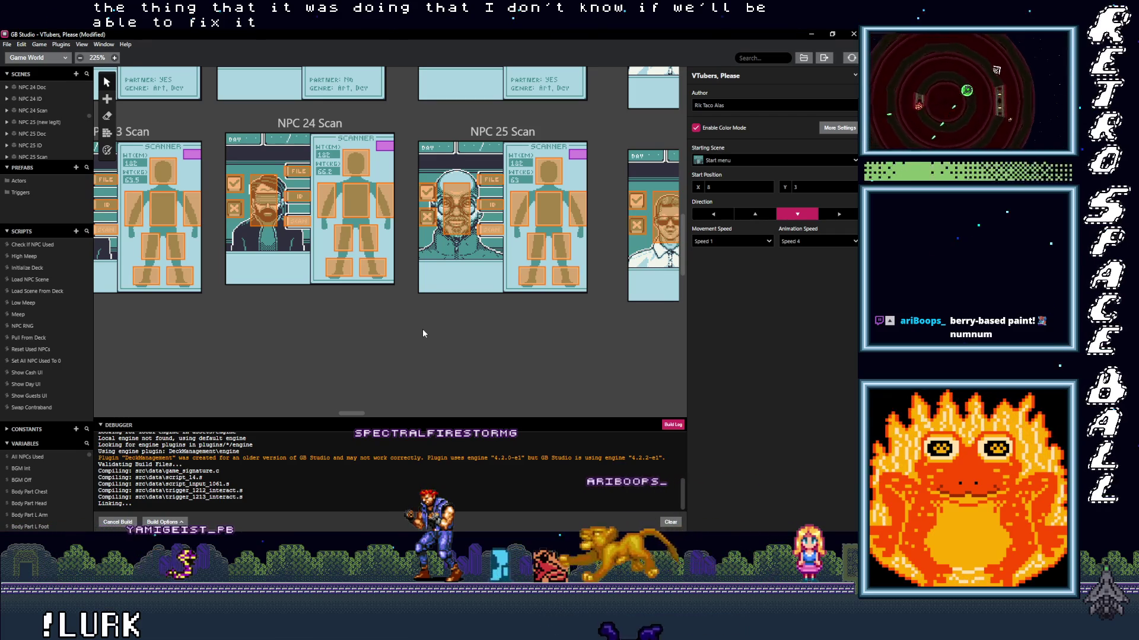
{"action": "left_click", "coordinate": [239, 214]}
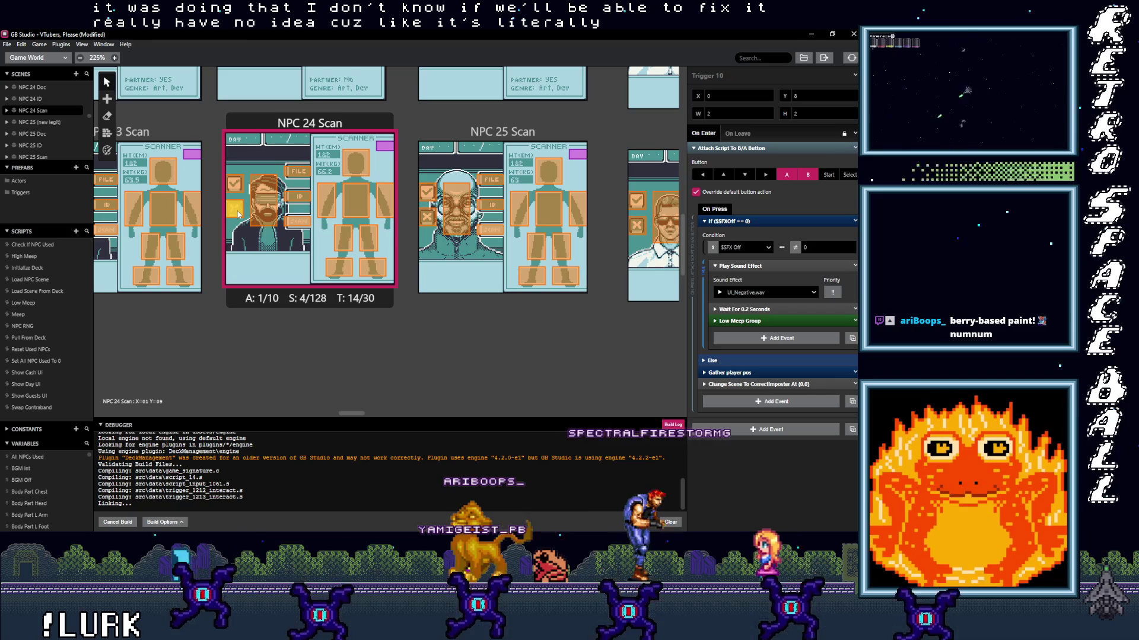
{"action": "left_click", "coordinate": [739, 372]}
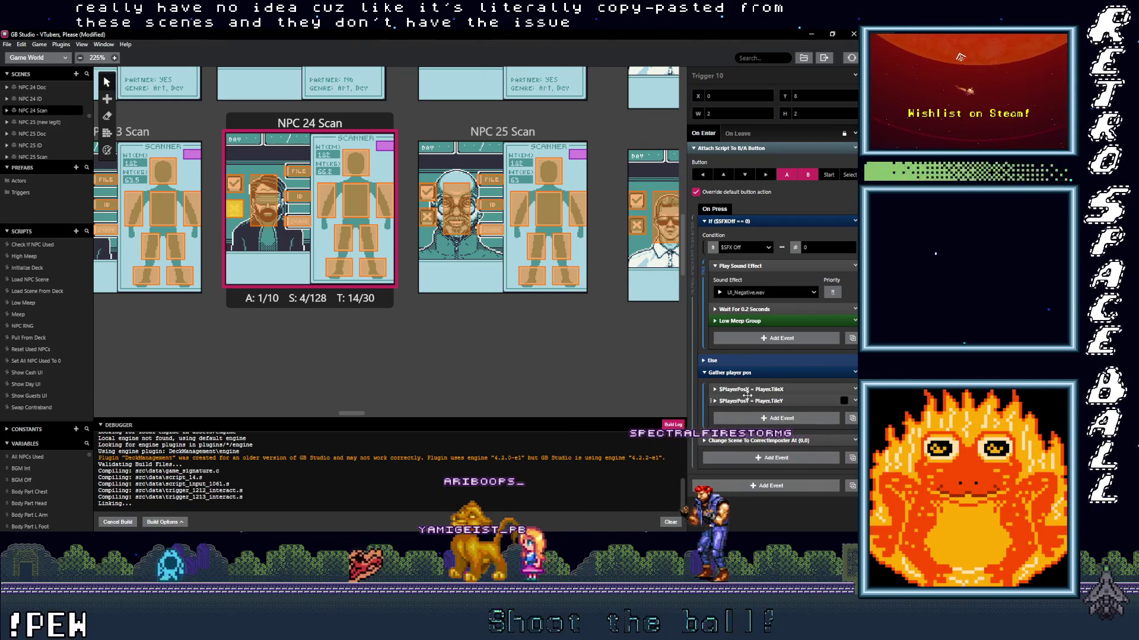
{"action": "left_click", "coordinate": [752, 399]}
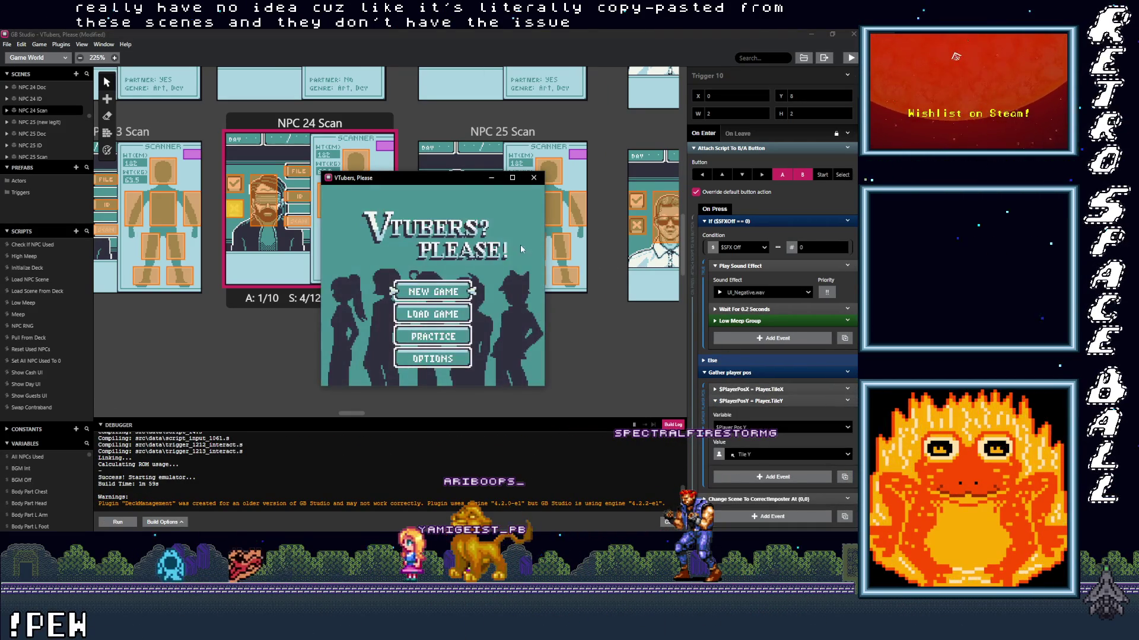
- Enlarge the game window and advance from the title screen past the intro to Day 01
{"action": "left_click", "coordinate": [513, 178]}
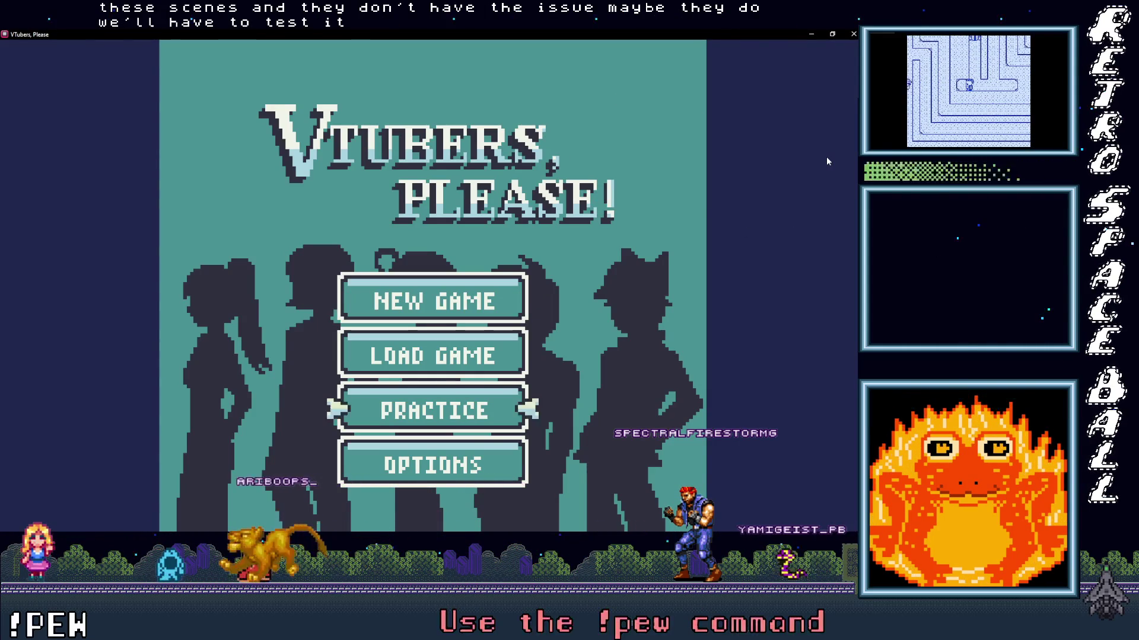
{"action": "key", "text": "Return"}
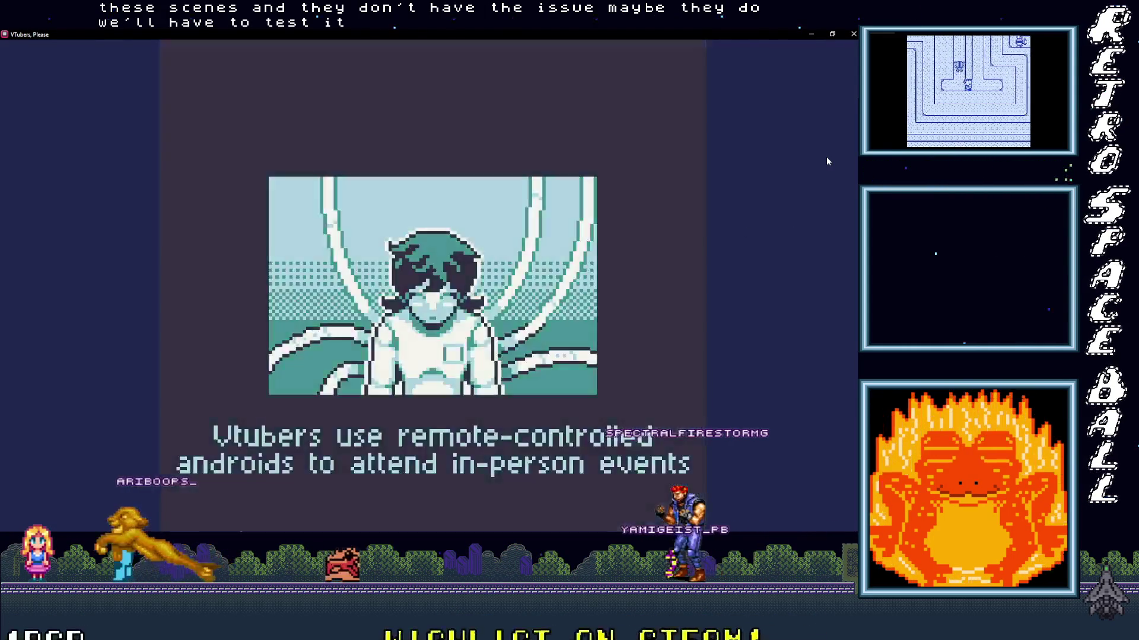
{"action": "key", "text": "Return"}
{"action": "key", "text": "Return"}
{"action": "key", "text": "Return"}
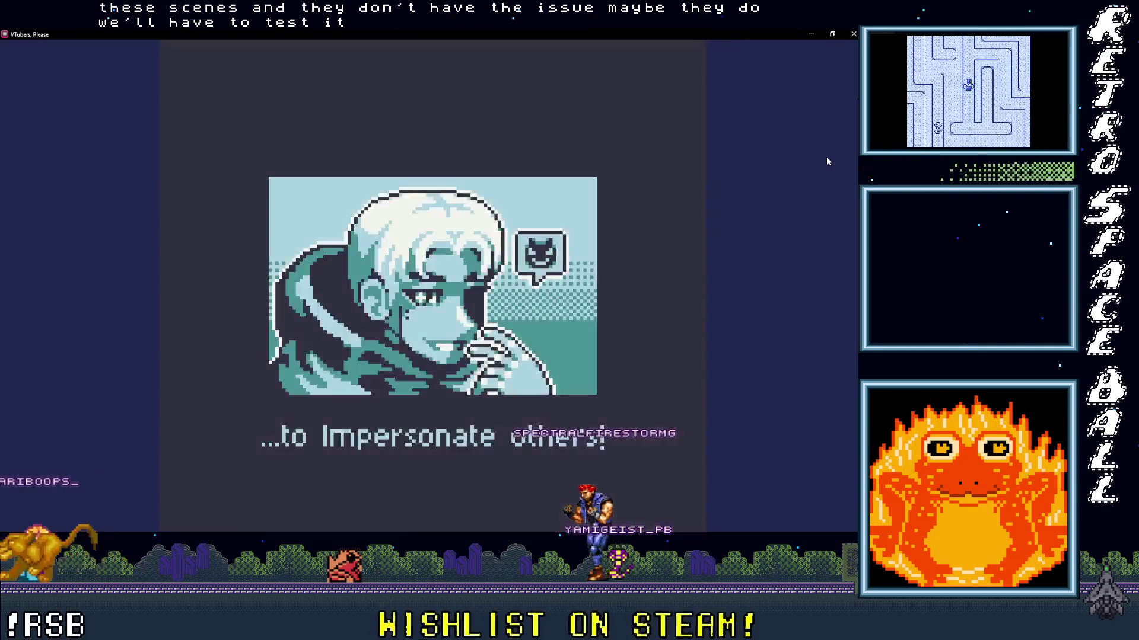
{"action": "key", "text": "Return"}
{"action": "key", "text": "Return"}
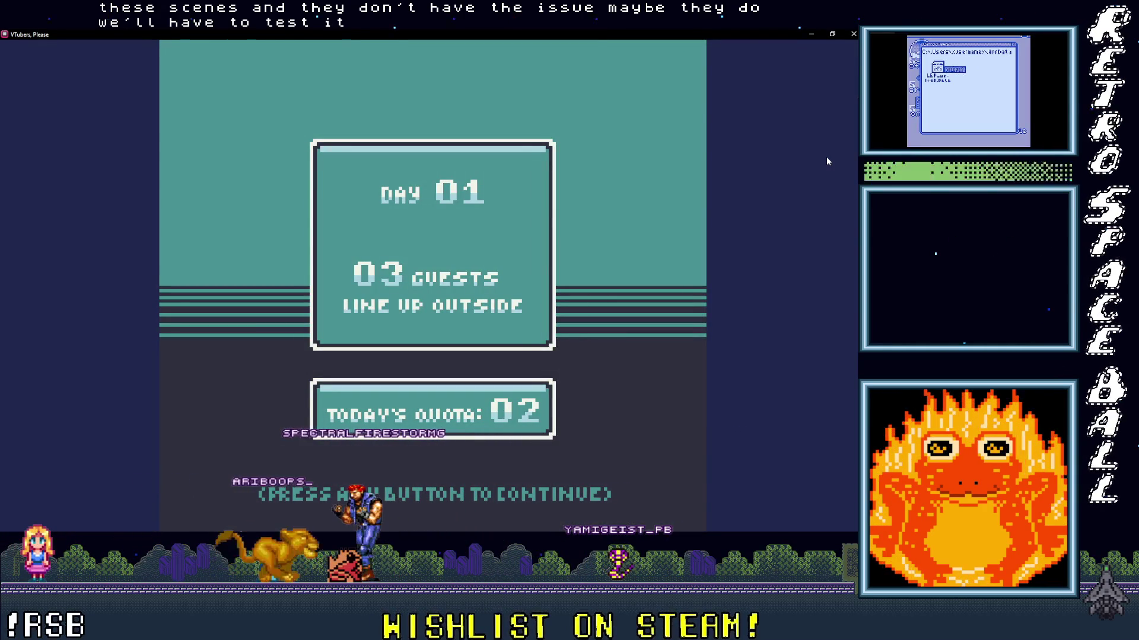
{"action": "key", "text": "Return"}
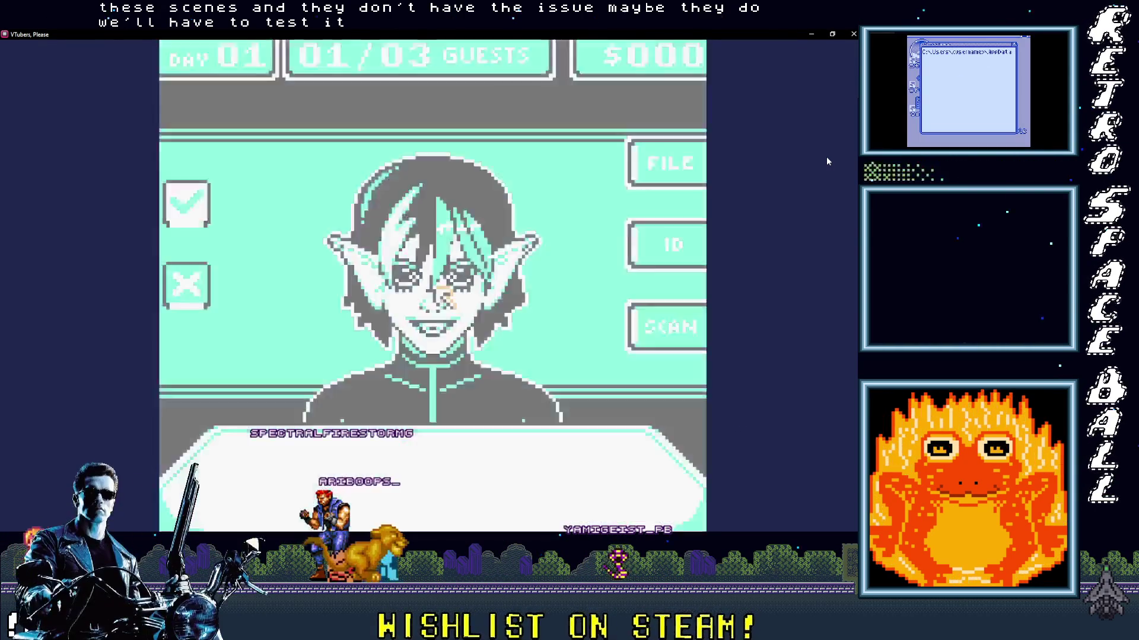
- Move the cursor around the guest and between the check mark and X, then shrink the game window
{"action": "key", "text": "Down"}
{"action": "key", "text": "Left"}
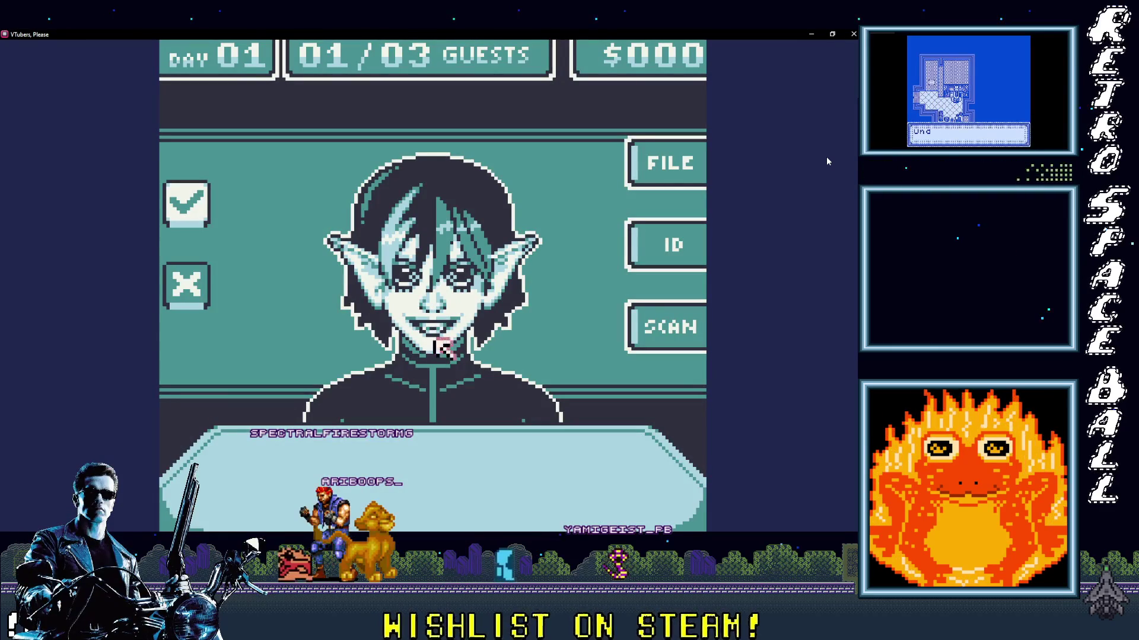
{"action": "key", "text": "Left"}
{"action": "key", "text": "Up"}
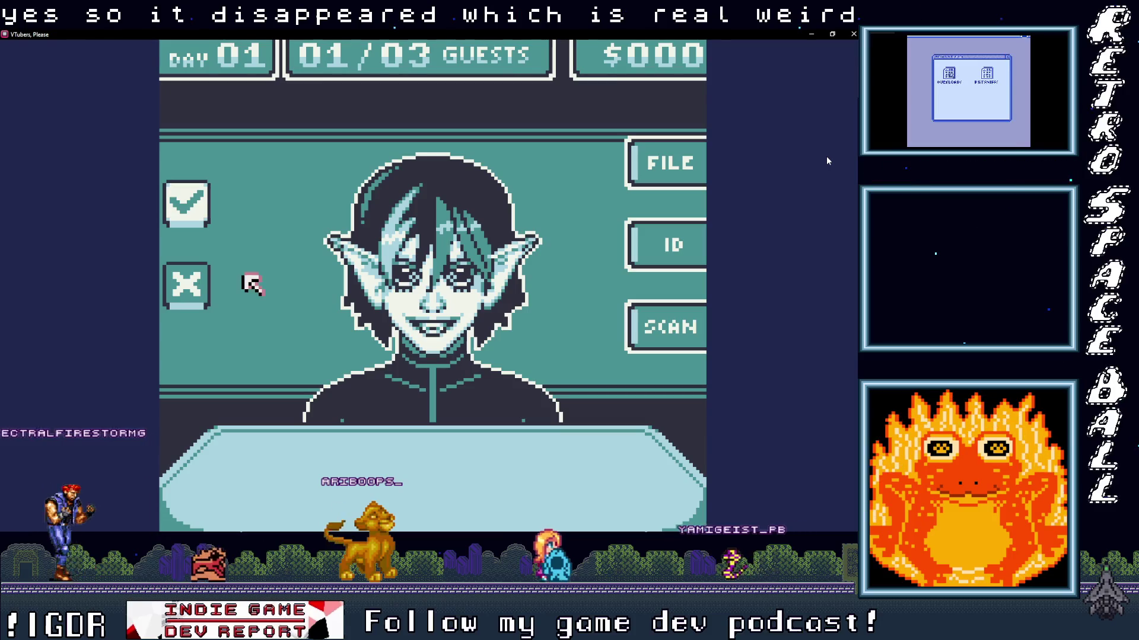
{"action": "key", "text": "Left"}
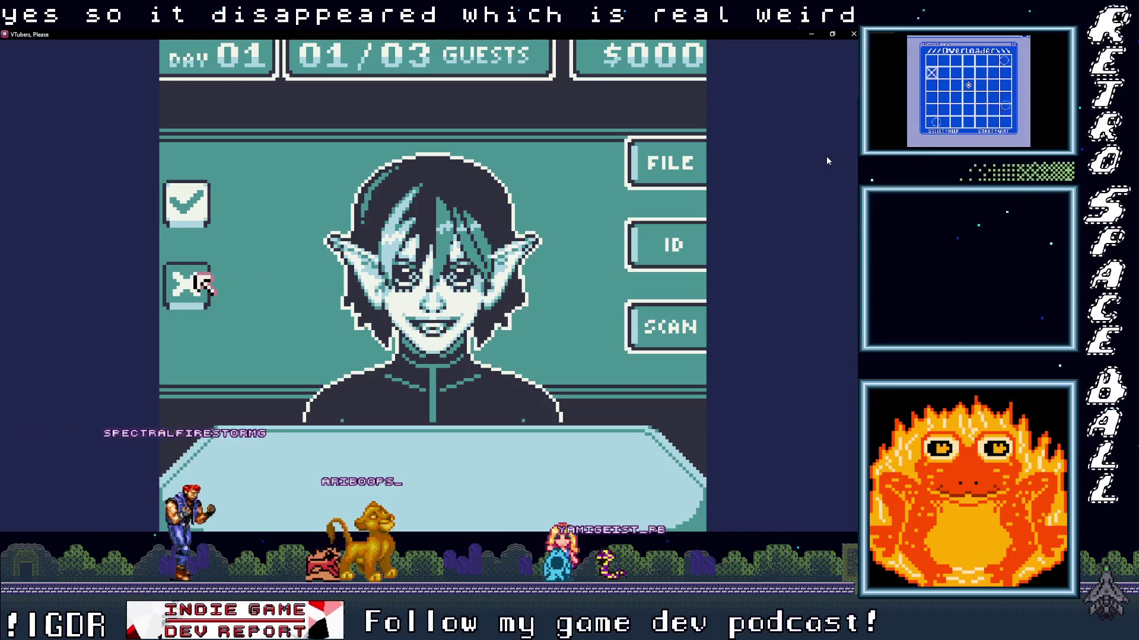
{"action": "key", "text": "Right"}
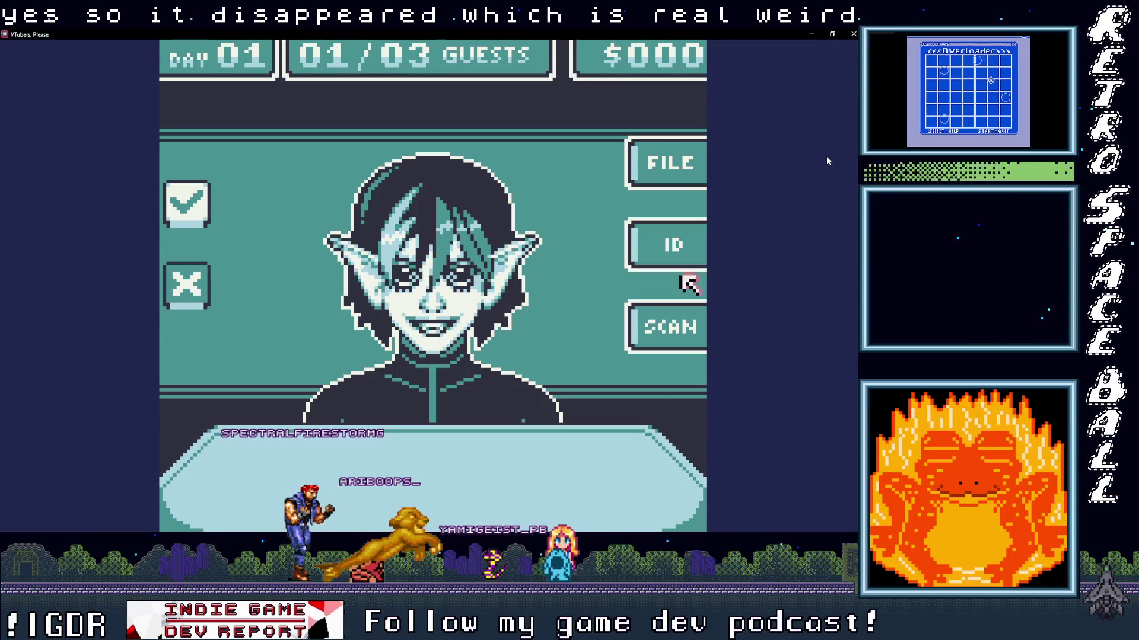
{"action": "key", "text": "Left"}
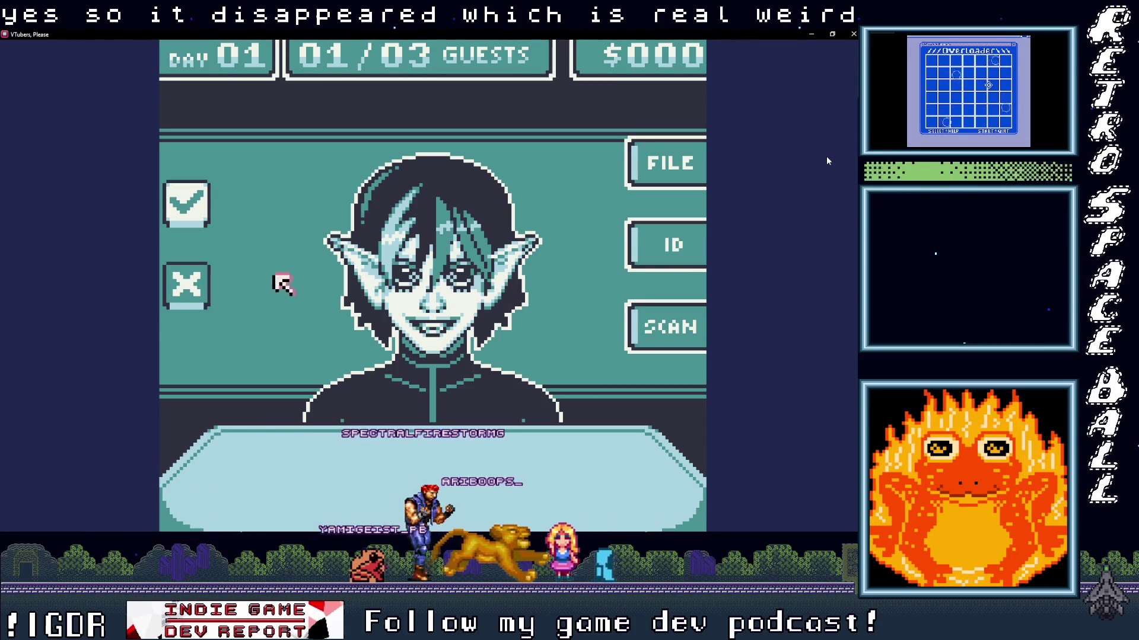
{"action": "key", "text": "Up"}
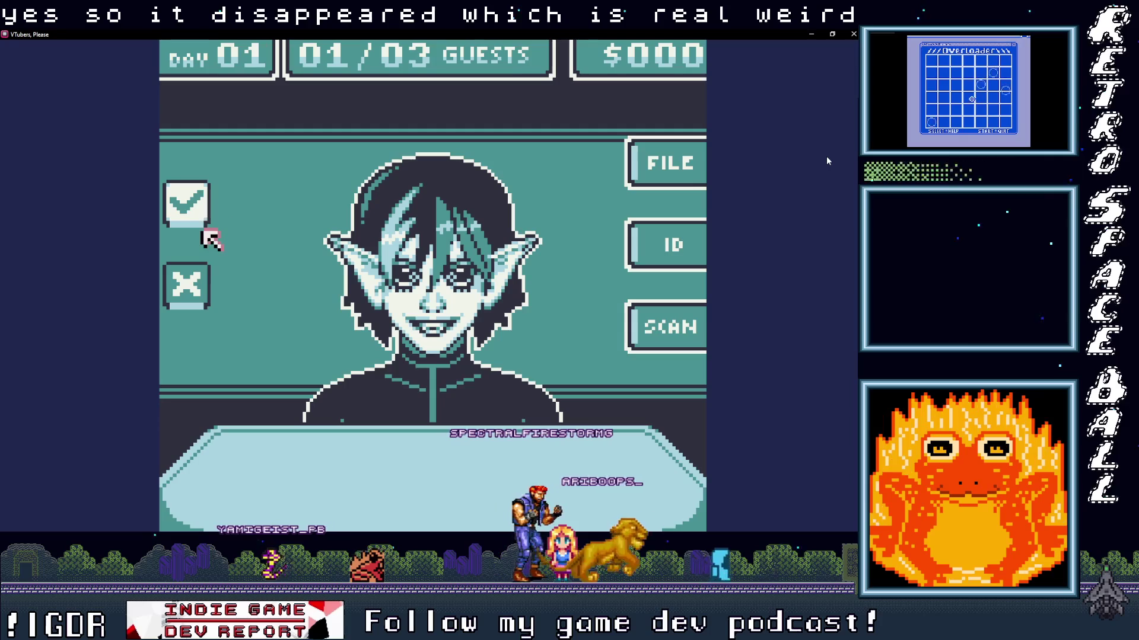
{"action": "key", "text": "Down"}
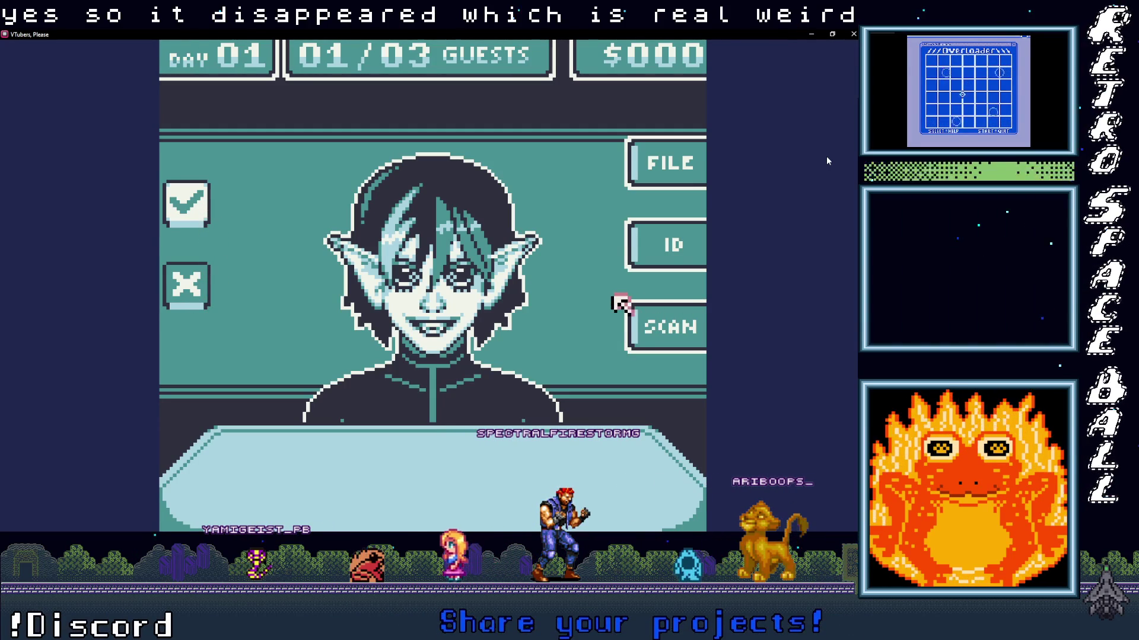
{"action": "left_click", "coordinate": [832, 34]}
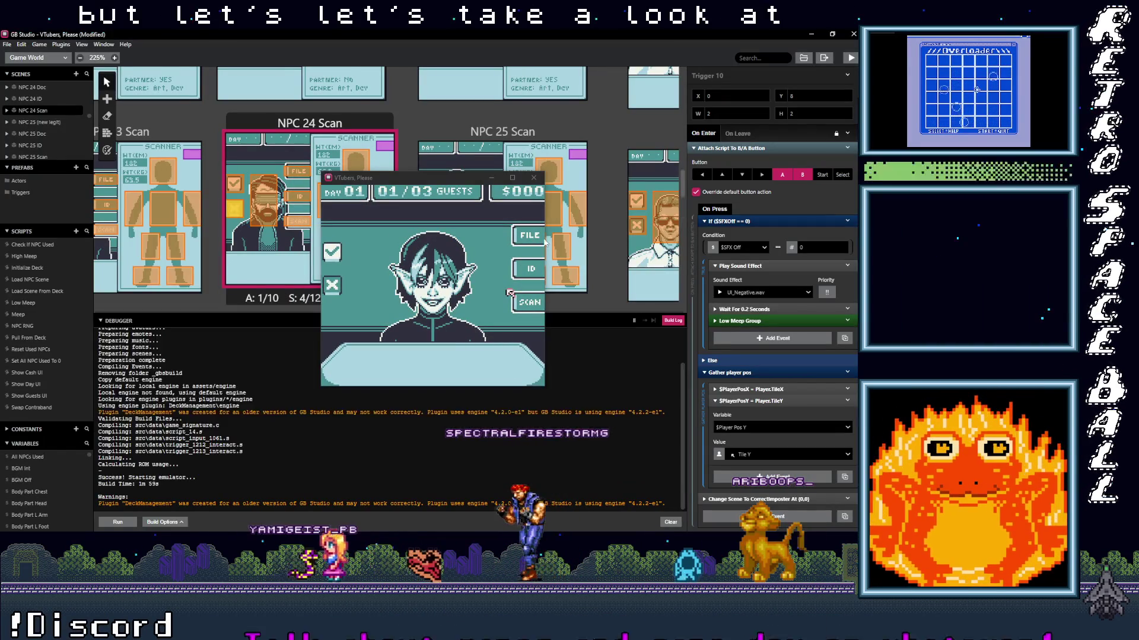
- Show the debugger's Variables list filtered by 'pos', with the game window moved aside
{"action": "left_click", "coordinate": [670, 207]}
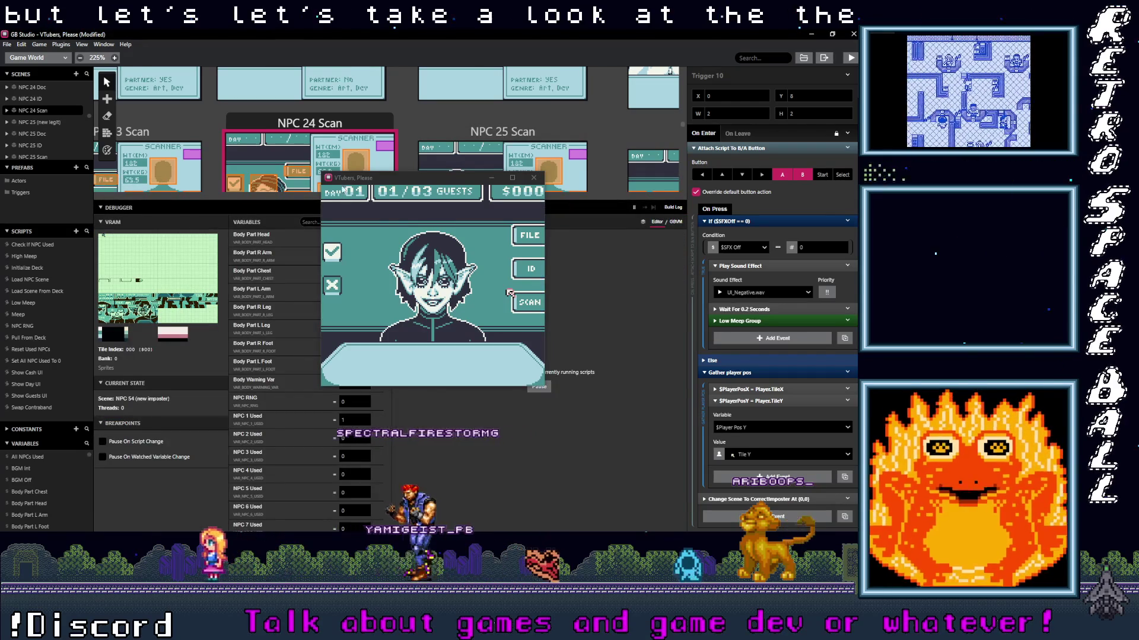
{"action": "left_click_drag", "start_coordinate": [370, 180], "coordinate": [488, 192]}
{"action": "left_click", "coordinate": [330, 221]}
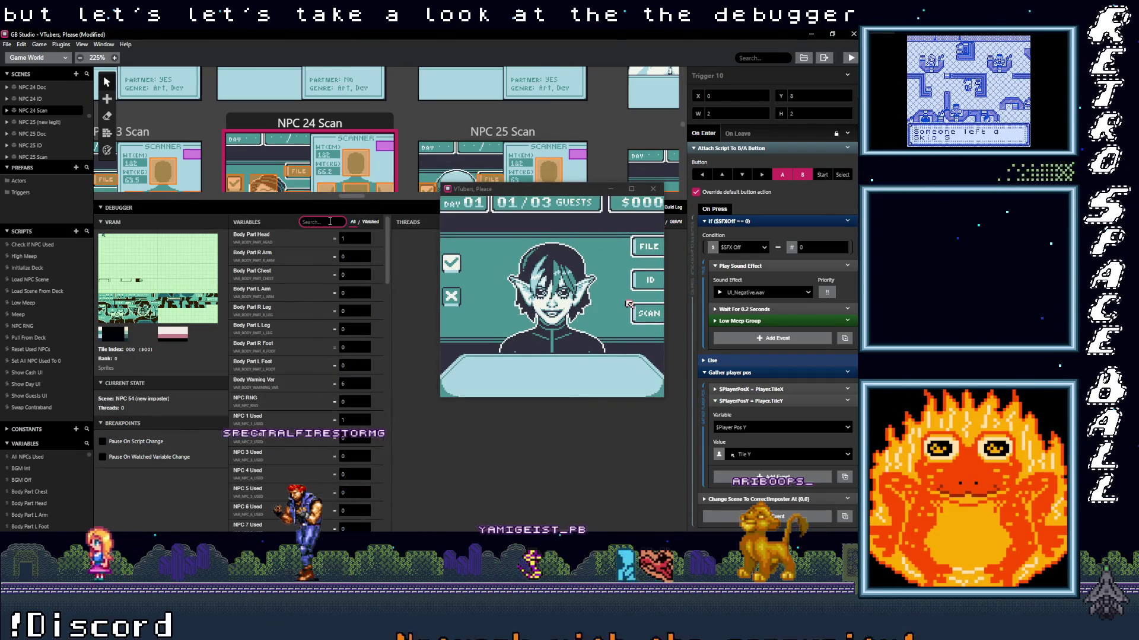
{"action": "type", "text": "pos"}
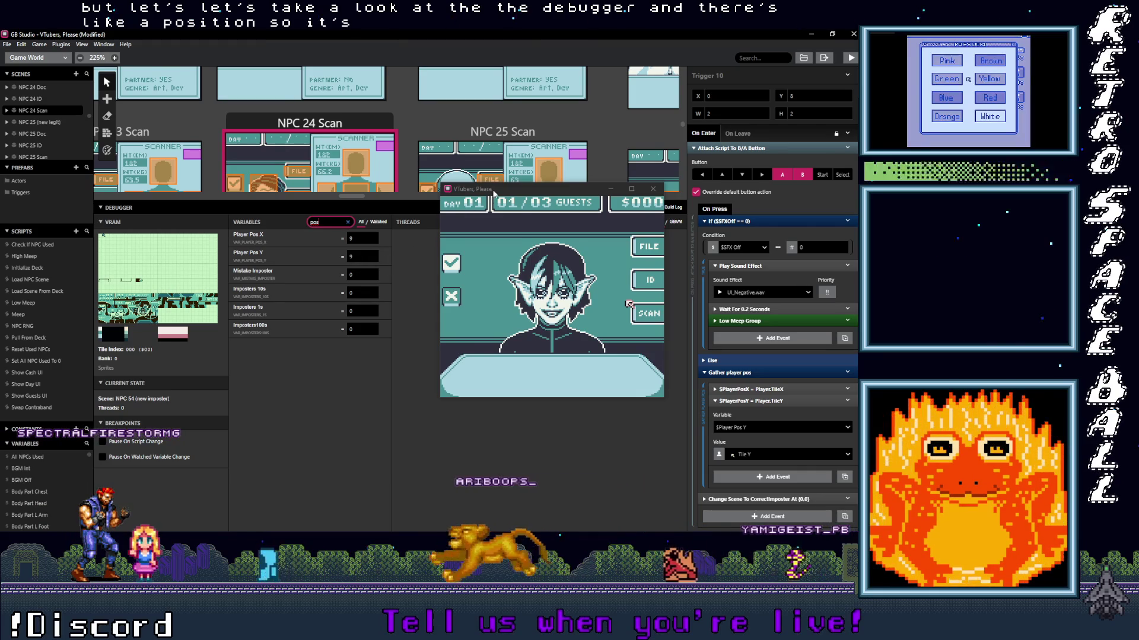
{"action": "left_click_drag", "start_coordinate": [504, 188], "coordinate": [481, 194]}
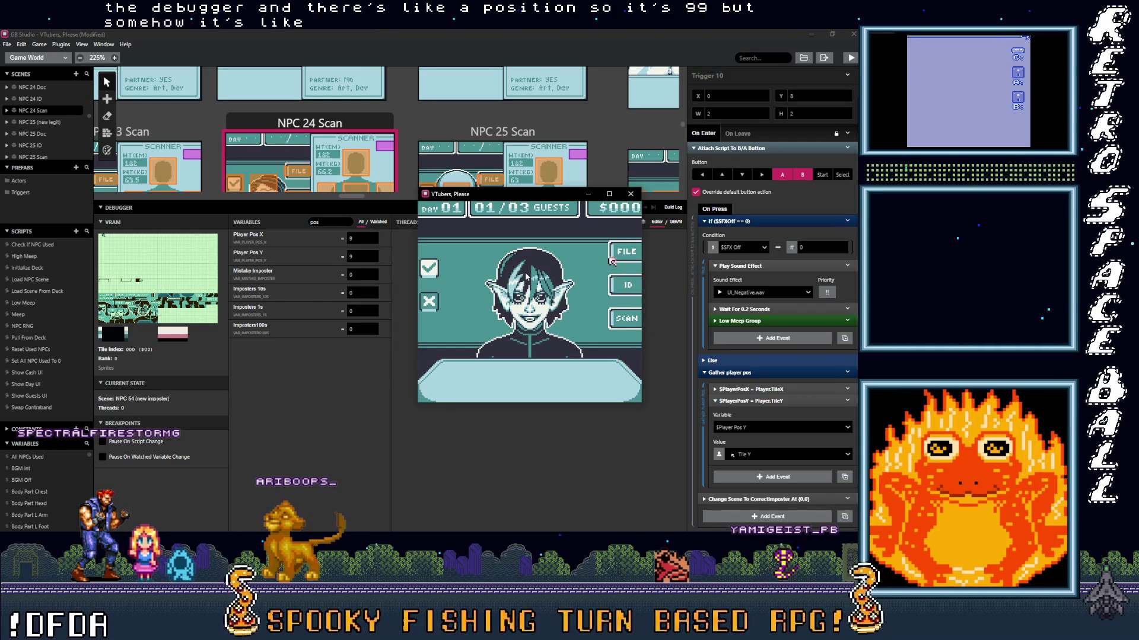
- Move the in-game cursor across the check mark, FILE, X, SCAN and the guest, ending on ID
{"action": "key", "text": "Left"}
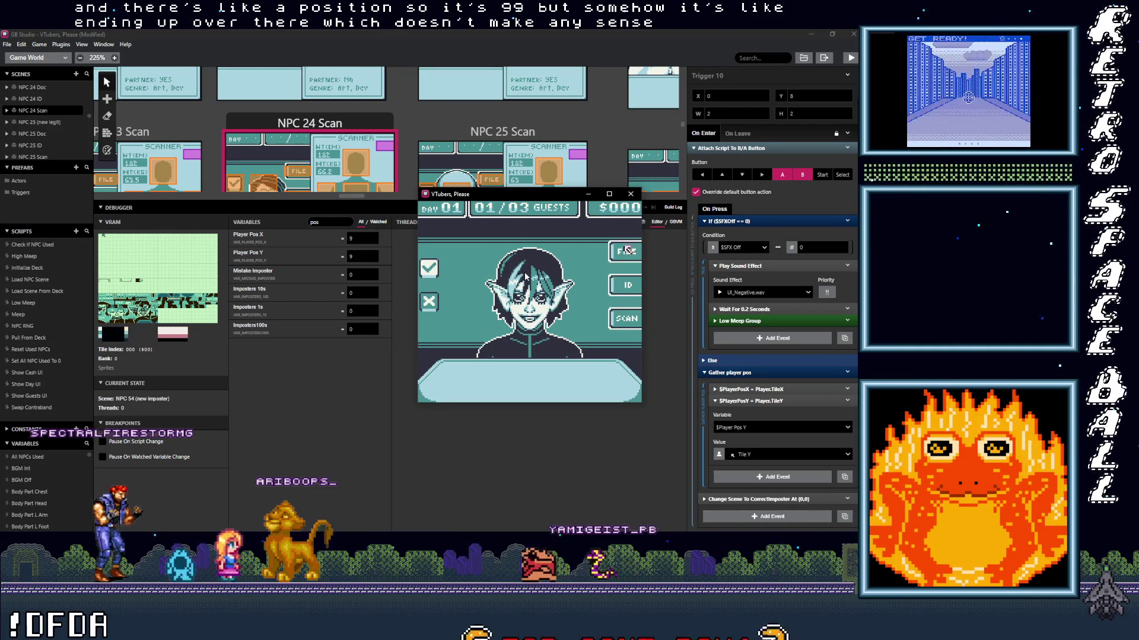
{"action": "key", "text": "Left"}
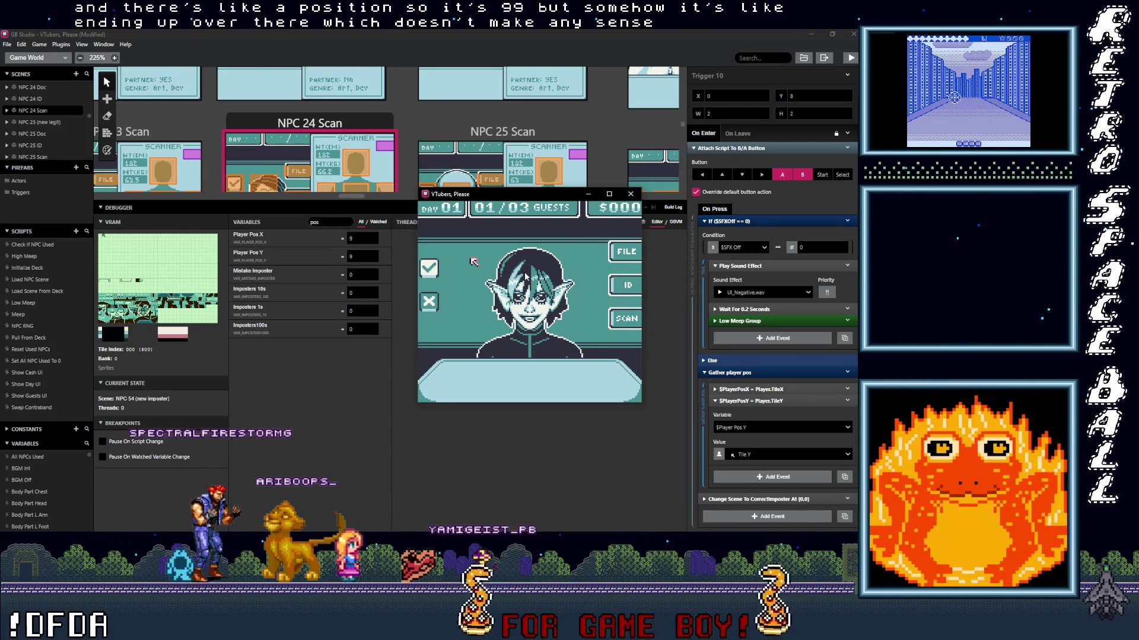
{"action": "key", "text": "Left"}
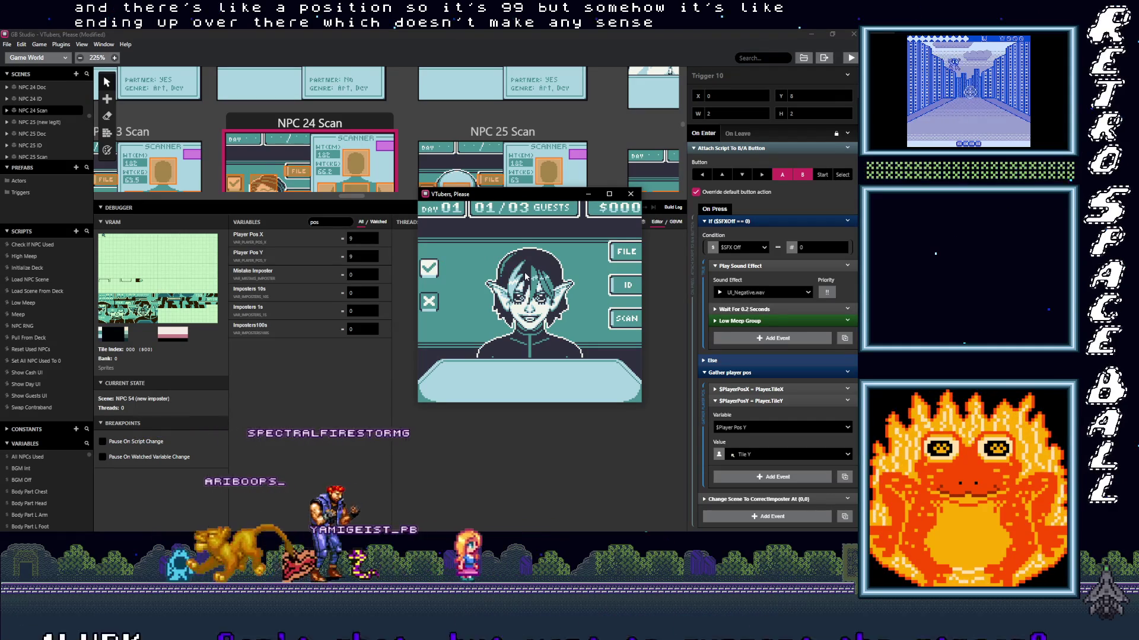
{"action": "key", "text": "Left"}
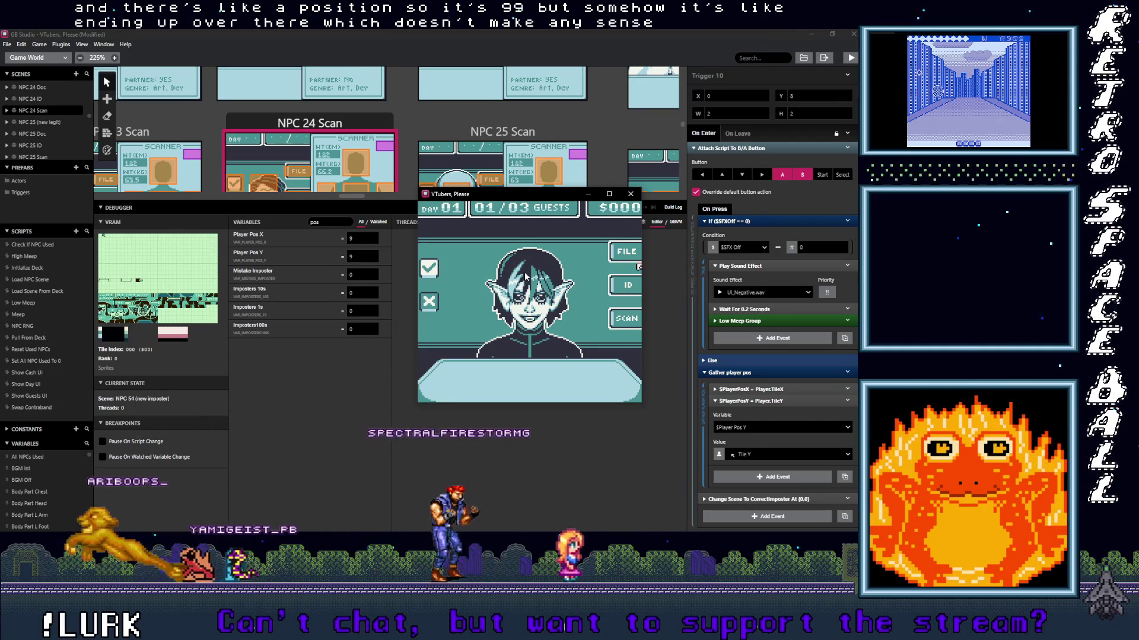
{"action": "key", "text": "Left"}
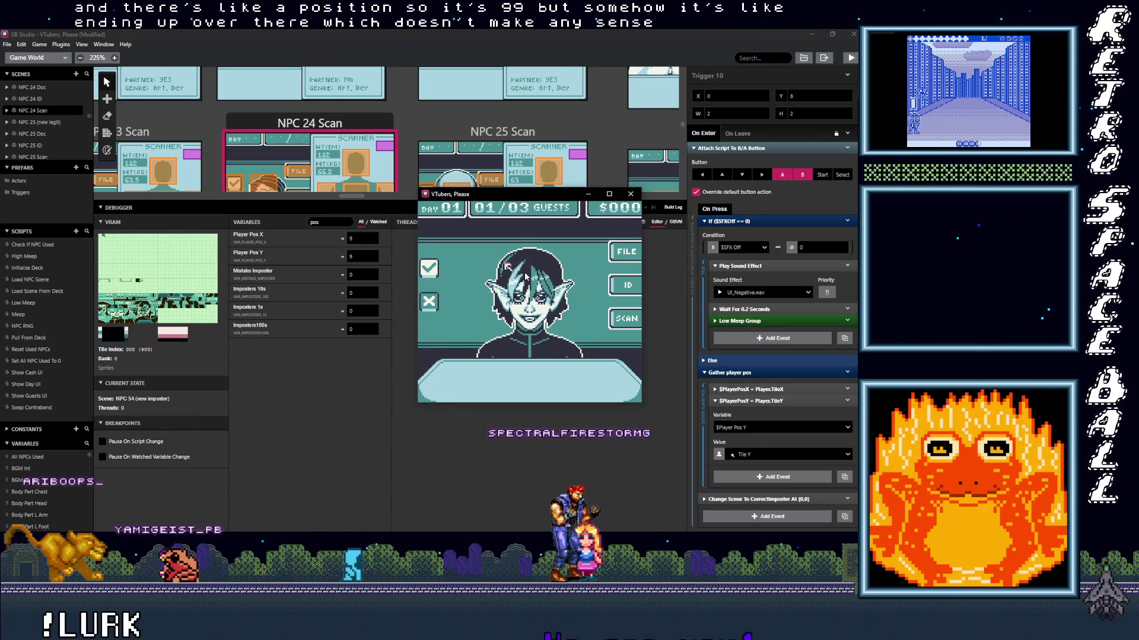
{"action": "key", "text": "Left"}
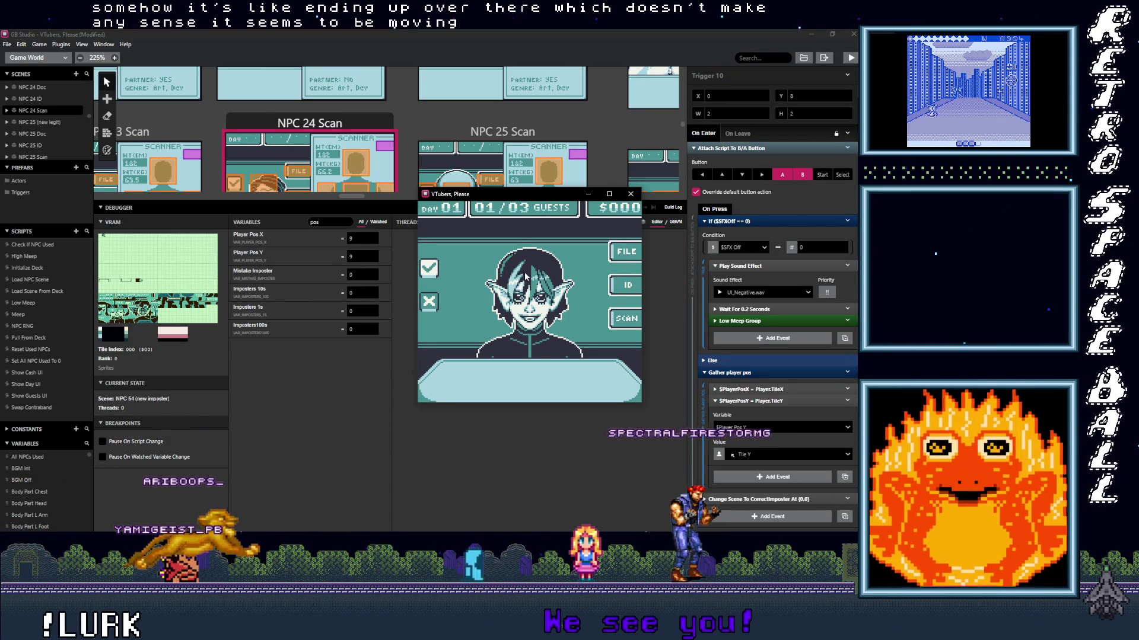
{"action": "key", "text": "Left"}
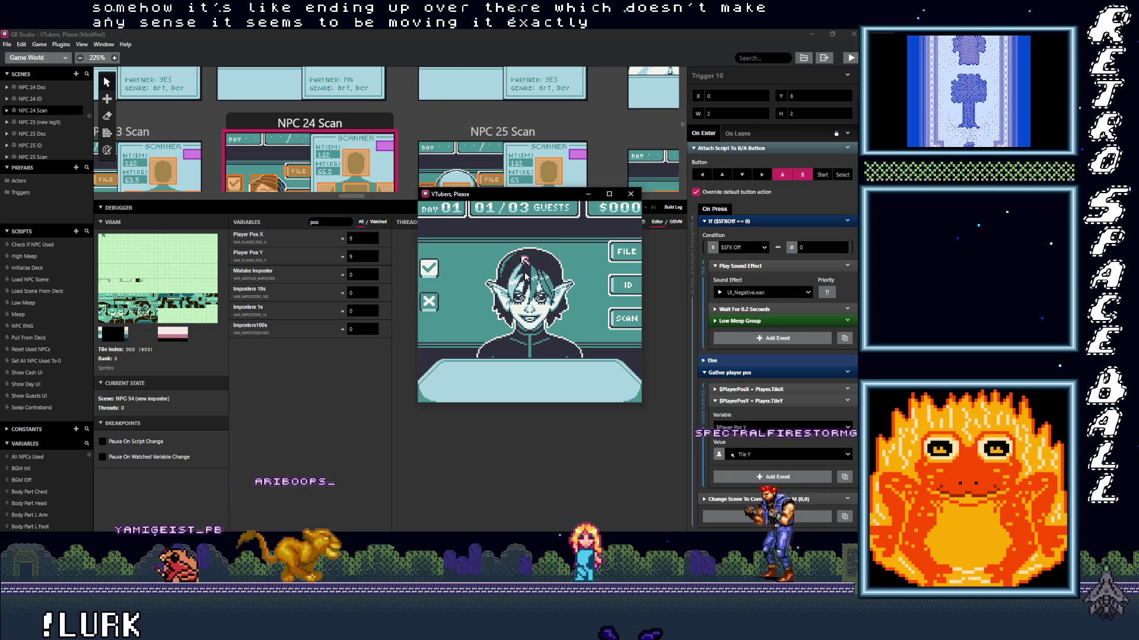
{"action": "key", "text": "Left"}
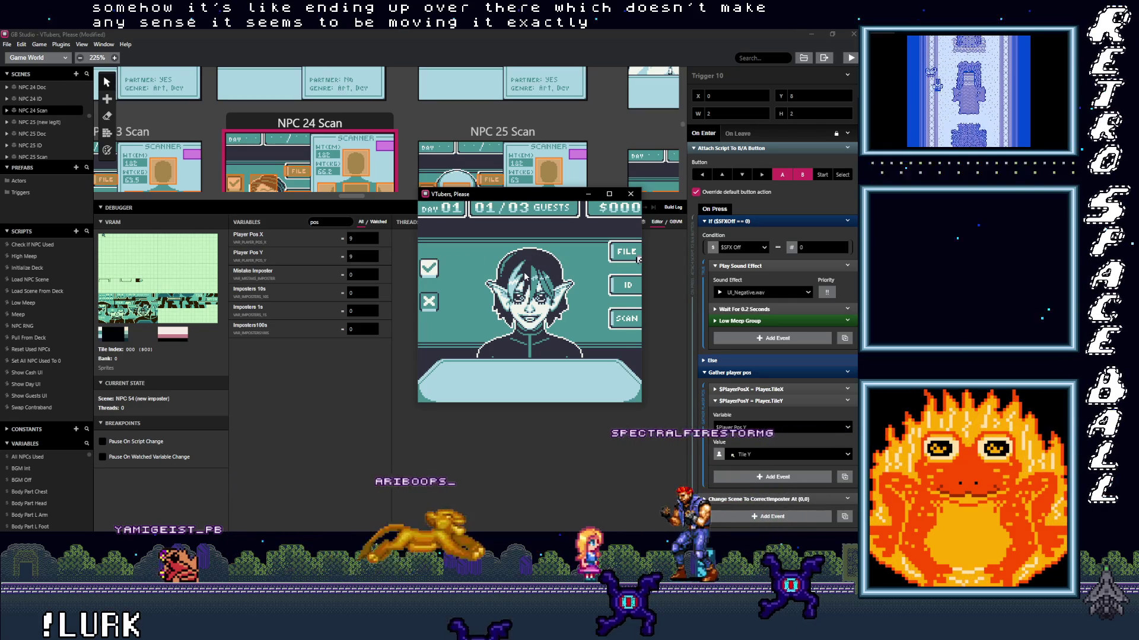
{"action": "key", "text": "Left"}
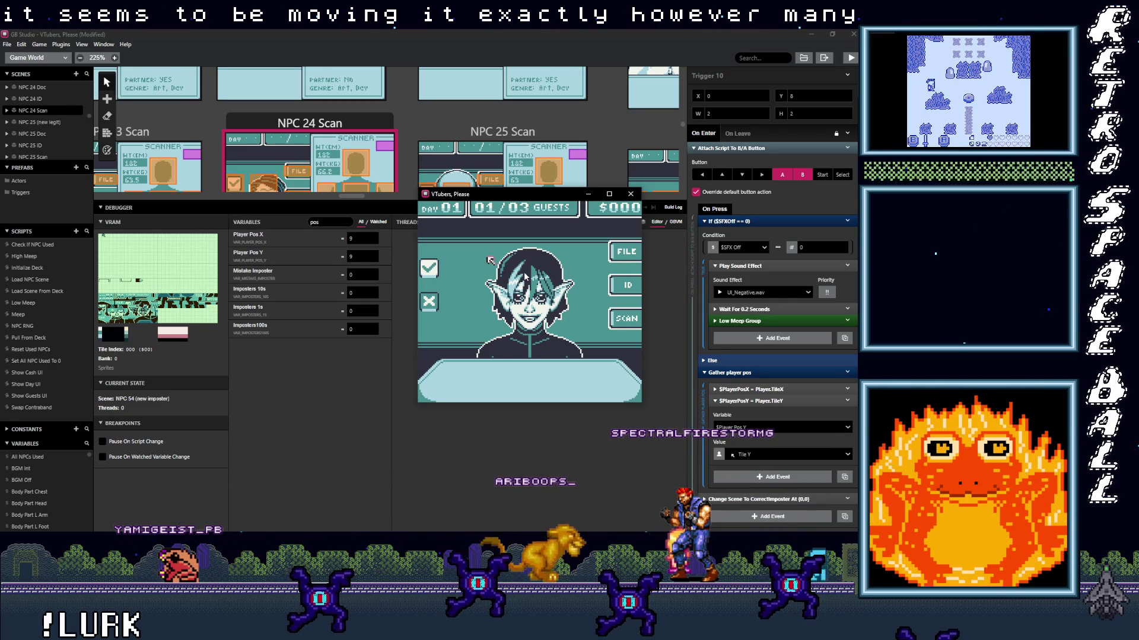
{"action": "key", "text": "Left"}
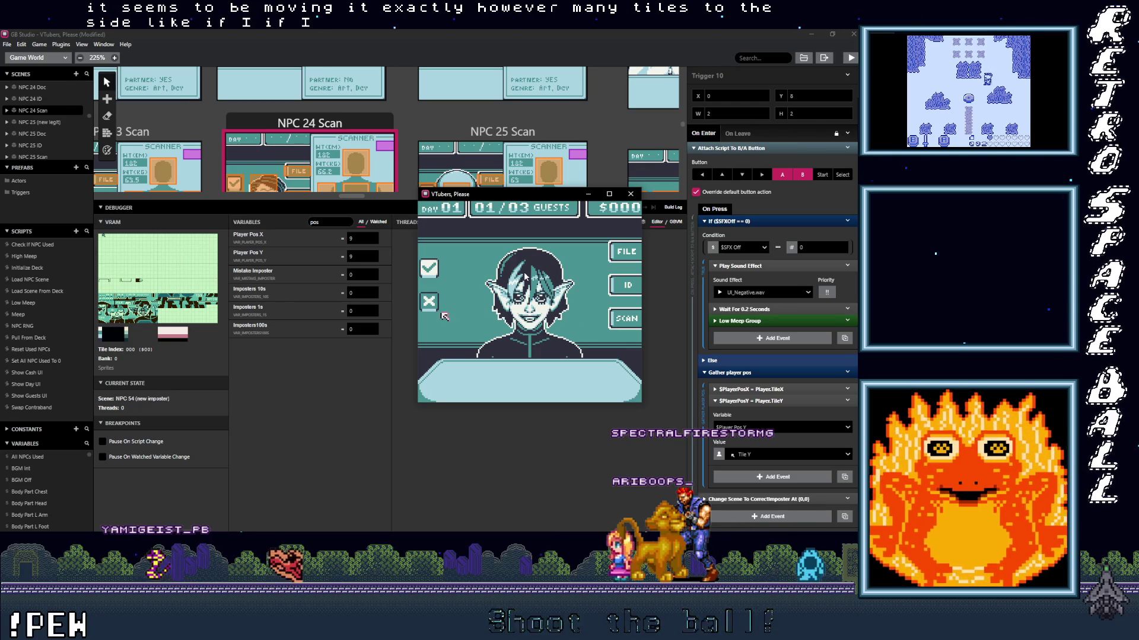
{"action": "key", "text": "Left"}
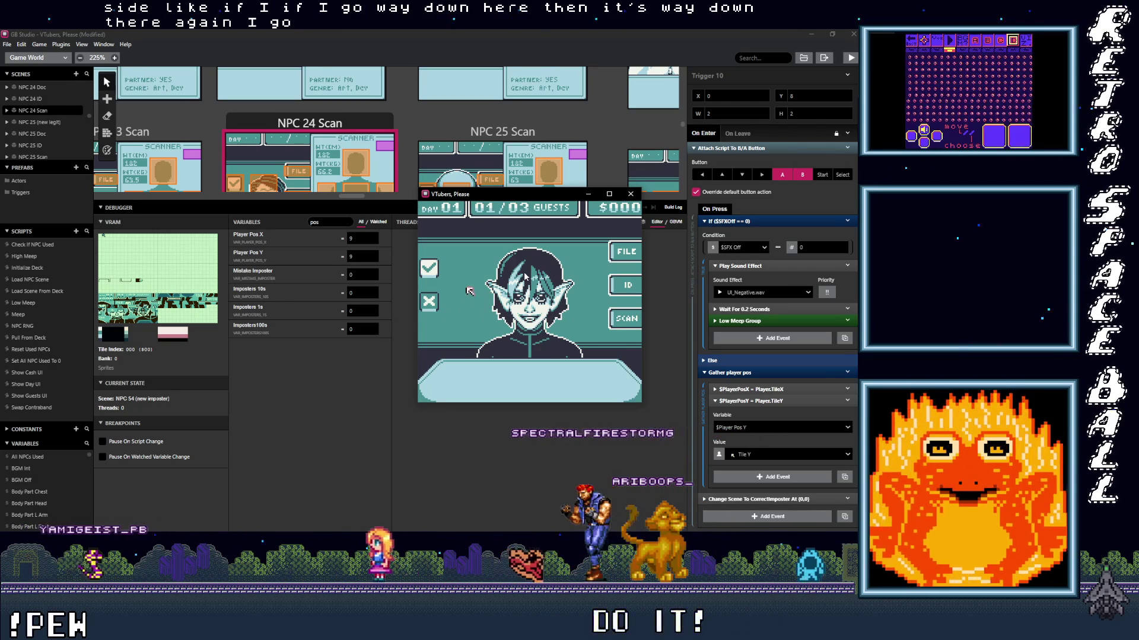
{"action": "key", "text": "Right"}
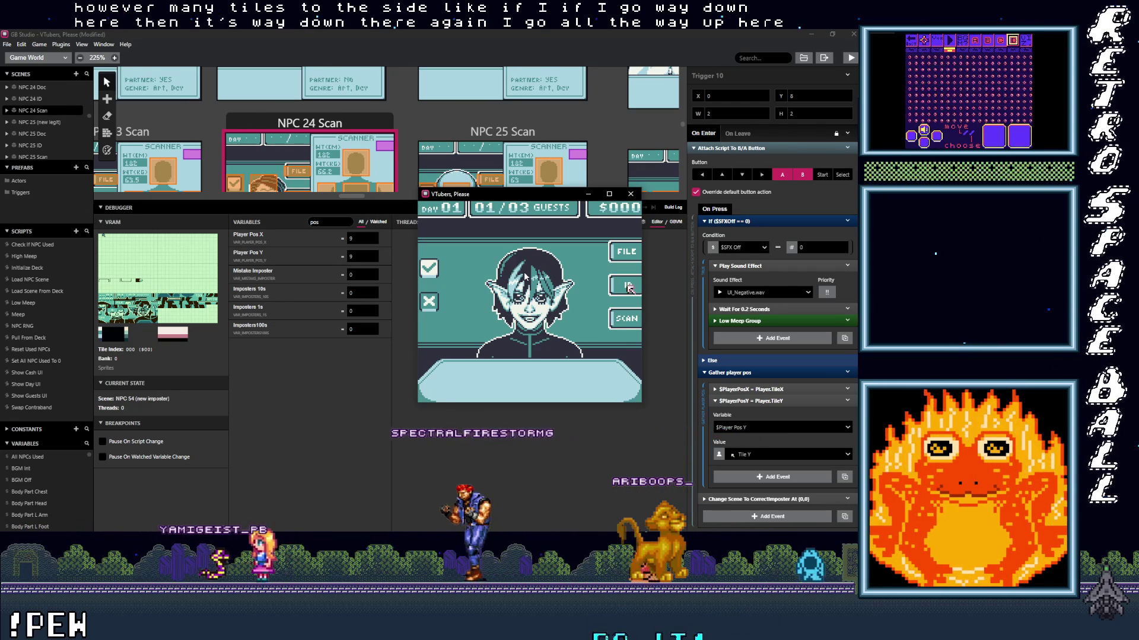
{"action": "key", "text": "Left"}
{"action": "key", "text": "Left"}
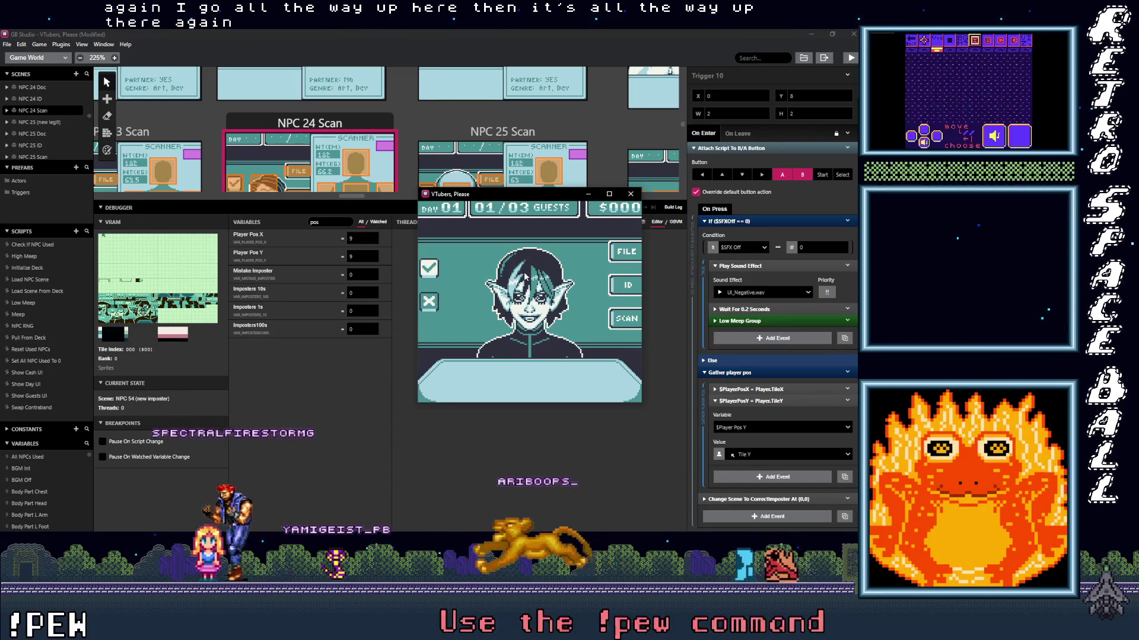
{"action": "key", "text": "Right"}
{"action": "key", "text": "Right"}
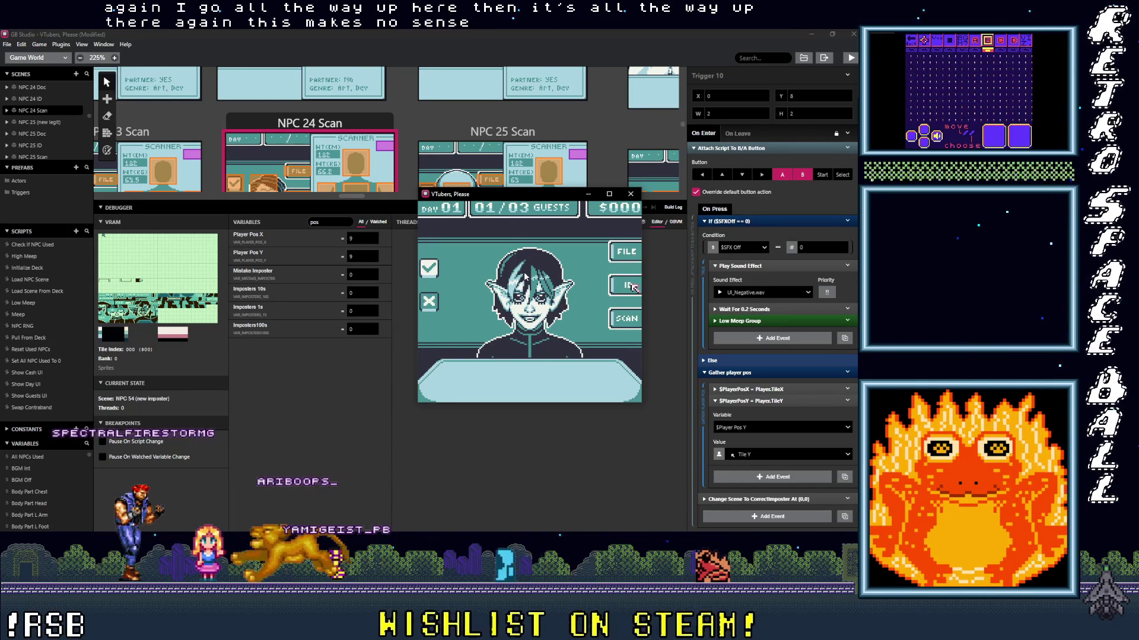
- Open the guest's ID card and on-file record, then deny the impostor entry
{"action": "key", "text": "z"}
{"action": "key", "text": "Left"}
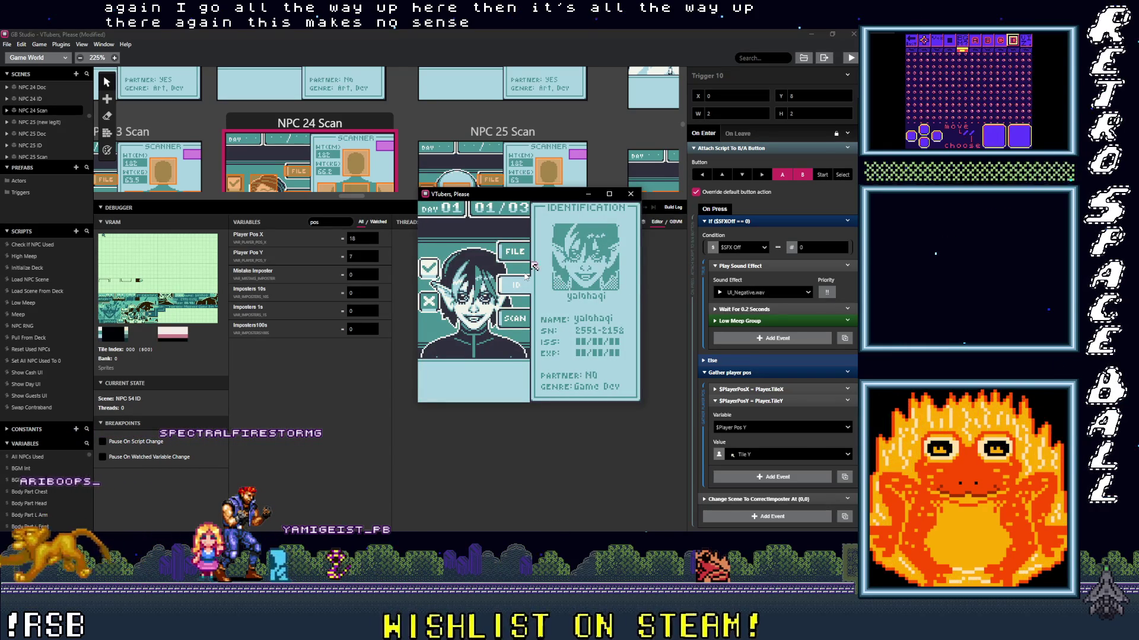
{"action": "key", "text": "z"}
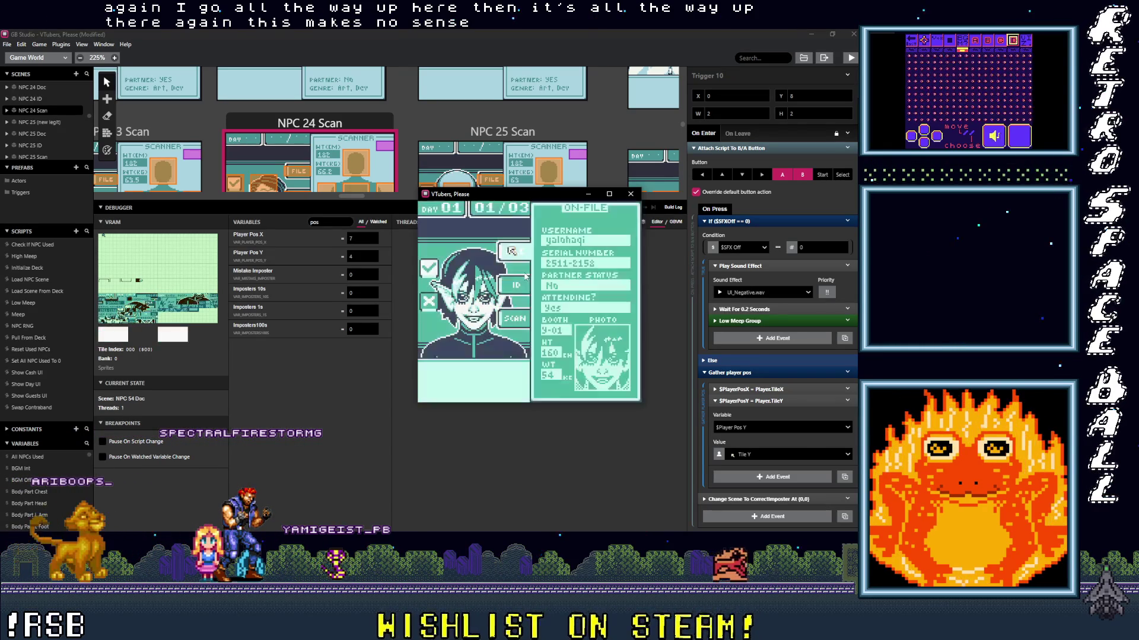
{"action": "key", "text": "Left"}
{"action": "key", "text": "Down"}
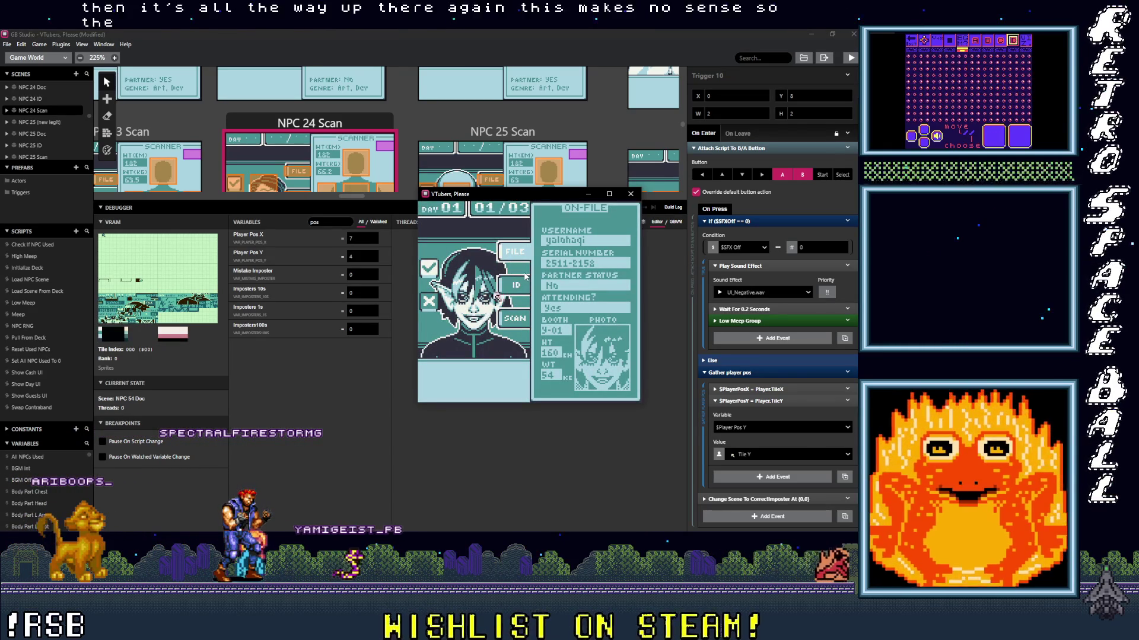
{"action": "key", "text": "Right"}
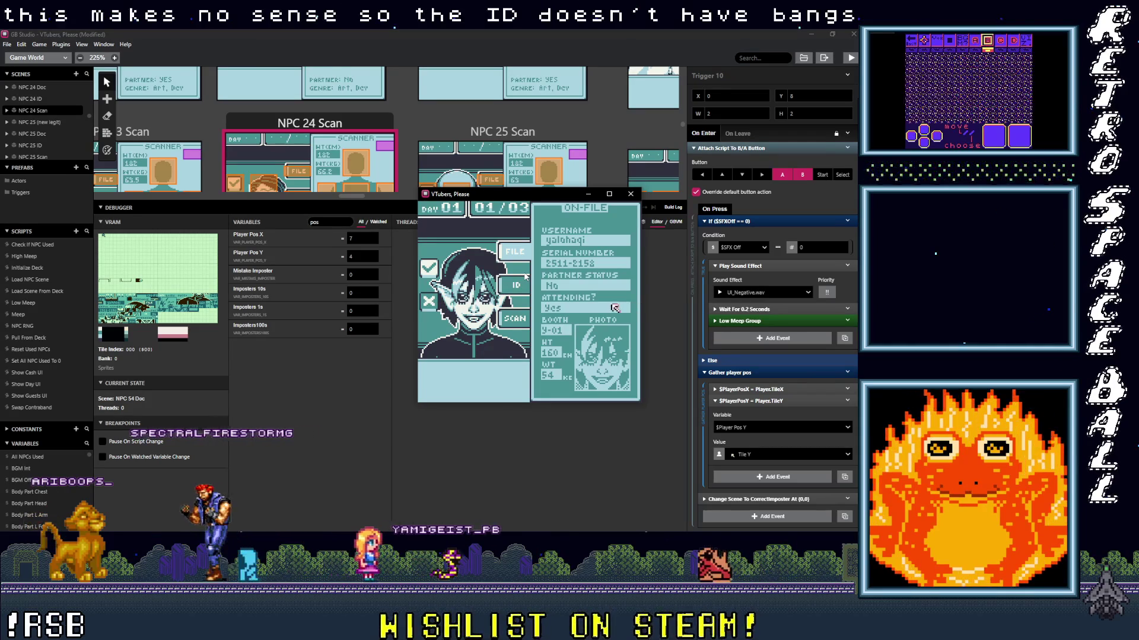
{"action": "key", "text": "Left"}
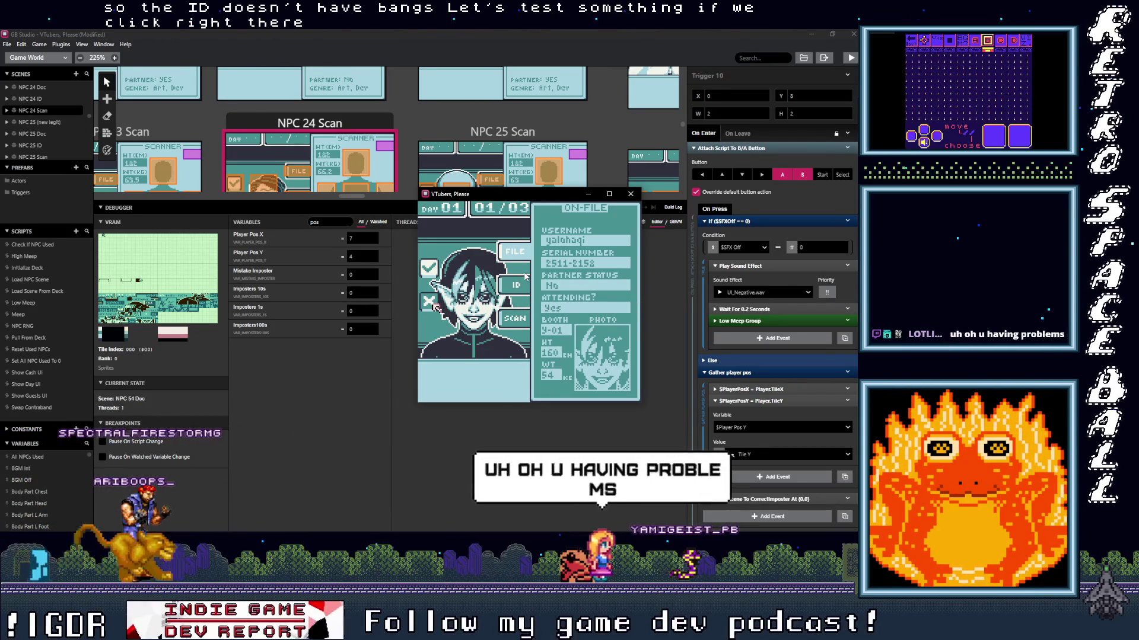
{"action": "key", "text": "z"}
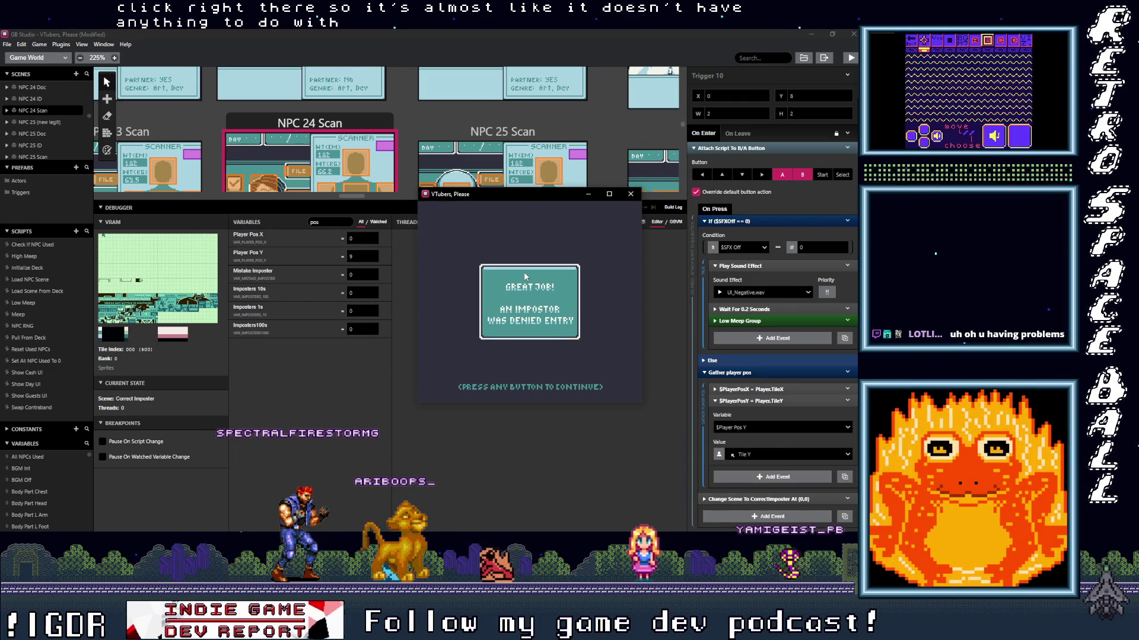
- Continue to the next guest and deny the impostor entry
{"action": "key", "text": "z"}
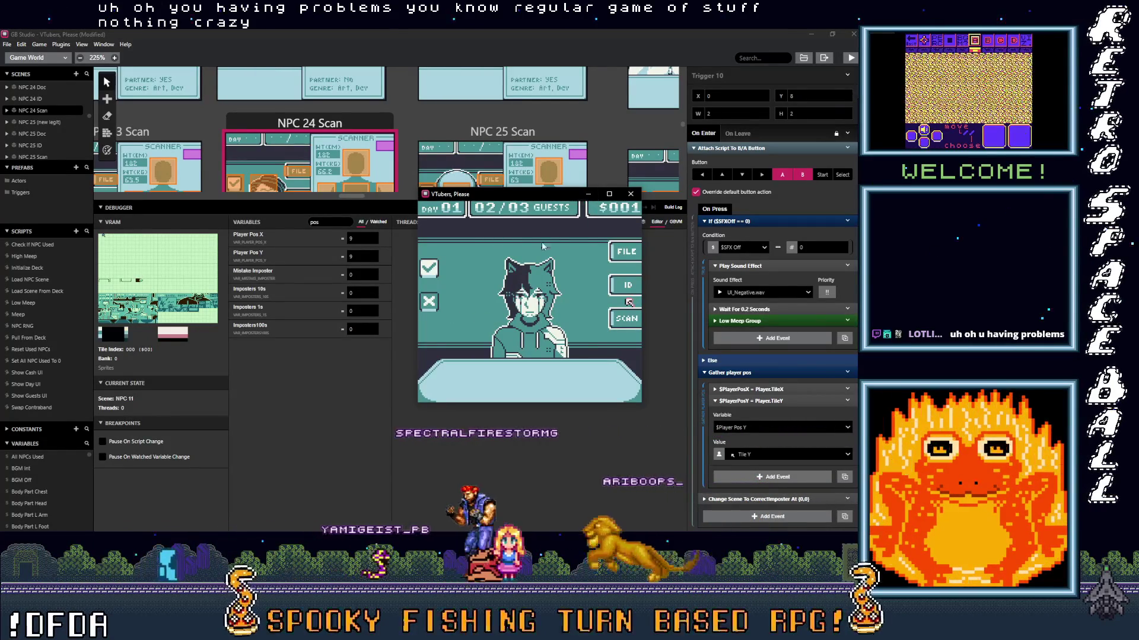
{"action": "key", "text": "Left"}
{"action": "key", "text": "Up"}
{"action": "key", "text": "Right"}
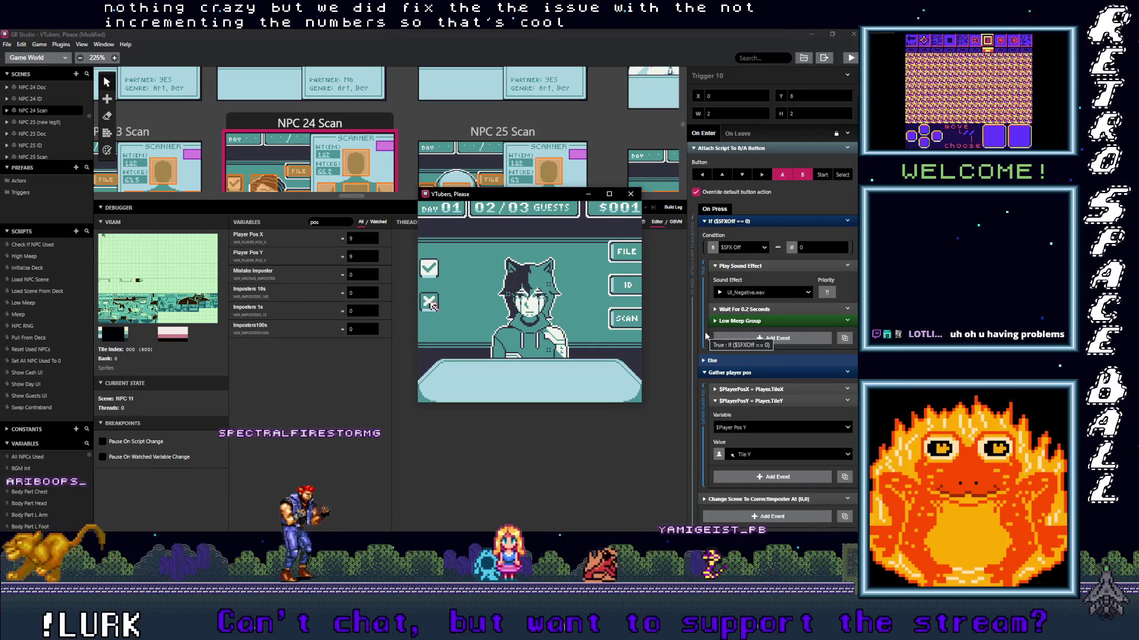
{"action": "key", "text": "z"}
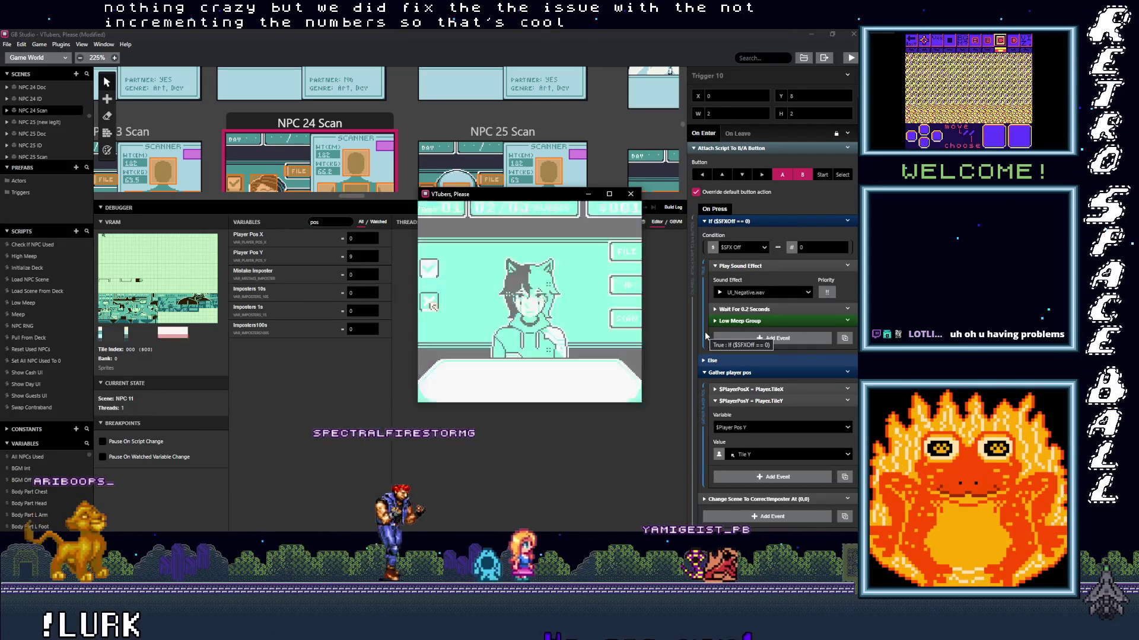
- Advance through the Day 01 summary into Day 02 and bring guest 01/04 to the desk
{"action": "key", "text": "z"}
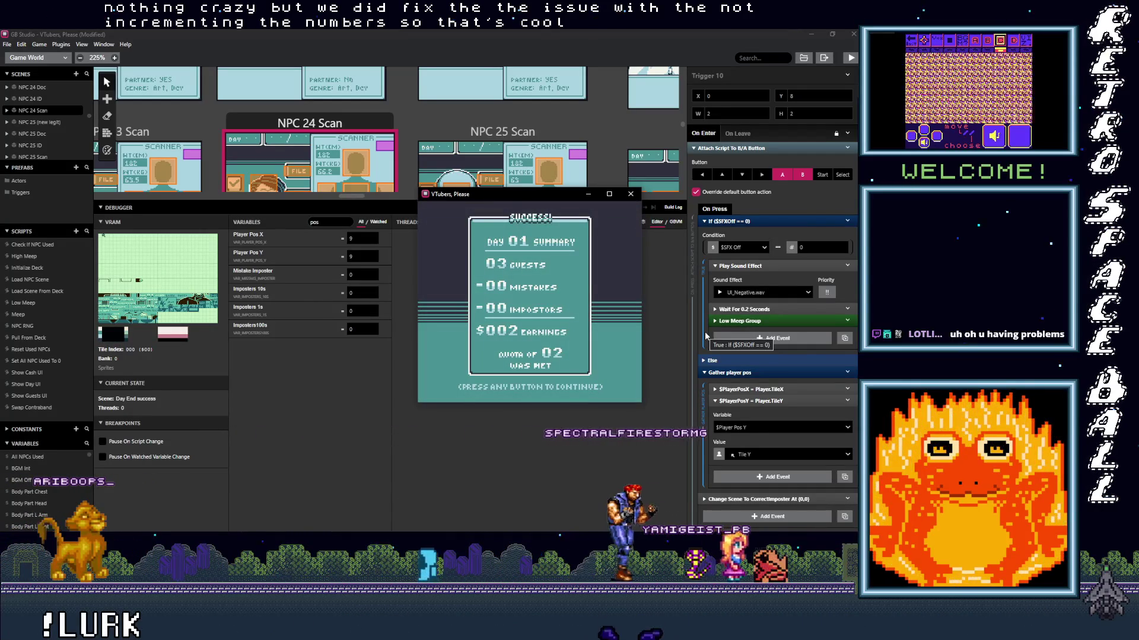
{"action": "key", "text": "z"}
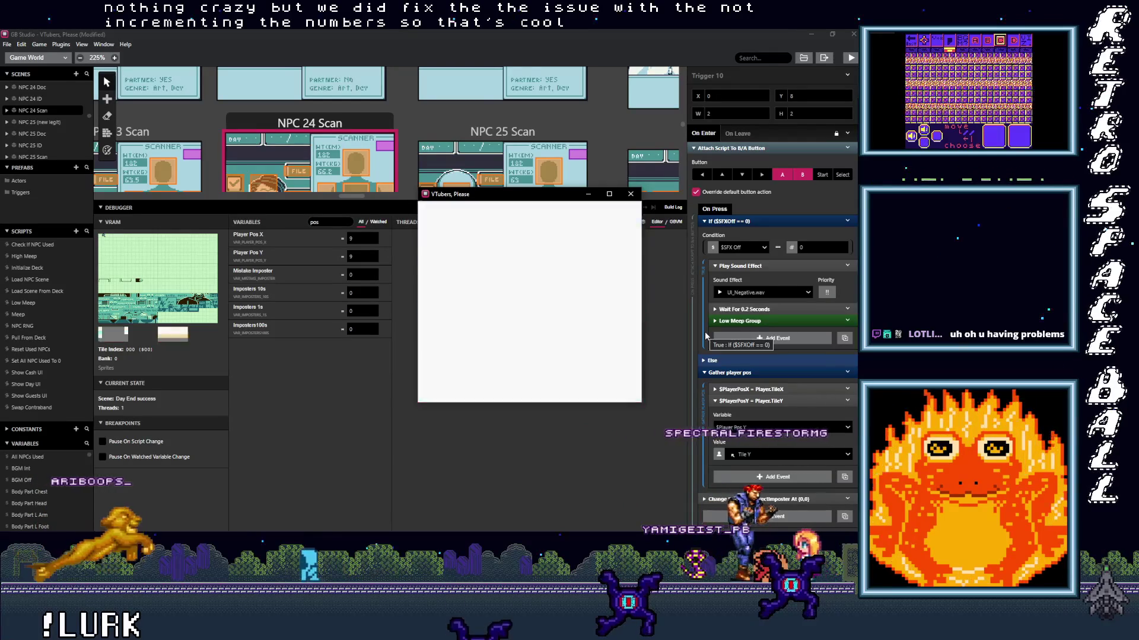
{"action": "key", "text": "z"}
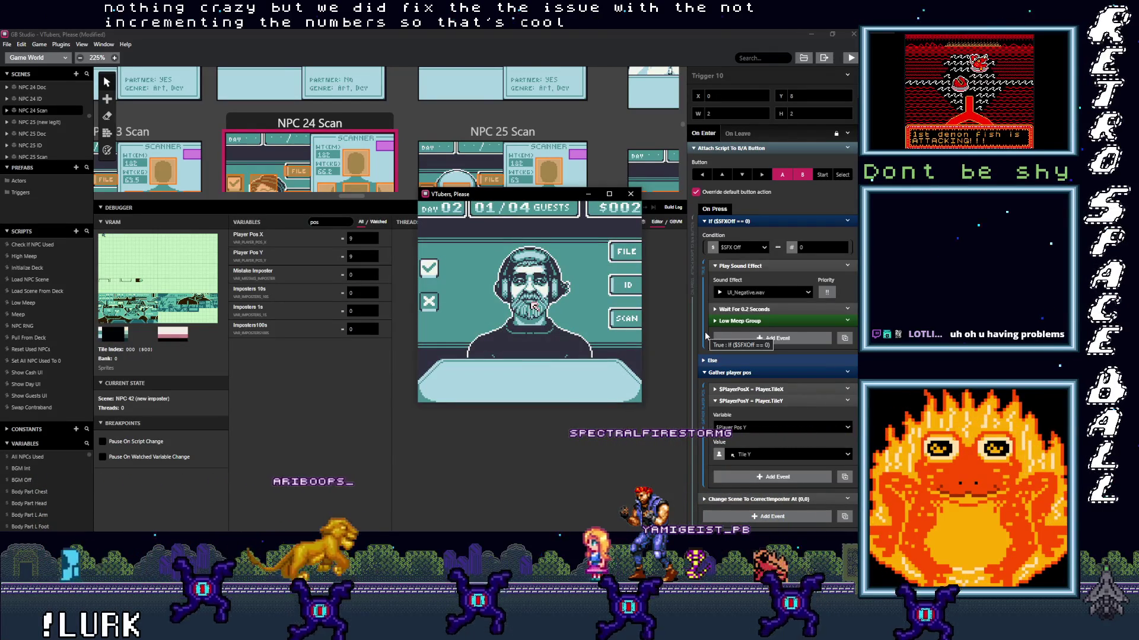
{"action": "key", "text": "Left"}
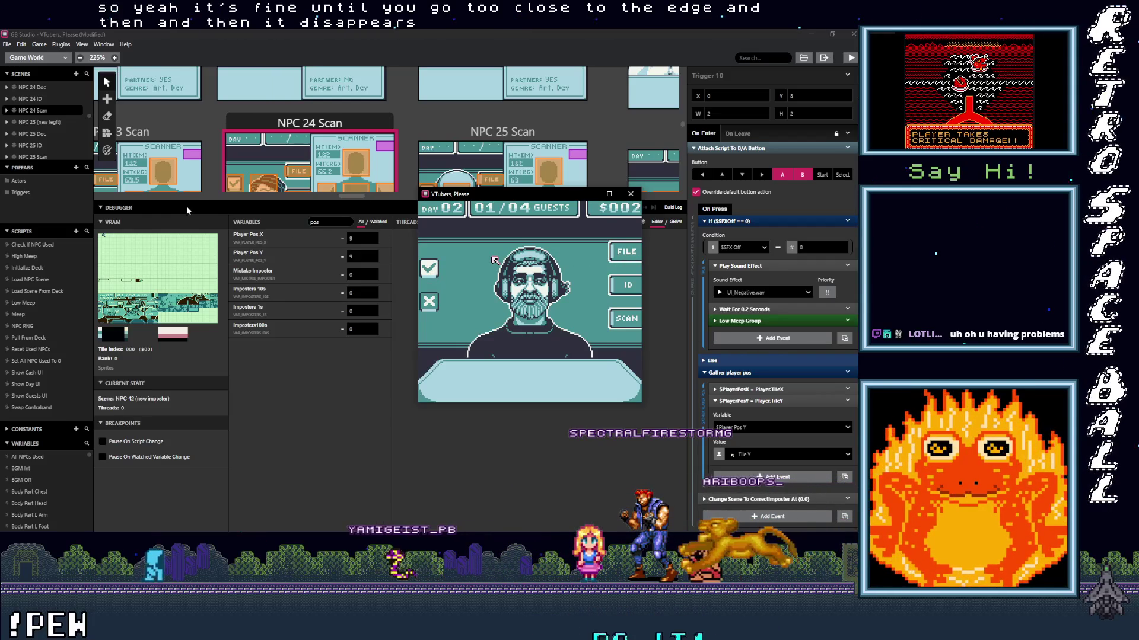
{"action": "left_click_drag", "start_coordinate": [185, 202], "coordinate": [178, 330]}
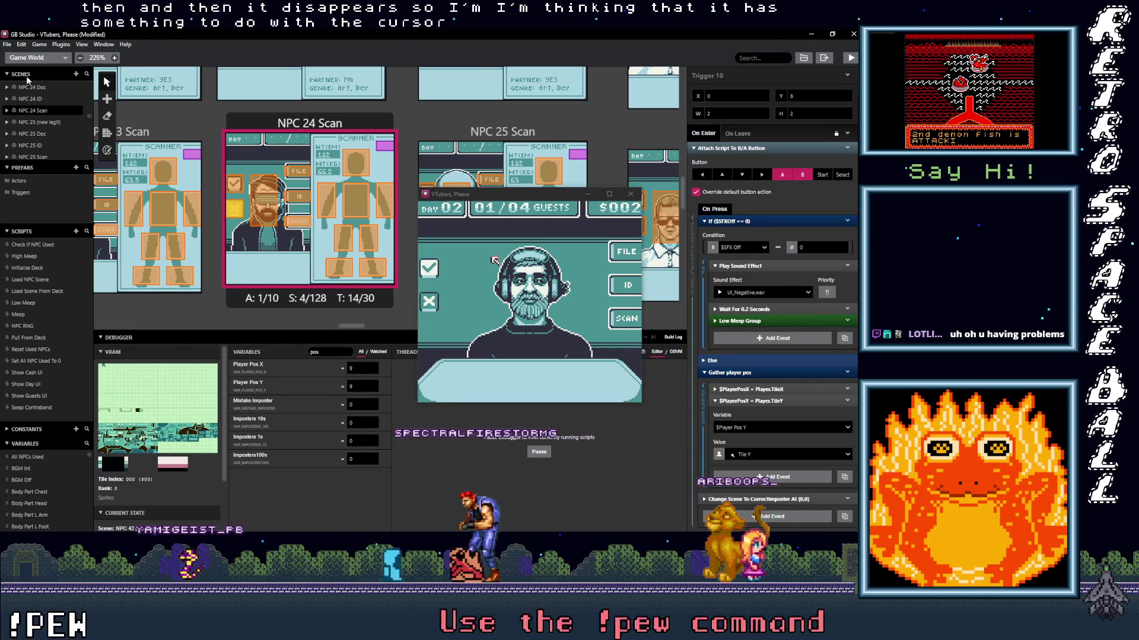
- Open the Cursor1 sprite in the Sprites editor
{"action": "left_click", "coordinate": [66, 59]}
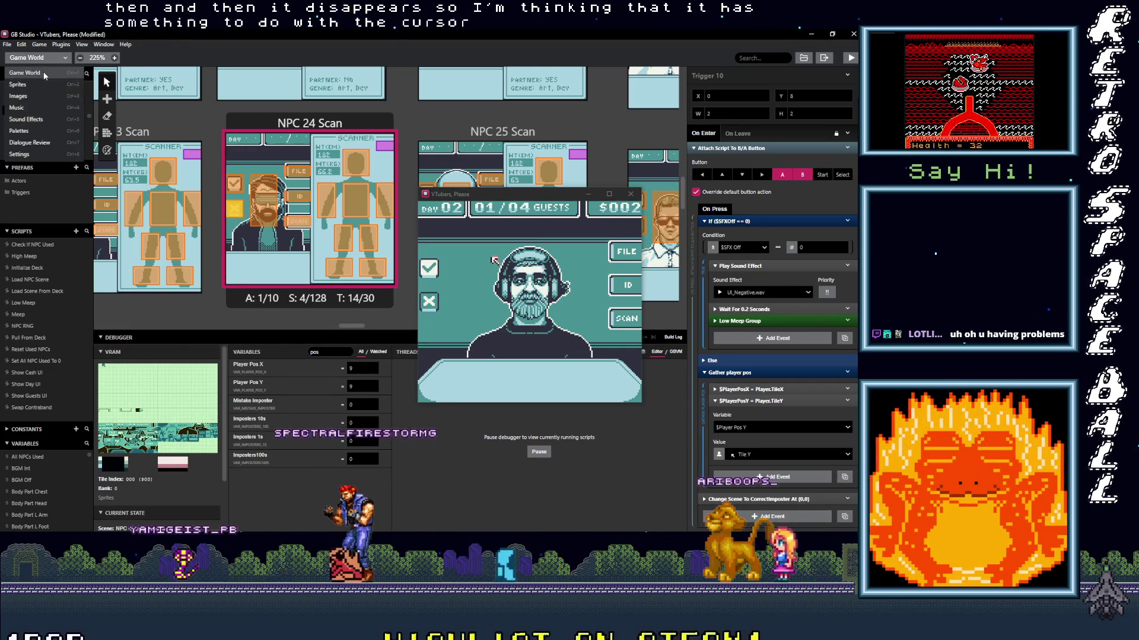
{"action": "left_click", "coordinate": [36, 87]}
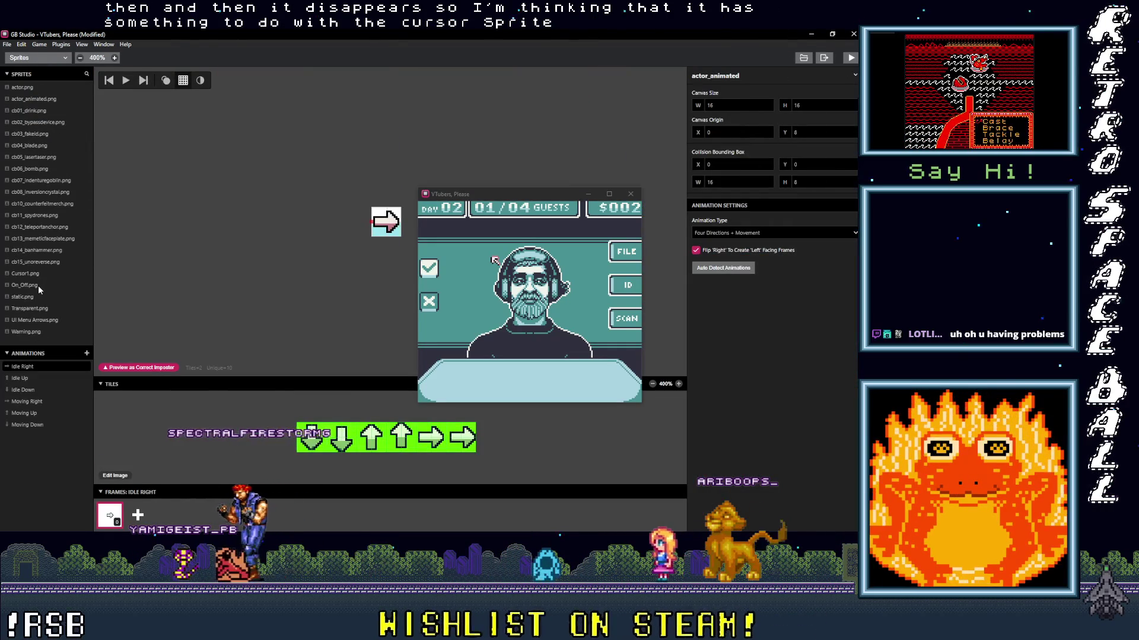
{"action": "left_click", "coordinate": [13, 273]}
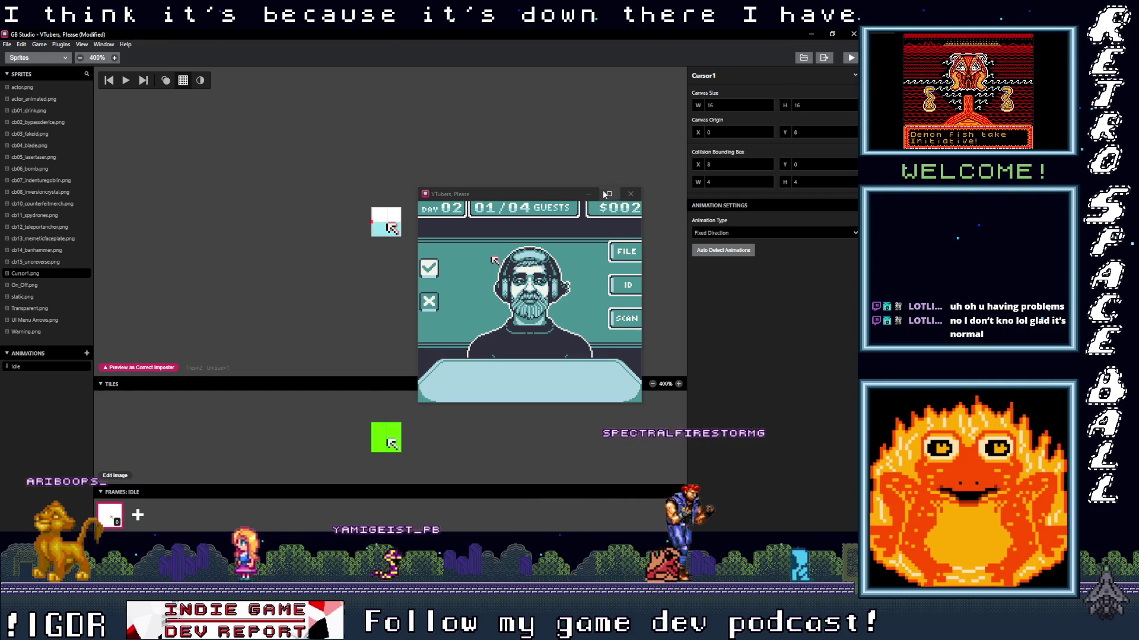
- Close the game test window and open the project folder in File Explorer
{"action": "left_click", "coordinate": [589, 240]}
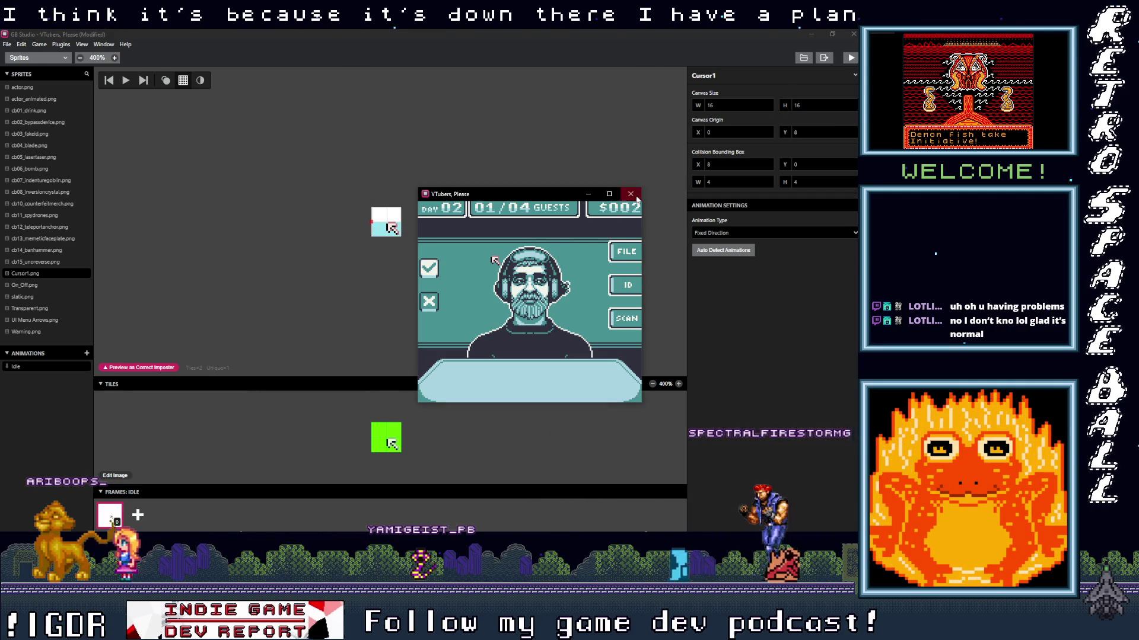
{"action": "left_click", "coordinate": [635, 197]}
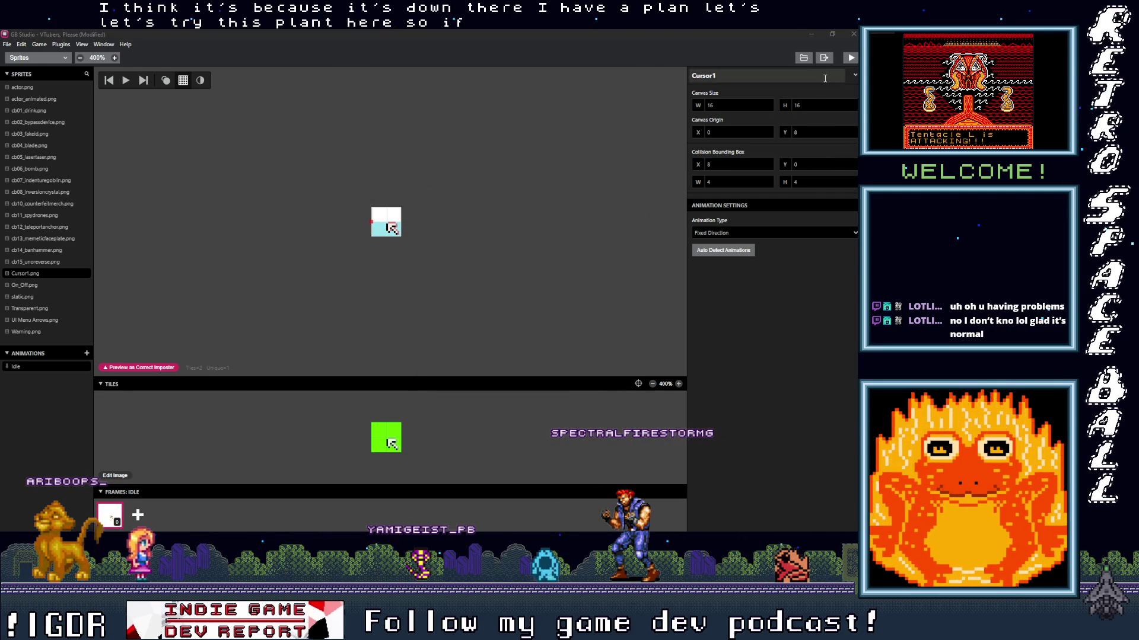
{"action": "left_click", "coordinate": [803, 58]}
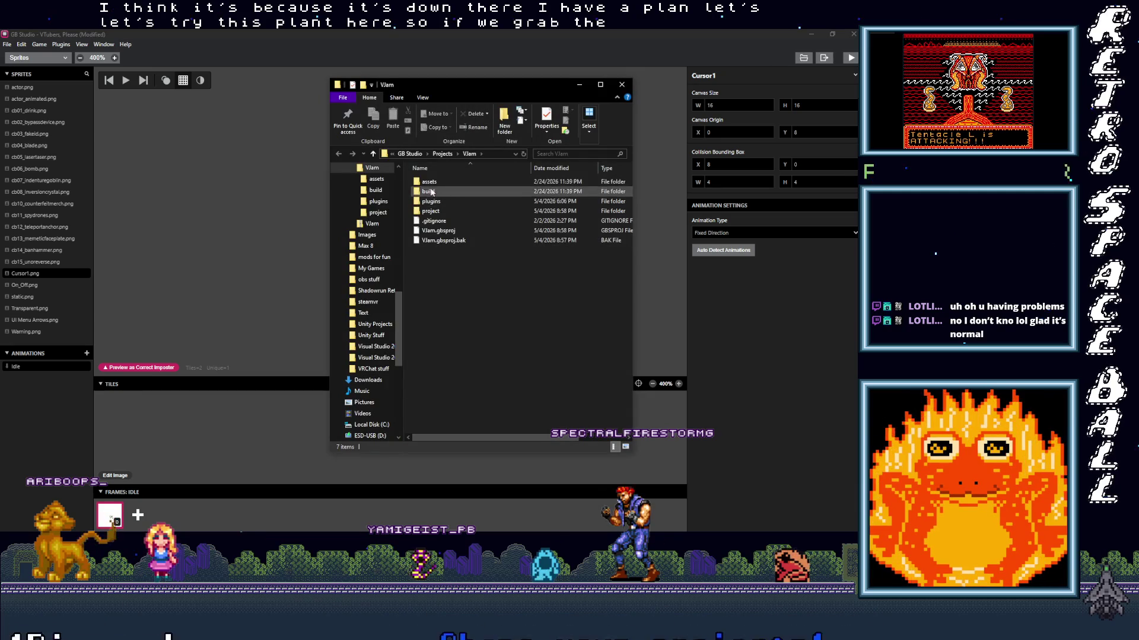
- Open Cursor1.png from the assets\sprites folder in Aseprite
{"action": "double_click", "coordinate": [429, 182]}
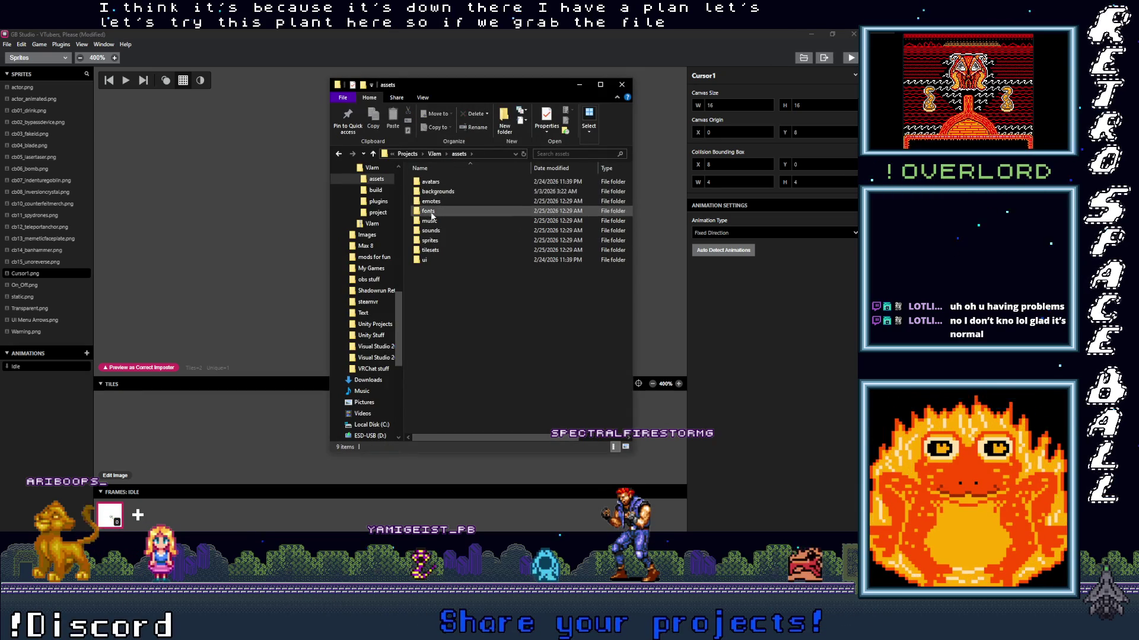
{"action": "double_click", "coordinate": [429, 241]}
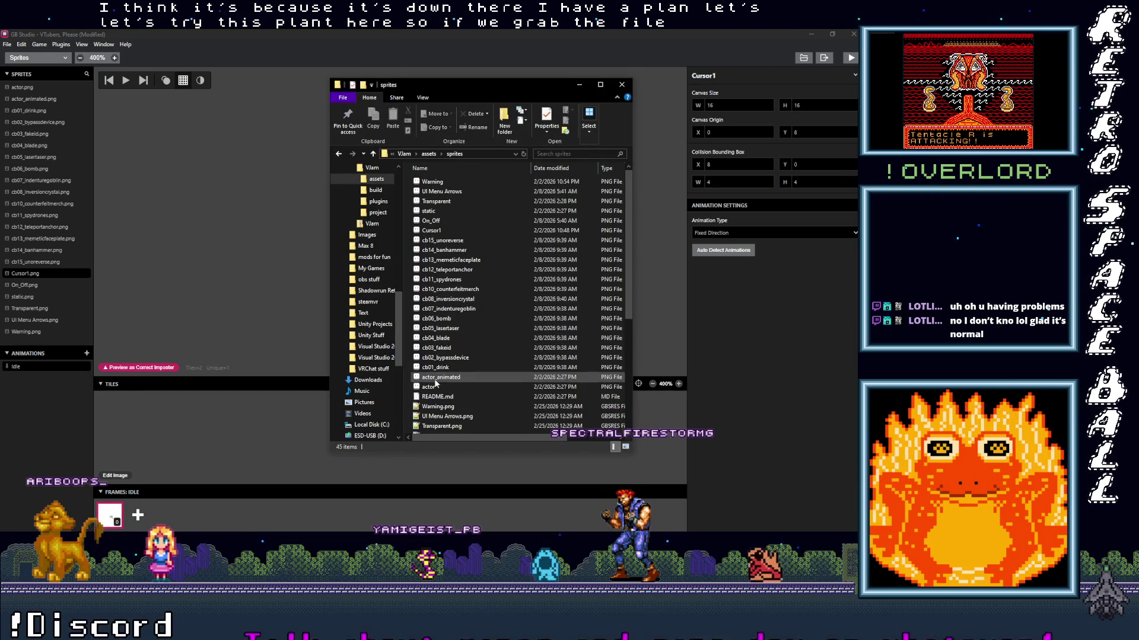
{"action": "left_click", "coordinate": [428, 231]}
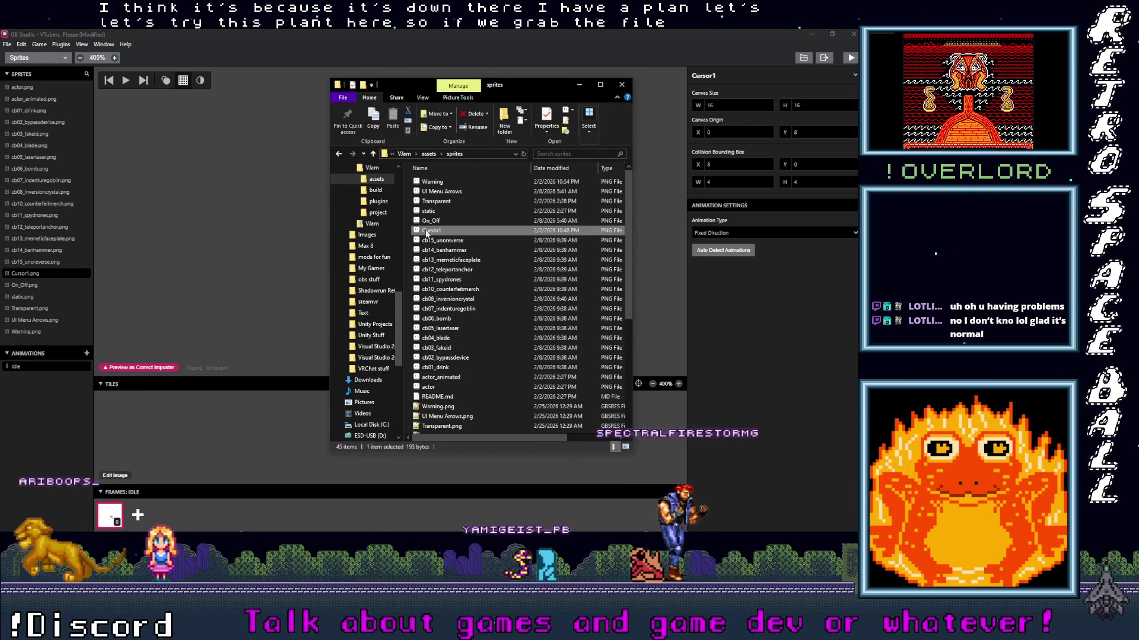
{"action": "double_click", "coordinate": [427, 231]}
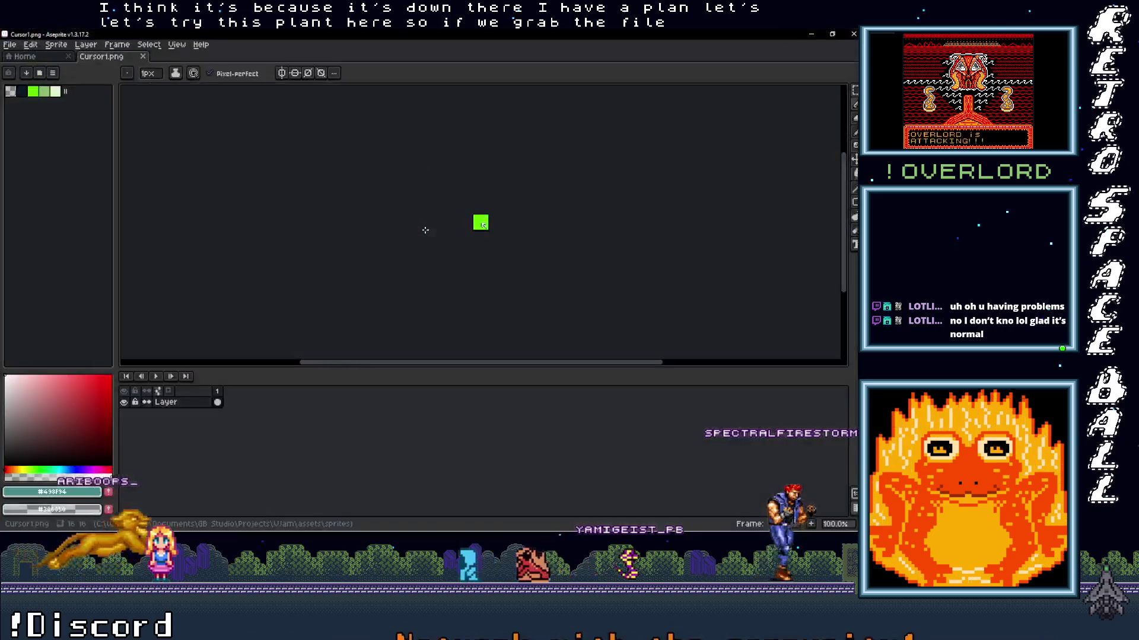
- Move the cursor arrow pixels into the sprite's top-left corner
{"action": "scroll", "coordinate": [530, 222], "scroll_direction": "up", "scroll_amount": 1}
{"action": "key", "text": "v"}
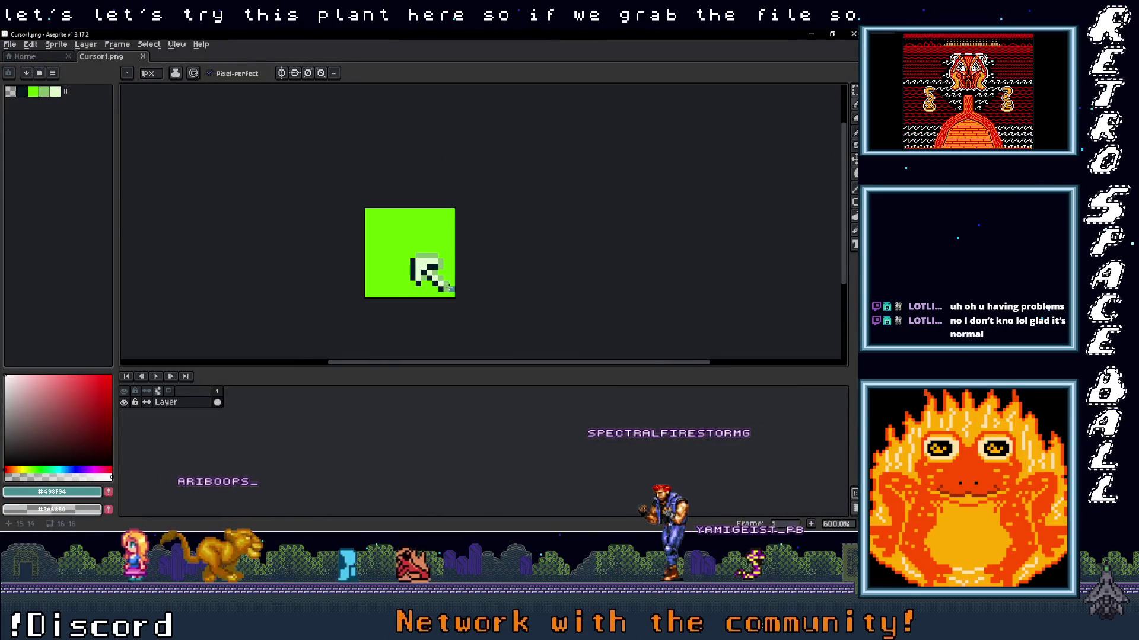
{"action": "key", "text": "ctrl+a"}
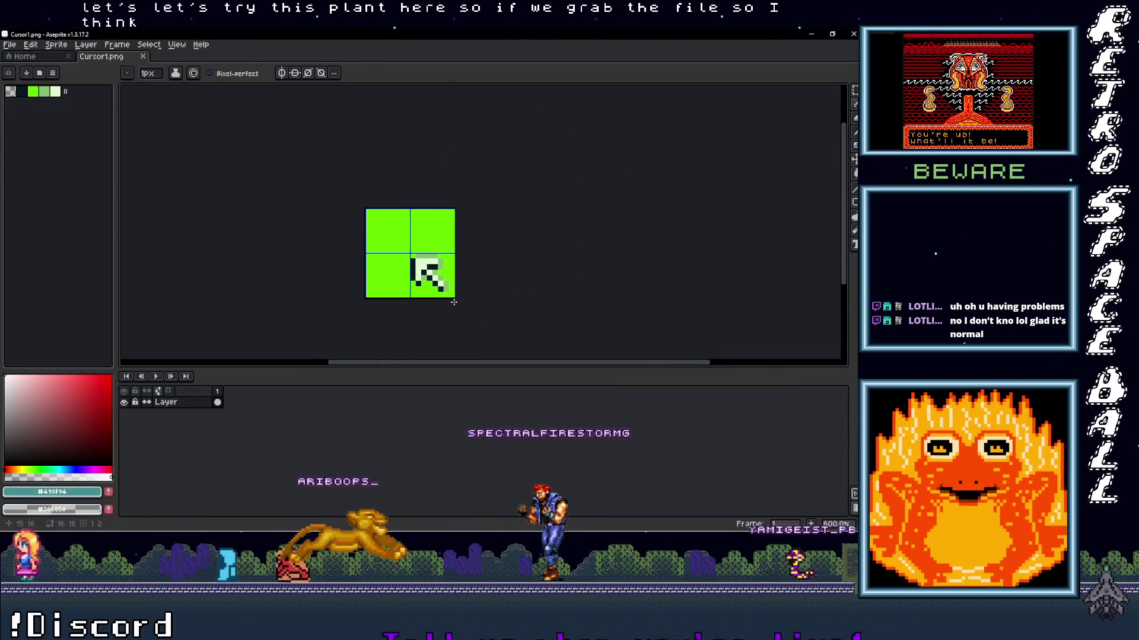
{"action": "scroll", "coordinate": [443, 285], "scroll_direction": "up", "scroll_amount": 3}
{"action": "mouse_move", "coordinate": [377, 223]}
{"action": "left_mouse_down"}
{"action": "mouse_move", "coordinate": [458, 302]}
{"action": "mouse_move", "coordinate": [363, 227]}
{"action": "mouse_move", "coordinate": [296, 137]}
{"action": "left_mouse_up"}
{"action": "key", "text": "Return"}
- Erase the leftover bottom-right cursor and fill the grey area with the background green
{"action": "mouse_move", "coordinate": [386, 221]}
{"action": "left_mouse_down"}
{"action": "mouse_move", "coordinate": [458, 315]}
{"action": "mouse_move", "coordinate": [462, 306]}
{"action": "left_mouse_up"}
{"action": "key", "text": "ctrl+x"}
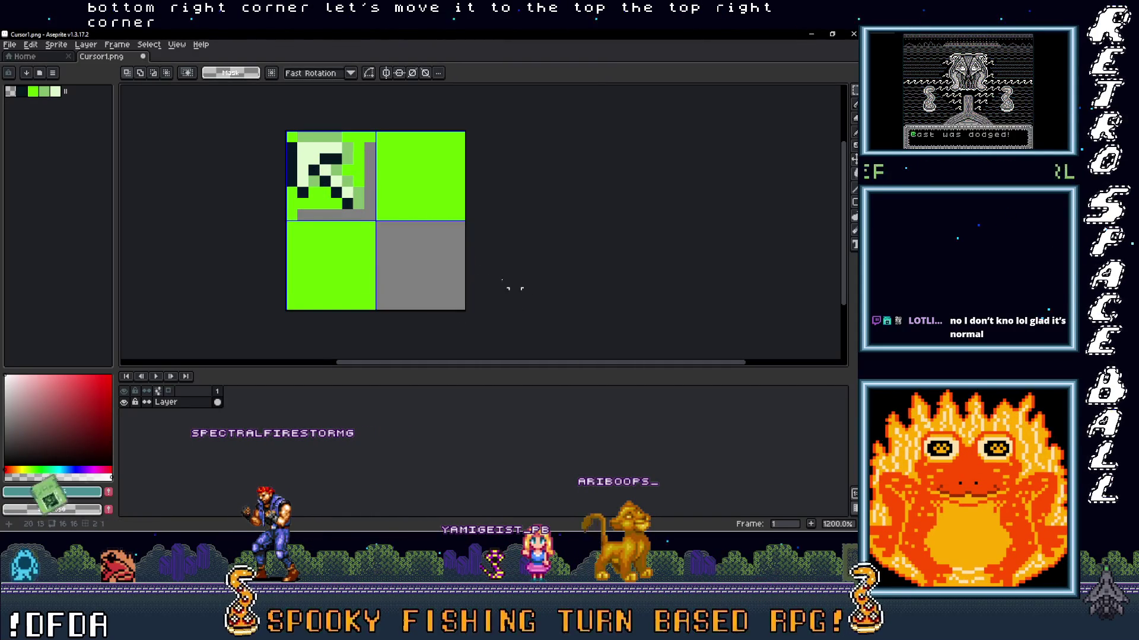
{"action": "key", "text": "i"}
{"action": "left_click", "coordinate": [438, 216]}
{"action": "key", "text": "g"}
{"action": "left_click", "coordinate": [434, 261]}
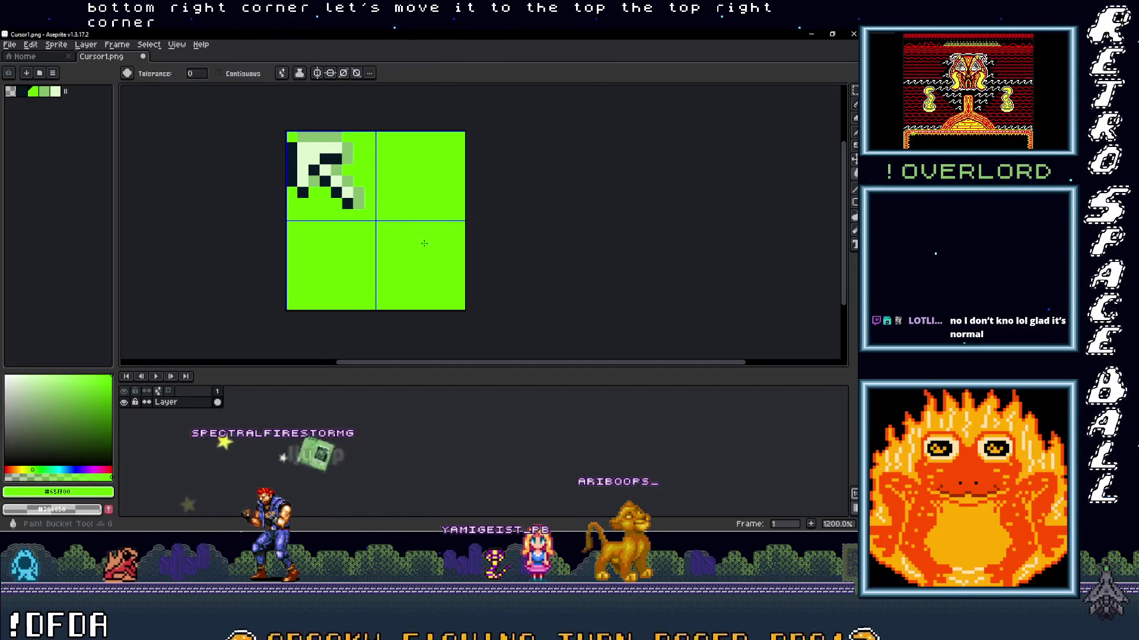
- Save Cursor1.png and minimize Aseprite
{"action": "scroll", "coordinate": [428, 230], "scroll_direction": "down", "scroll_amount": 3}
{"action": "left_click", "coordinate": [10, 45]}
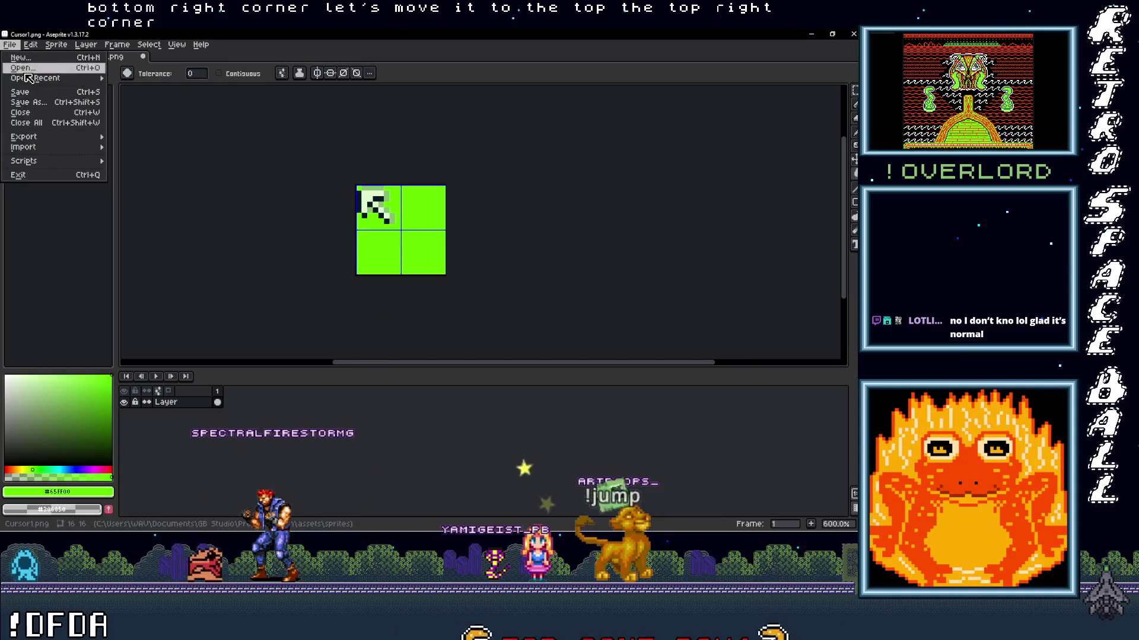
{"action": "left_click", "coordinate": [28, 94]}
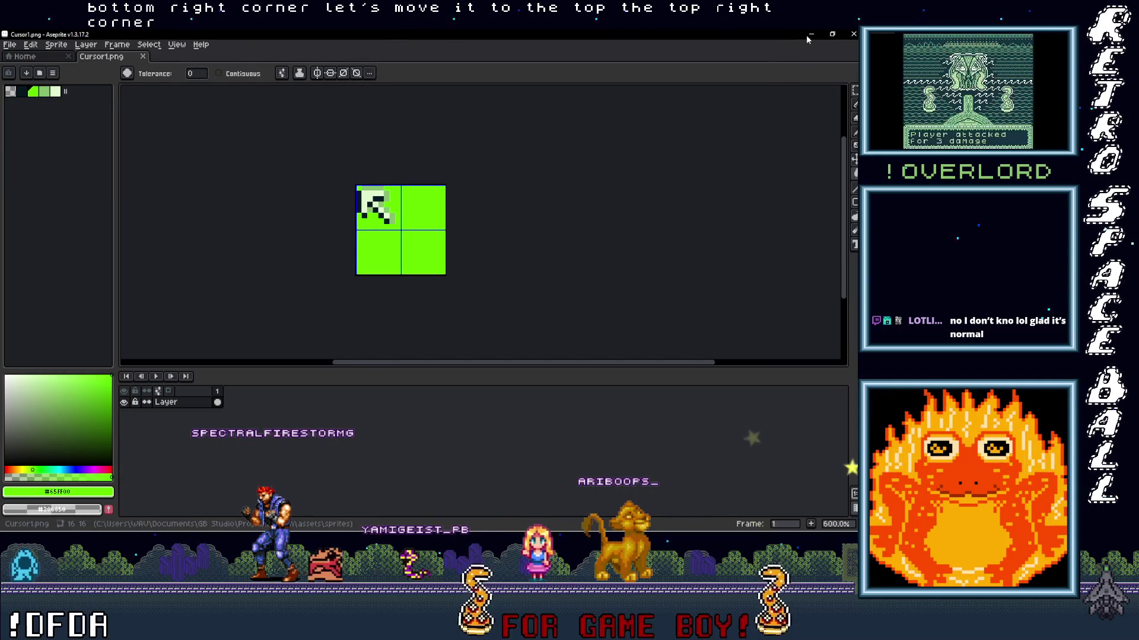
{"action": "left_click", "coordinate": [812, 34]}
- Set Cursor1's collision box to X 0, Y -8, then rebuild and run the game from Game World
{"action": "left_click", "coordinate": [172, 253]}
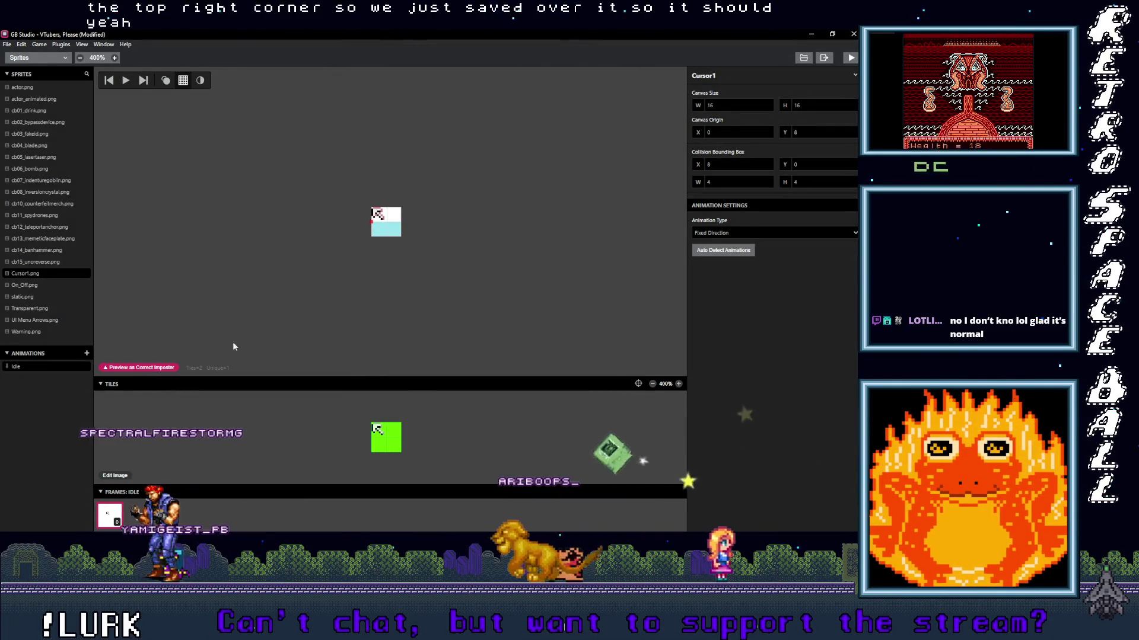
{"action": "mouse_move", "coordinate": [787, 190]}
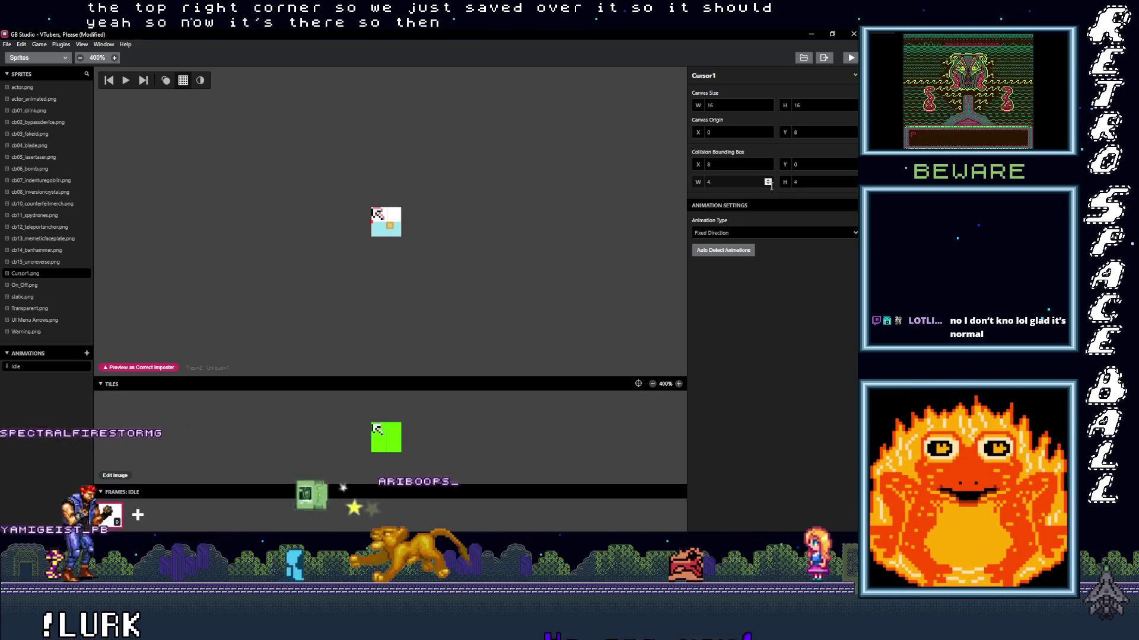
{"action": "left_click", "coordinate": [767, 167]}
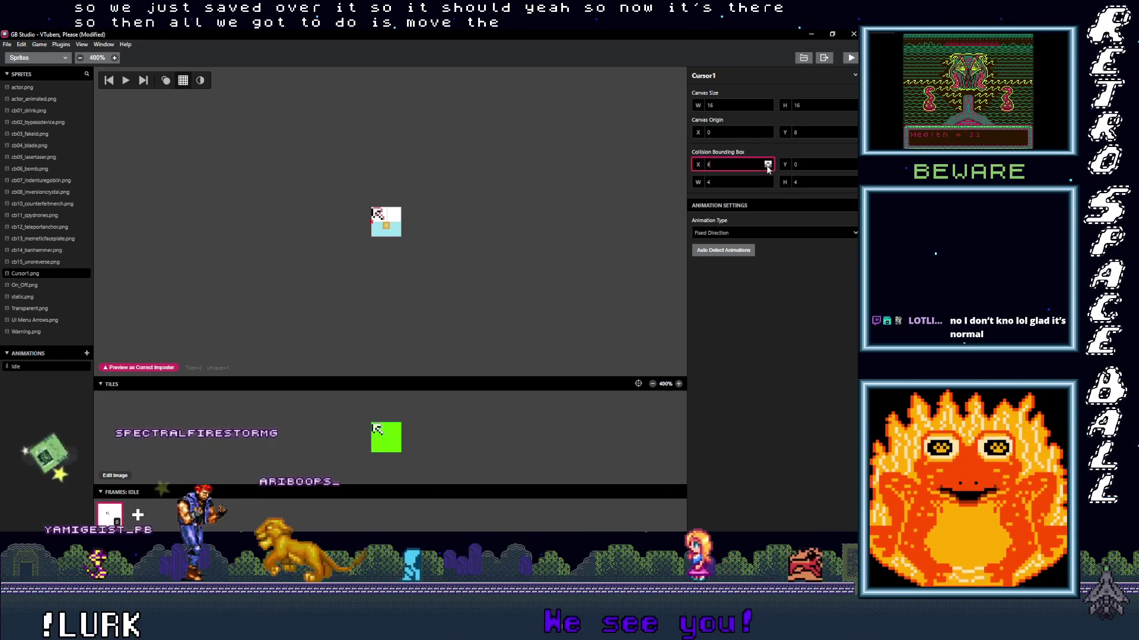
{"action": "left_click", "coordinate": [853, 166]}
{"action": "left_click", "coordinate": [854, 167]}
{"action": "left_click", "coordinate": [854, 167]}
{"action": "left_click", "coordinate": [854, 167]}
{"action": "left_click", "coordinate": [854, 167]}
{"action": "left_click", "coordinate": [854, 167]}
{"action": "left_click", "coordinate": [854, 167]}
{"action": "left_click", "coordinate": [854, 167]}
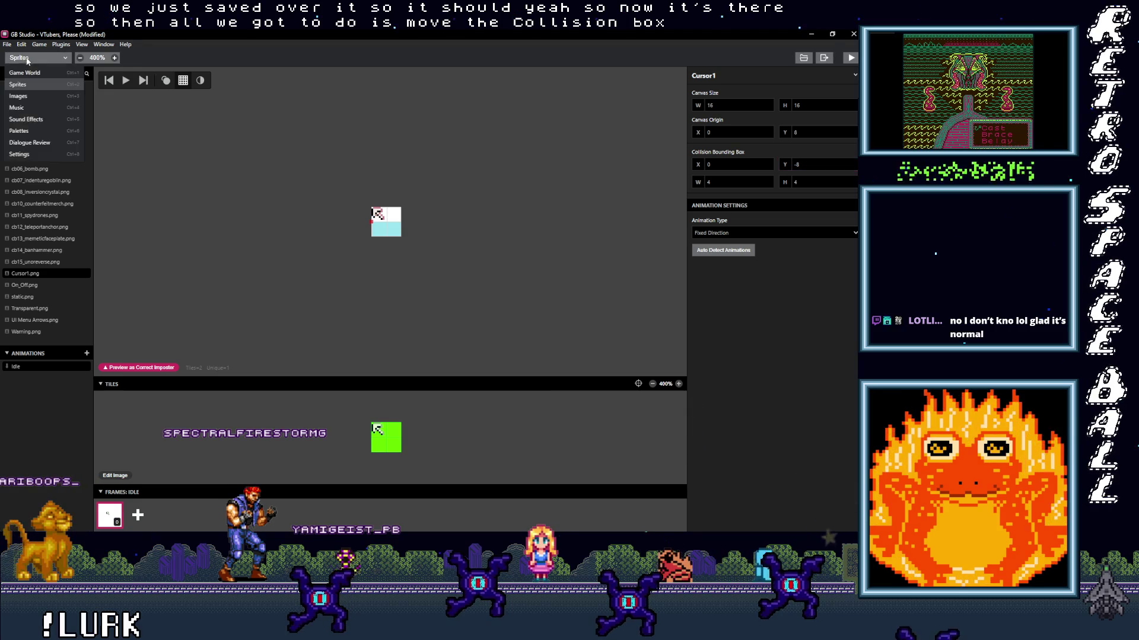
{"action": "left_click", "coordinate": [24, 72]}
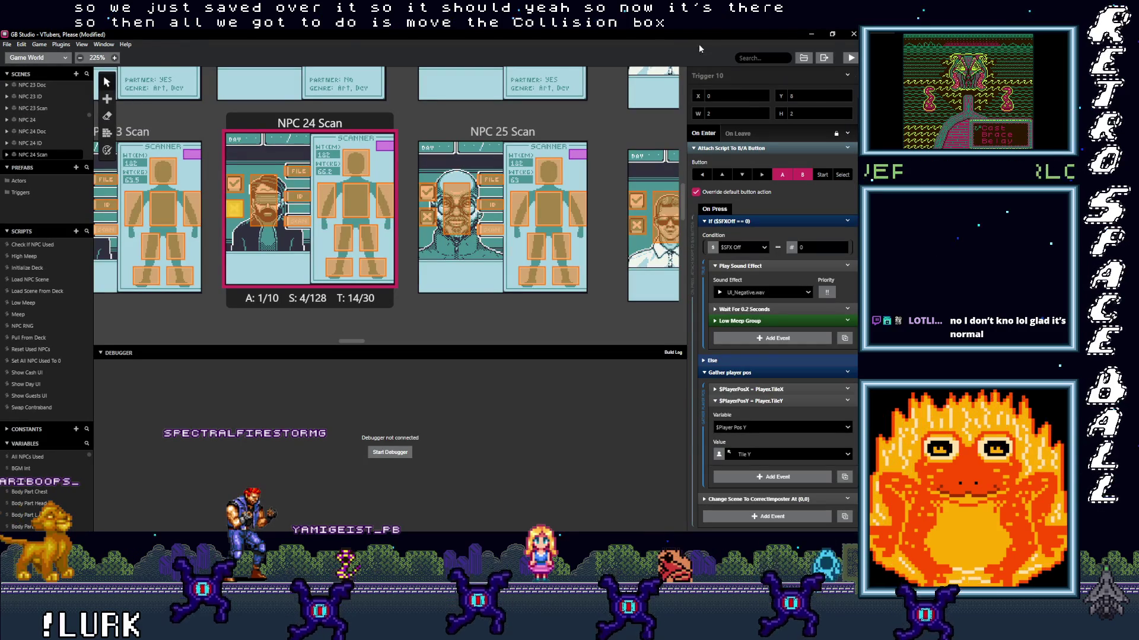
{"action": "left_click", "coordinate": [852, 59]}
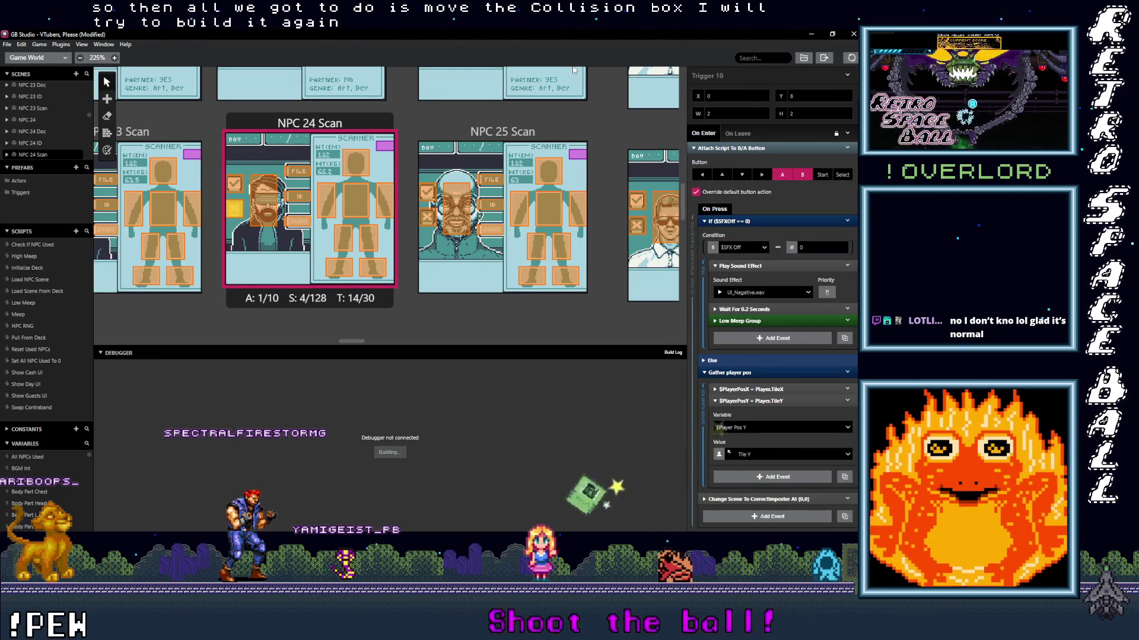
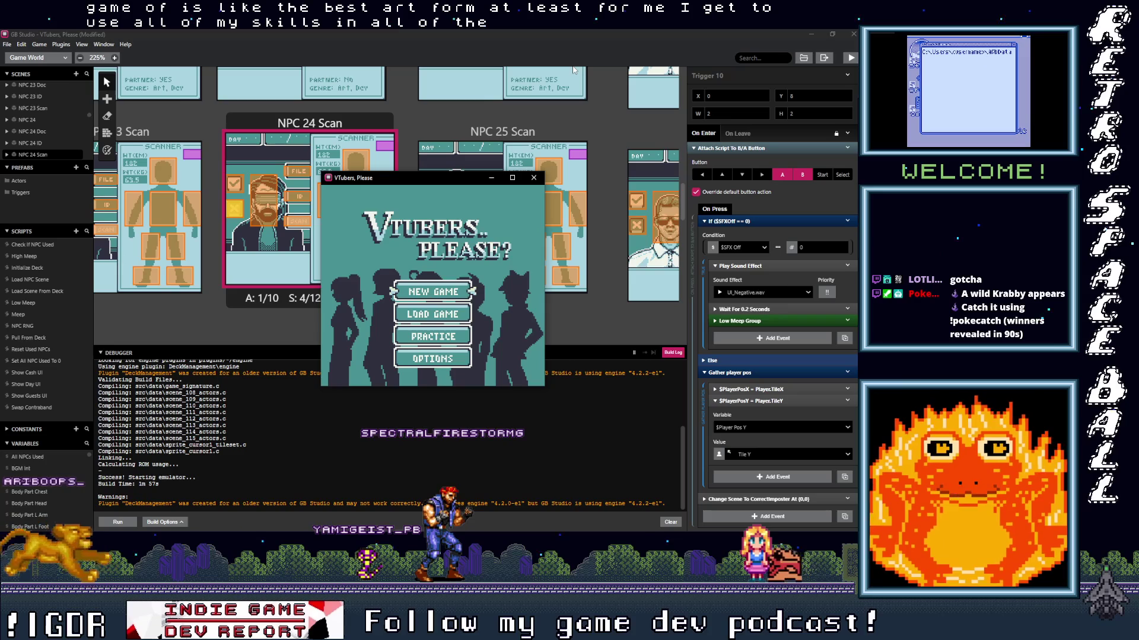
- Maximize the game window and start a new game, skipping the intro to the Day 01 briefing
{"action": "key", "text": "super+Up"}
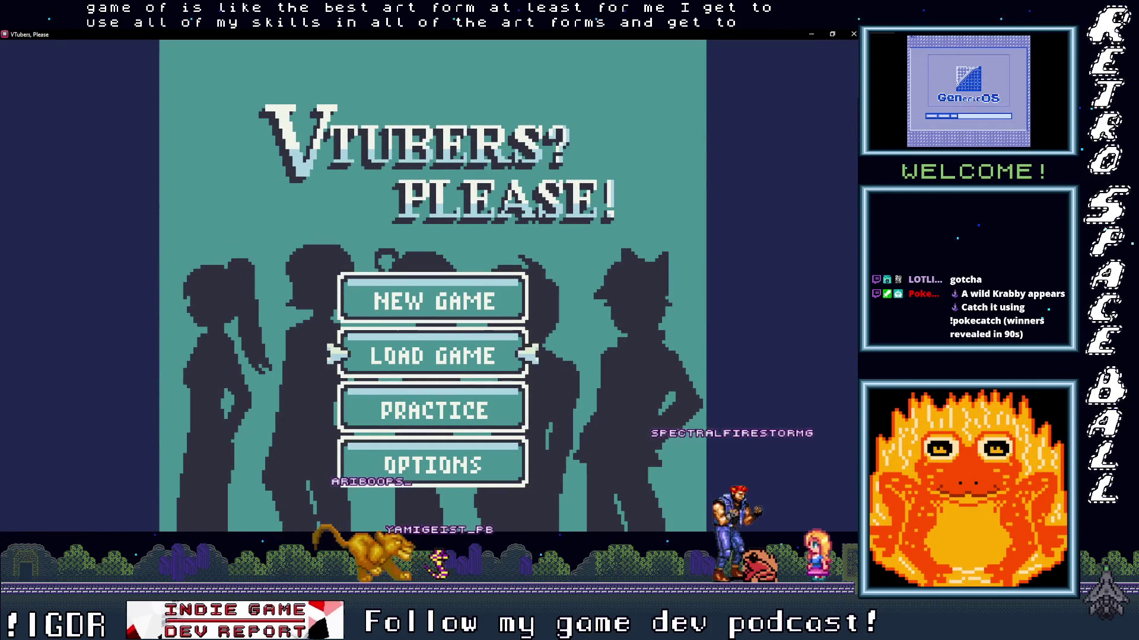
{"action": "key", "text": "Return"}
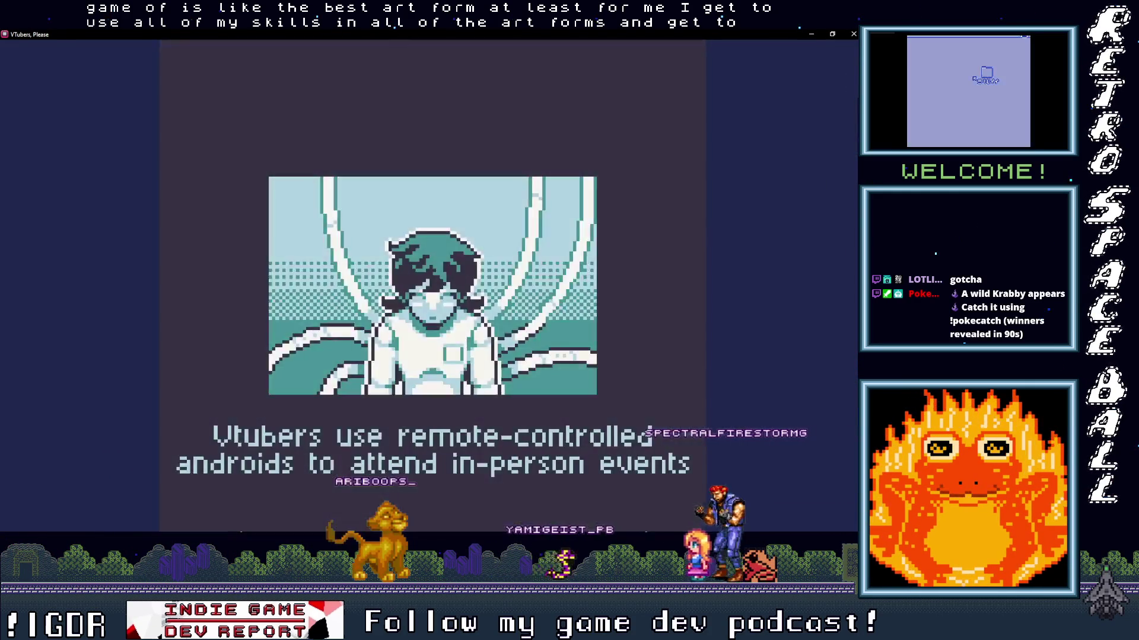
{"action": "key", "text": "Return"}
{"action": "key", "text": "Return"}
{"action": "key", "text": "Return"}
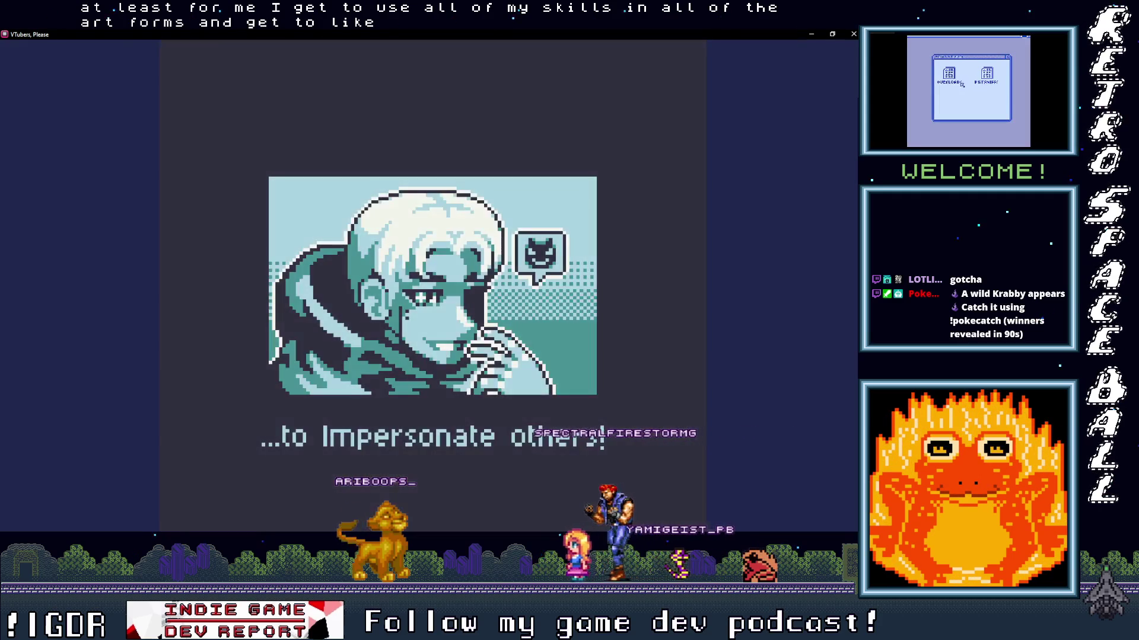
{"action": "key", "text": "Return"}
{"action": "key", "text": "Return"}
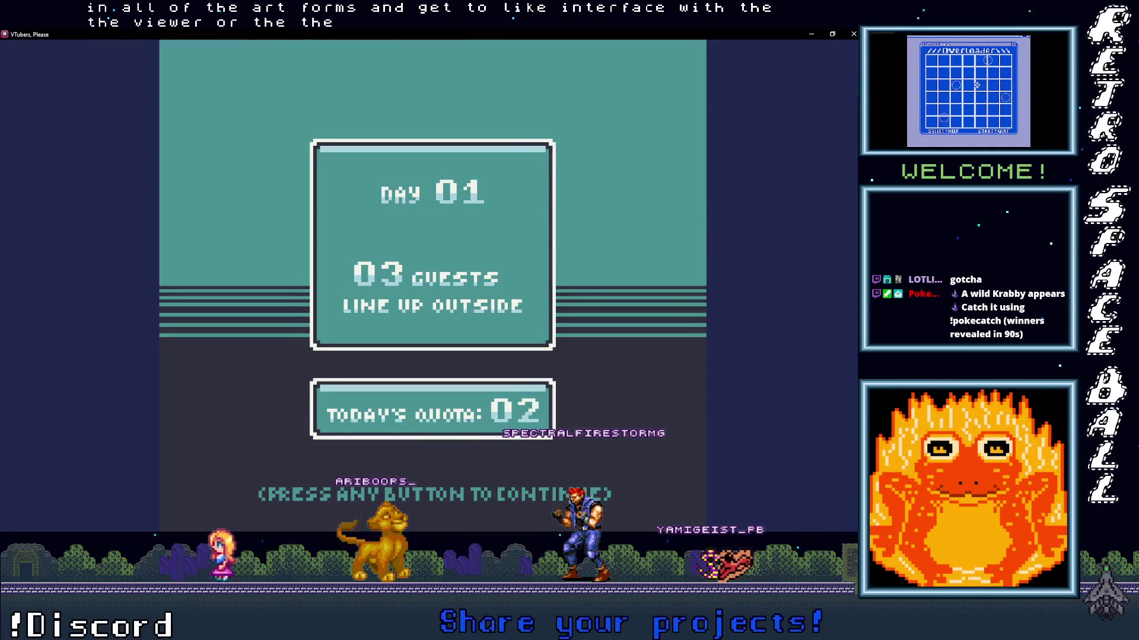
- Scan the first Day 01 guest and admit them as valid
{"action": "key", "text": "Return"}
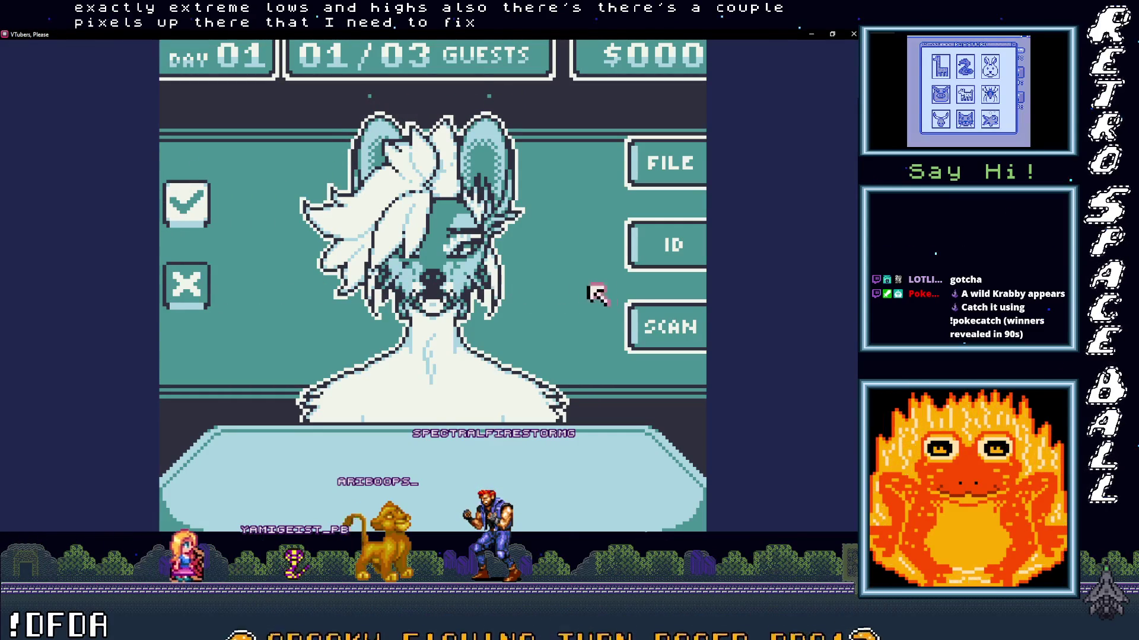
{"action": "left_click", "coordinate": [669, 323]}
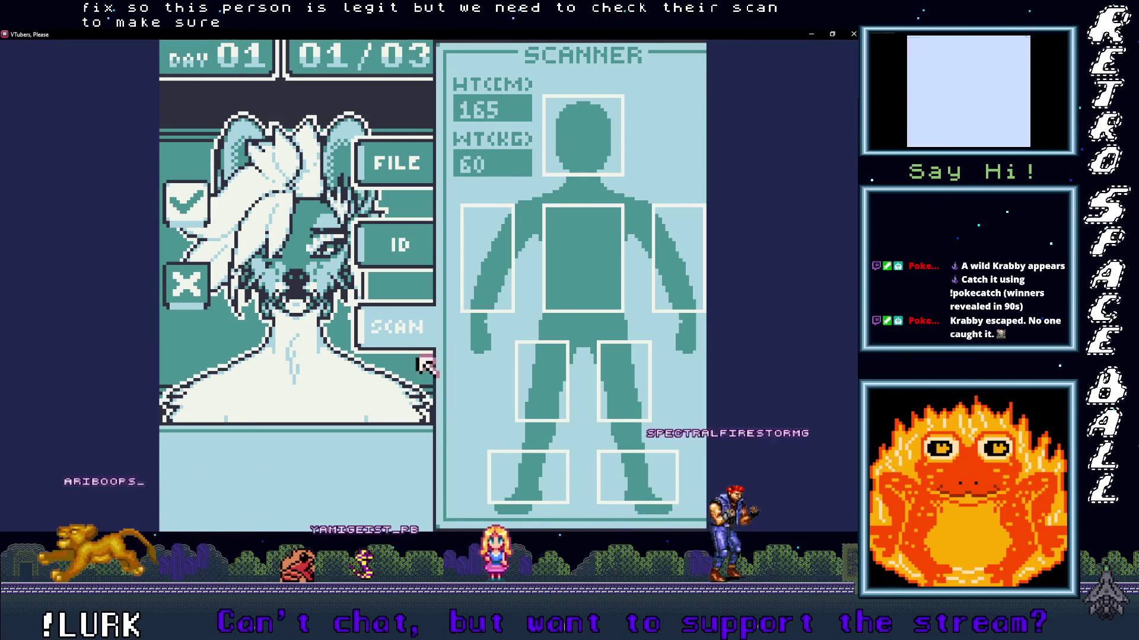
{"action": "left_click", "coordinate": [186, 203]}
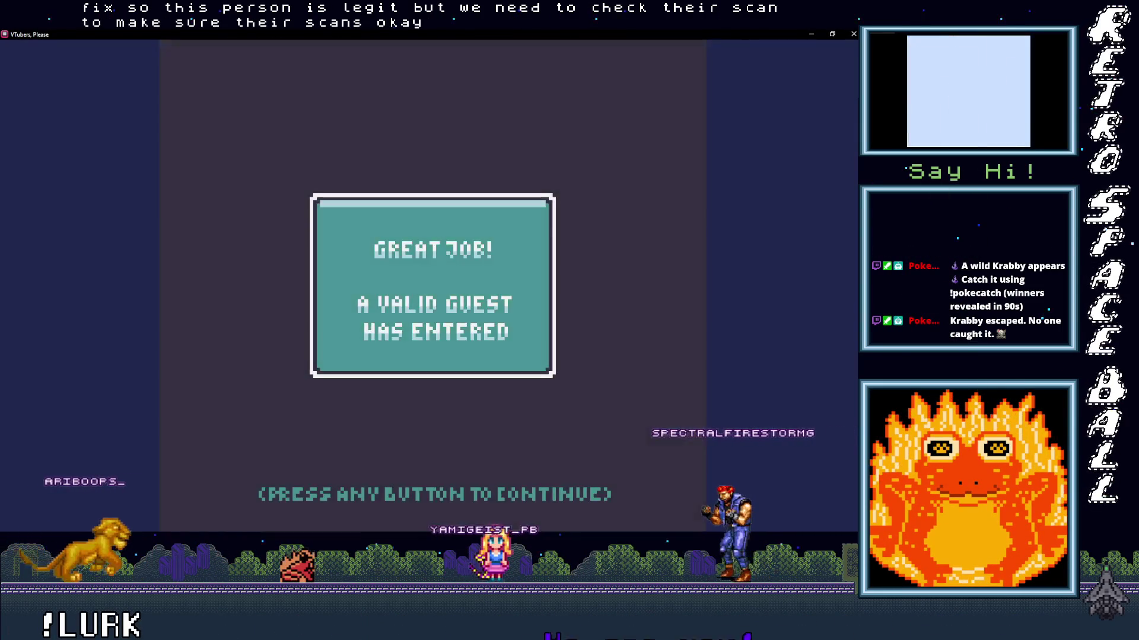
{"action": "left_click", "coordinate": [185, 203]}
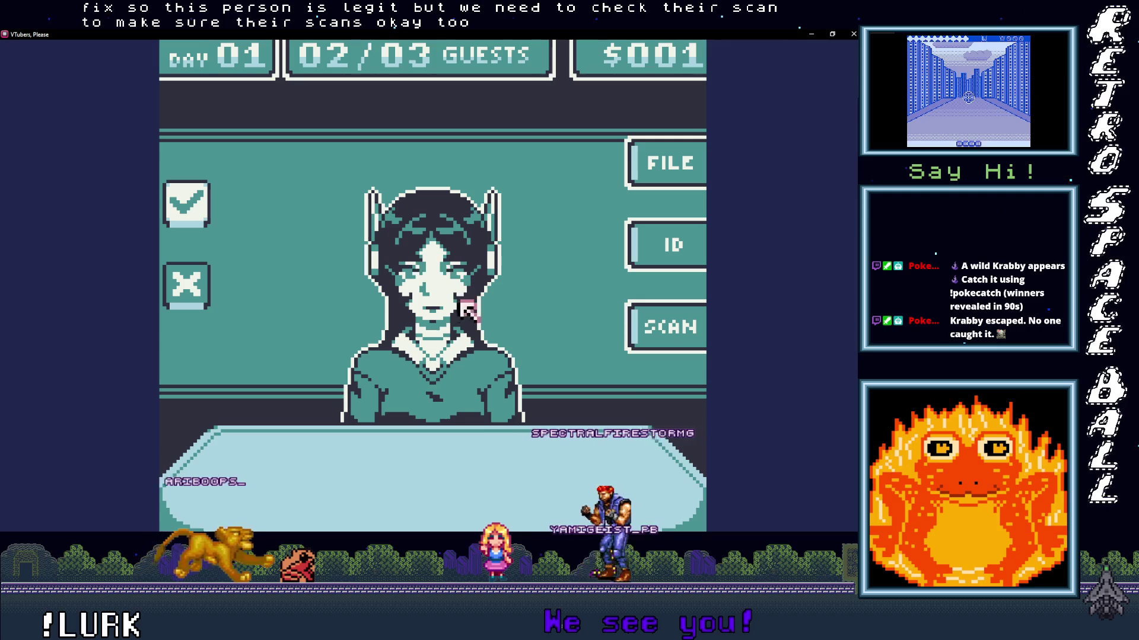
- Compare the second guest's ID with their file, reject the impostor, and continue to Day 02
{"action": "left_click", "coordinate": [667, 242]}
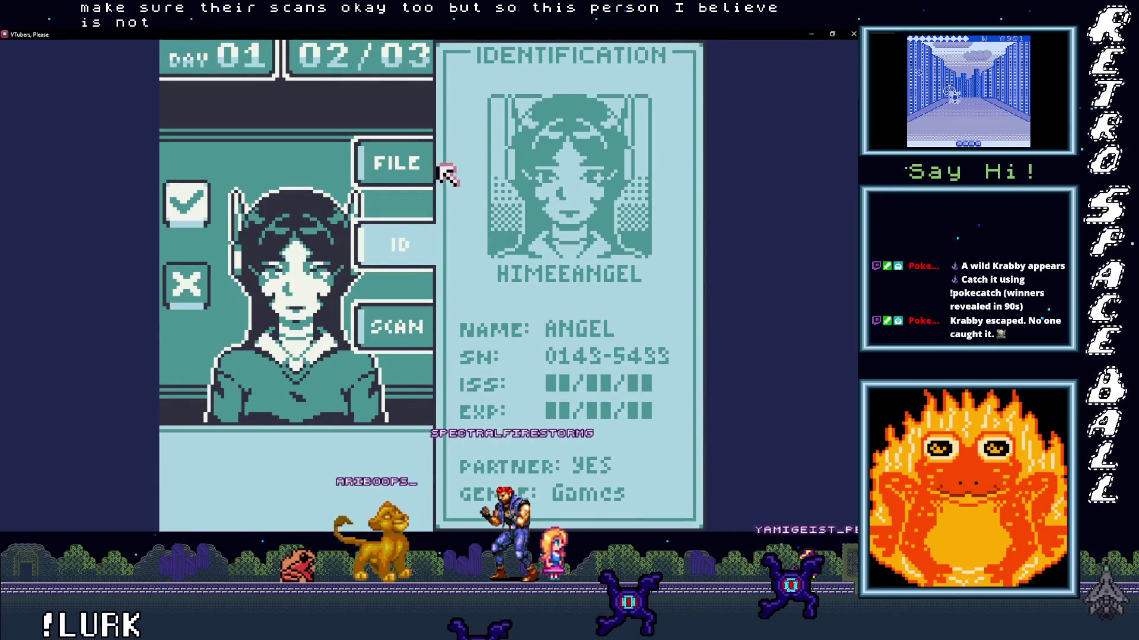
{"action": "left_click", "coordinate": [398, 168]}
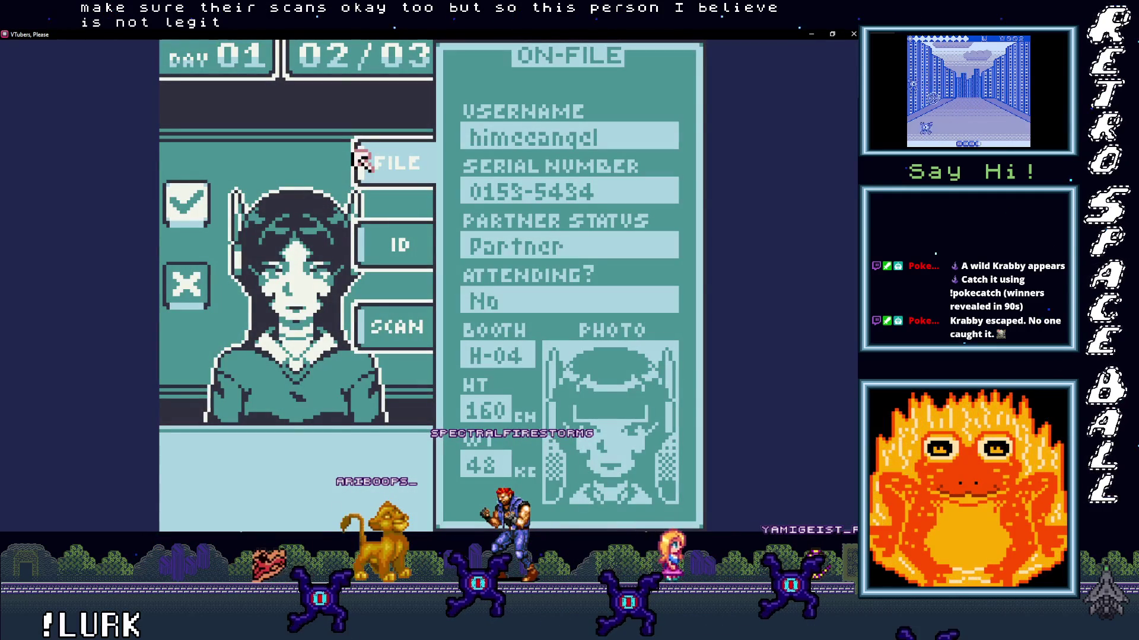
{"action": "left_click", "coordinate": [185, 280]}
{"action": "left_click", "coordinate": [185, 280]}
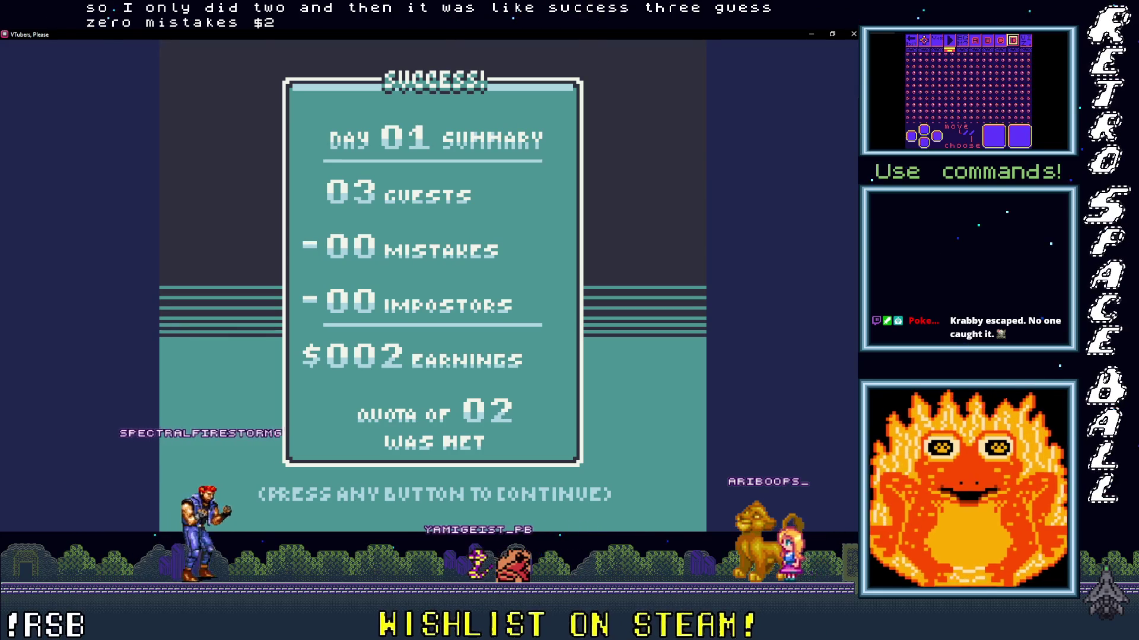
{"action": "key", "text": "space"}
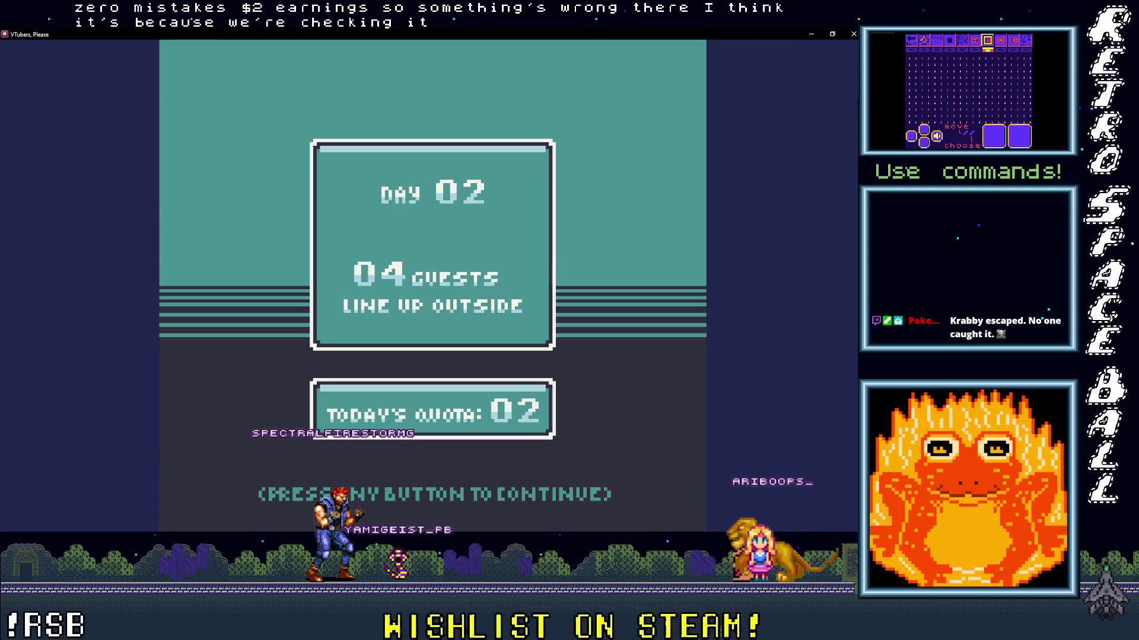
- Scan the first Day 02 guest and deny them entry
{"action": "key", "text": "space"}
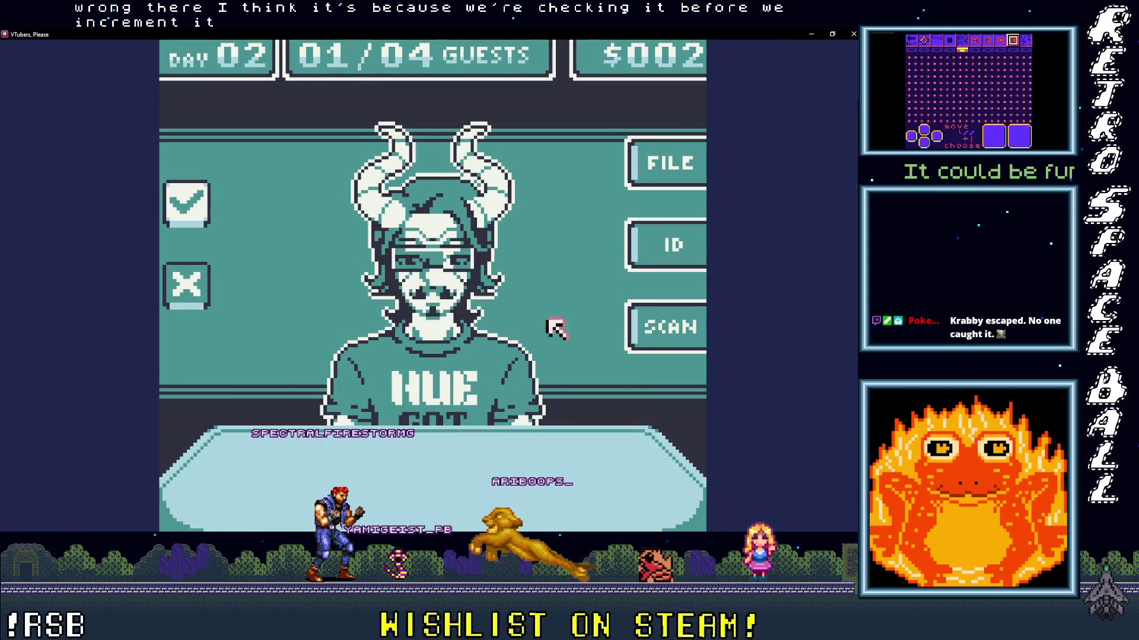
{"action": "left_click", "coordinate": [651, 328]}
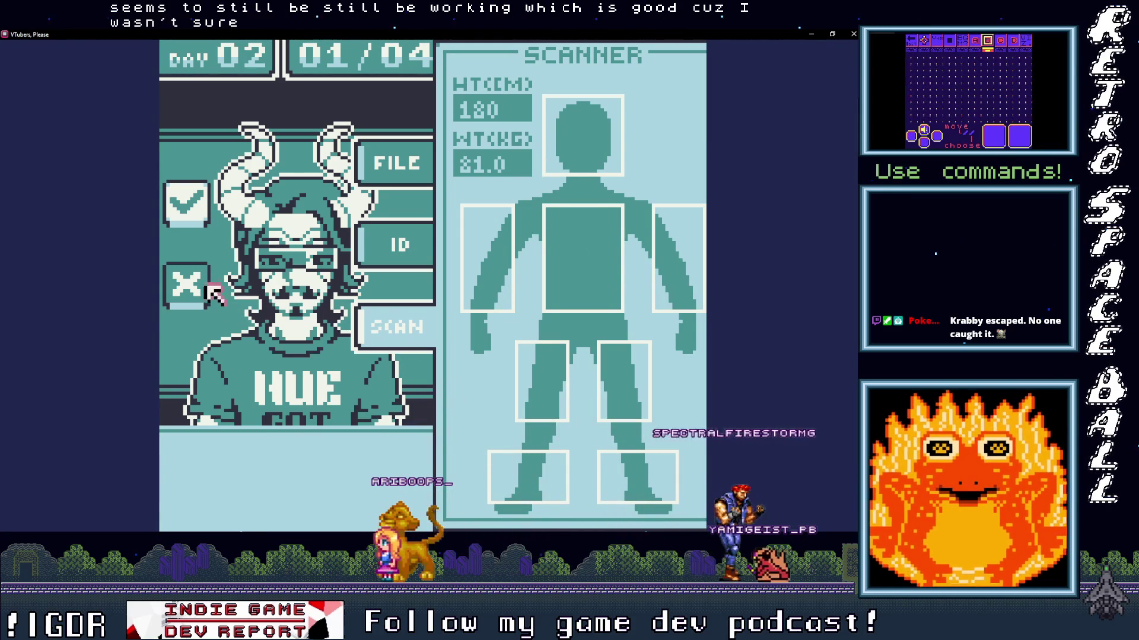
{"action": "left_click", "coordinate": [188, 279]}
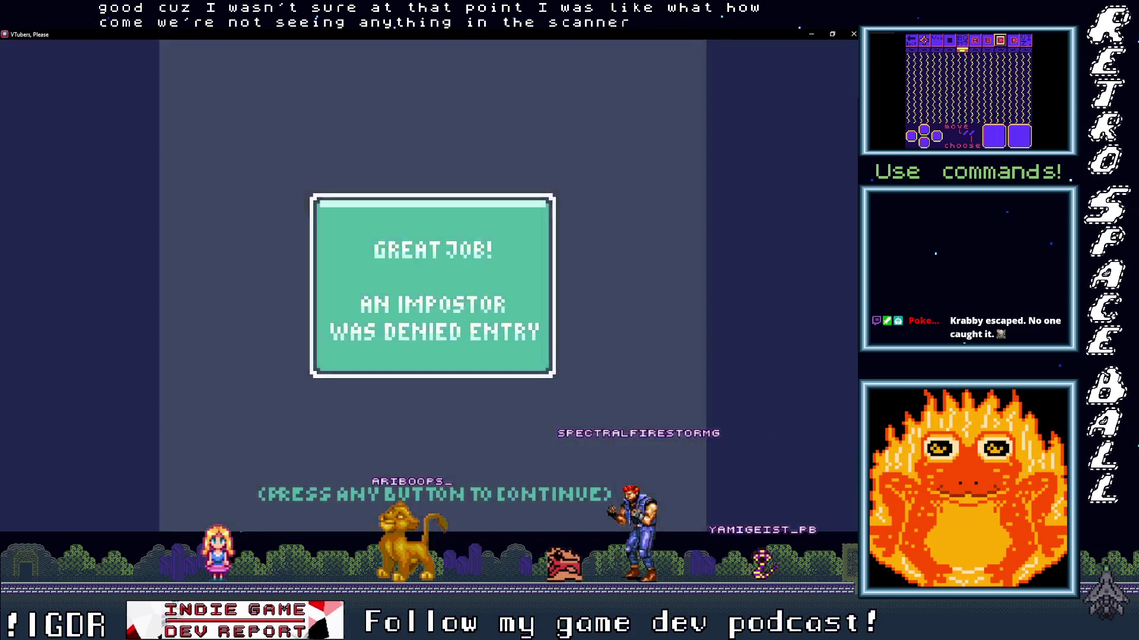
{"action": "left_click", "coordinate": [490, 257]}
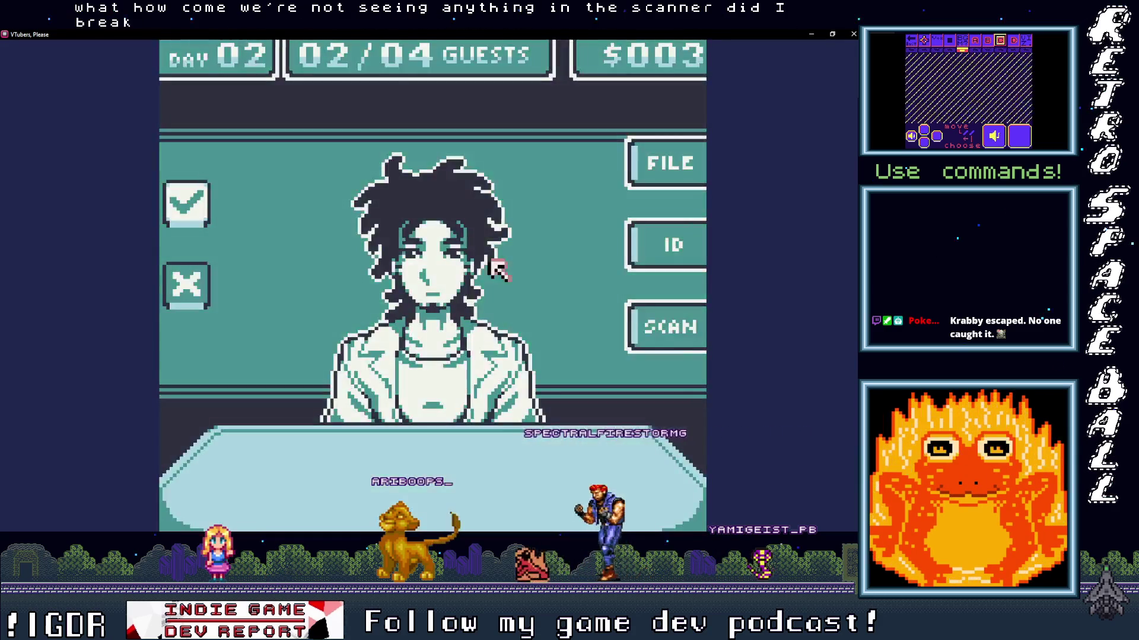
- Scan the second guest, compare their ID with the file, and deny entry
{"action": "left_click", "coordinate": [666, 322]}
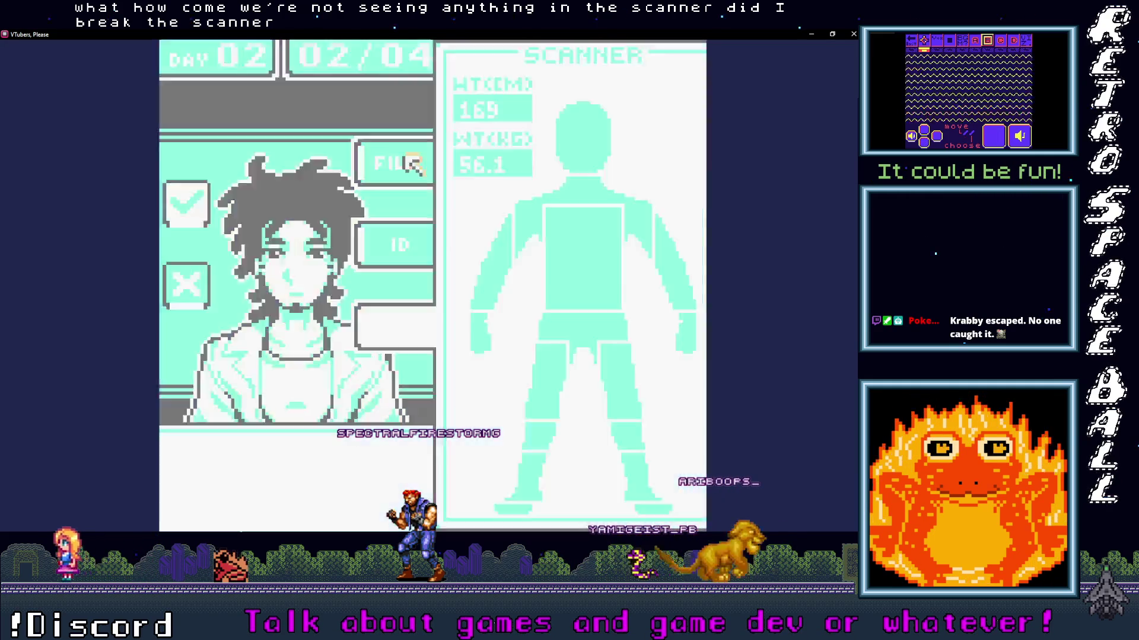
{"action": "left_click", "coordinate": [388, 159]}
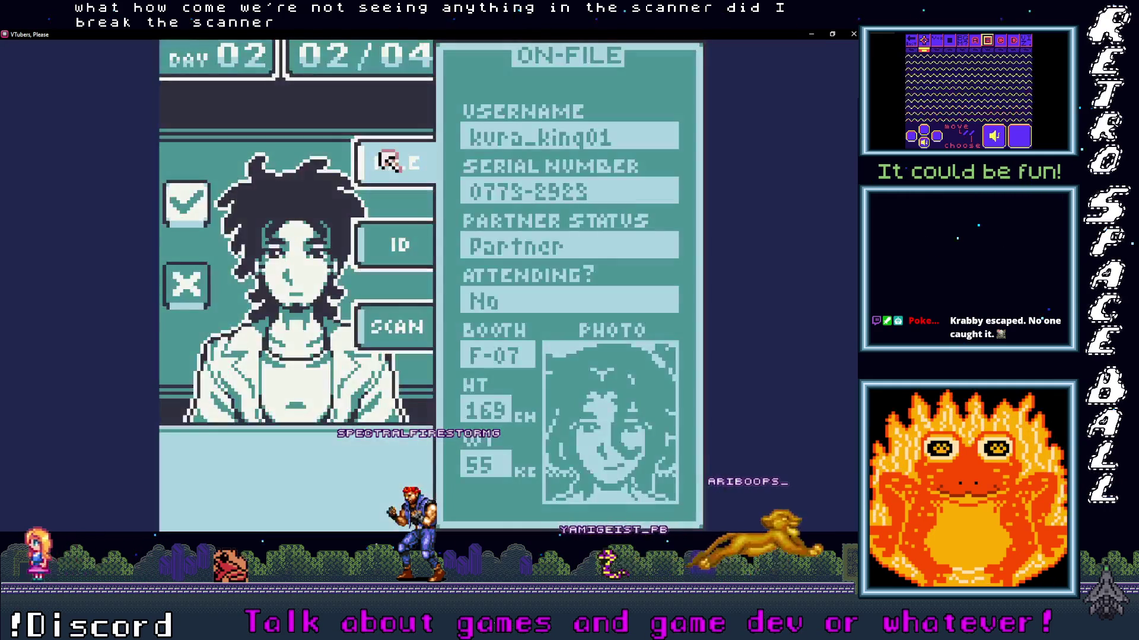
{"action": "left_click", "coordinate": [388, 245]}
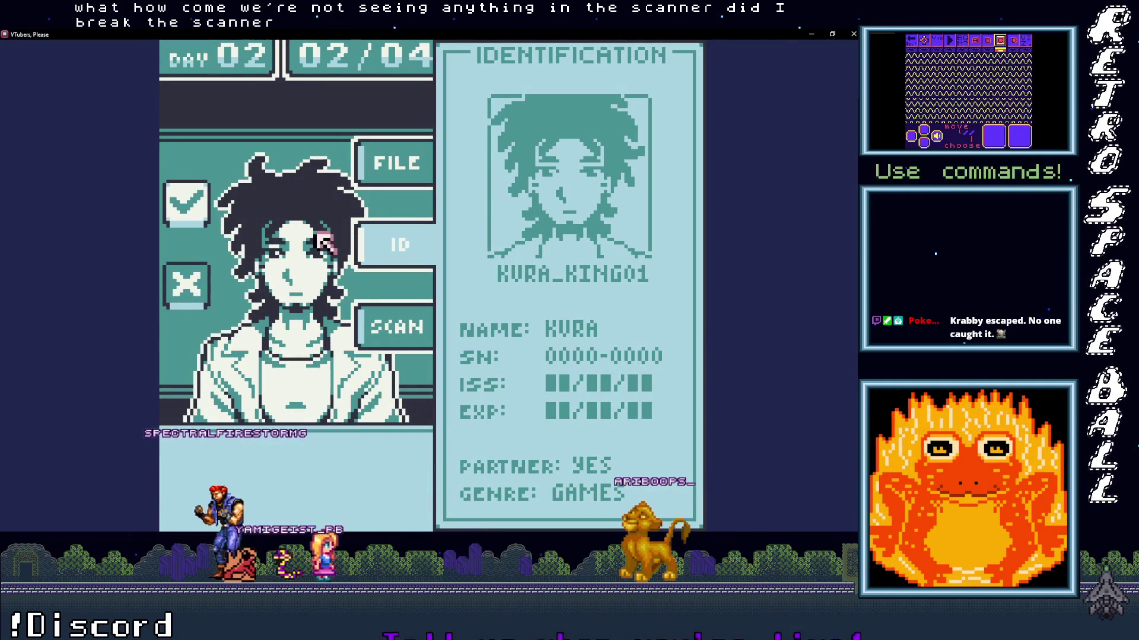
{"action": "left_click", "coordinate": [196, 288]}
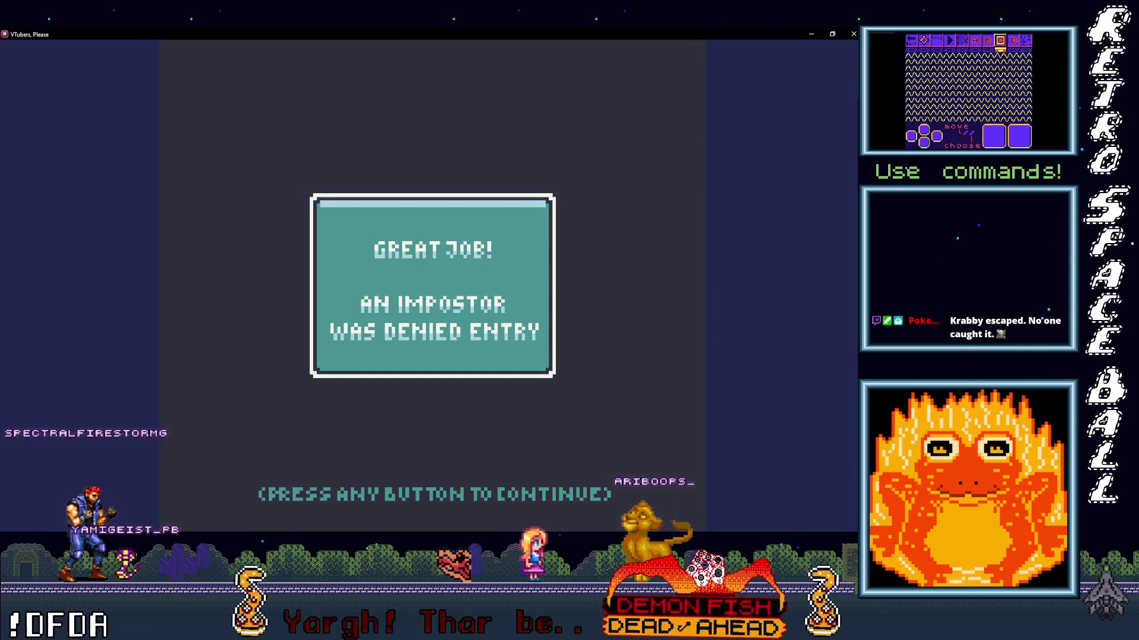
{"action": "left_click", "coordinate": [411, 268]}
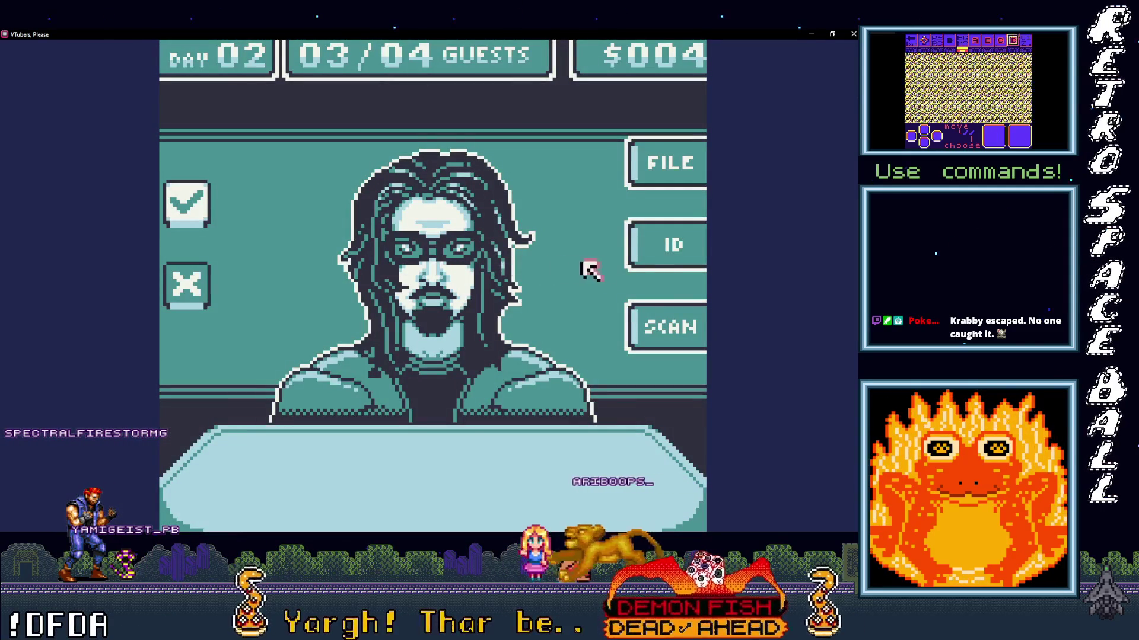
- Scan and deny the third guest, then continue past the summary to Day 03
{"action": "left_click", "coordinate": [666, 328]}
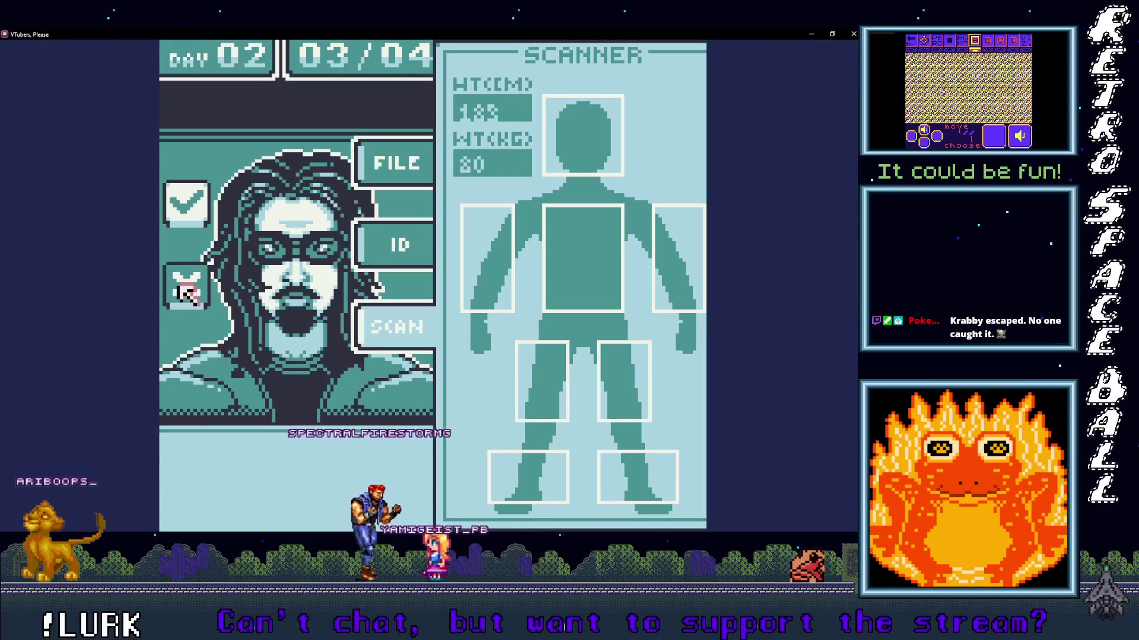
{"action": "left_click", "coordinate": [181, 289]}
{"action": "key", "text": "space"}
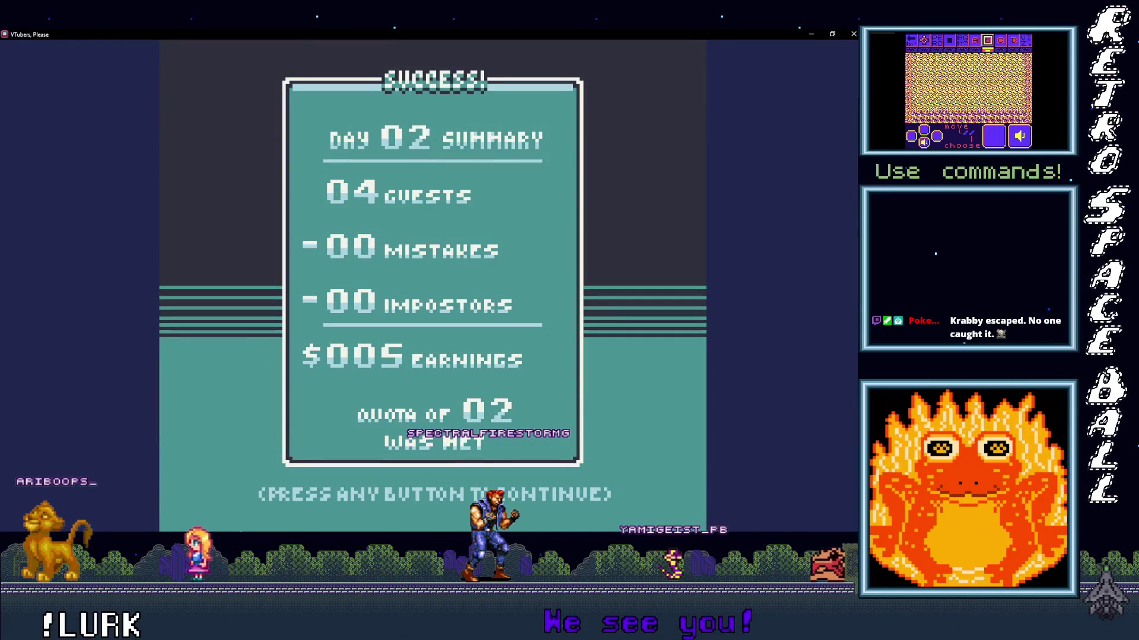
{"action": "key", "text": "space"}
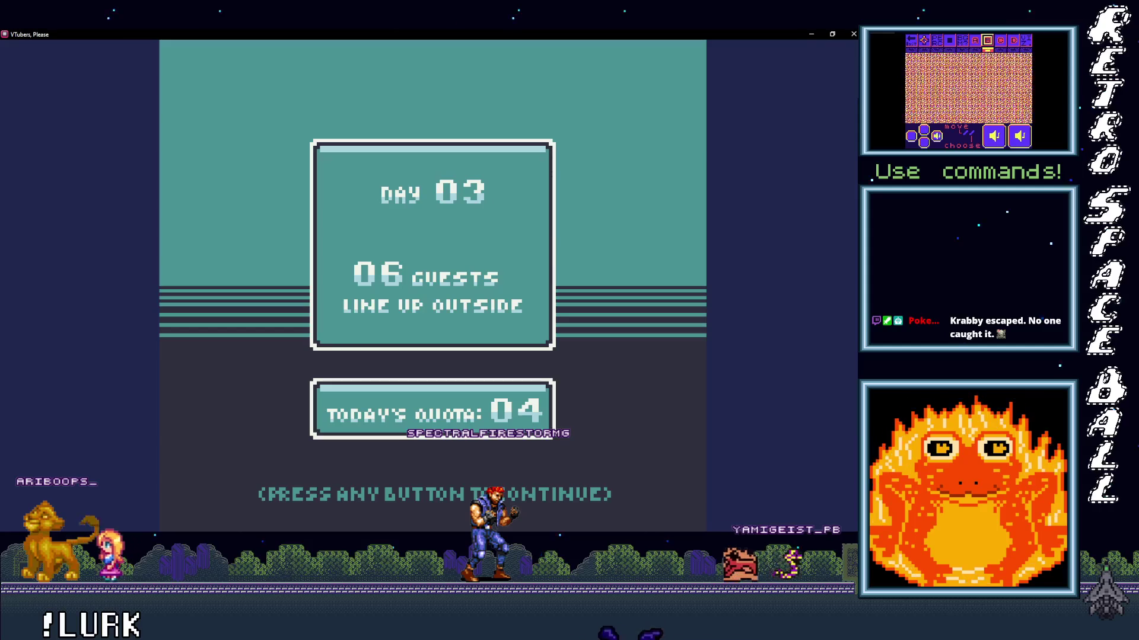
- Scan and deny the first three Day 03 guests as impostors
{"action": "key", "text": "space"}
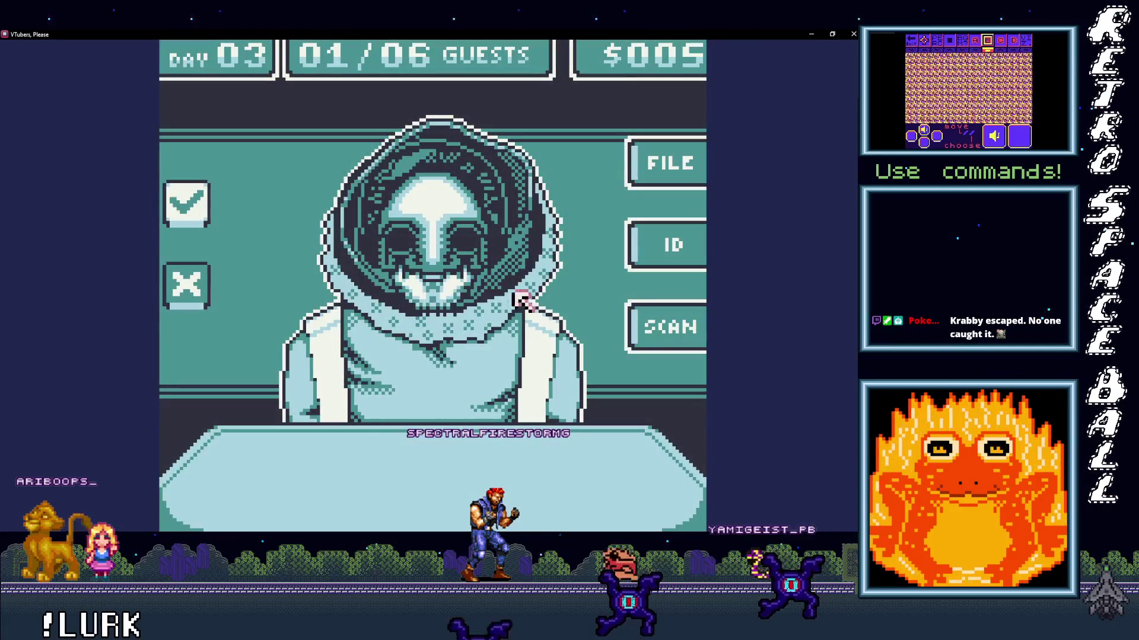
{"action": "left_click", "coordinate": [667, 328]}
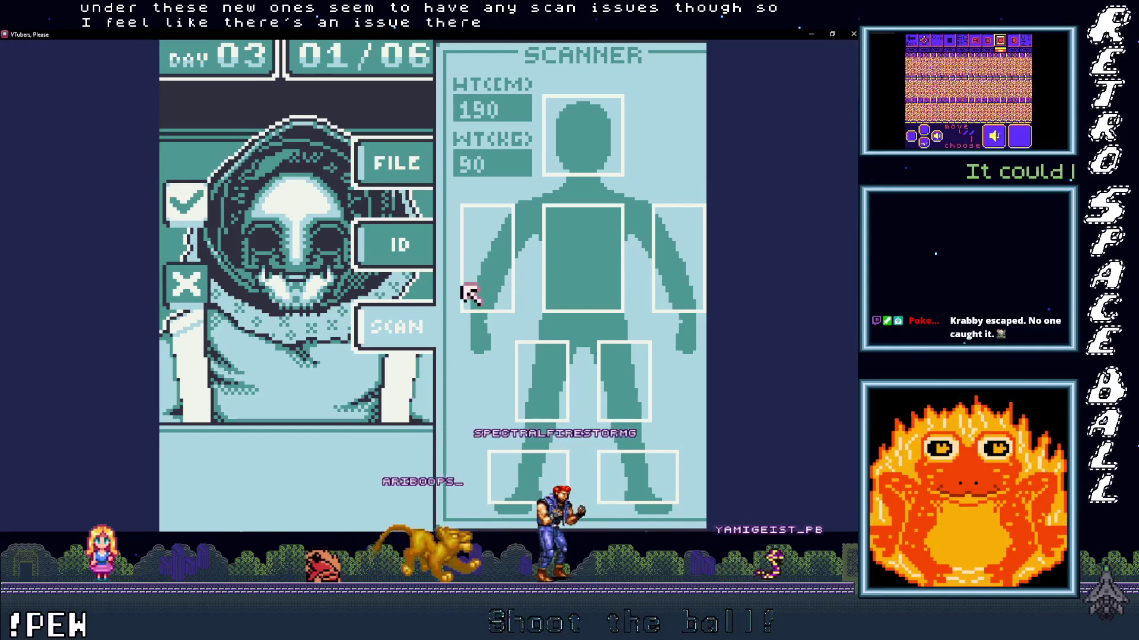
{"action": "left_click", "coordinate": [188, 292]}
{"action": "left_click", "coordinate": [417, 270]}
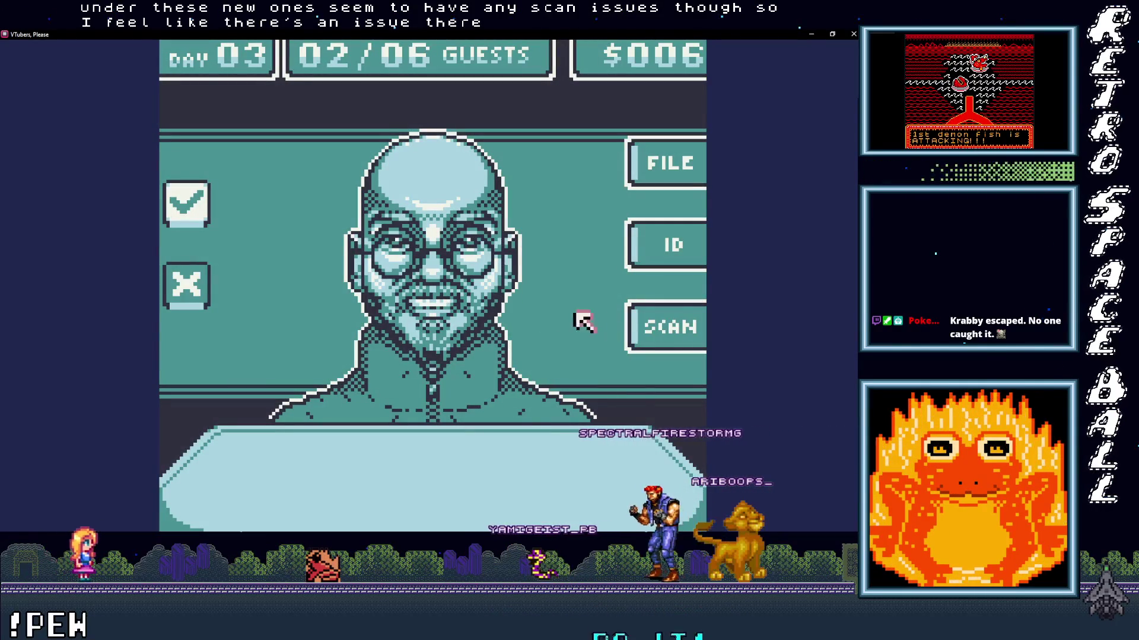
{"action": "left_click", "coordinate": [659, 320]}
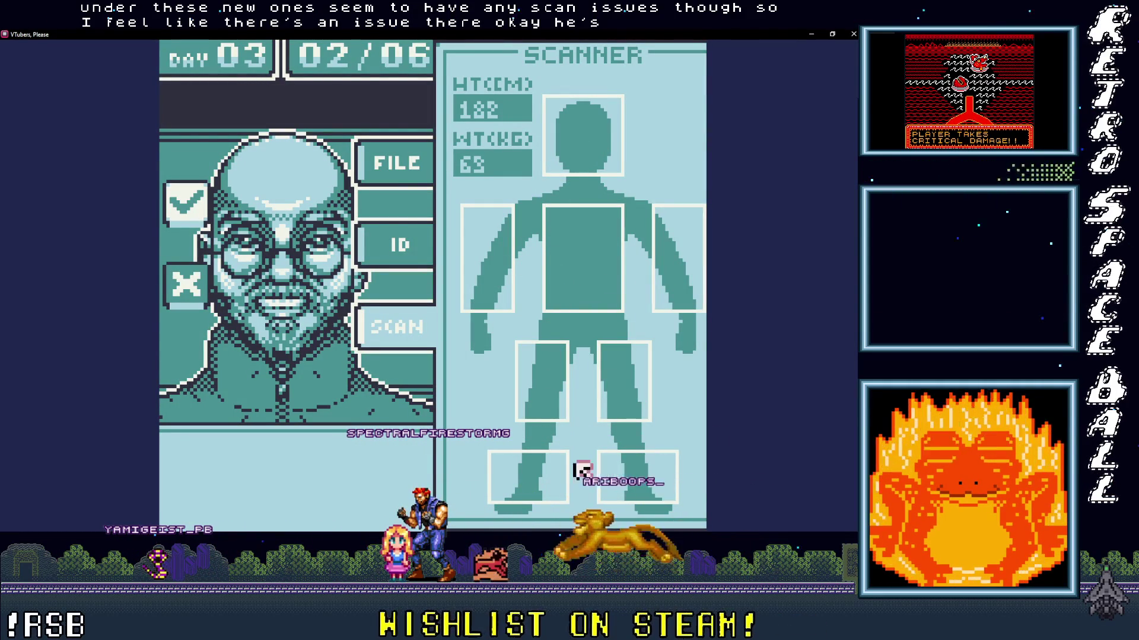
{"action": "left_click", "coordinate": [188, 289]}
{"action": "left_click", "coordinate": [415, 269]}
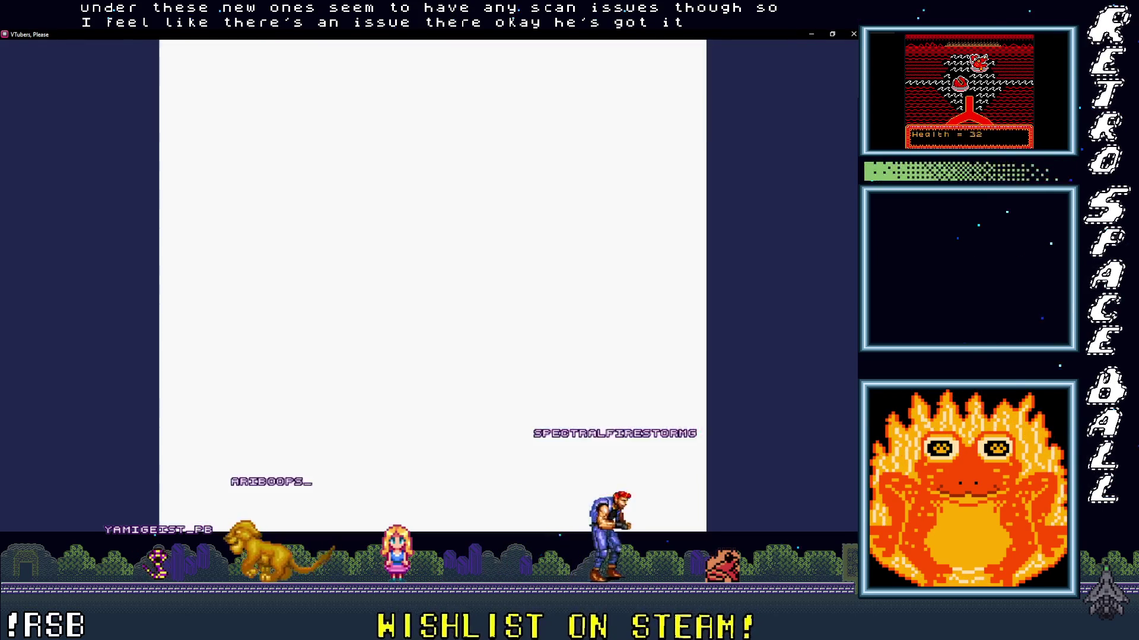
{"action": "left_click", "coordinate": [656, 324]}
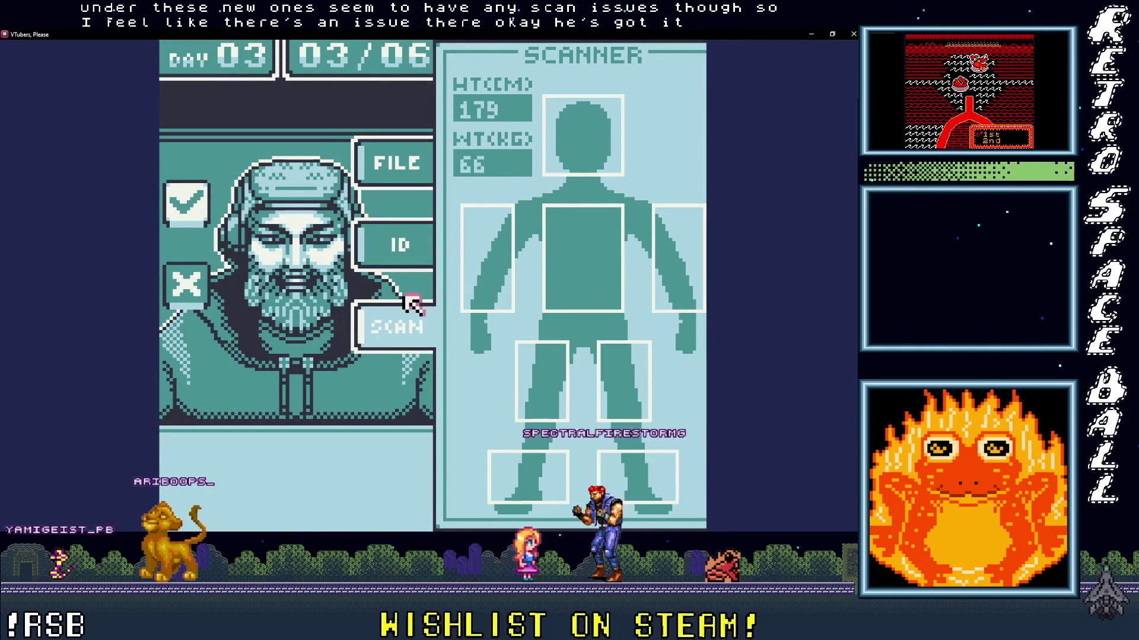
{"action": "left_click", "coordinate": [181, 286]}
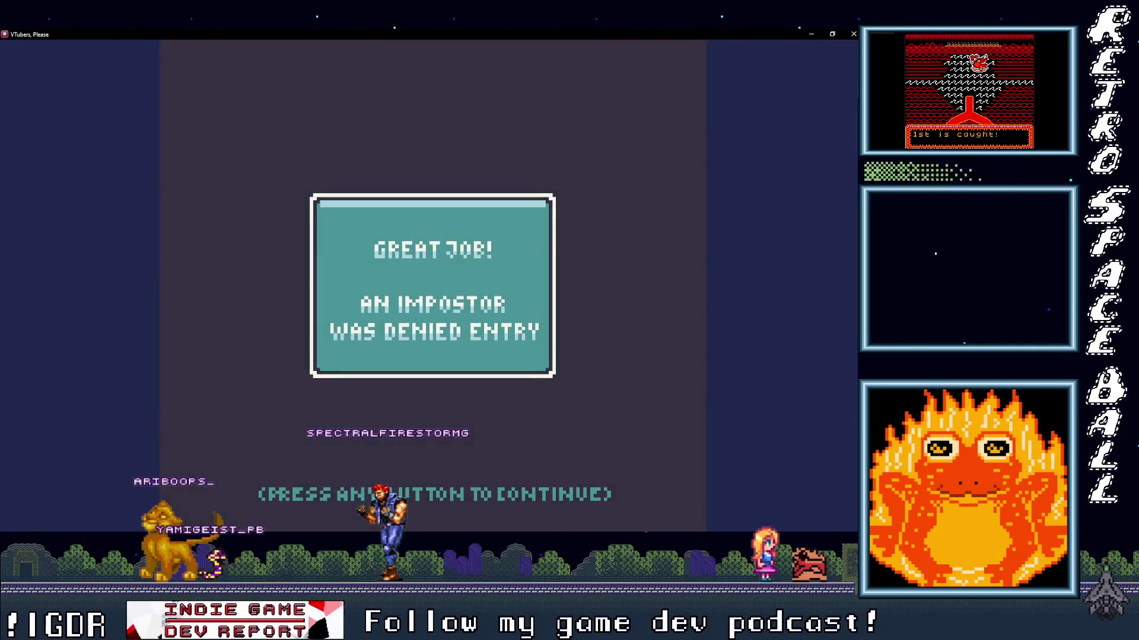
{"action": "left_click", "coordinate": [415, 270]}
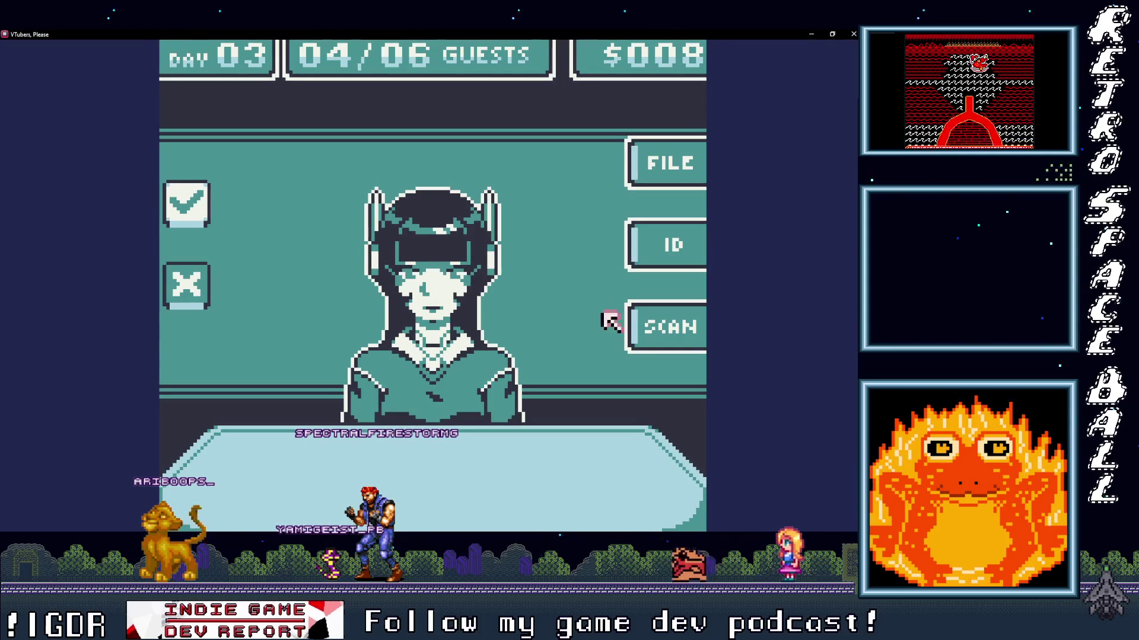
- Verify the fourth guest's scan, ID and file, then admit them
{"action": "left_click", "coordinate": [673, 325]}
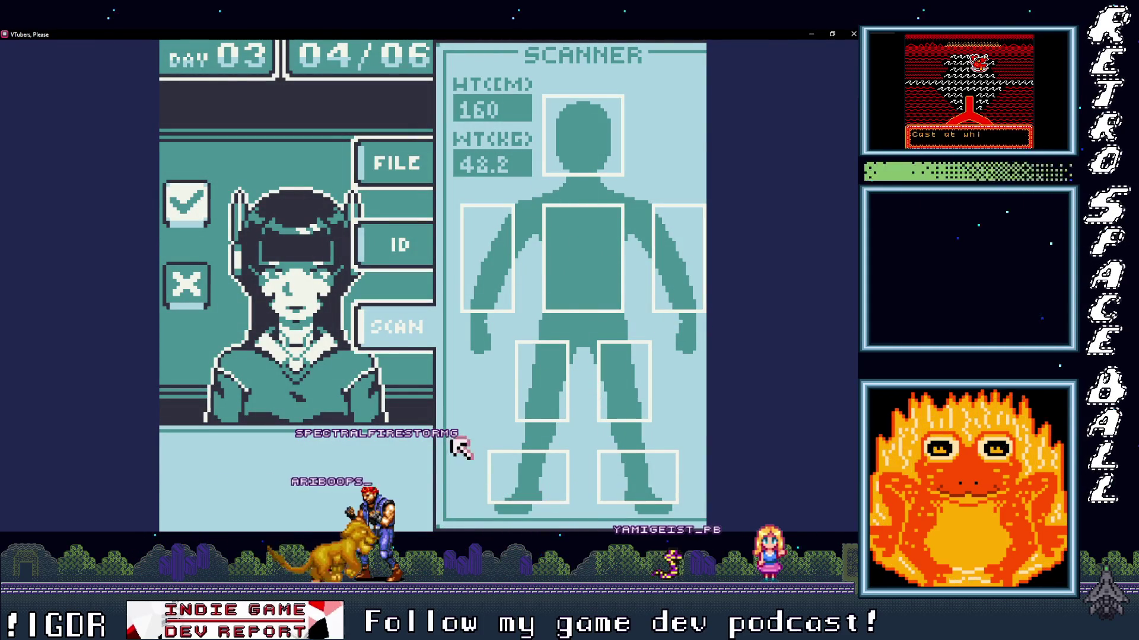
{"action": "left_click", "coordinate": [390, 243]}
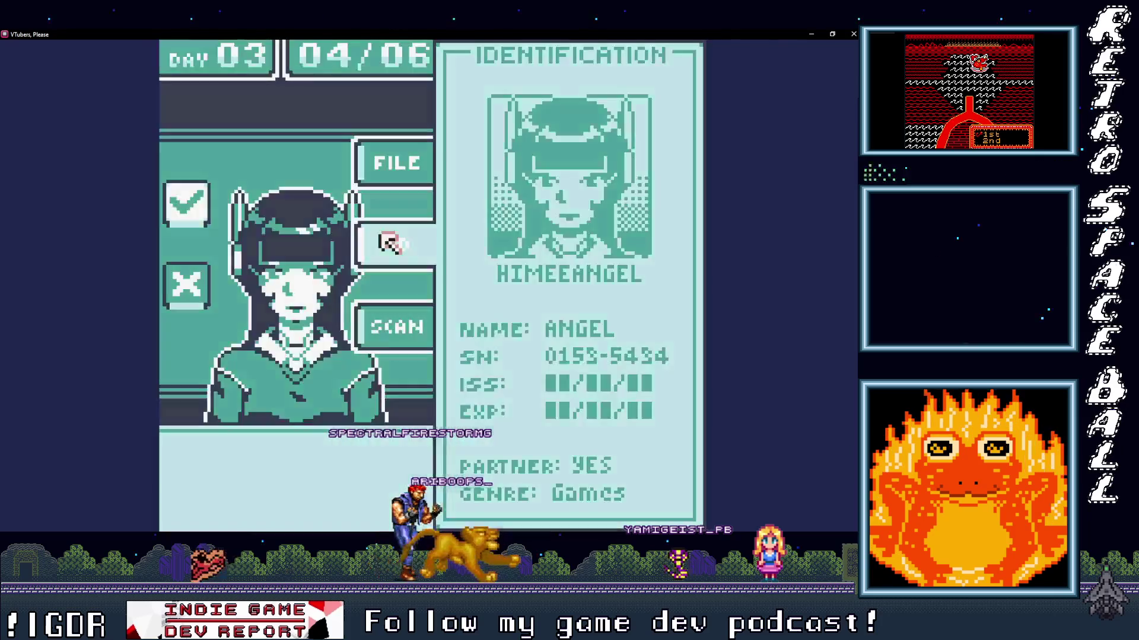
{"action": "left_click", "coordinate": [389, 161]}
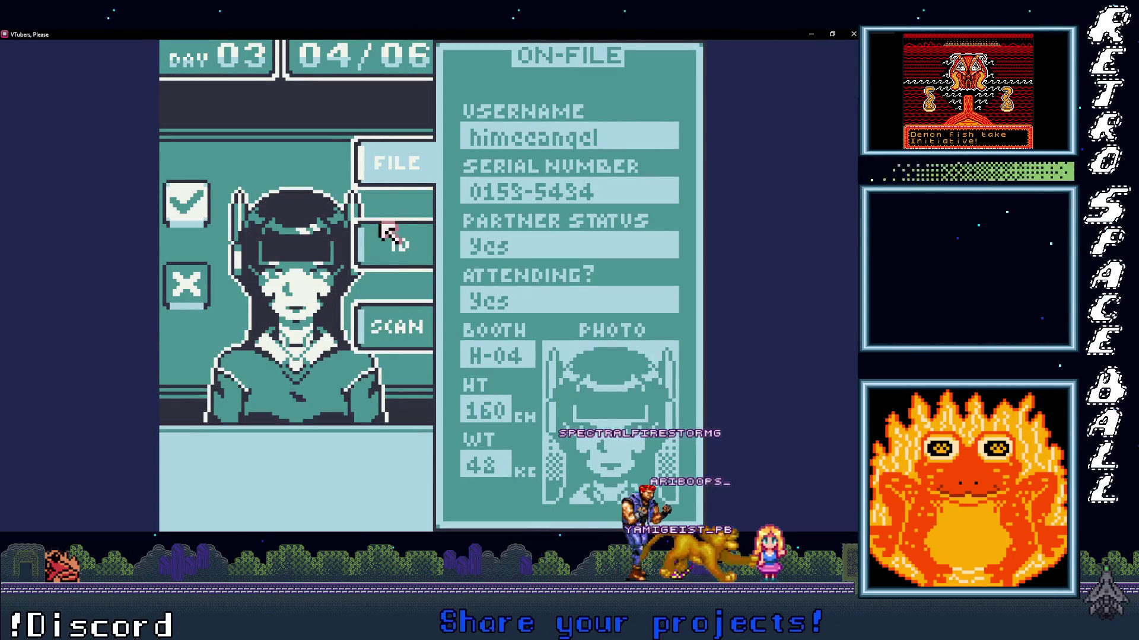
{"action": "left_click", "coordinate": [384, 258]}
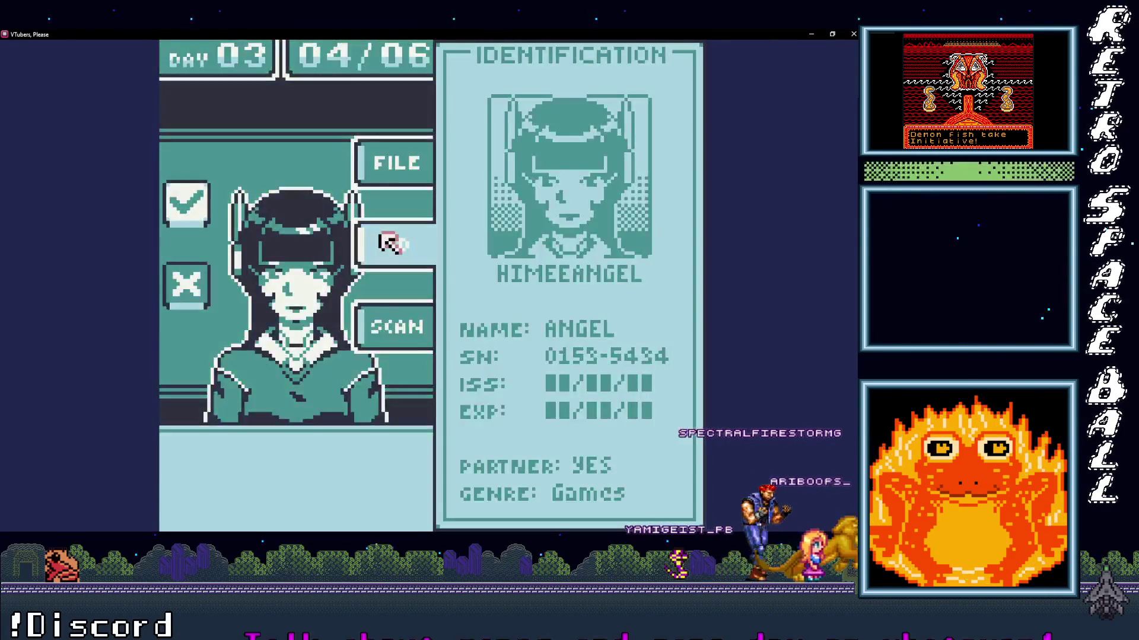
{"action": "left_click", "coordinate": [190, 205]}
{"action": "left_click", "coordinate": [190, 205]}
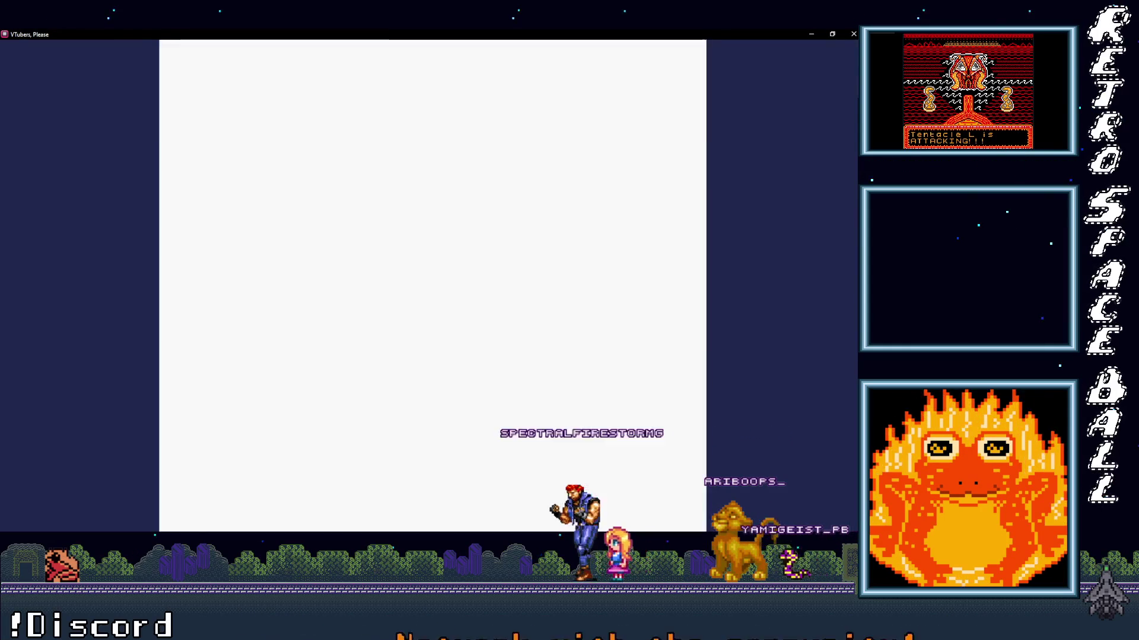
- Verify the fifth guest's scan, ID and file and admit them to reach the summary
{"action": "left_click", "coordinate": [633, 305]}
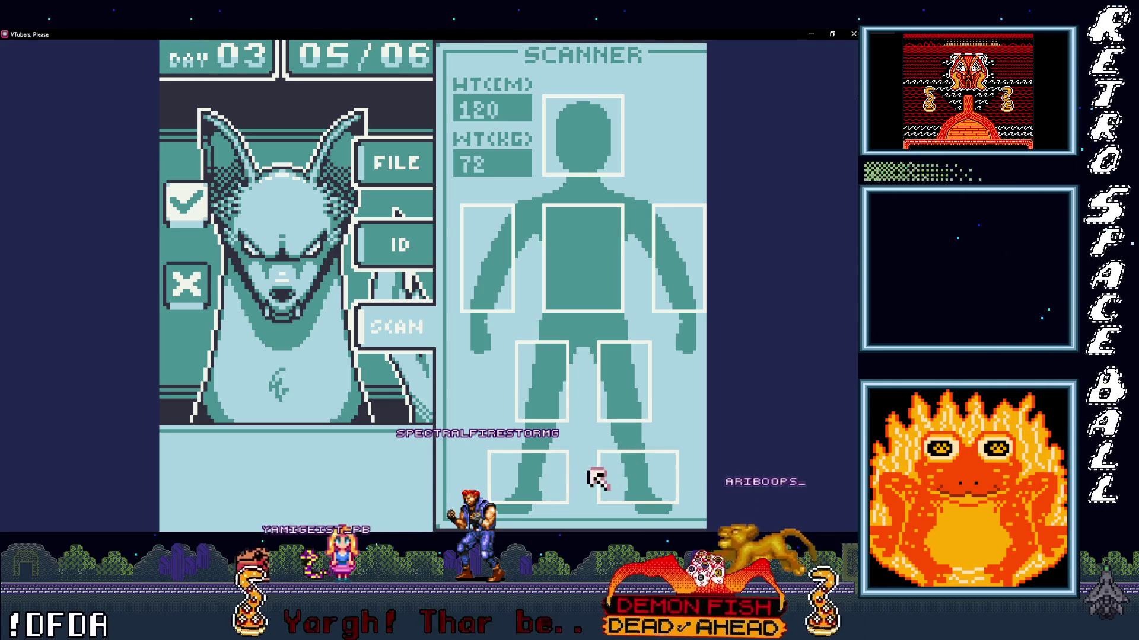
{"action": "left_click", "coordinate": [389, 243]}
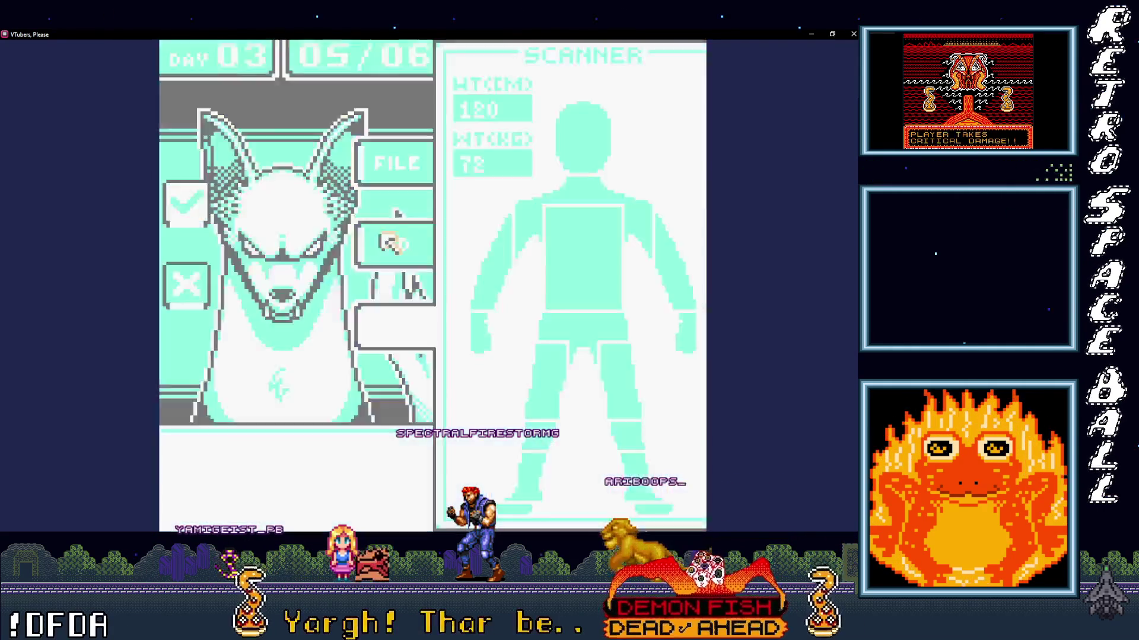
{"action": "left_click", "coordinate": [385, 161]}
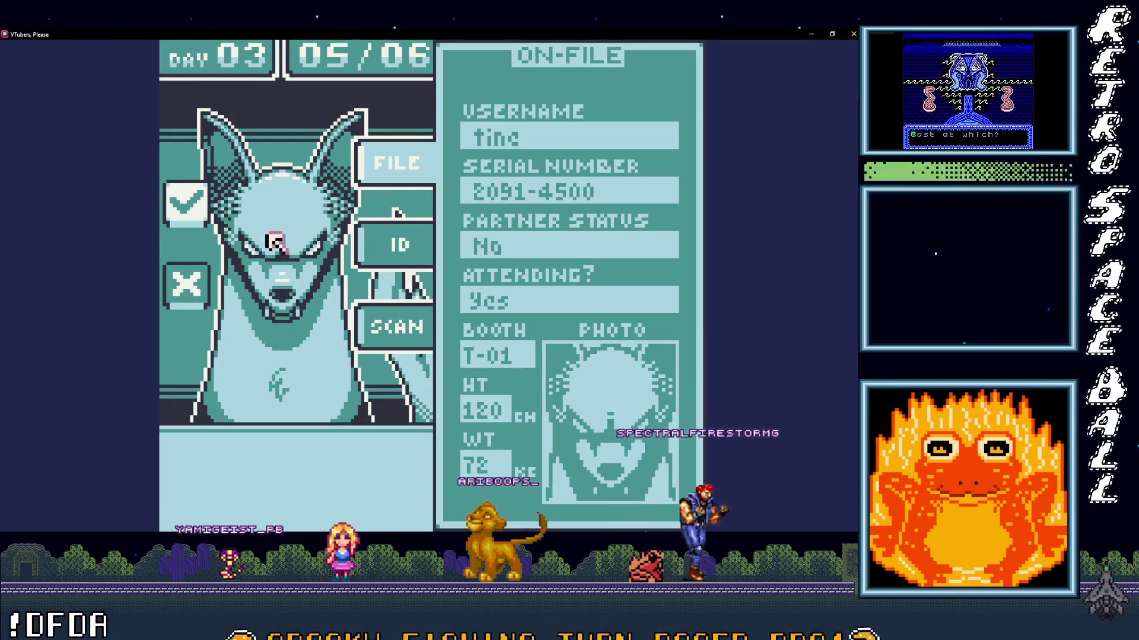
{"action": "left_click", "coordinate": [185, 210]}
{"action": "left_click", "coordinate": [186, 211]}
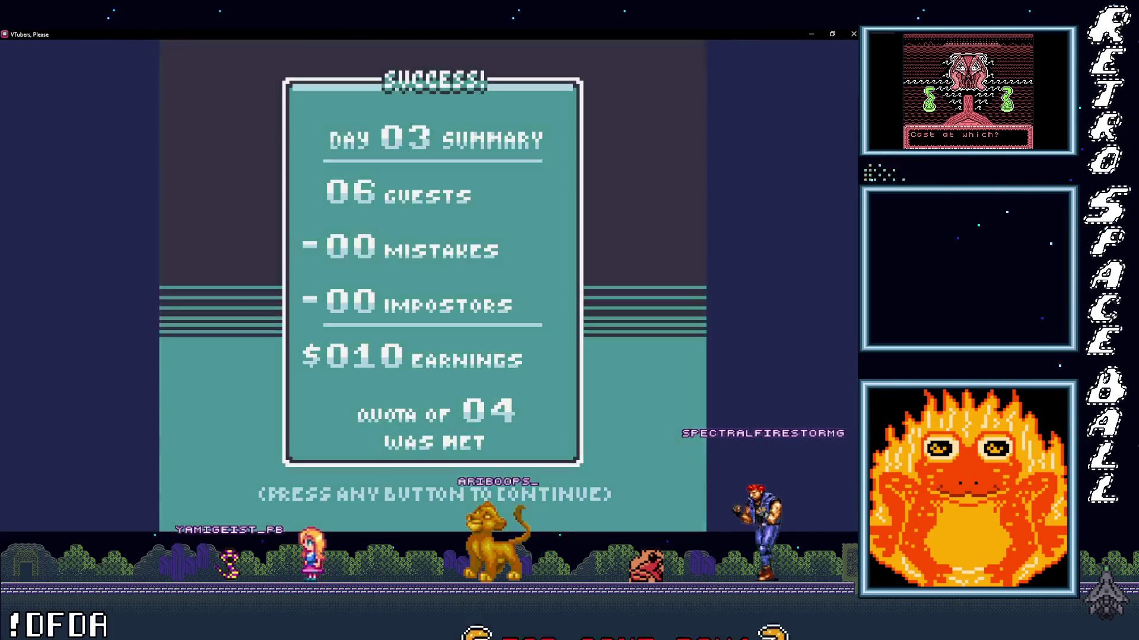
- Start Day 04, verify the first guest's scan, ID and file, and admit them
{"action": "key", "text": "space"}
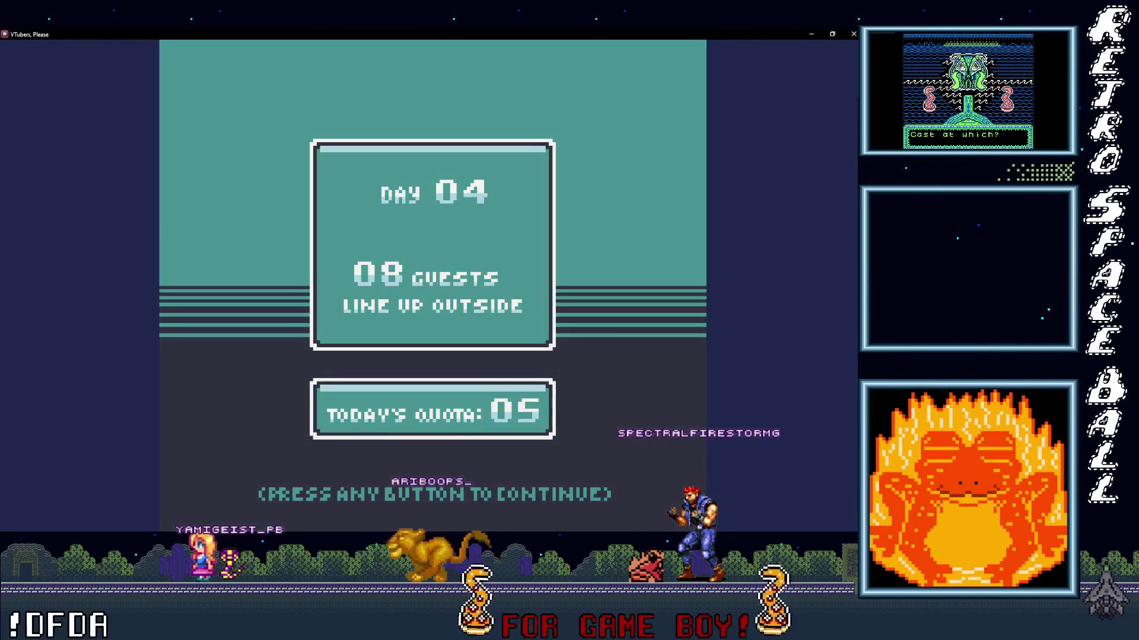
{"action": "left_click", "coordinate": [468, 335]}
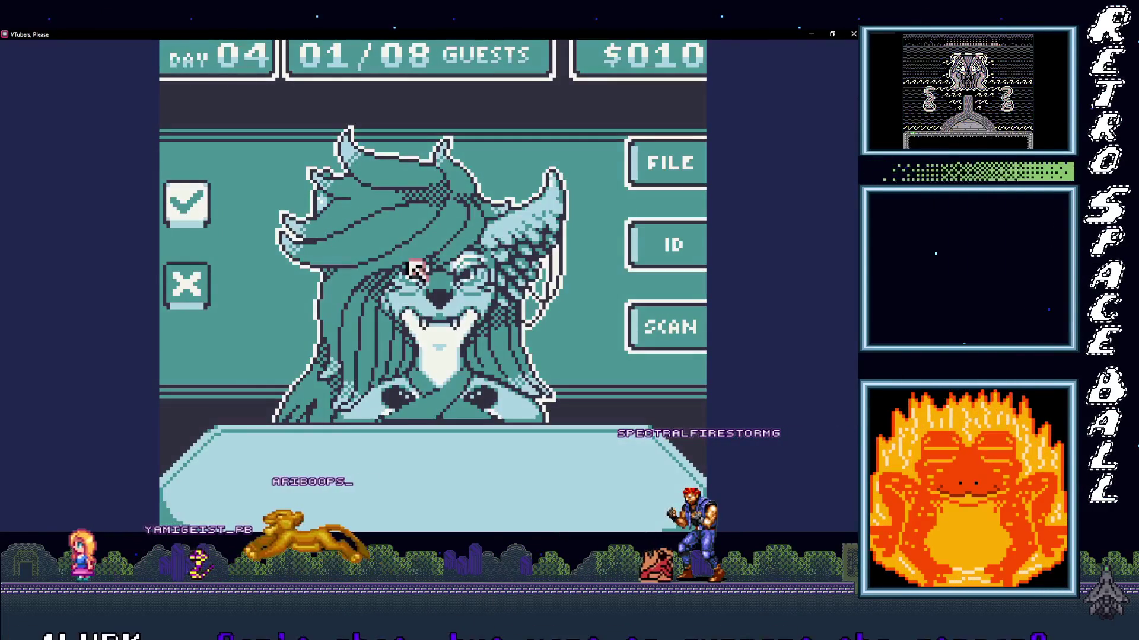
{"action": "left_click", "coordinate": [667, 326]}
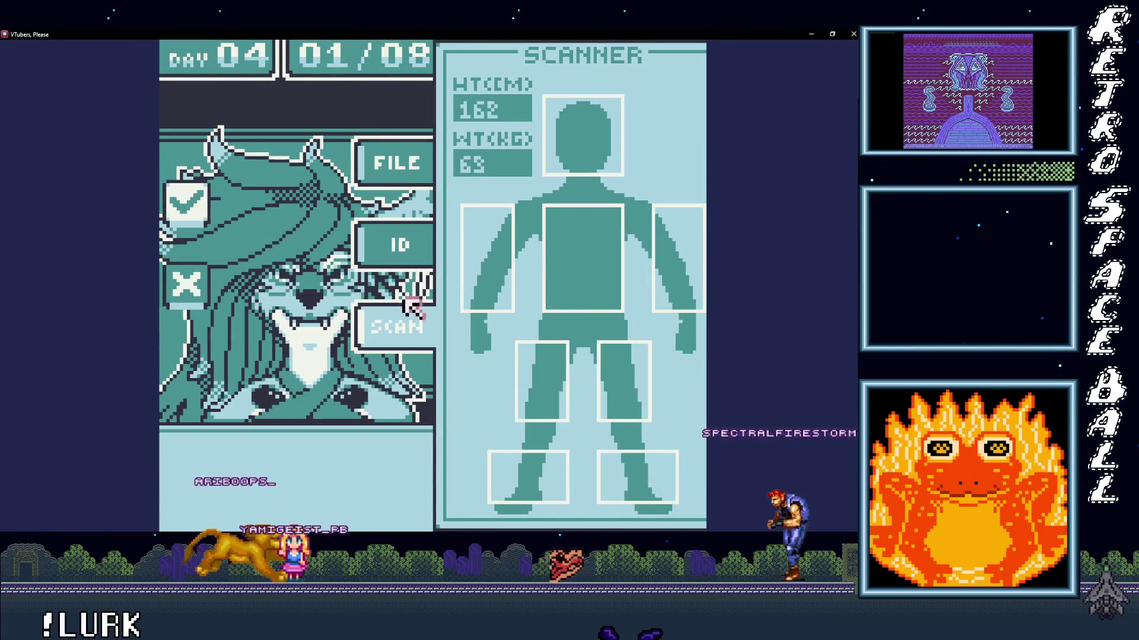
{"action": "left_click", "coordinate": [388, 243]}
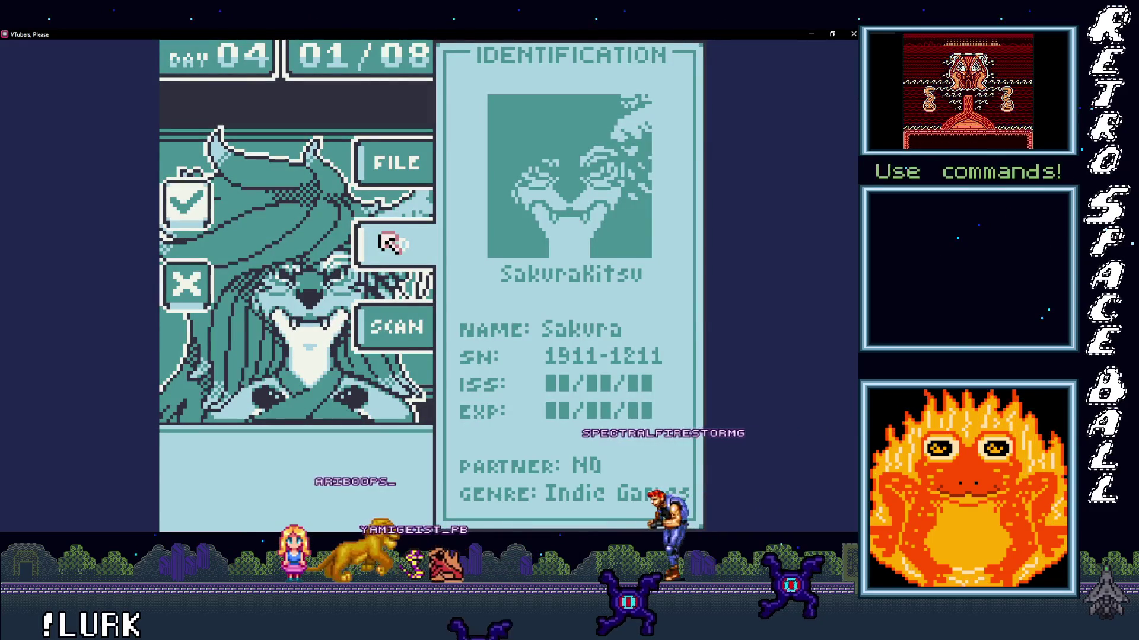
{"action": "left_click", "coordinate": [388, 164]}
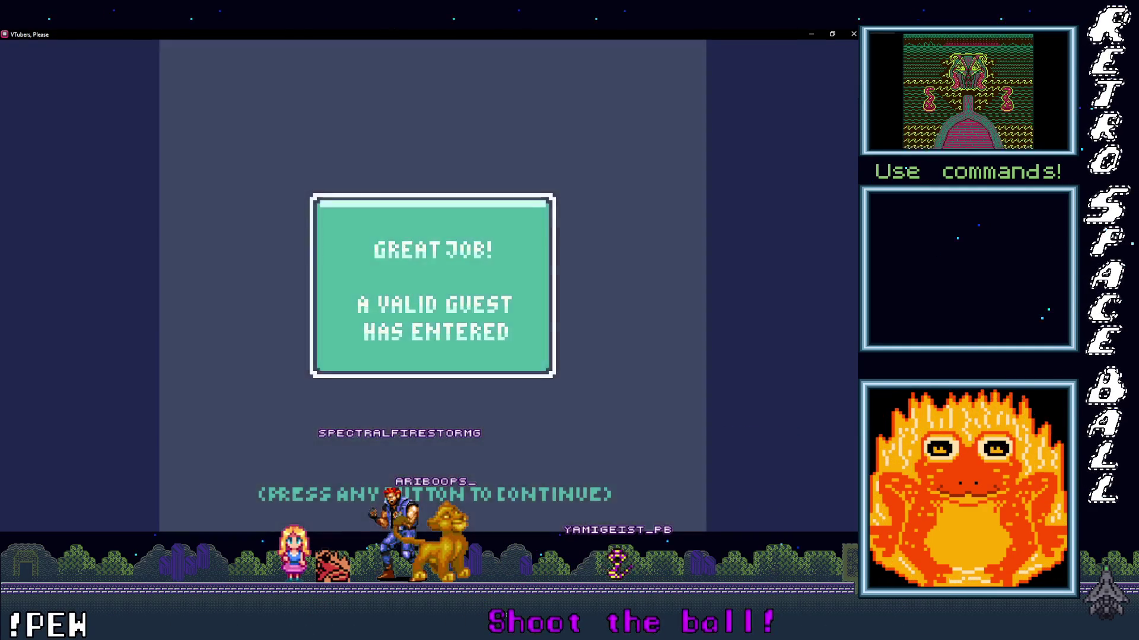
{"action": "left_click", "coordinate": [411, 263]}
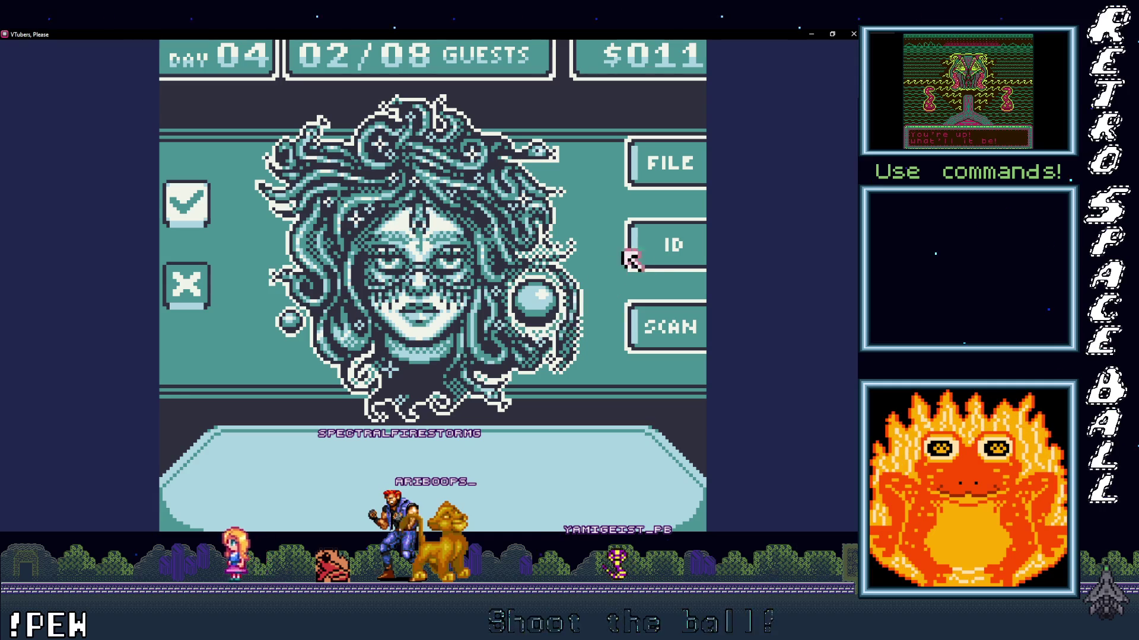
- Compare the Medusa guest's ID with the file and deny them as an impostor
{"action": "left_click", "coordinate": [676, 252]}
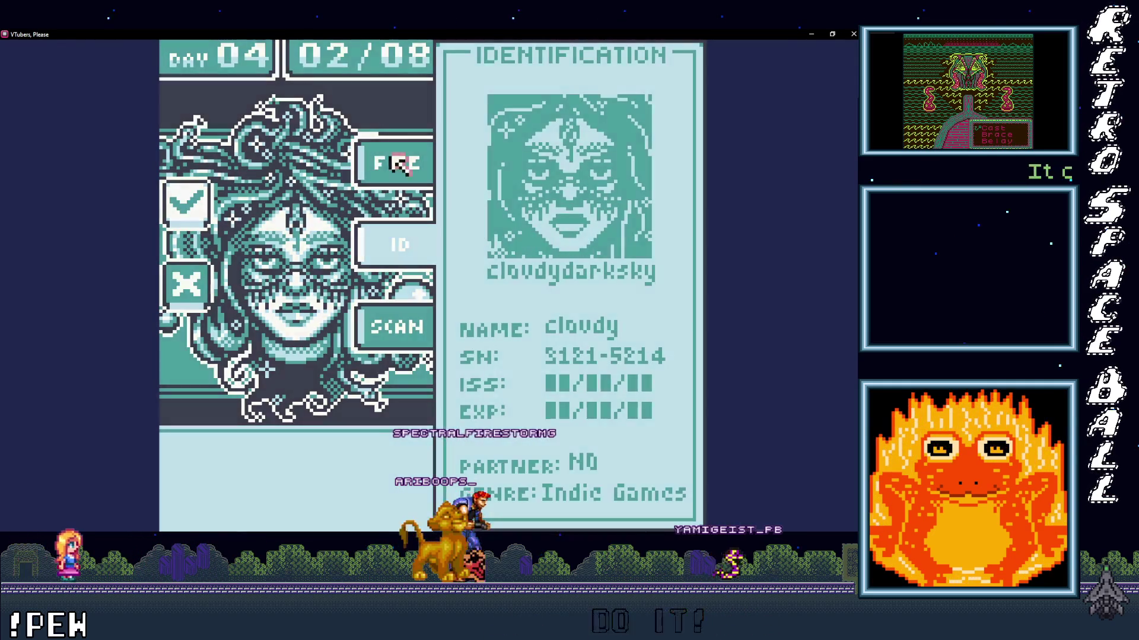
{"action": "left_click", "coordinate": [385, 161]}
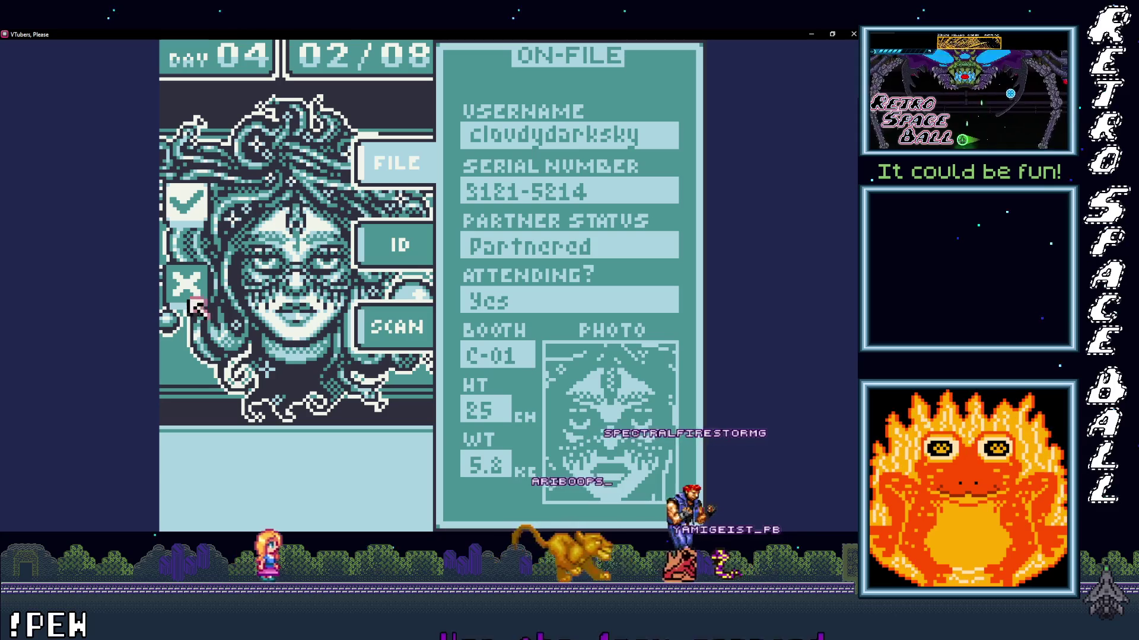
{"action": "left_click", "coordinate": [353, 330]}
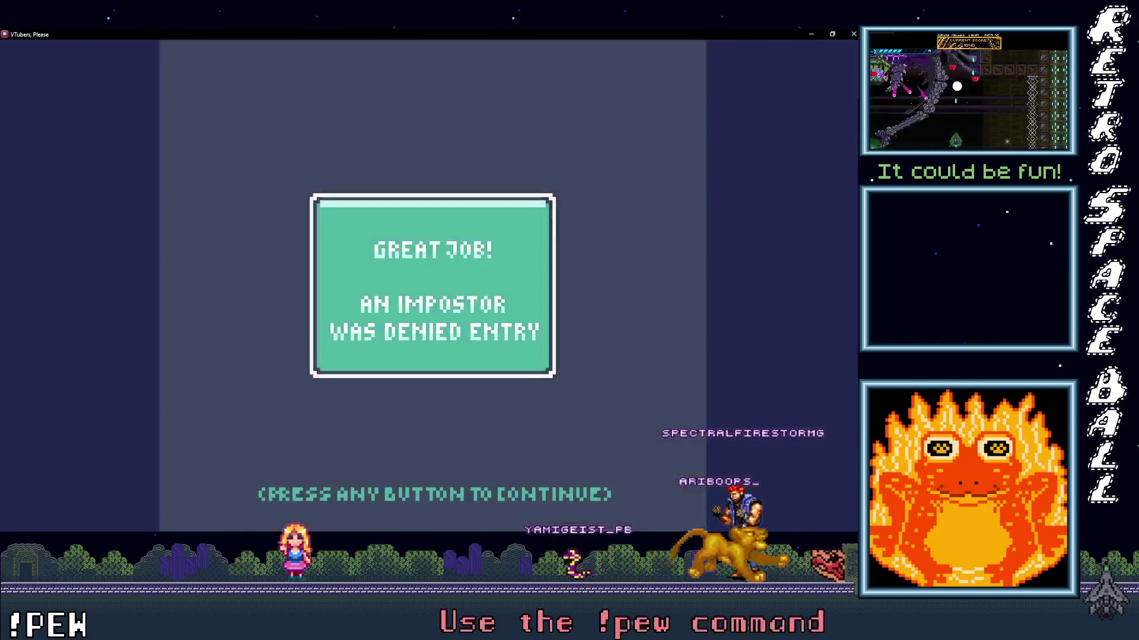
{"action": "left_click", "coordinate": [413, 268]}
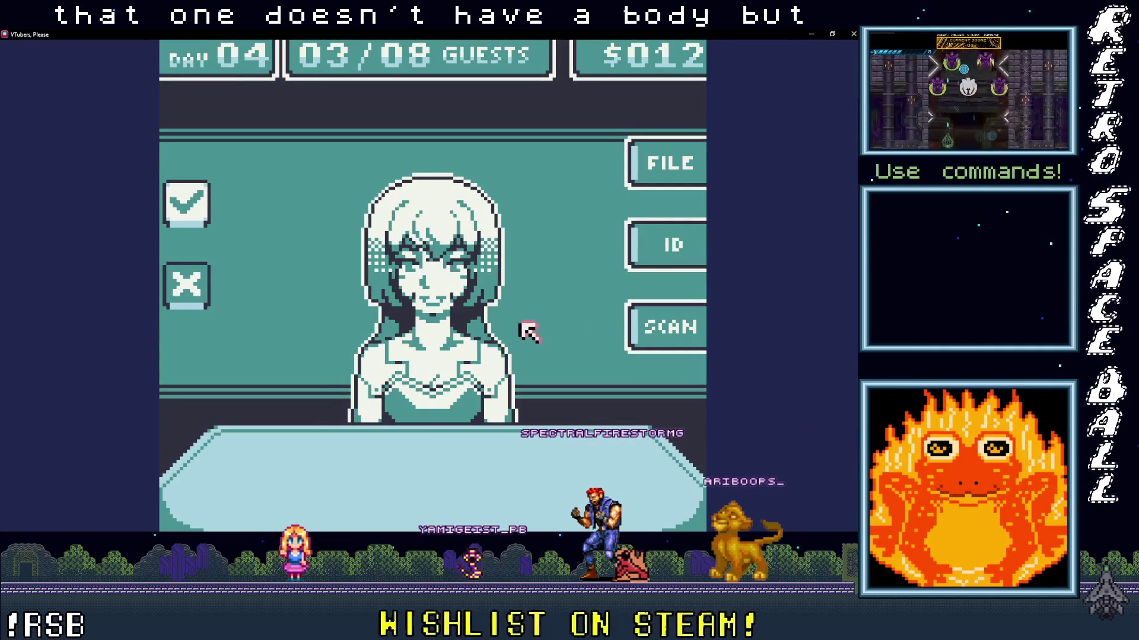
- Deny the guest with mismatched serial numbers and the horned guest as impostors
{"action": "left_click", "coordinate": [677, 330]}
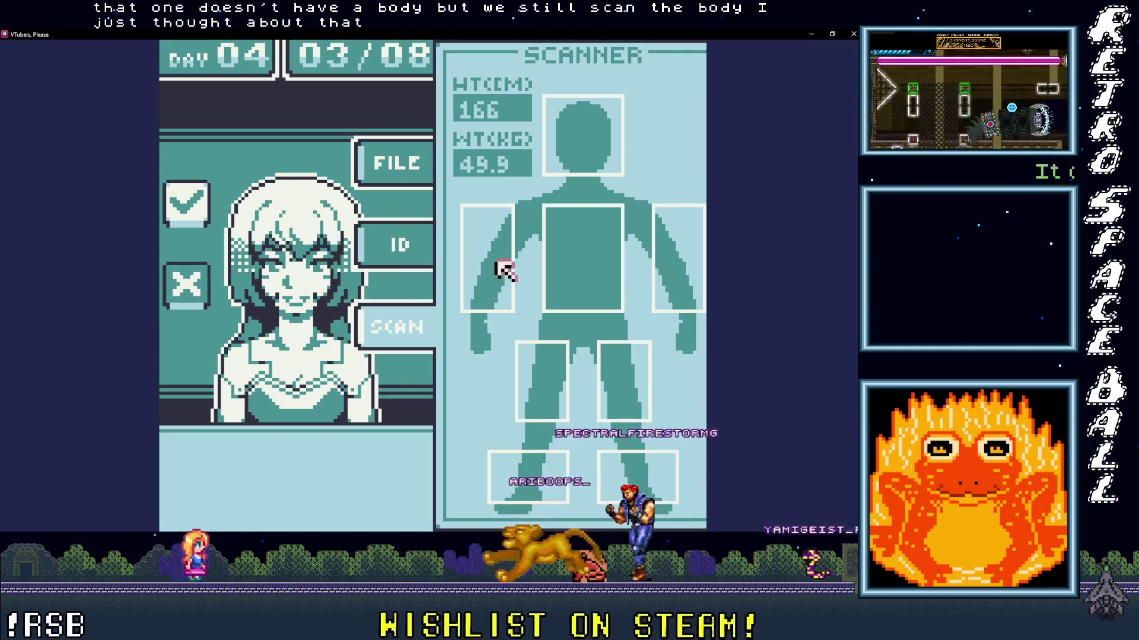
{"action": "left_click", "coordinate": [388, 245]}
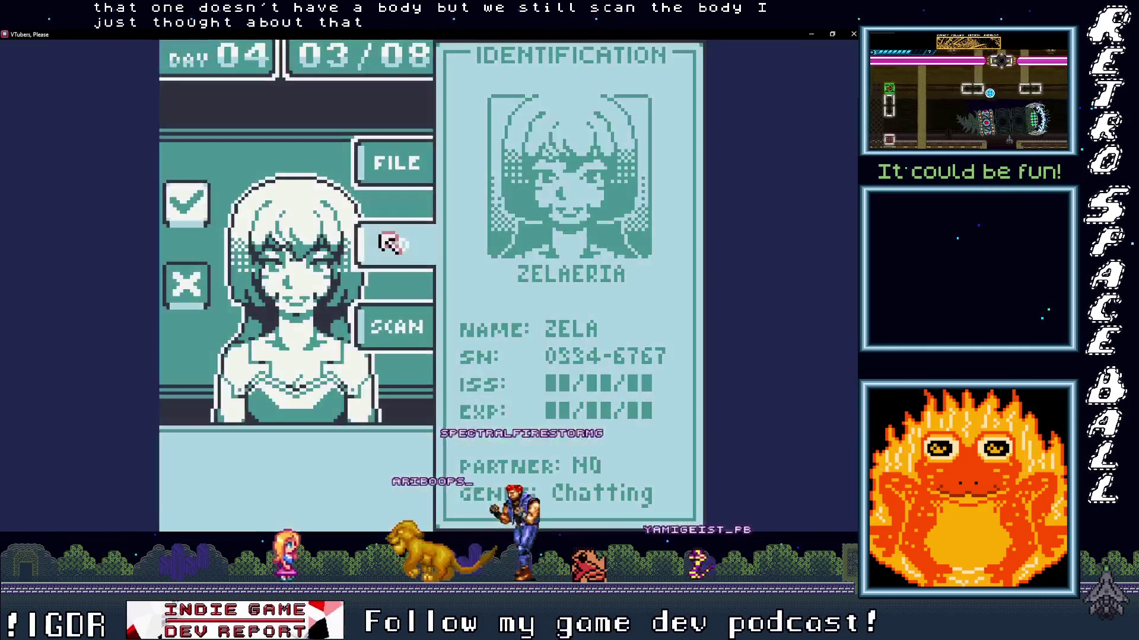
{"action": "left_click", "coordinate": [385, 169]}
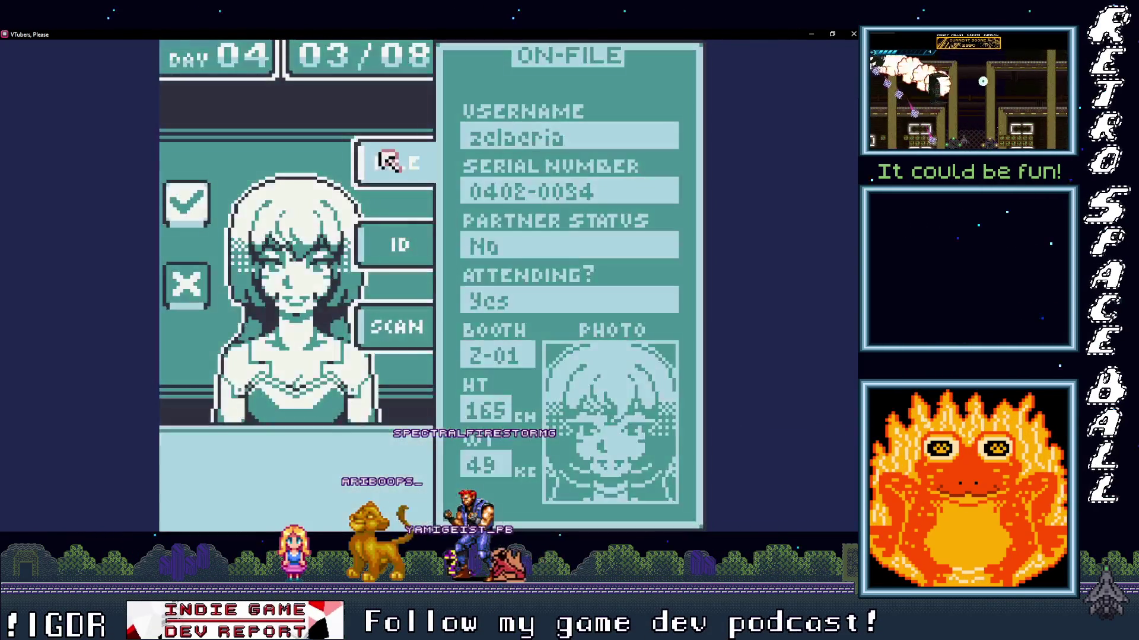
{"action": "left_click", "coordinate": [196, 290]}
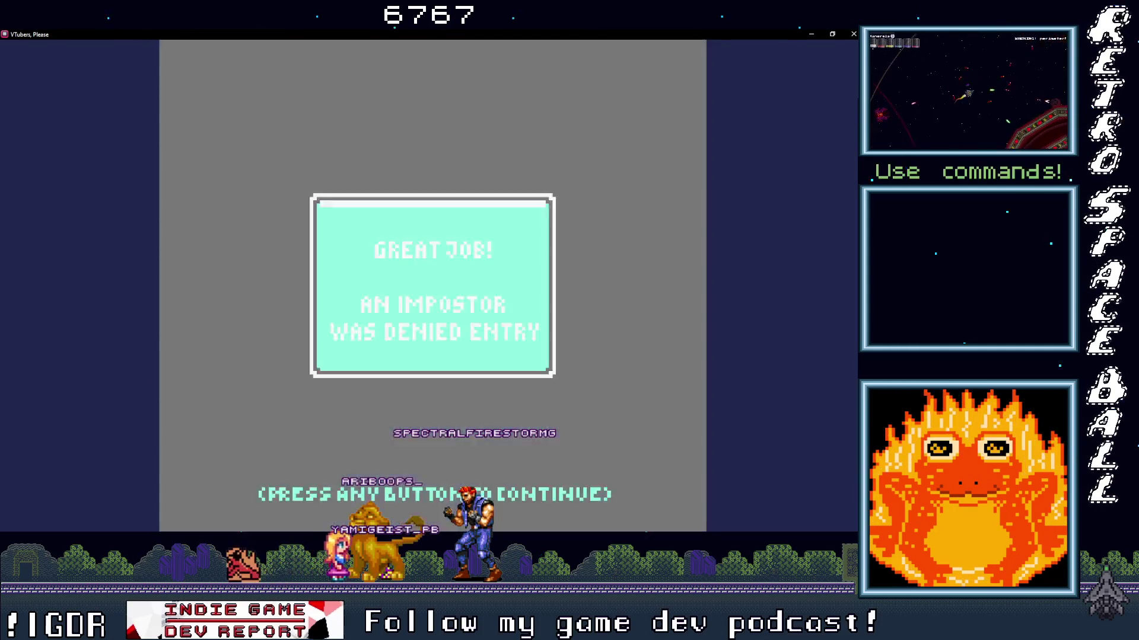
{"action": "left_click", "coordinate": [413, 266]}
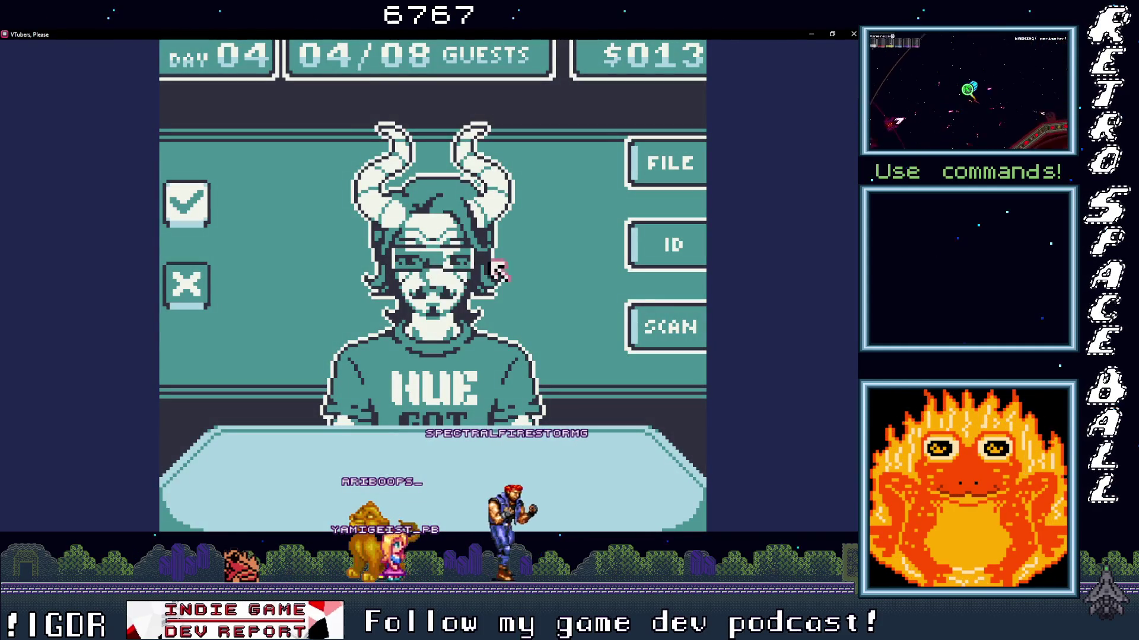
{"action": "left_click", "coordinate": [657, 322]}
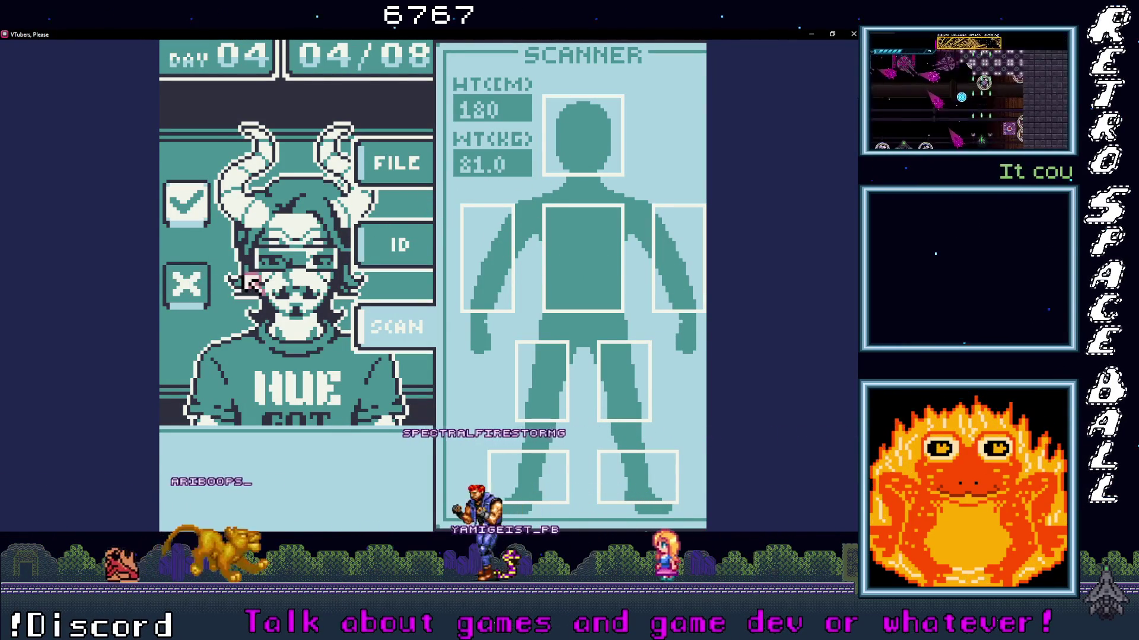
{"action": "left_click", "coordinate": [173, 284]}
{"action": "left_click", "coordinate": [567, 323]}
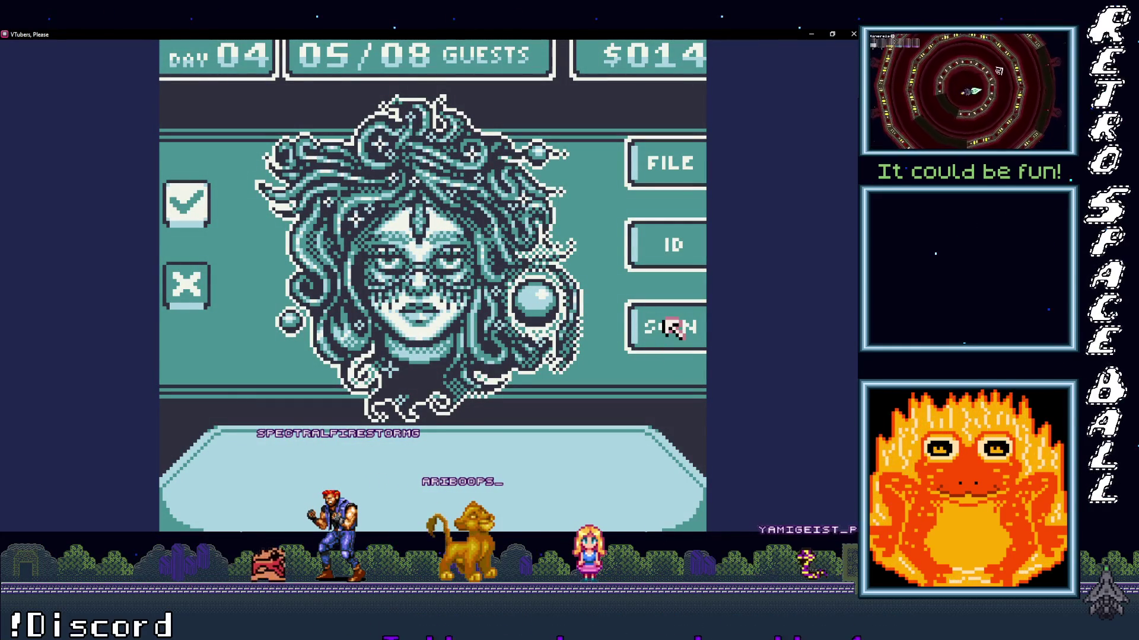
- Verify the Medusa guest's scan, ID and file and admit them
{"action": "left_click", "coordinate": [670, 328]}
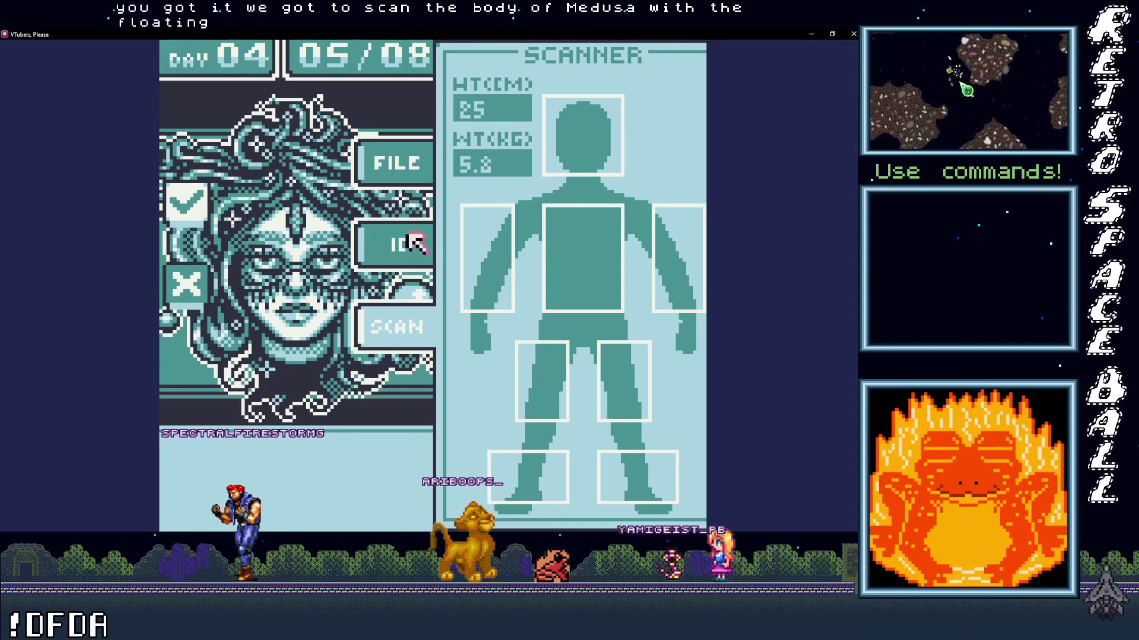
{"action": "left_click", "coordinate": [389, 243]}
{"action": "left_click", "coordinate": [392, 163]}
{"action": "left_click", "coordinate": [382, 230]}
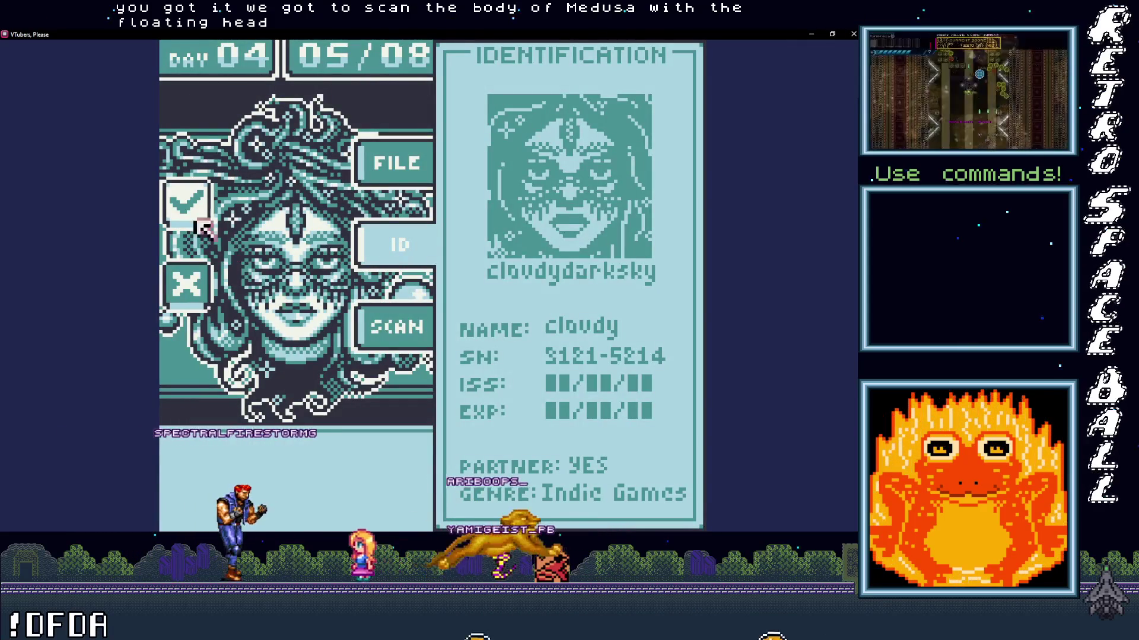
{"action": "left_click", "coordinate": [185, 202]}
{"action": "left_click", "coordinate": [268, 269]}
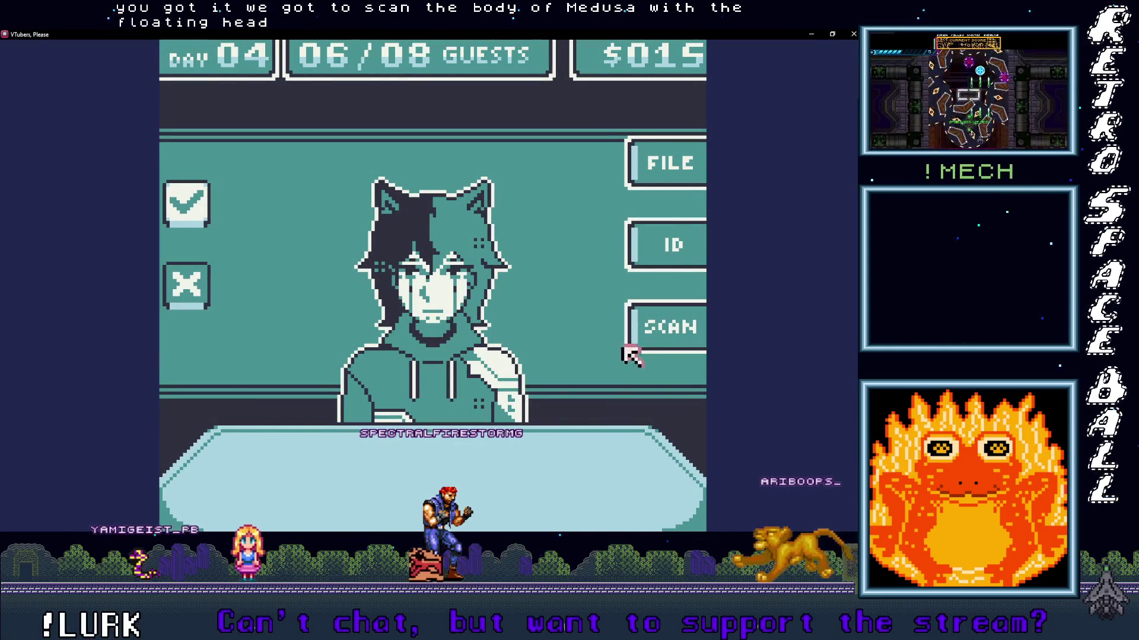
- Scan and deny the cat-eared and sombrero guests, then continue to the Day 04 summary
{"action": "left_click", "coordinate": [666, 326]}
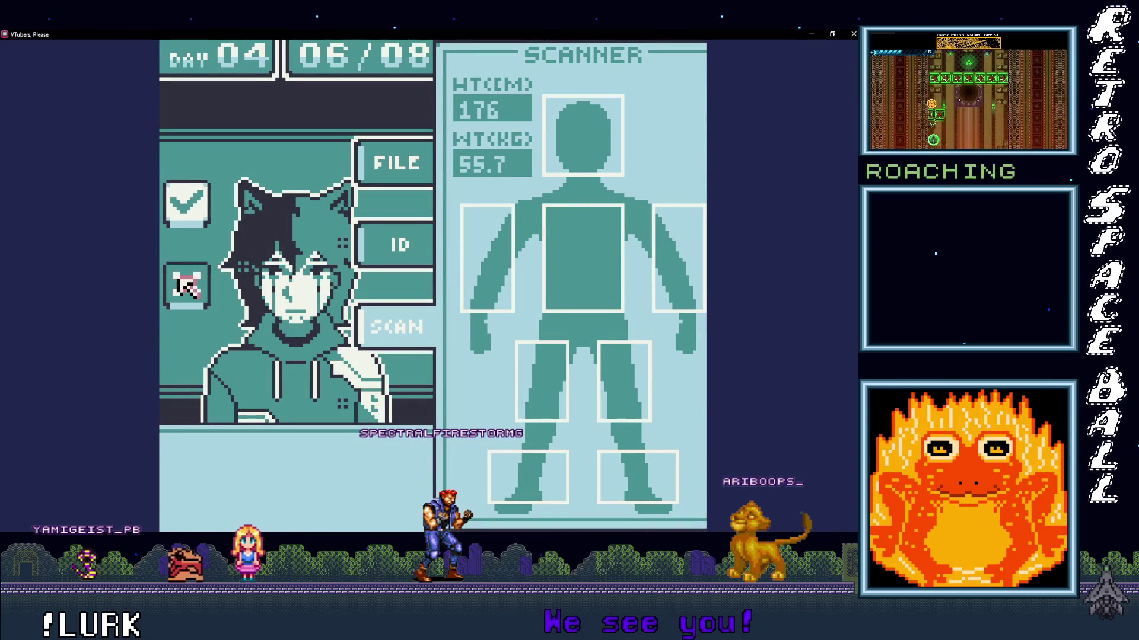
{"action": "left_click", "coordinate": [180, 286]}
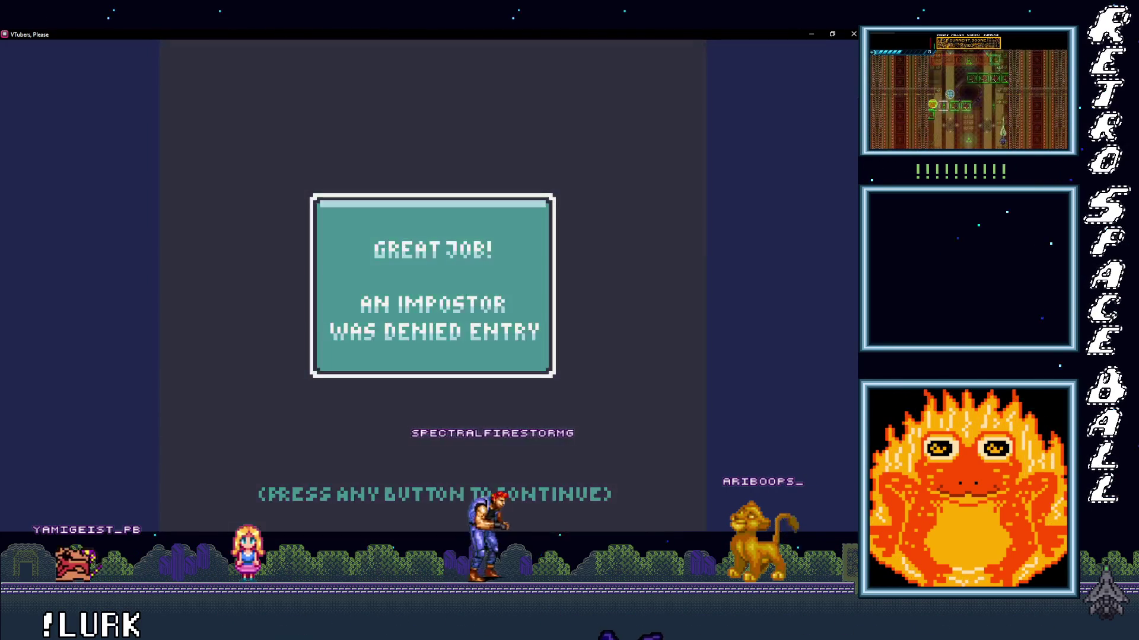
{"action": "left_click", "coordinate": [439, 270]}
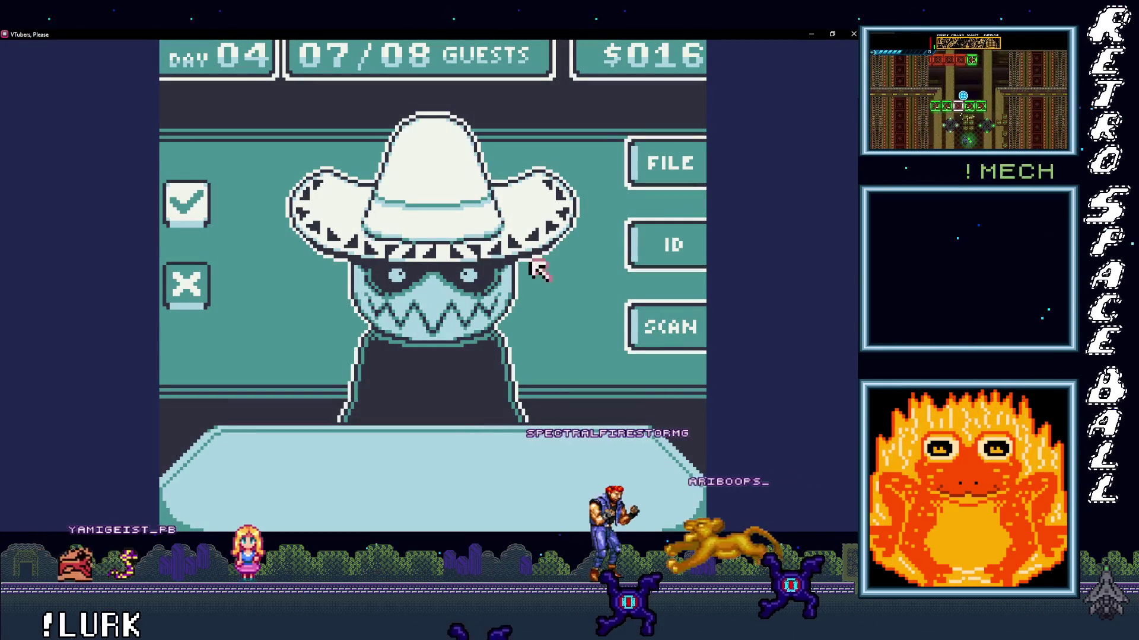
{"action": "left_click", "coordinate": [638, 308]}
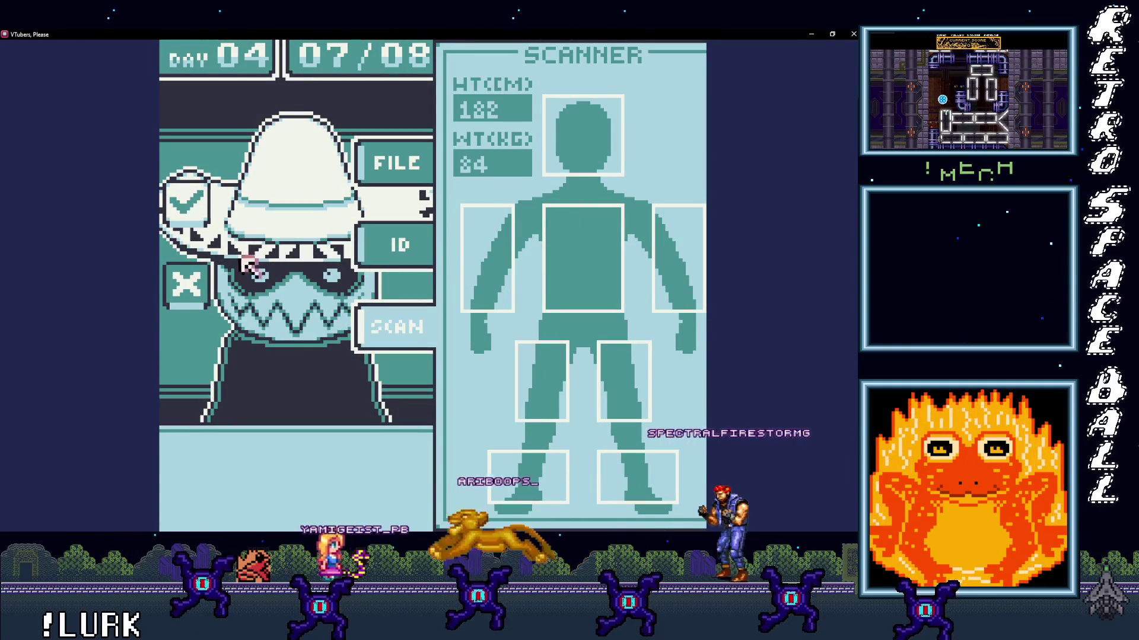
{"action": "left_click", "coordinate": [186, 286]}
{"action": "key", "text": "space"}
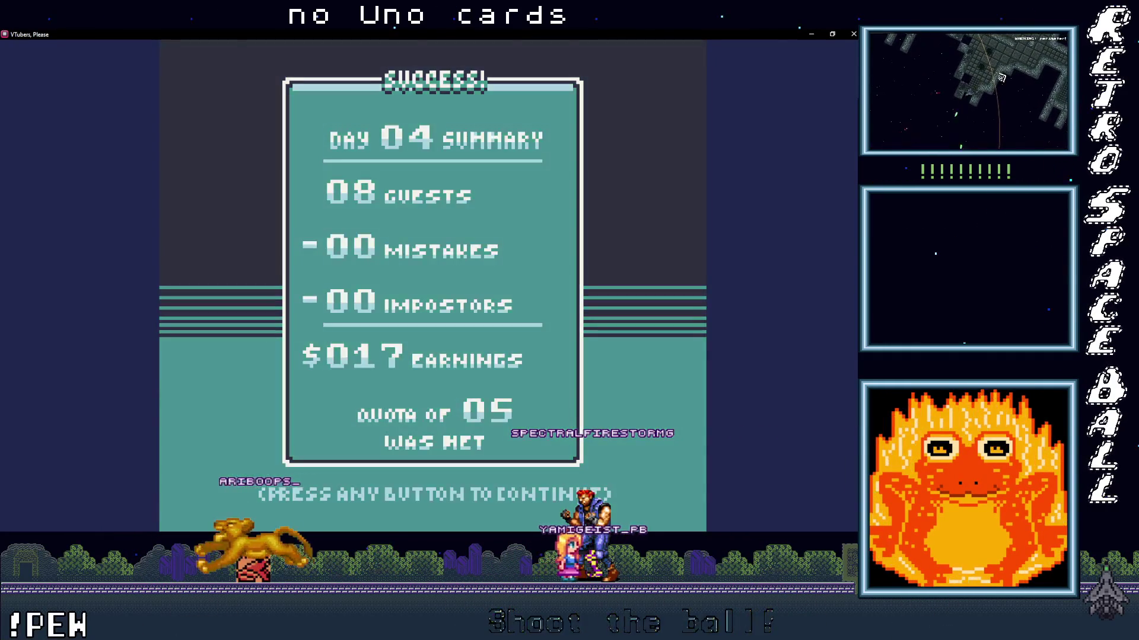
- Continue to Day 05, then scan and deny the first guest as an impostor
{"action": "key", "text": "space"}
{"action": "key", "text": "space"}
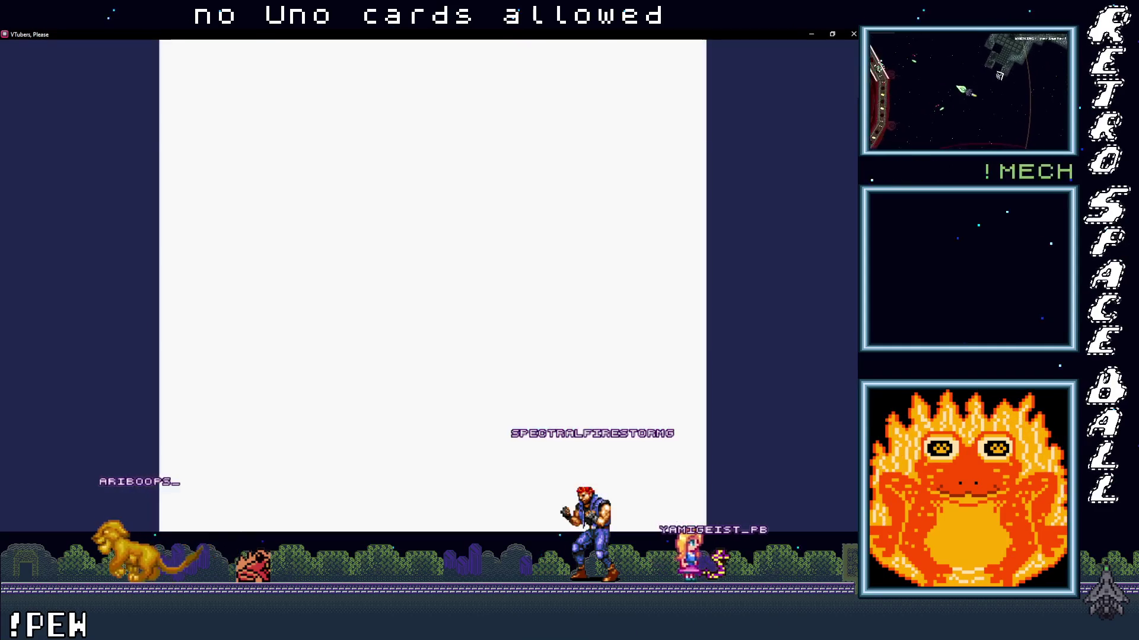
{"action": "left_click", "coordinate": [659, 329]}
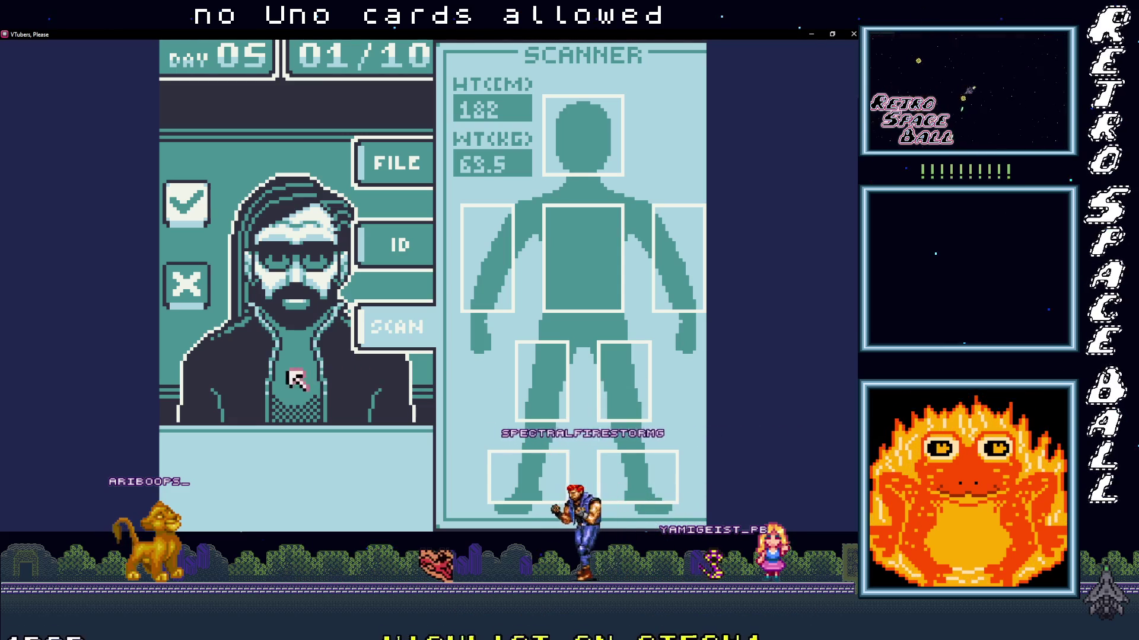
{"action": "left_click", "coordinate": [189, 289]}
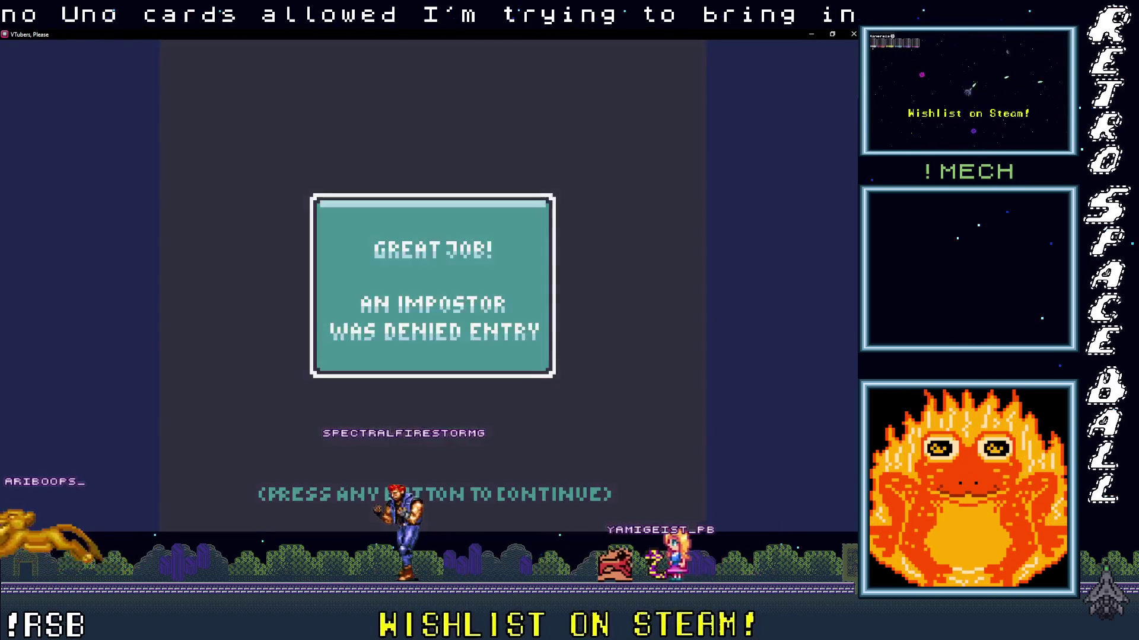
{"action": "left_click", "coordinate": [522, 293]}
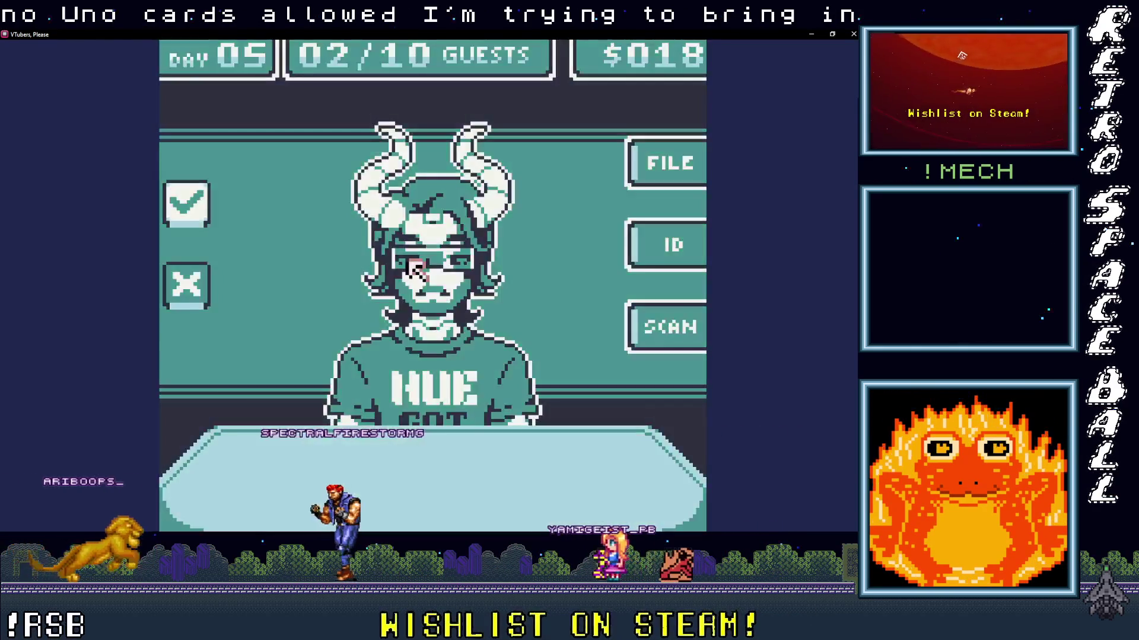
- Check the horned guest's scan, ID and file and admit them
{"action": "left_click", "coordinate": [664, 326]}
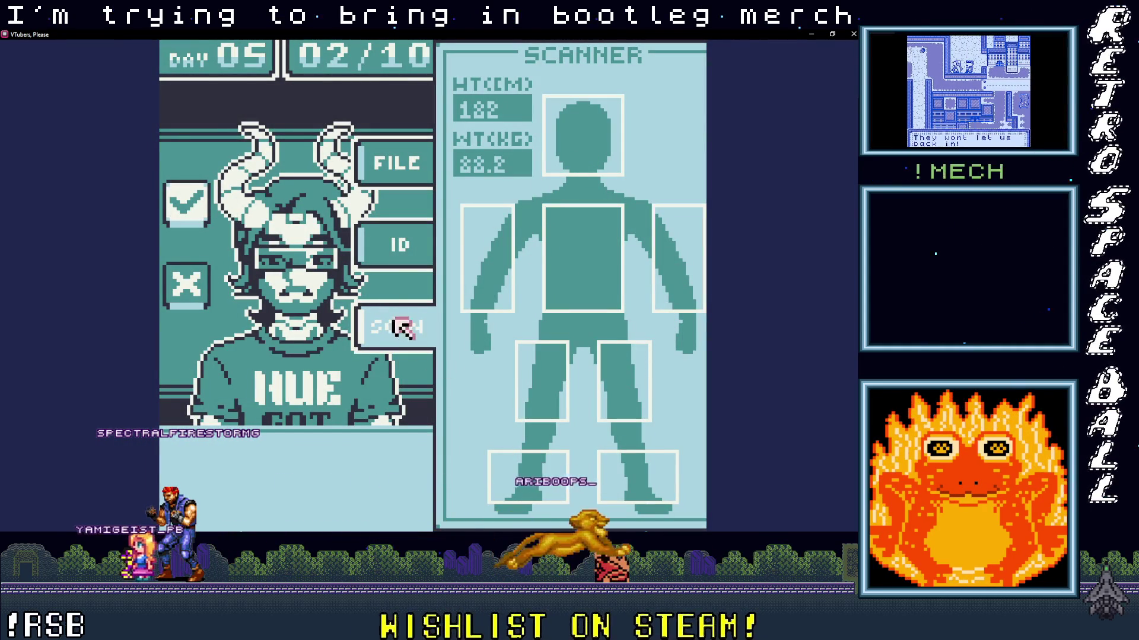
{"action": "left_click", "coordinate": [401, 249]}
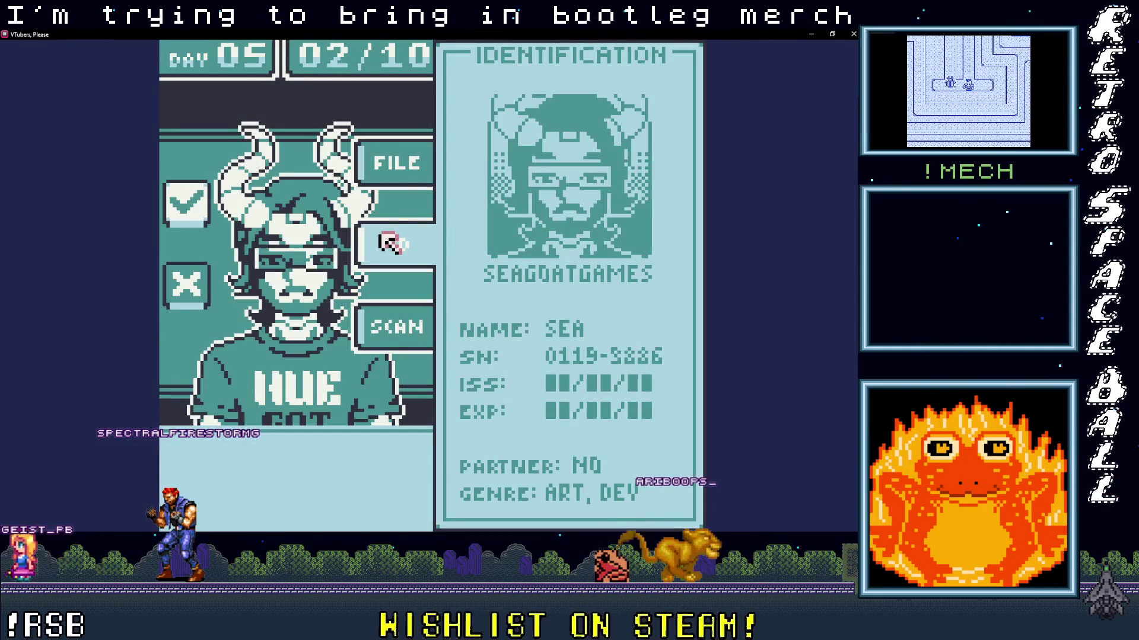
{"action": "left_click", "coordinate": [386, 168]}
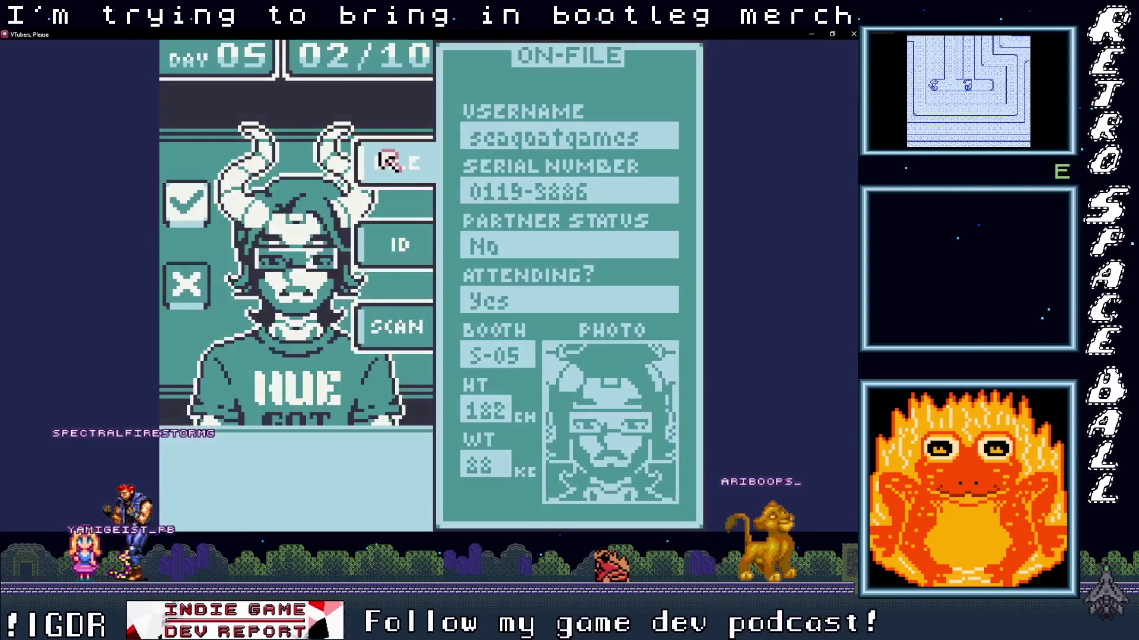
{"action": "left_click", "coordinate": [186, 202]}
{"action": "left_click", "coordinate": [532, 314]}
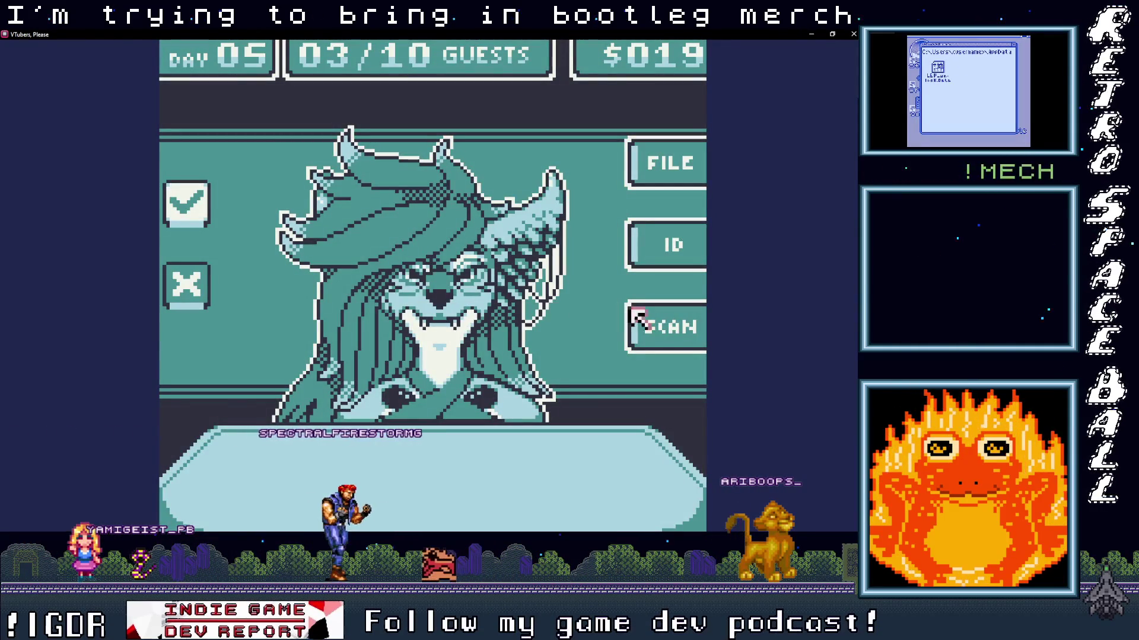
- Verify the third Day 05 guest's scan, ID and file and admit them
{"action": "left_click", "coordinate": [629, 315]}
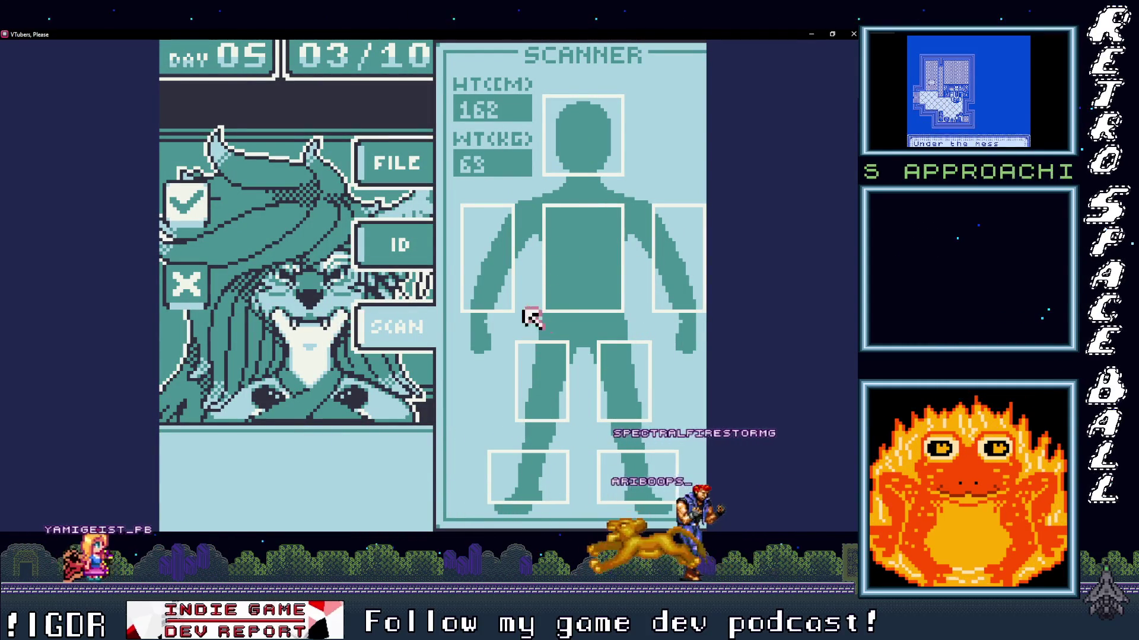
{"action": "left_click", "coordinate": [388, 241]}
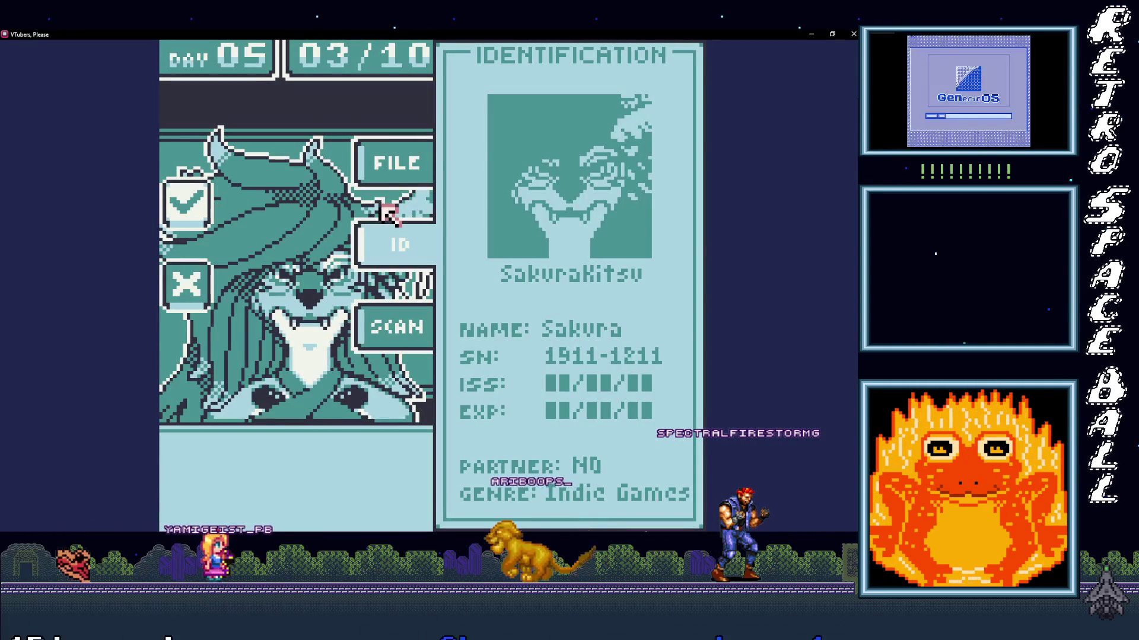
{"action": "left_click", "coordinate": [395, 167]}
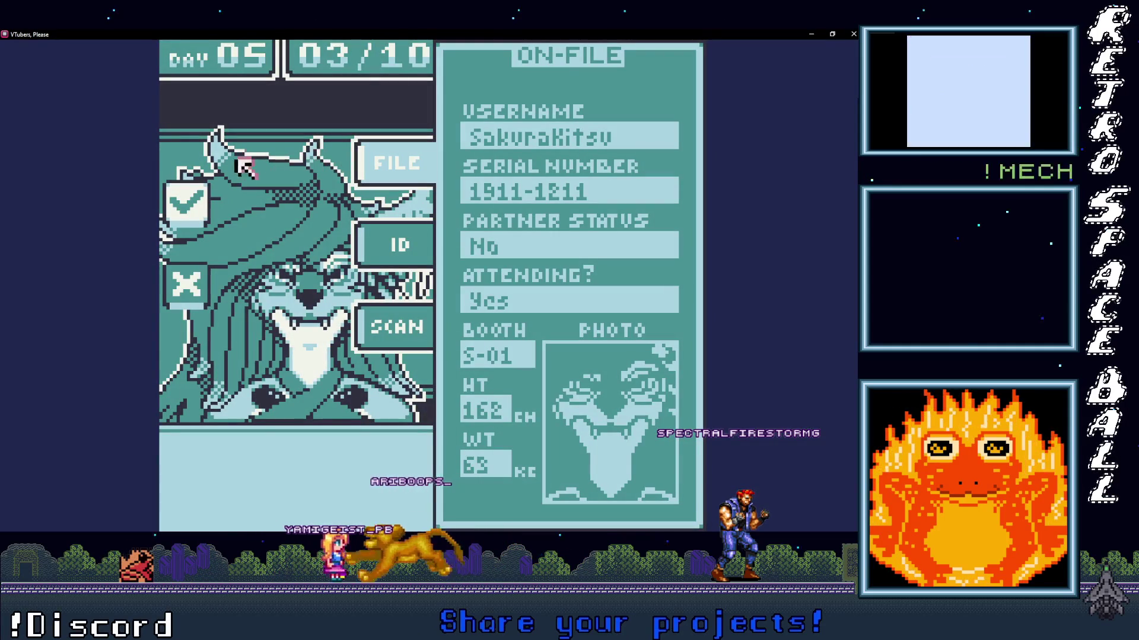
{"action": "left_click", "coordinate": [187, 202]}
{"action": "left_click", "coordinate": [187, 202]}
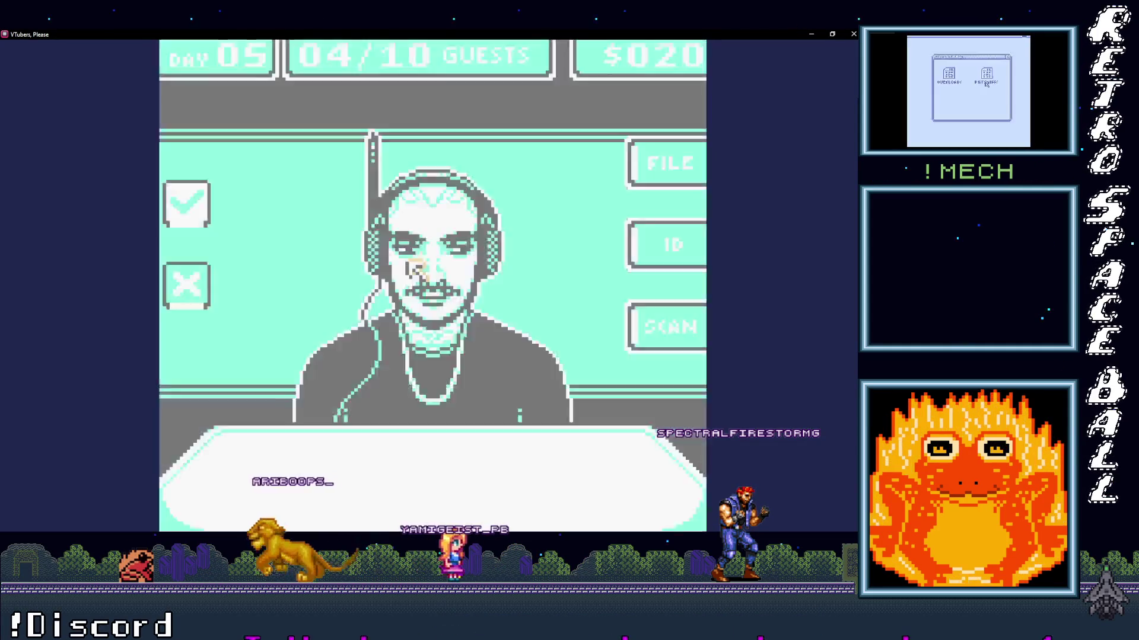
- Scan the guest wearing headphones, compare ID with file, and deny them as an impostor
{"action": "left_click", "coordinate": [676, 325]}
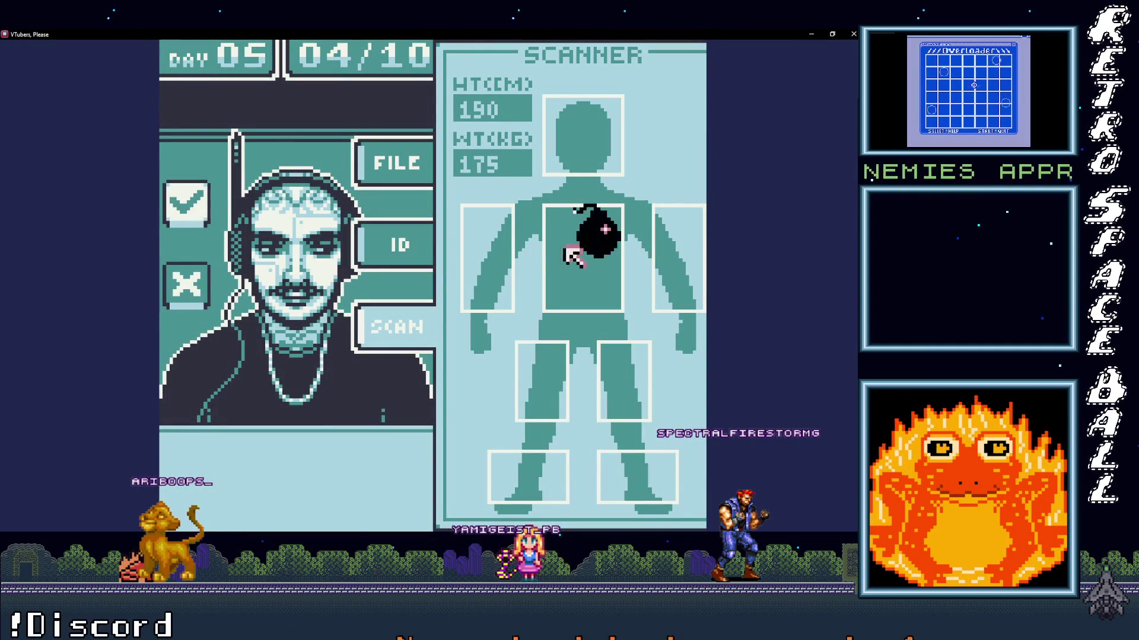
{"action": "left_click", "coordinate": [371, 250]}
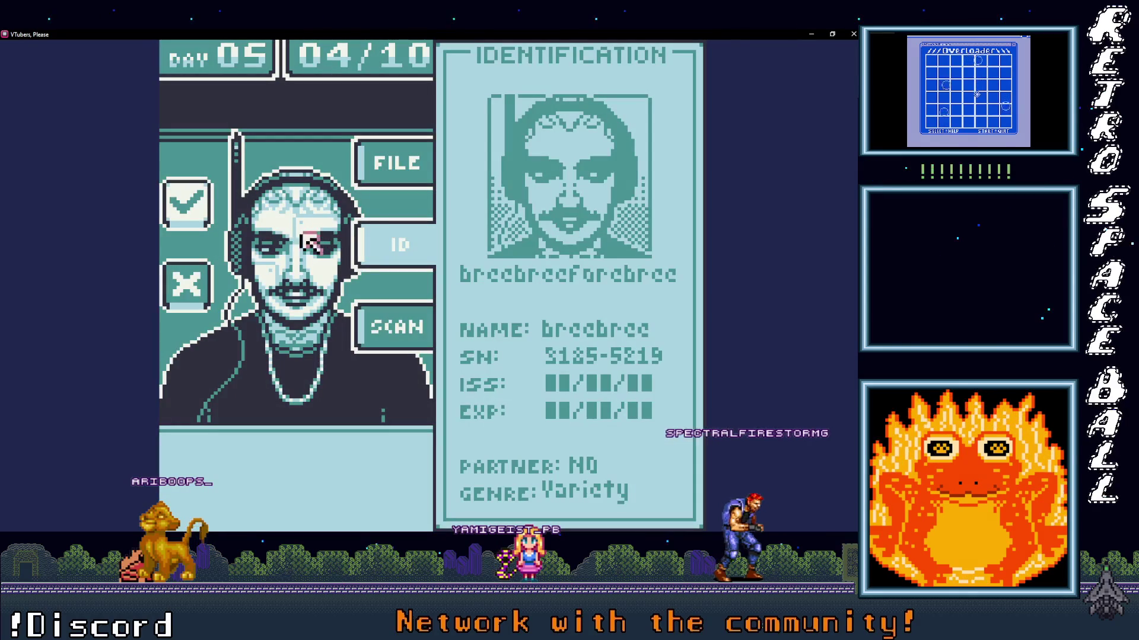
{"action": "left_click", "coordinate": [360, 160]}
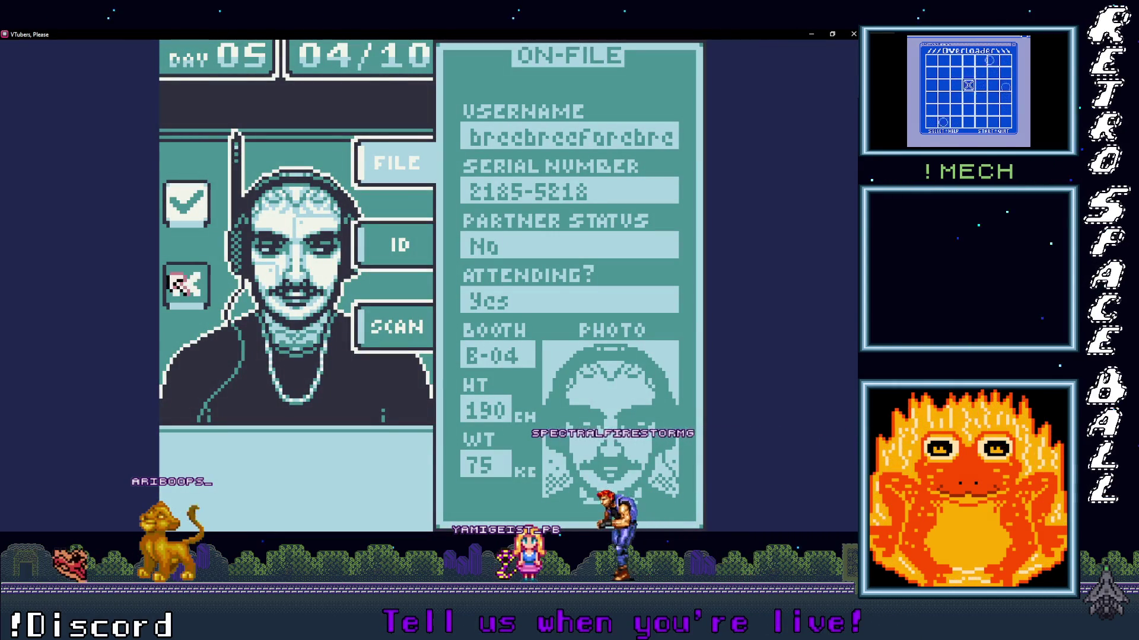
{"action": "left_click", "coordinate": [204, 279]}
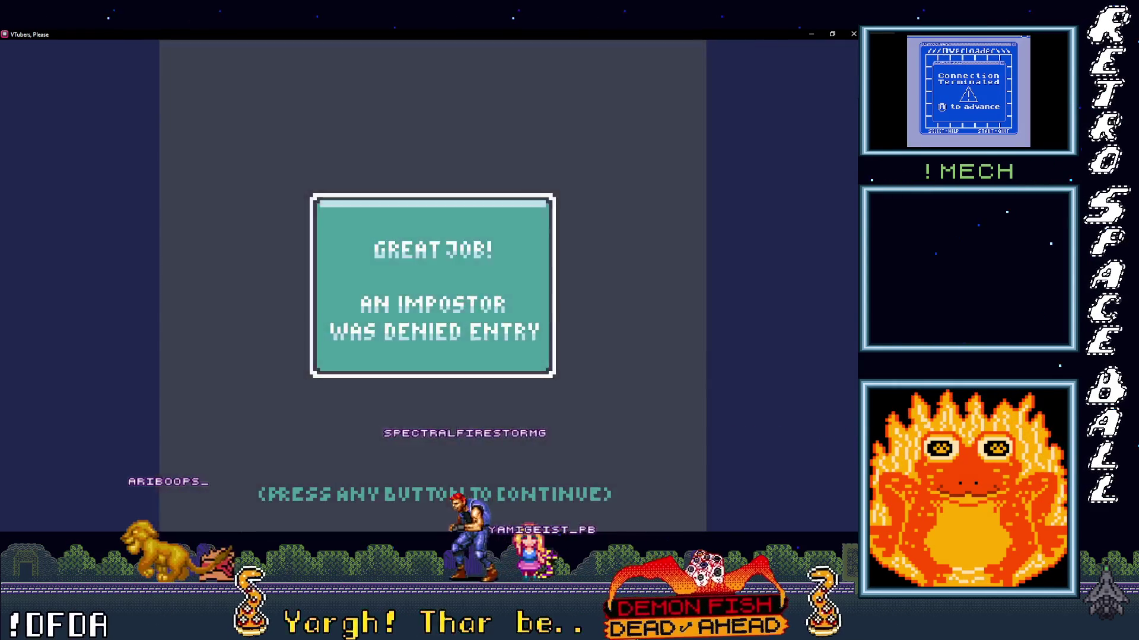
- Scan the next Day 05 guest and deny them as an impostor
{"action": "left_click", "coordinate": [204, 279]}
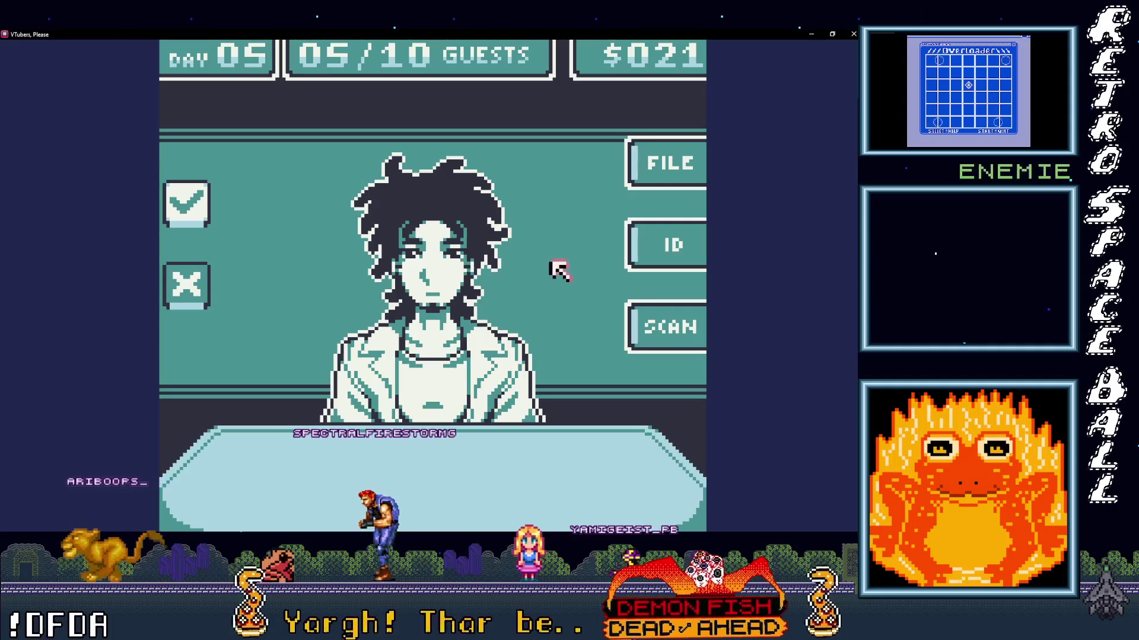
{"action": "left_click", "coordinate": [640, 309]}
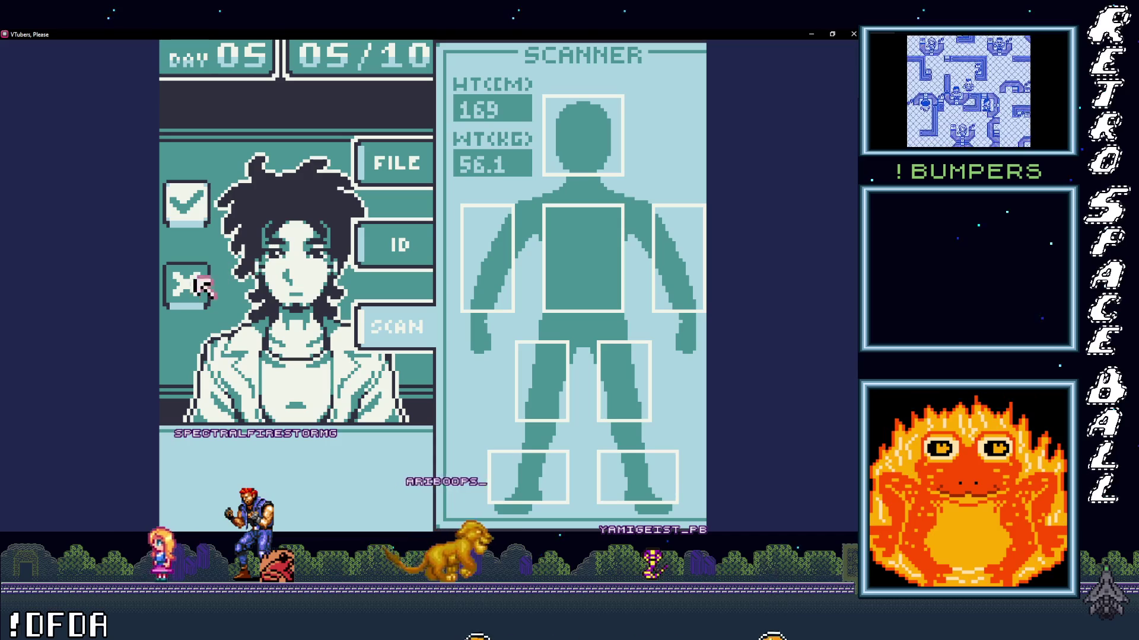
{"action": "left_click", "coordinate": [204, 297]}
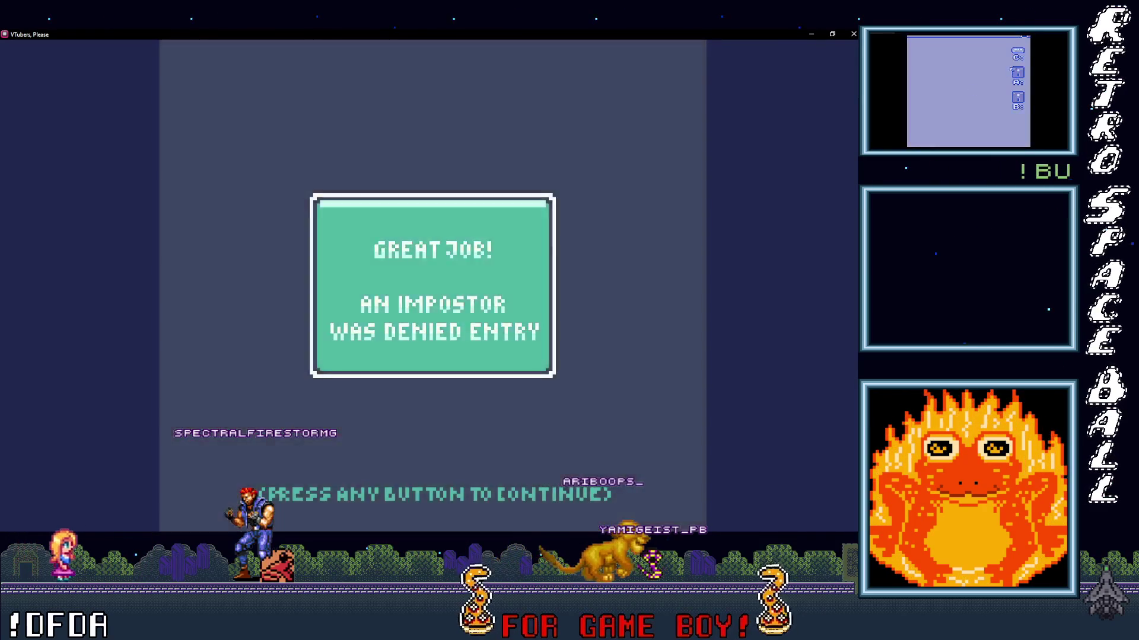
{"action": "left_click", "coordinate": [416, 269]}
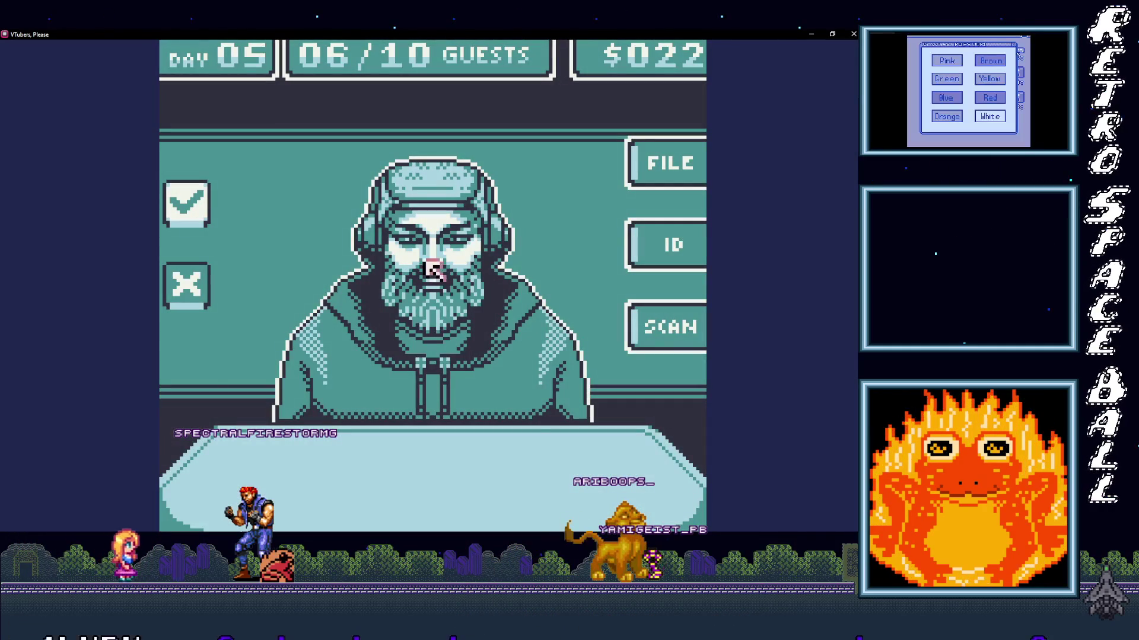
- Verify the bearded guest's scan, ID and file and admit them
{"action": "left_click", "coordinate": [655, 322]}
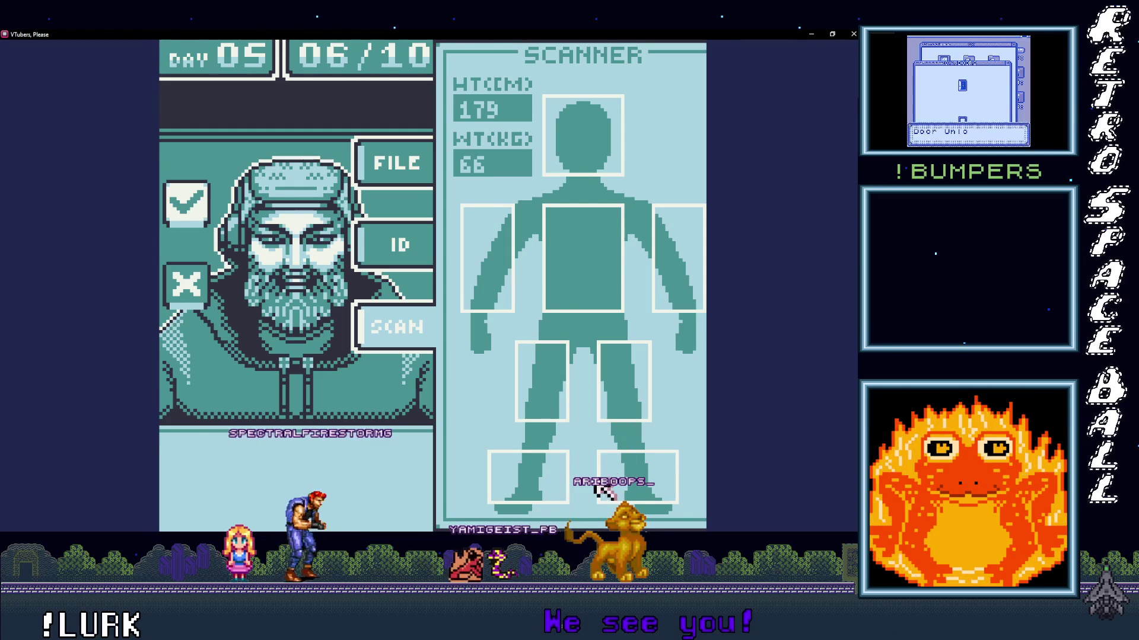
{"action": "left_click", "coordinate": [392, 242]}
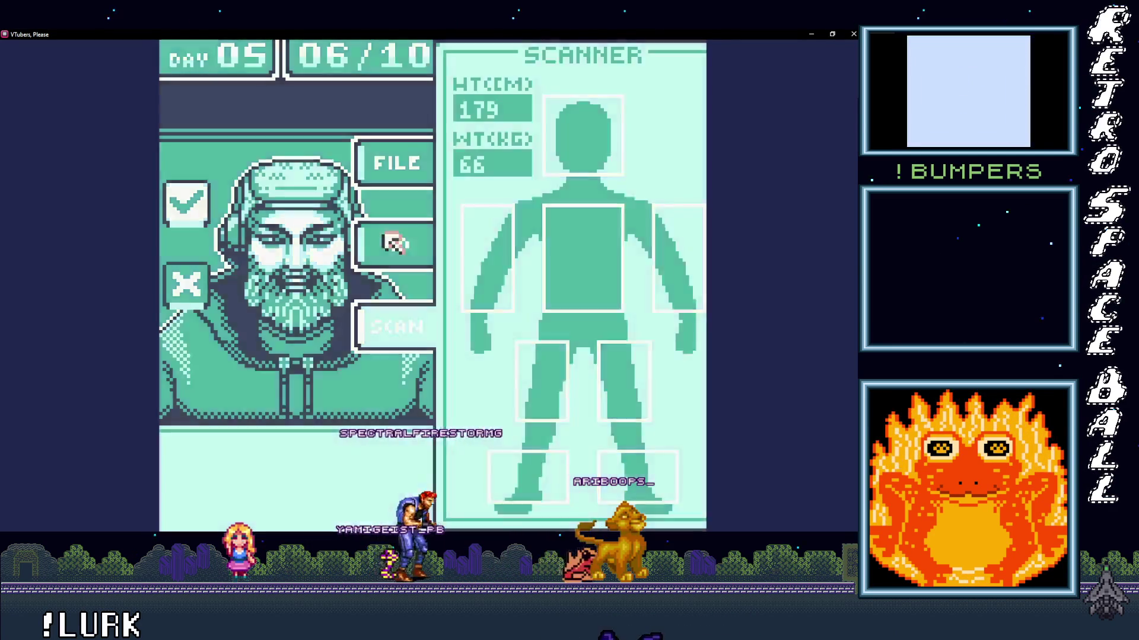
{"action": "left_click", "coordinate": [386, 163]}
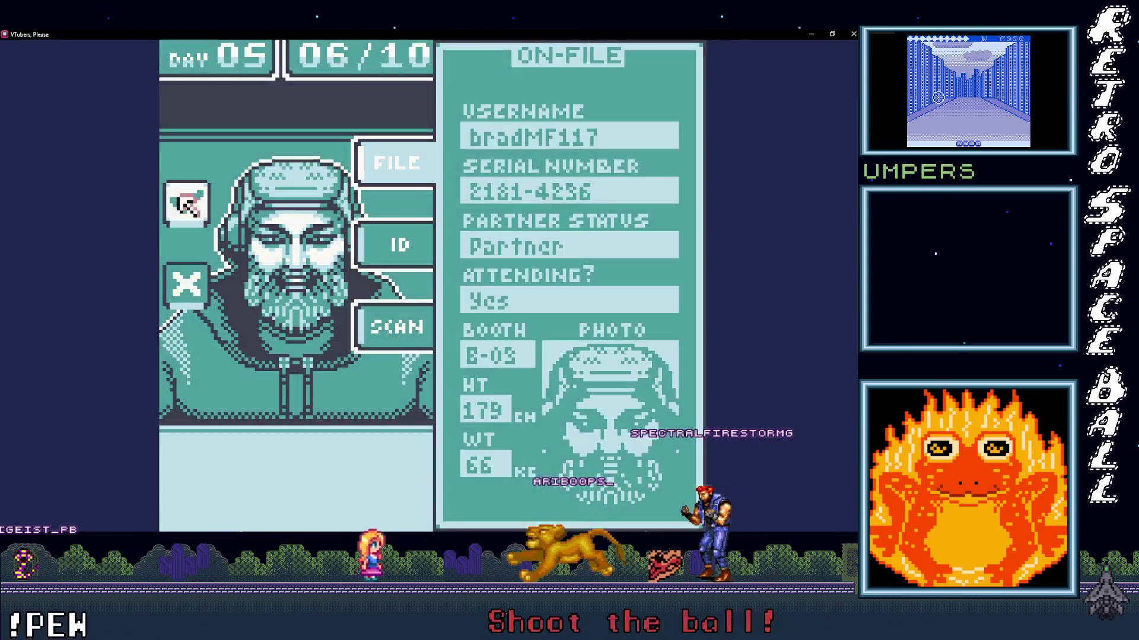
{"action": "left_click", "coordinate": [185, 201]}
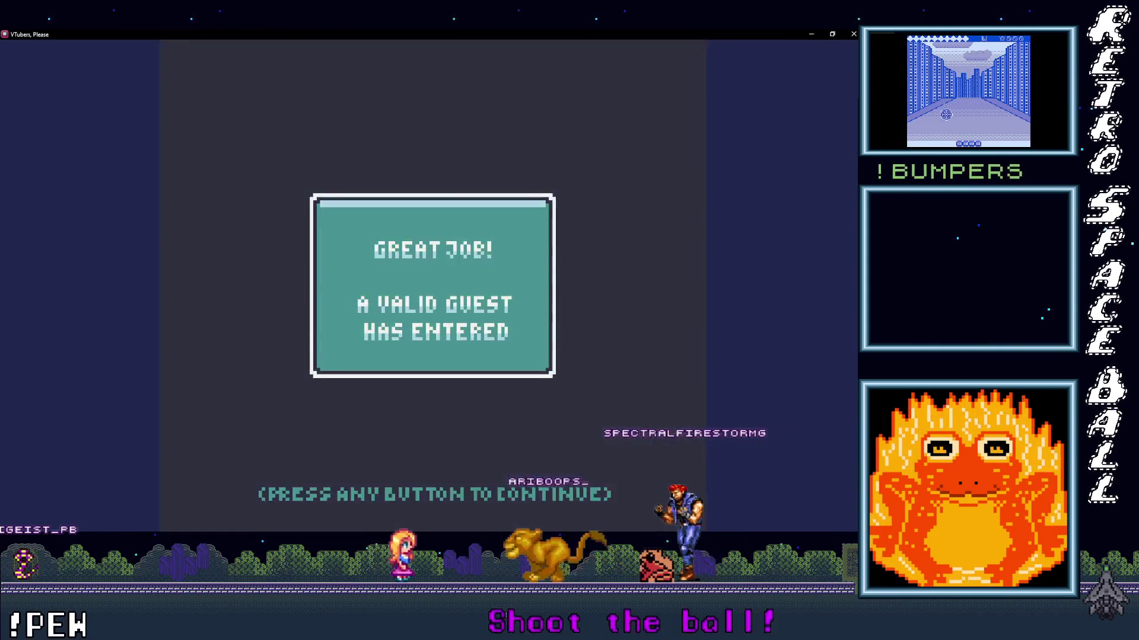
{"action": "left_click", "coordinate": [473, 267]}
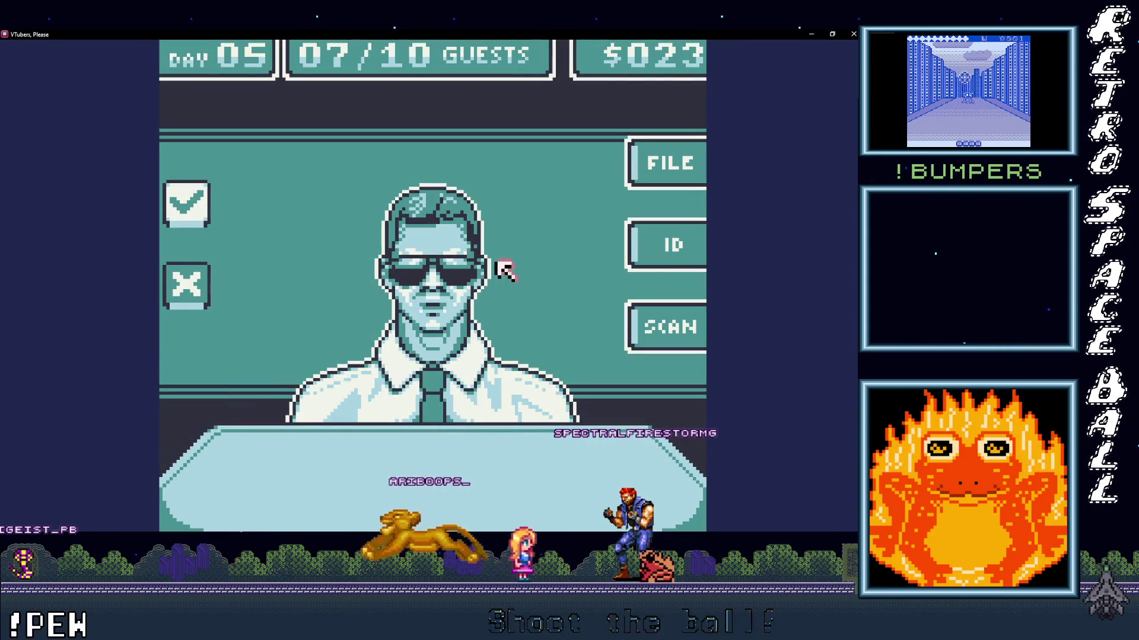
- Scan the guest in sunglasses and deny them as an impostor
{"action": "left_click", "coordinate": [650, 322]}
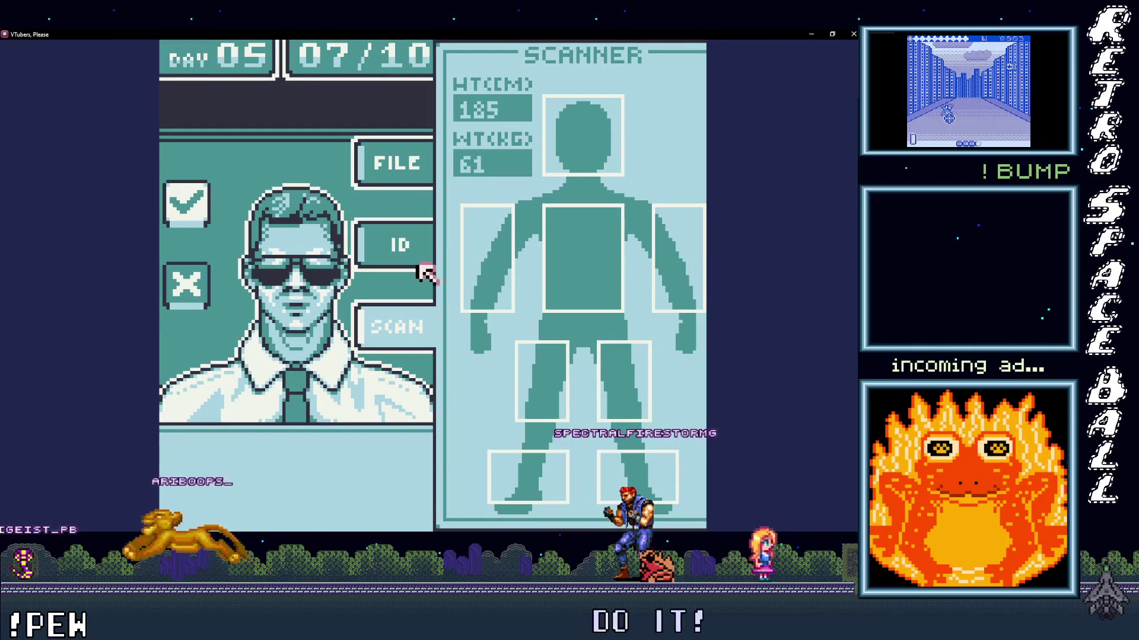
{"action": "left_click", "coordinate": [184, 291]}
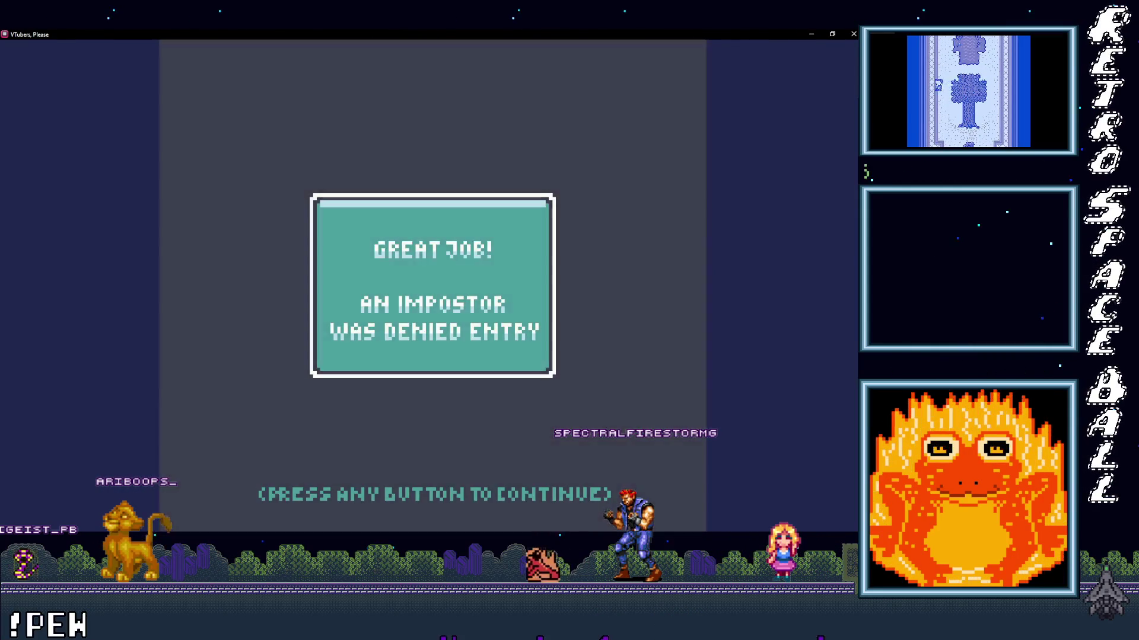
{"action": "left_click", "coordinate": [183, 291]}
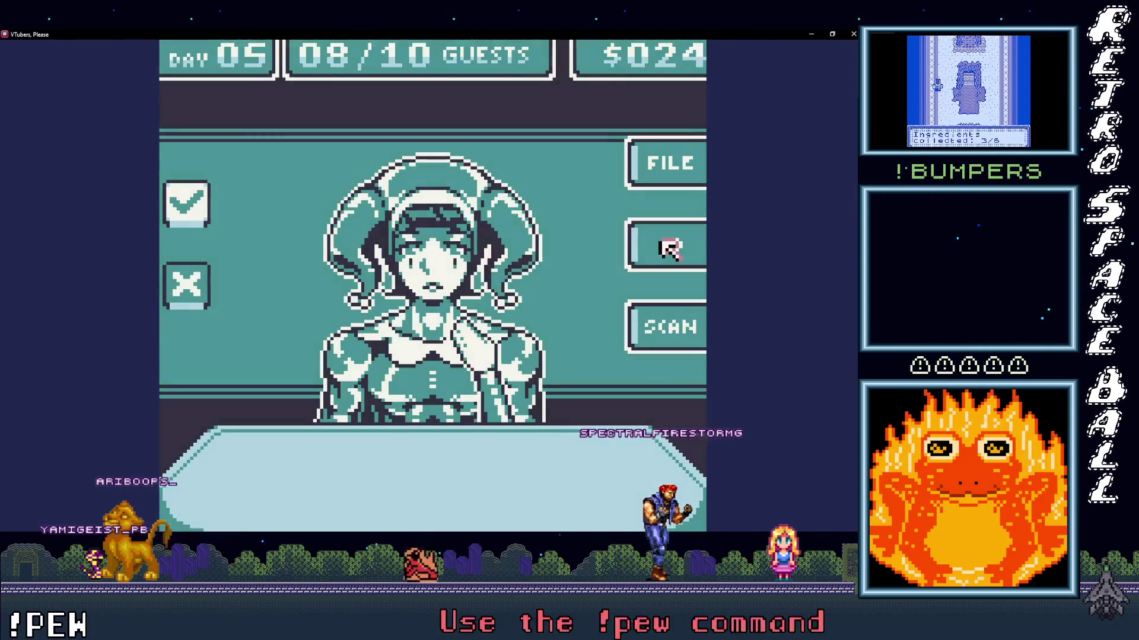
- Check the clown guest's ID against their file, approve them, and call the next guest
{"action": "left_click", "coordinate": [670, 249]}
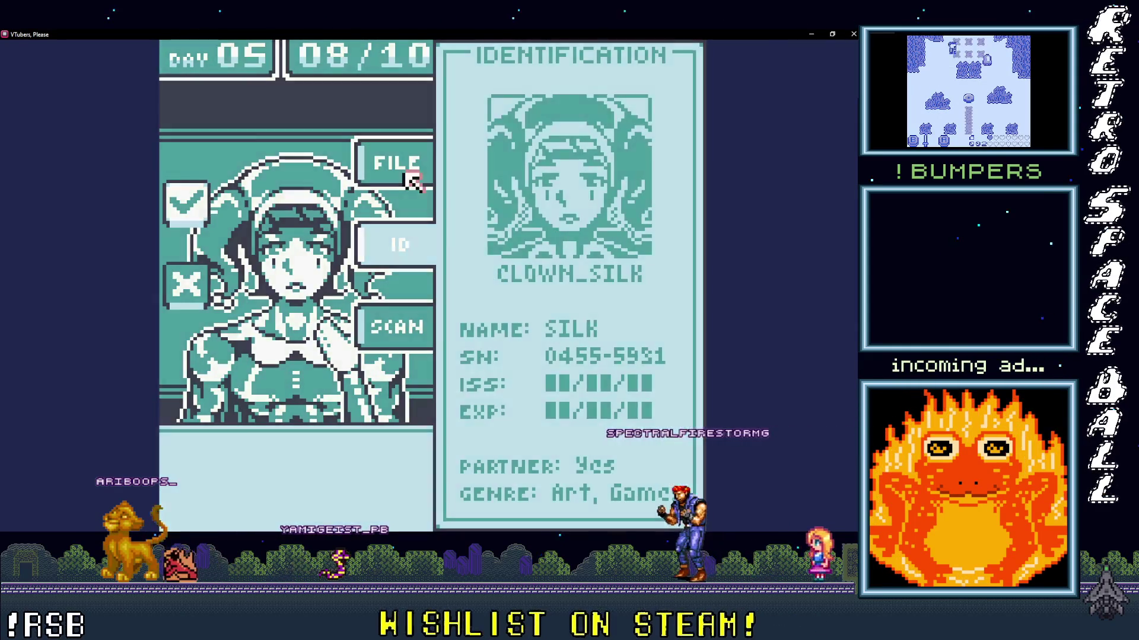
{"action": "left_click", "coordinate": [394, 165]}
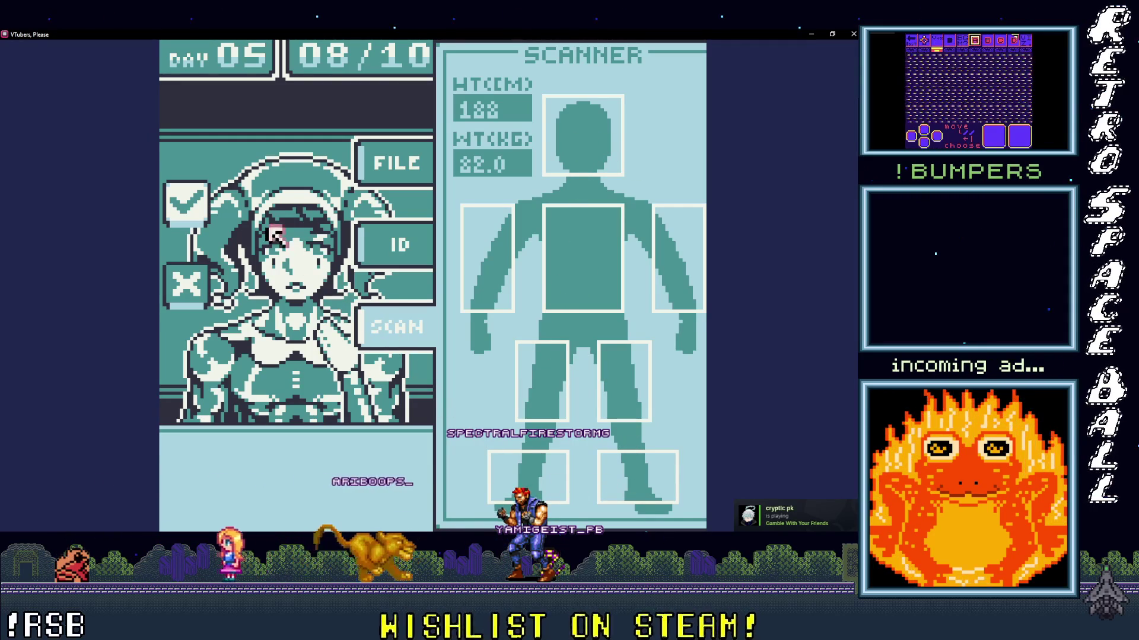
{"action": "left_click", "coordinate": [186, 202]}
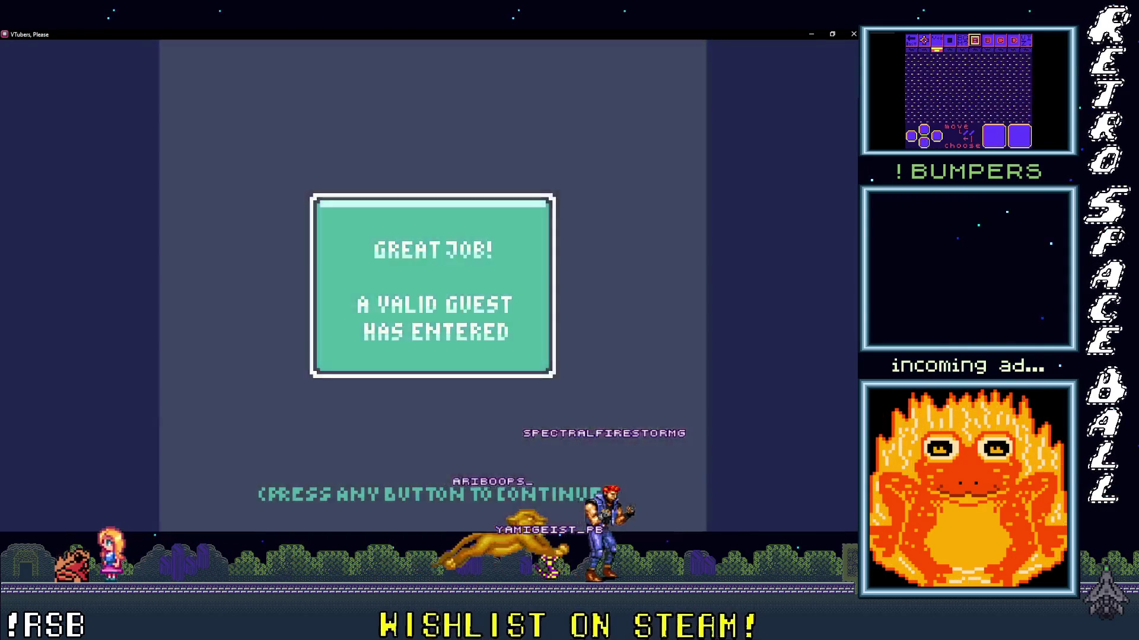
{"action": "left_click", "coordinate": [413, 268]}
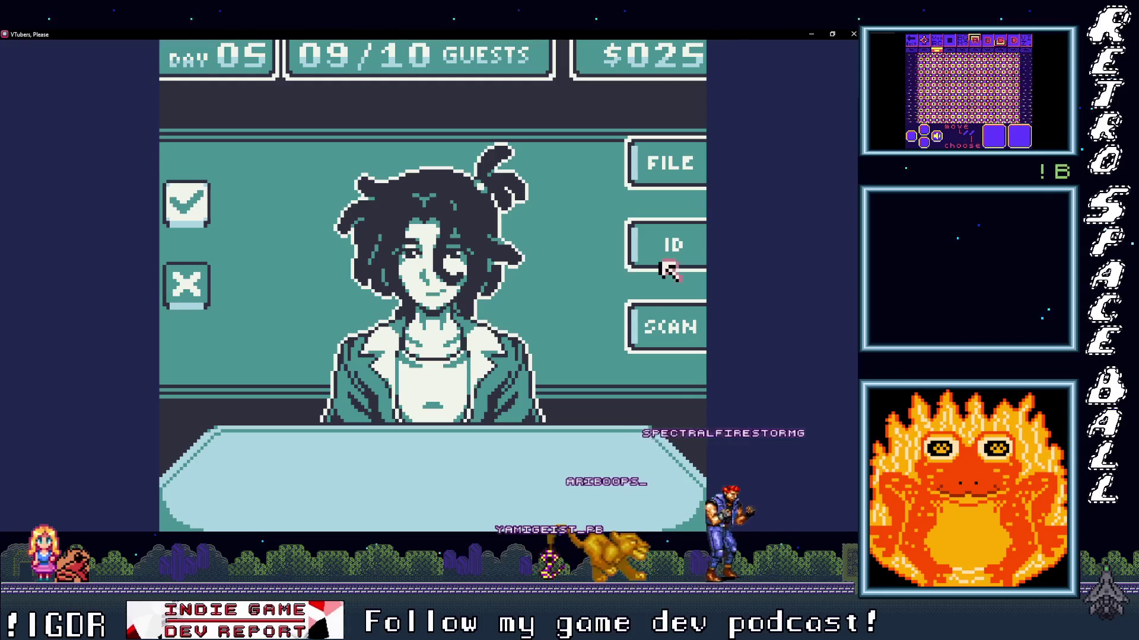
- Scan, ID-check and file-check the last guest, approve them, and reach the Day 05 summary
{"action": "left_click", "coordinate": [674, 334]}
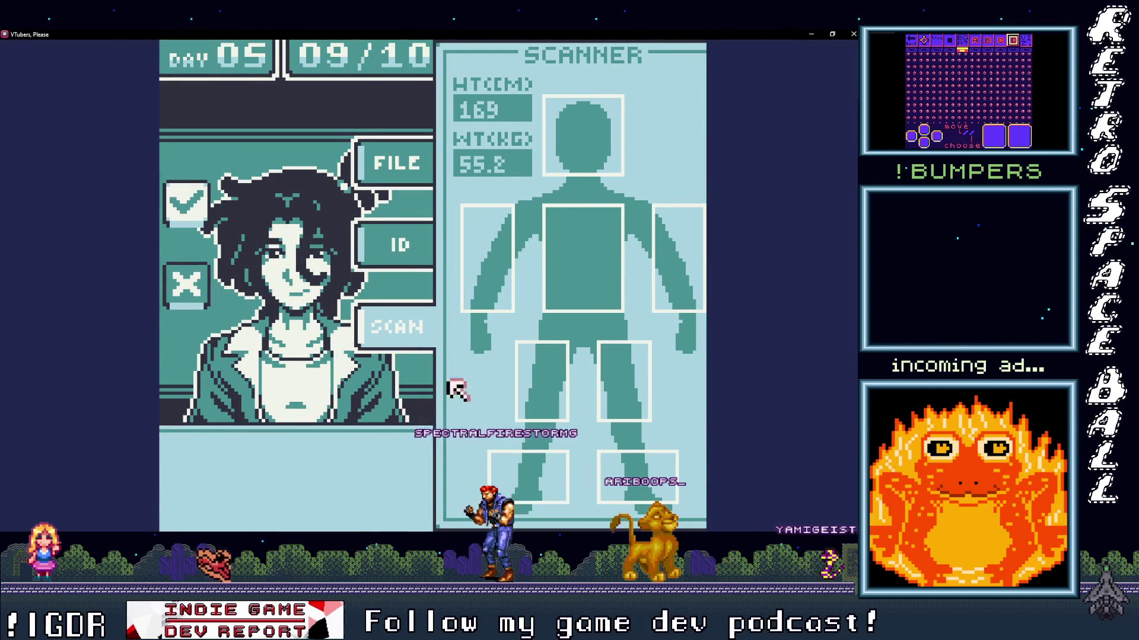
{"action": "left_click", "coordinate": [390, 239]}
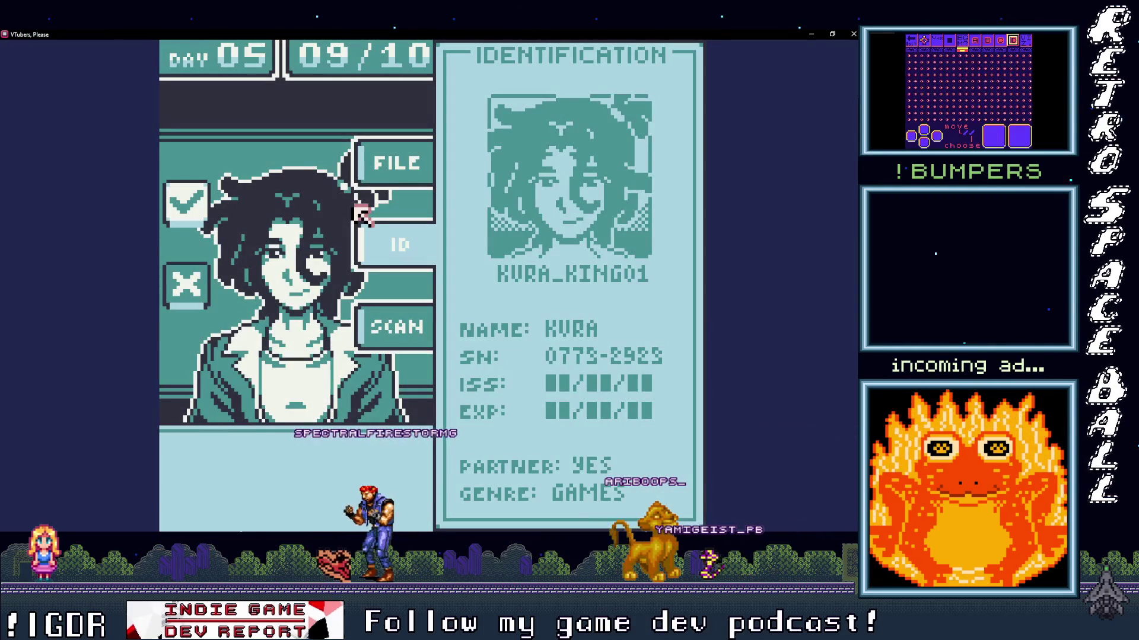
{"action": "left_click", "coordinate": [385, 161]}
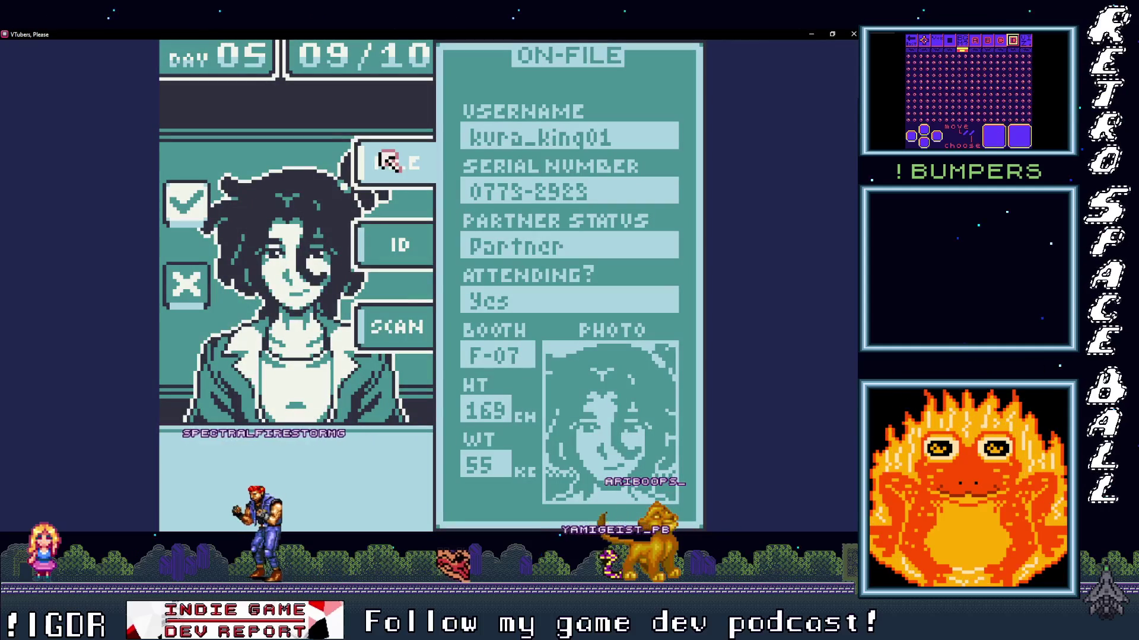
{"action": "left_click", "coordinate": [188, 212]}
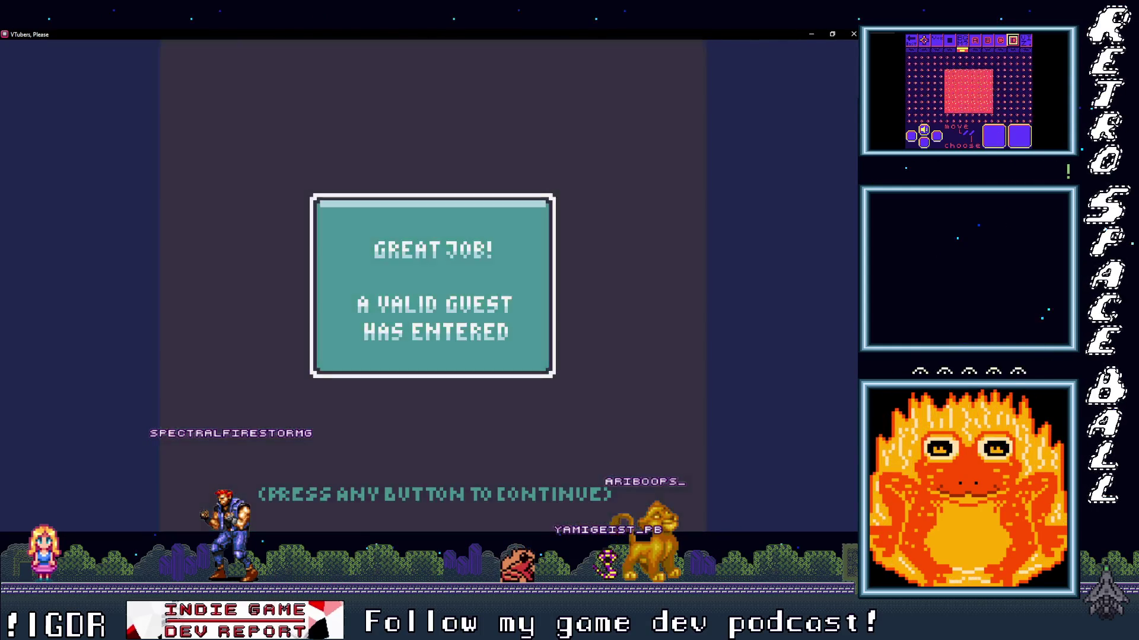
{"action": "left_click", "coordinate": [188, 212]}
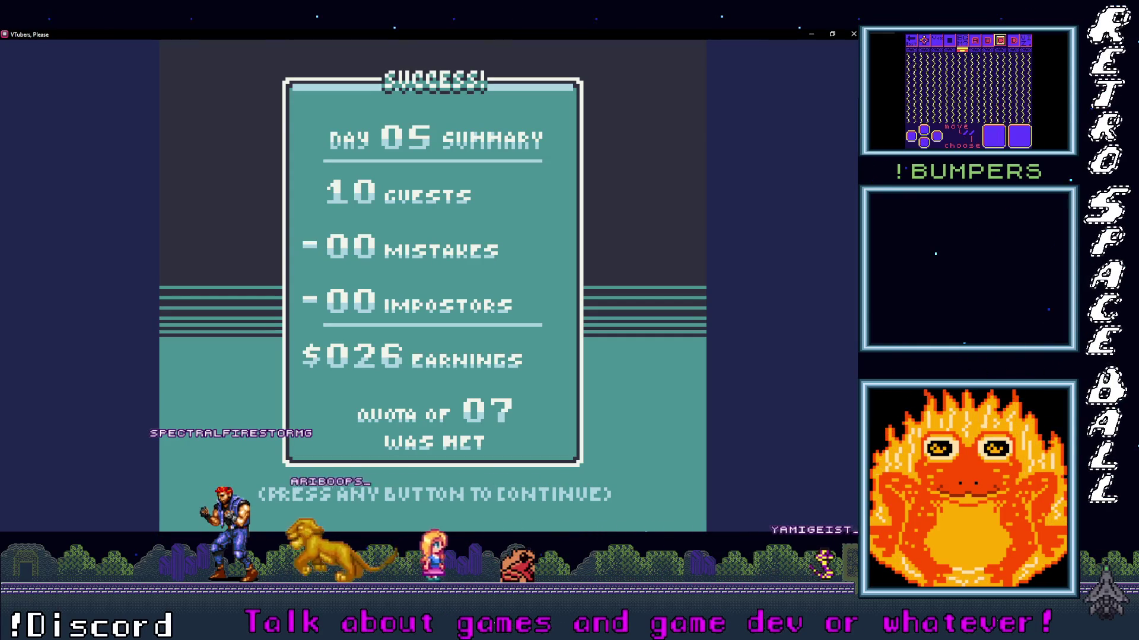
- Start Day 06, scan the first clown guest, and deny them as an impostor
{"action": "key", "text": "space"}
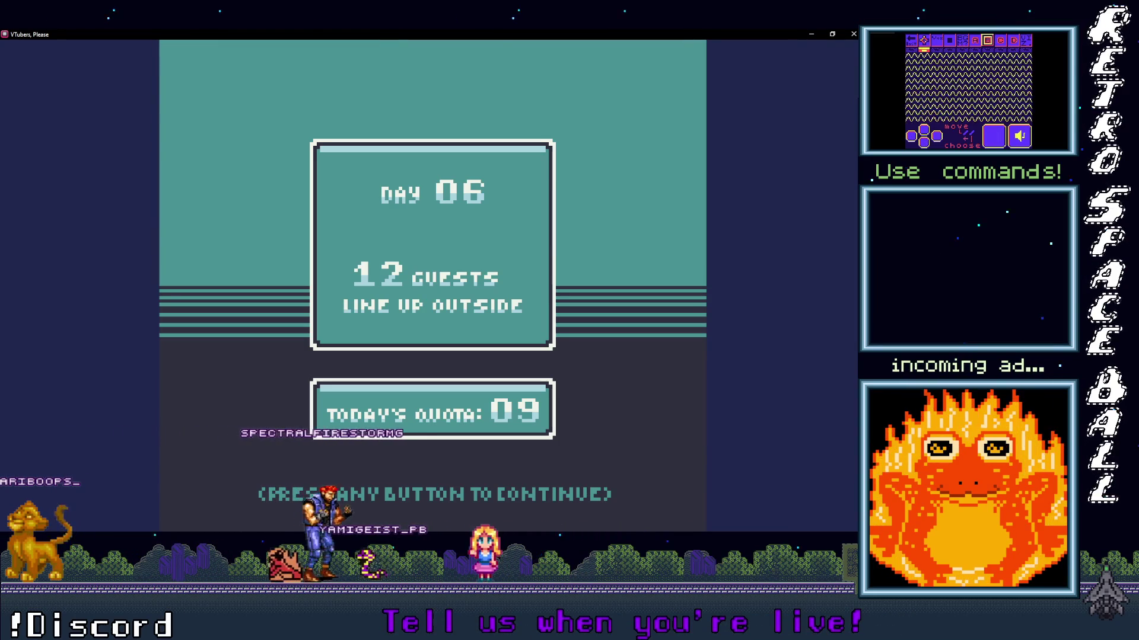
{"action": "left_click", "coordinate": [413, 268]}
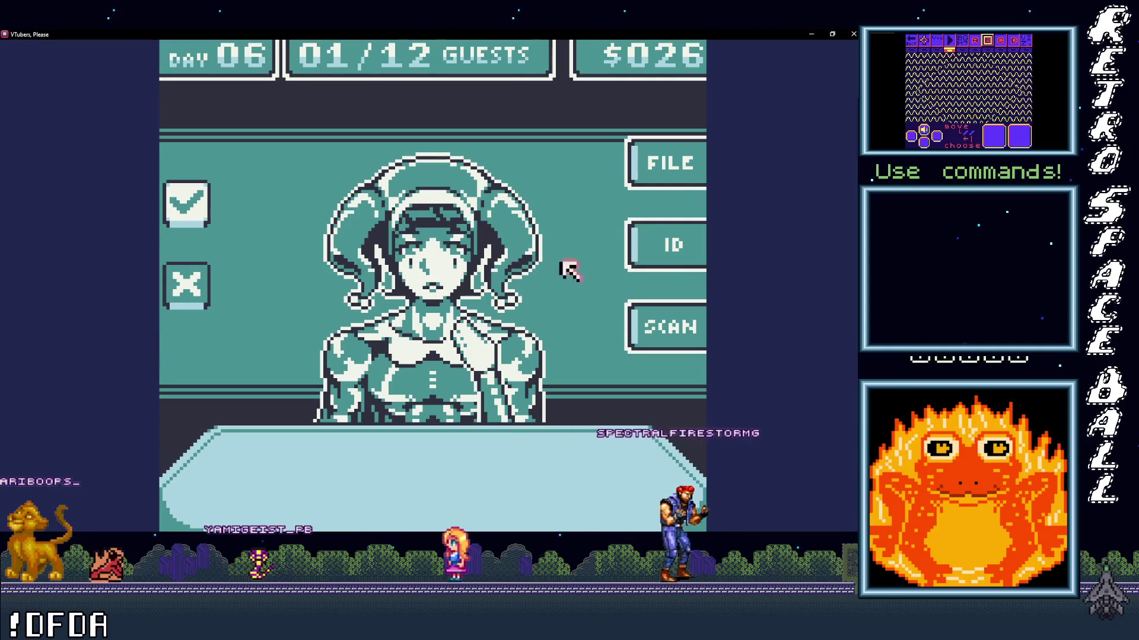
{"action": "left_click", "coordinate": [669, 332]}
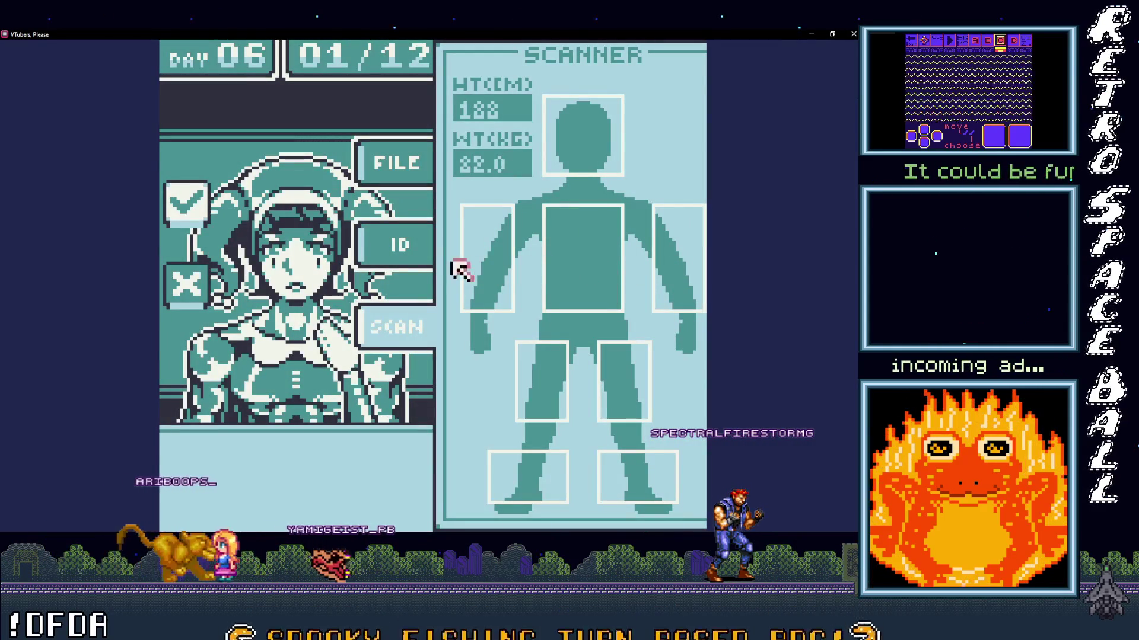
{"action": "left_click", "coordinate": [177, 283]}
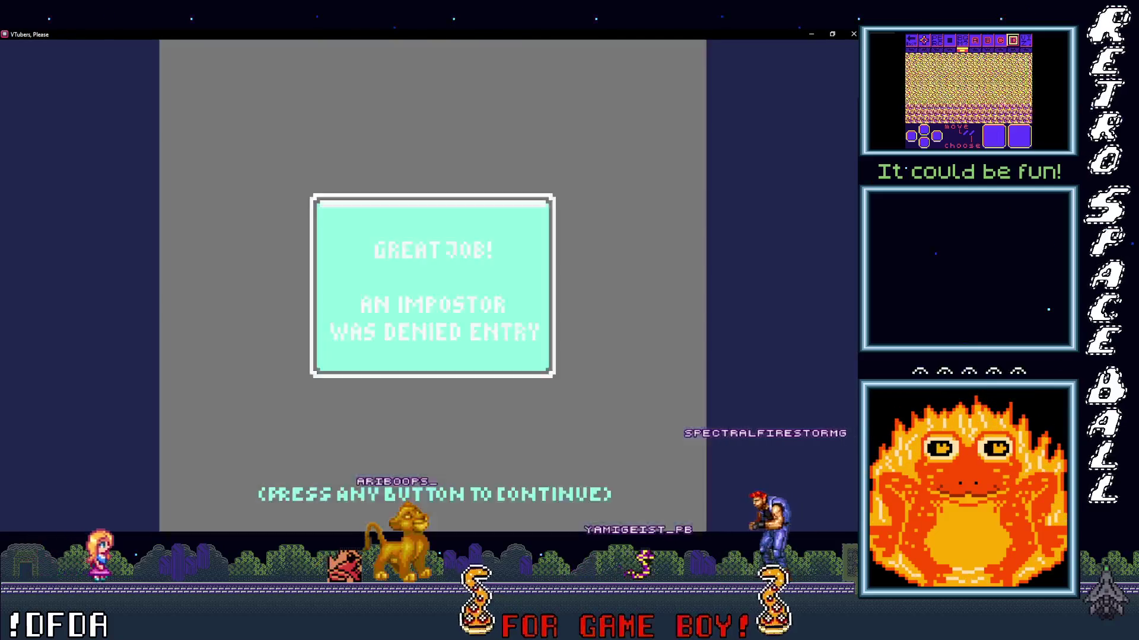
{"action": "left_click", "coordinate": [176, 283]}
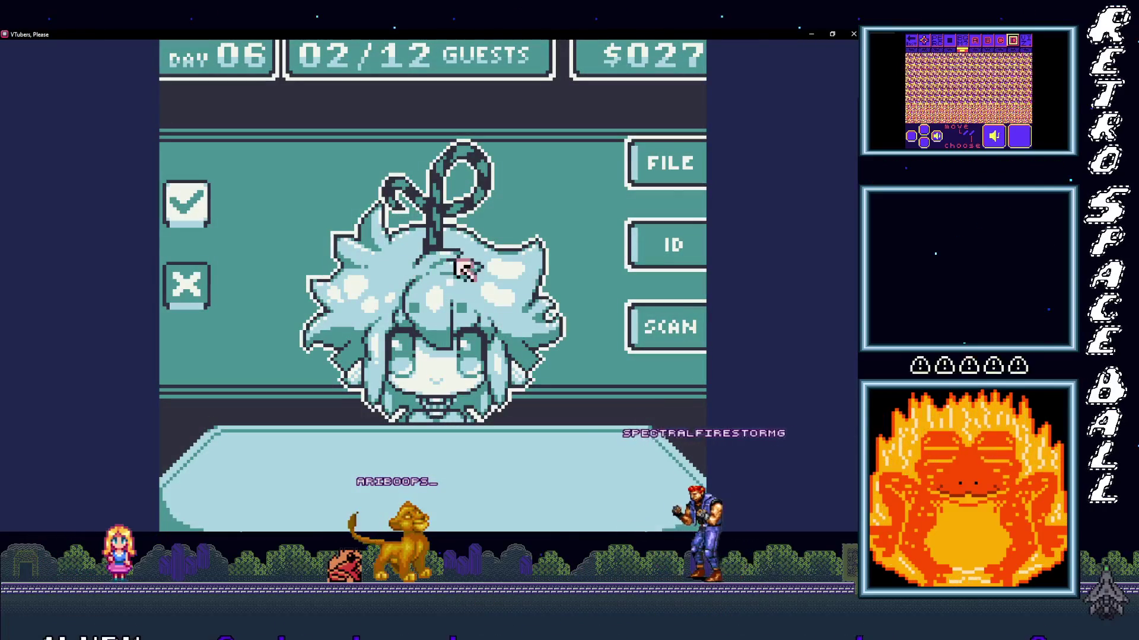
- Scan the noodle-cup guest and compare their ID with the file, then deny them entry
{"action": "left_click", "coordinate": [644, 323]}
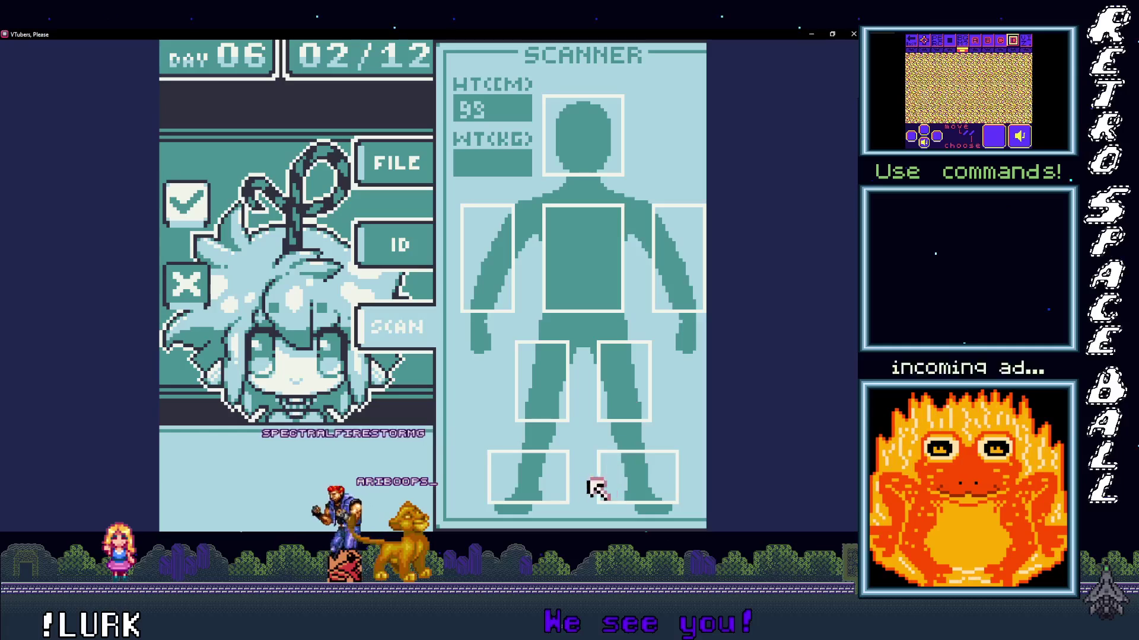
{"action": "left_click", "coordinate": [404, 246]}
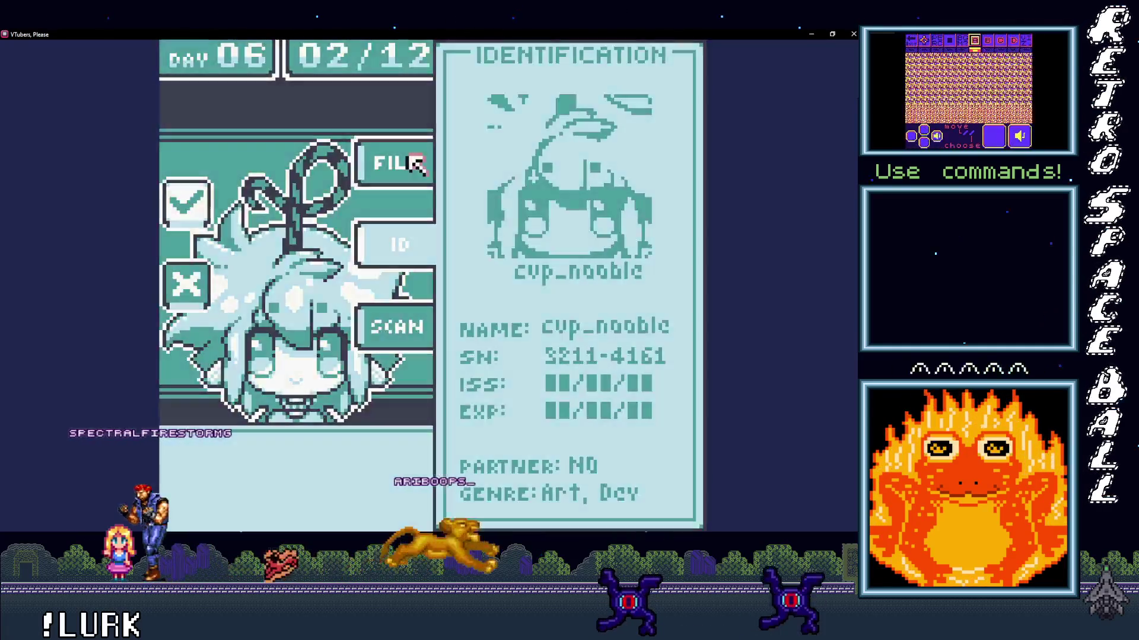
{"action": "left_click", "coordinate": [415, 164]}
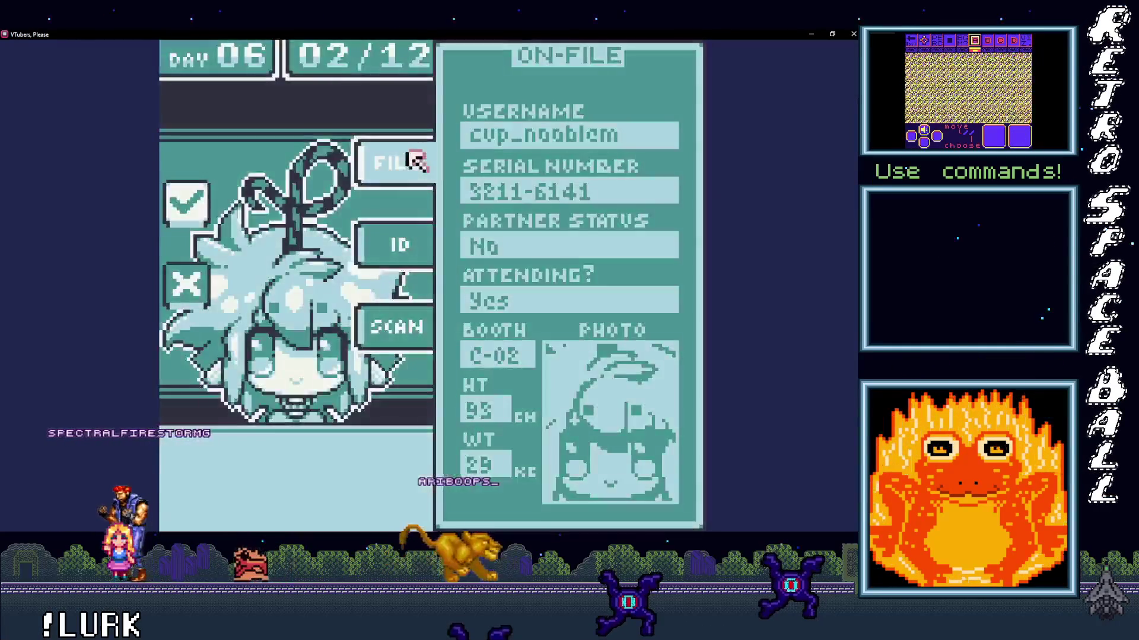
{"action": "left_click", "coordinate": [413, 249]}
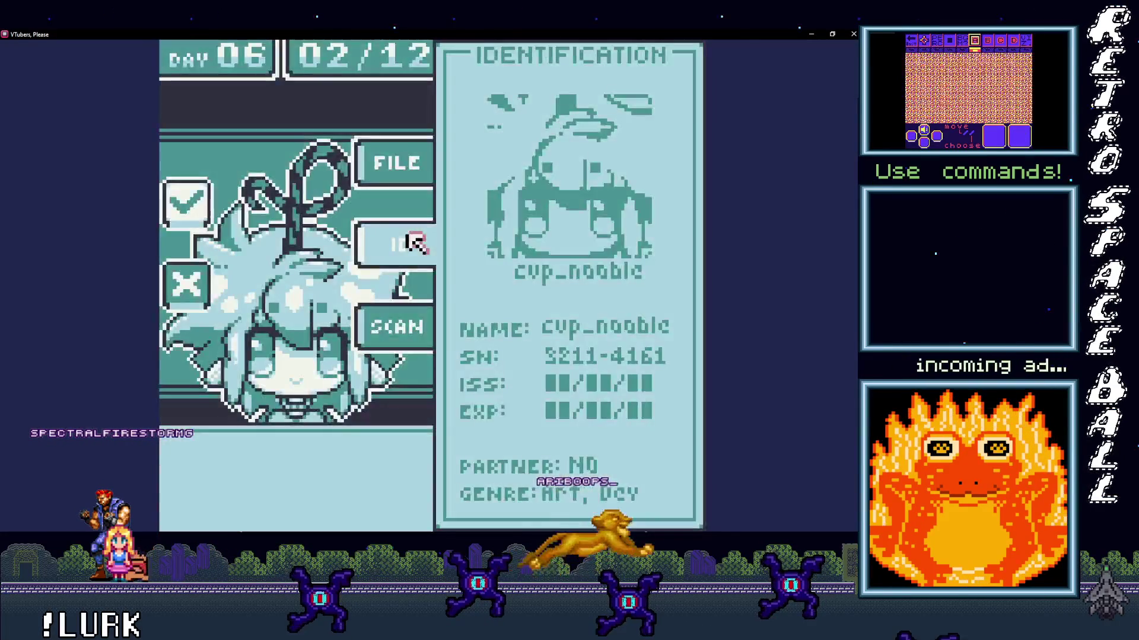
{"action": "left_click", "coordinate": [185, 294]}
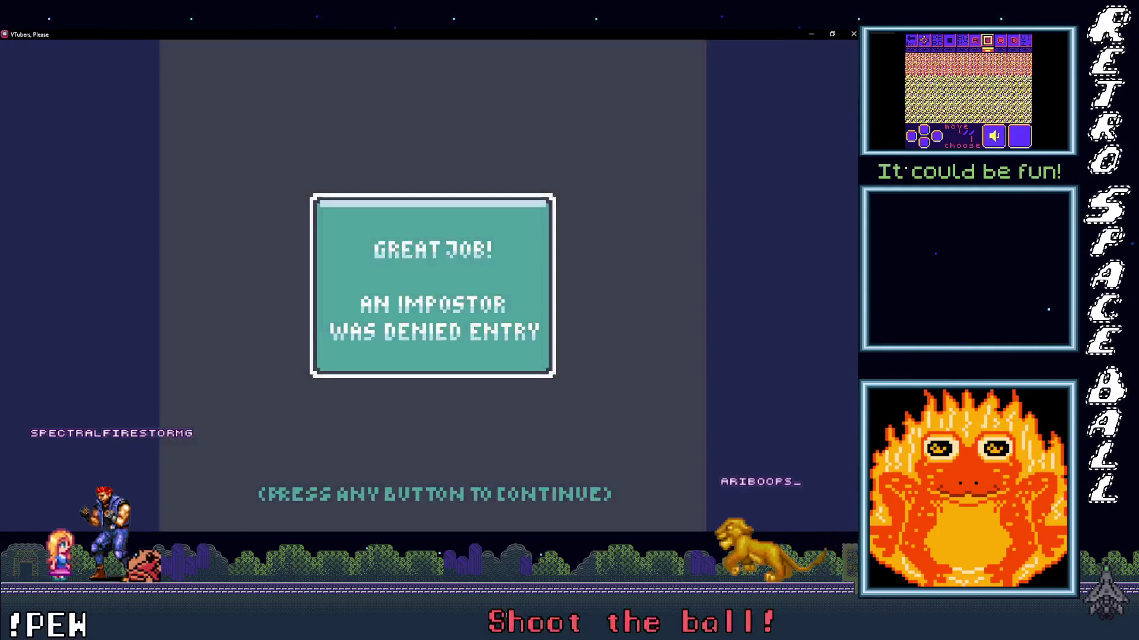
{"action": "left_click", "coordinate": [415, 270]}
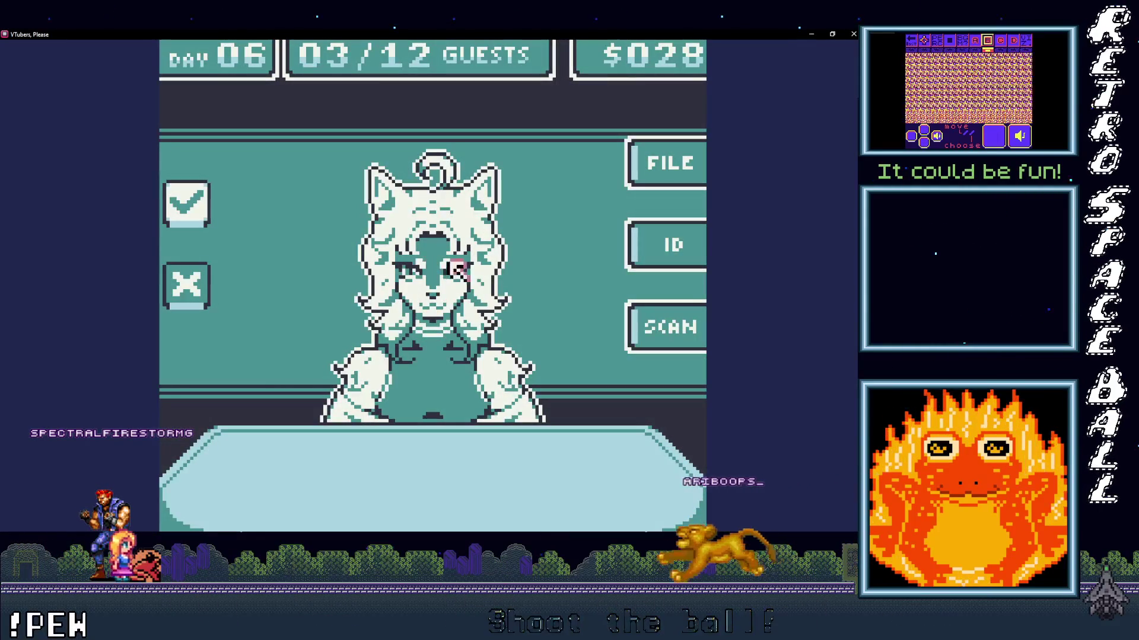
- Scan the cat-eared guest and deny them entry as an impostor
{"action": "left_click", "coordinate": [668, 326]}
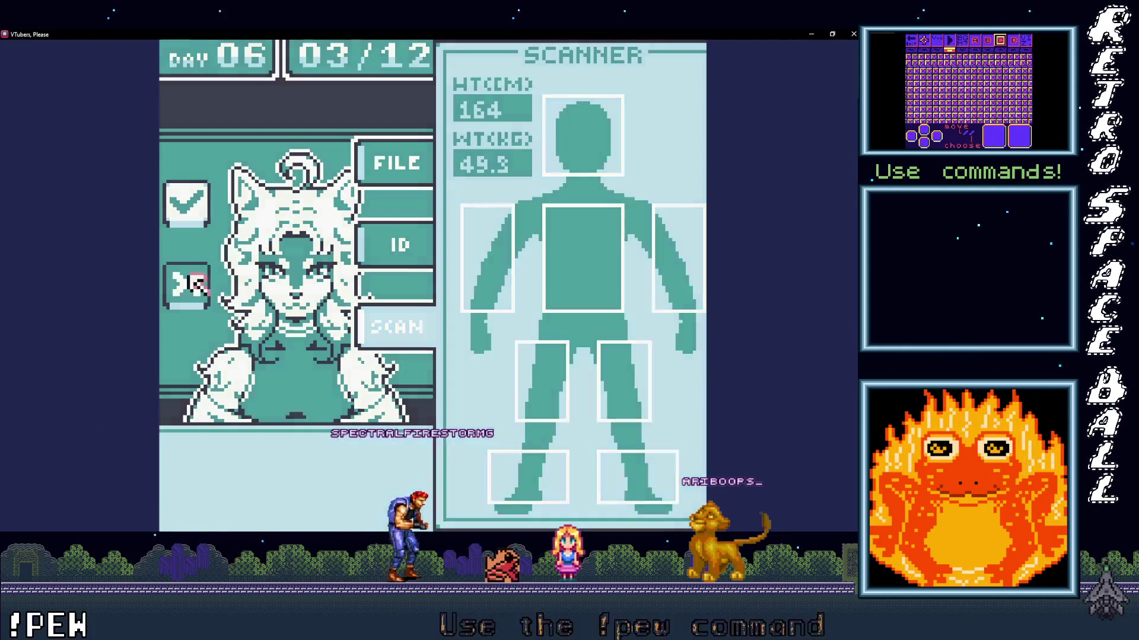
{"action": "left_click", "coordinate": [195, 284]}
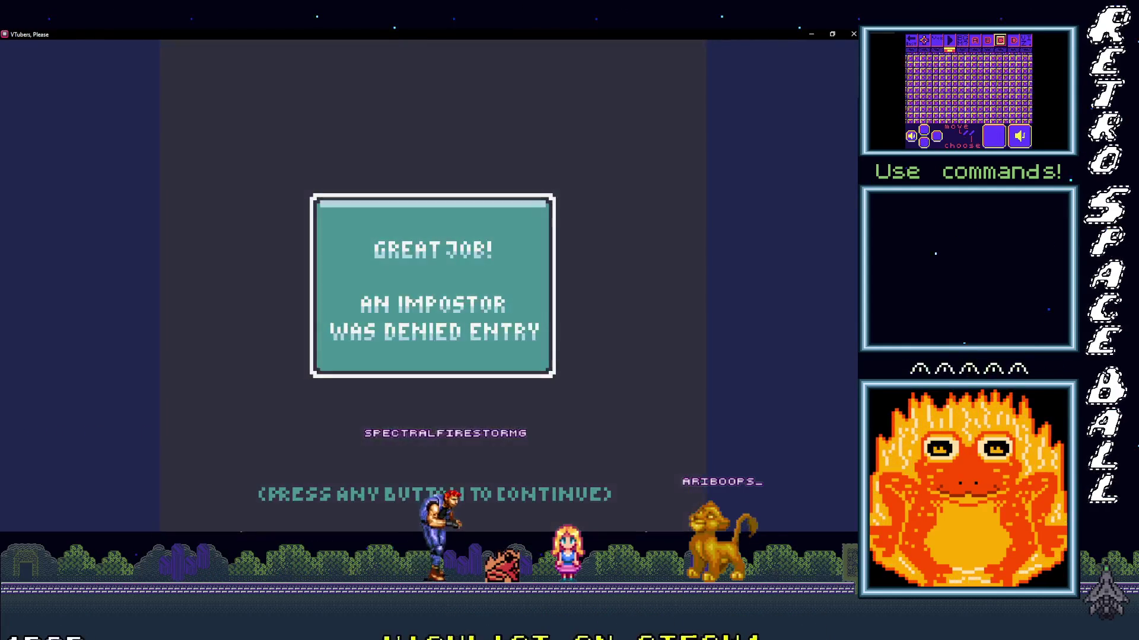
{"action": "left_click", "coordinate": [430, 270]}
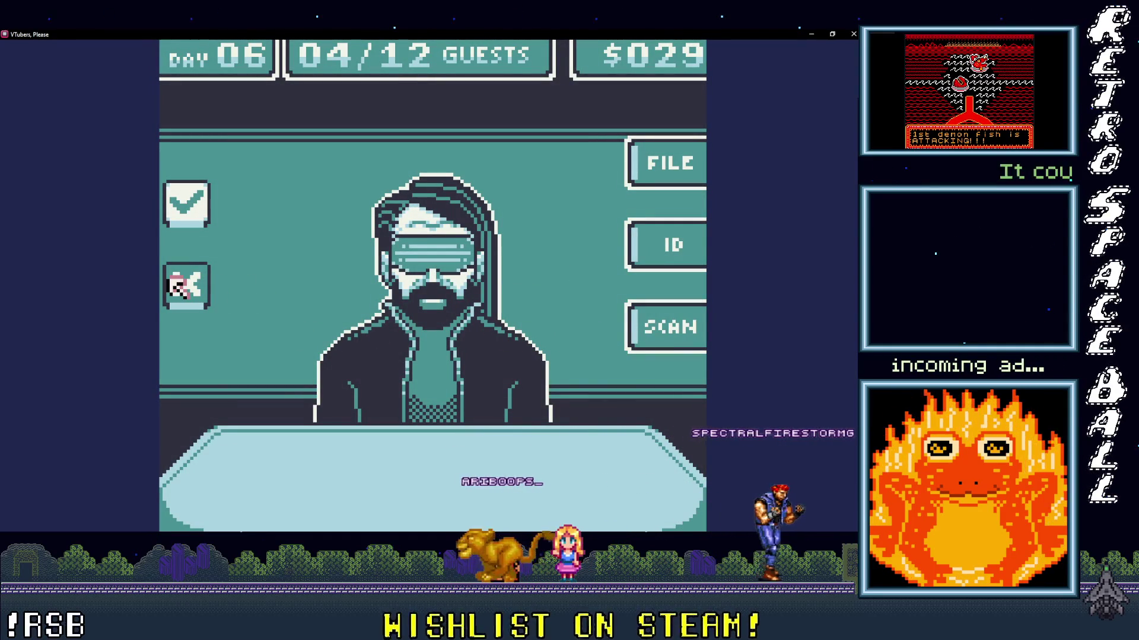
- Deny entry to the bearded guest and the wolf-eared guest
{"action": "left_click", "coordinate": [174, 286]}
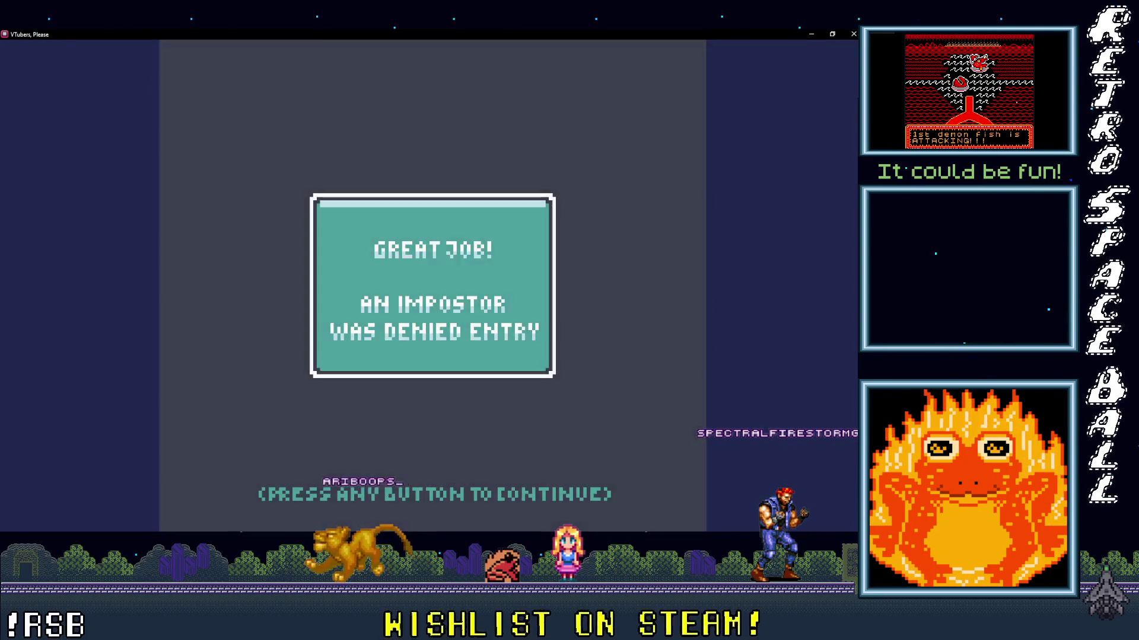
{"action": "left_click", "coordinate": [415, 268]}
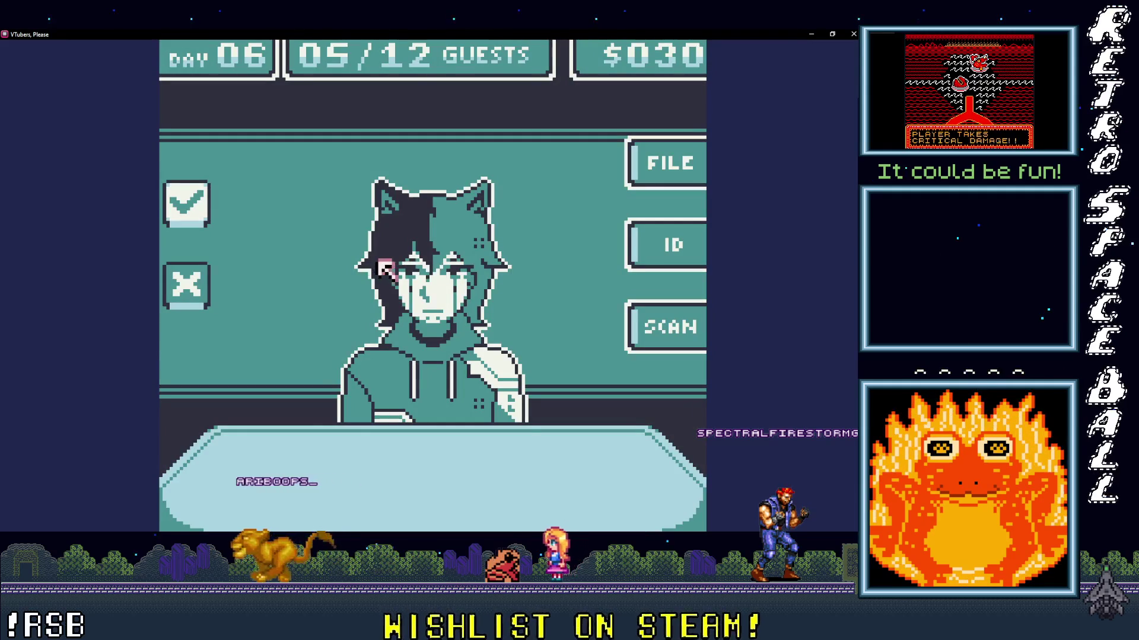
{"action": "left_click", "coordinate": [175, 281]}
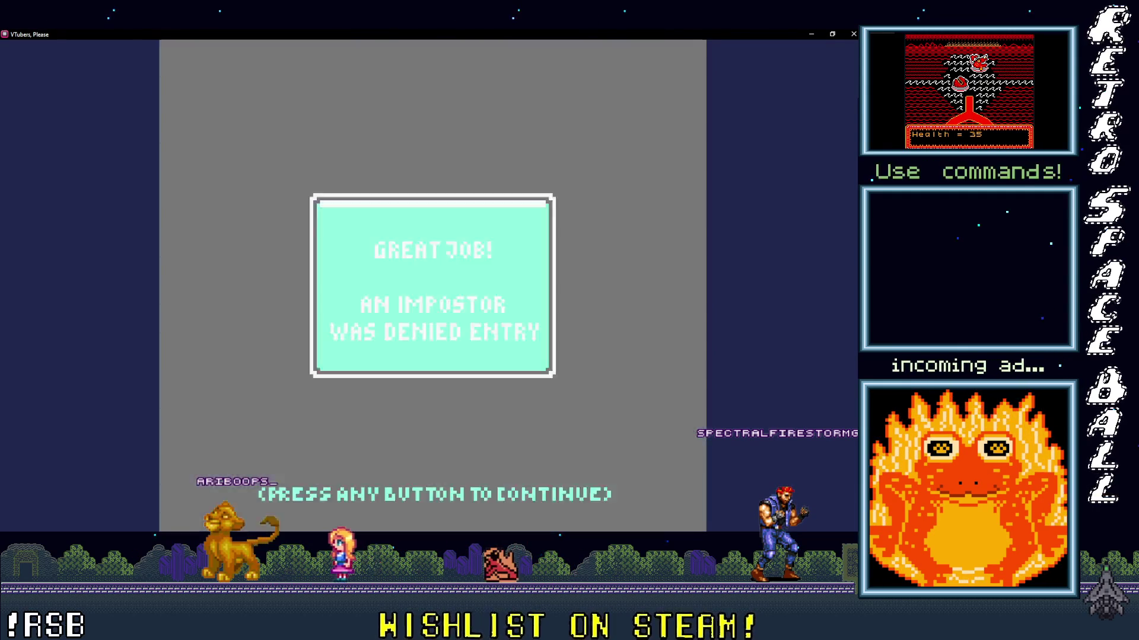
{"action": "left_click", "coordinate": [411, 264]}
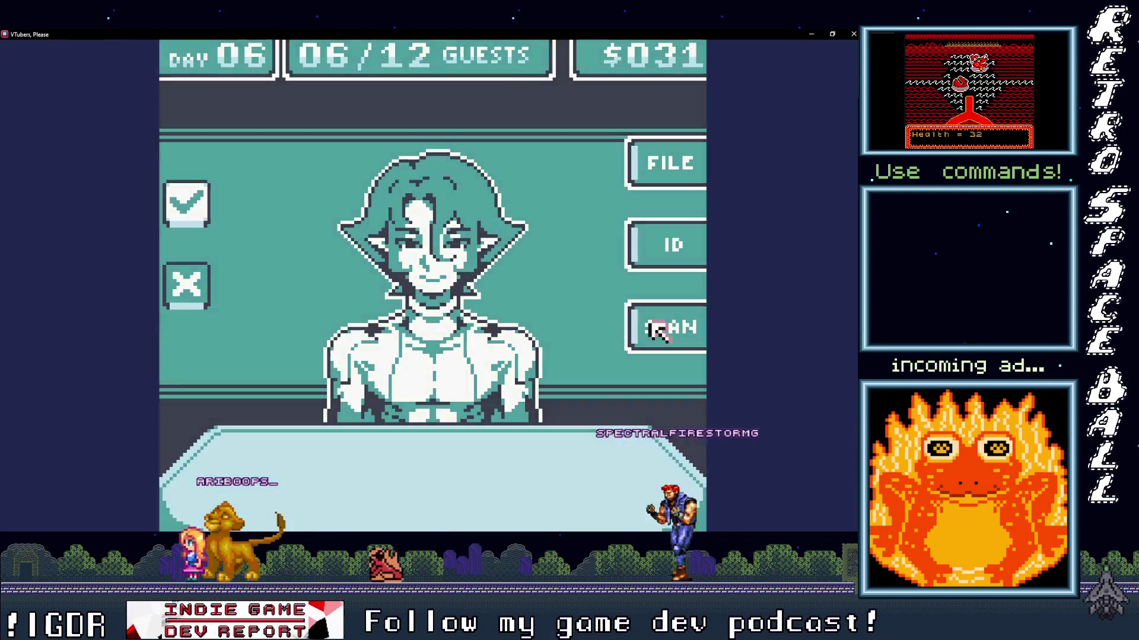
- Scan the pointy-eared guest, check their ID and file, and admit them
{"action": "left_click", "coordinate": [657, 326]}
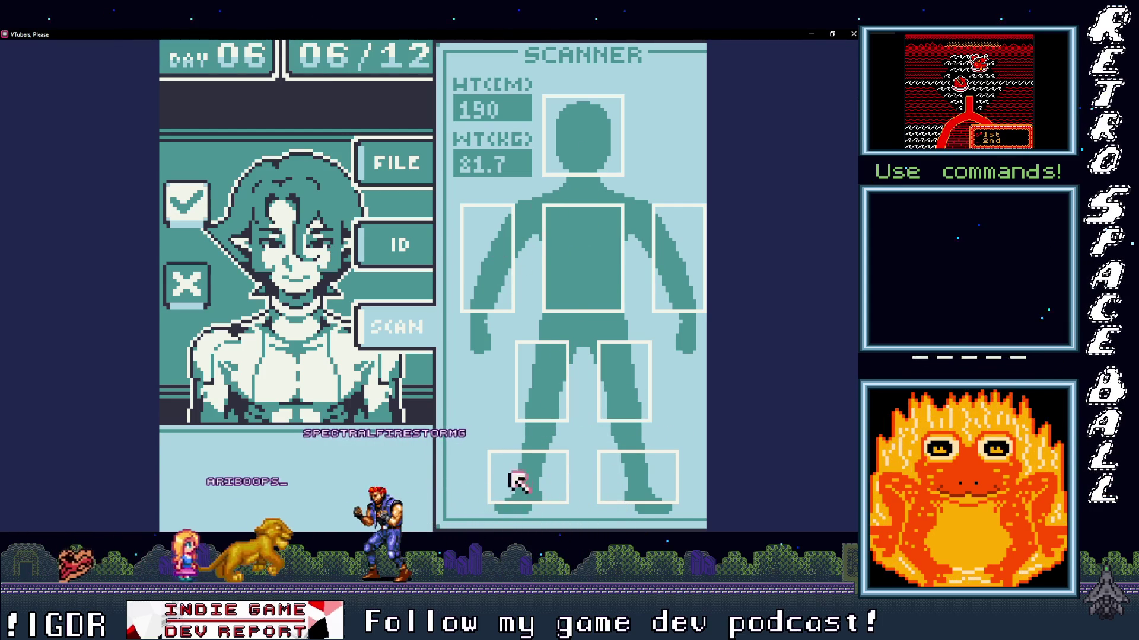
{"action": "left_click", "coordinate": [392, 243]}
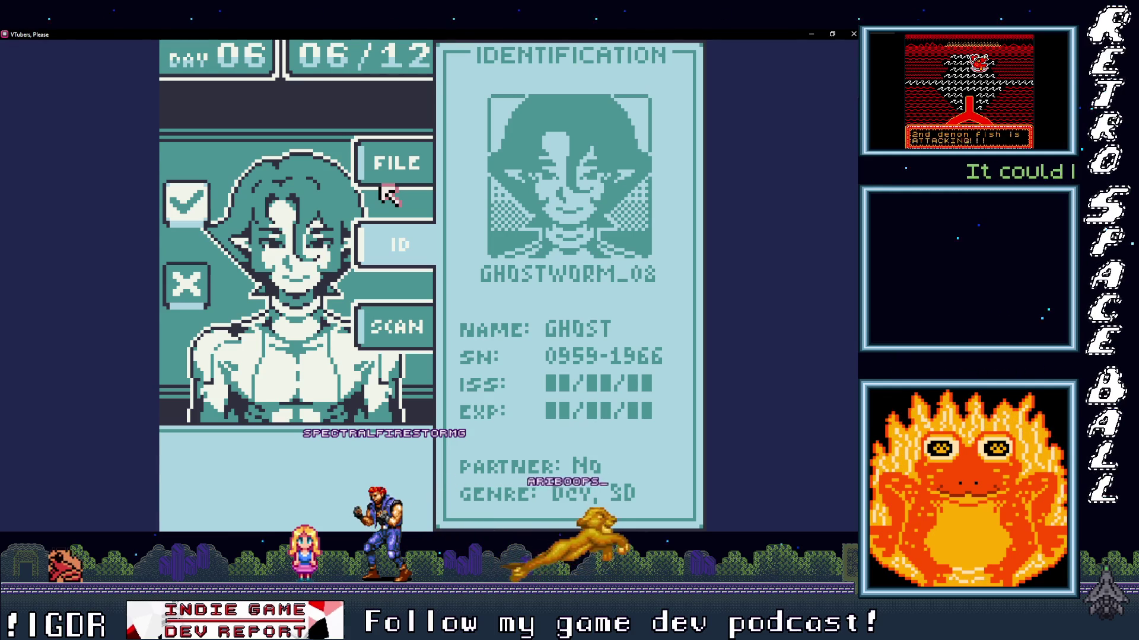
{"action": "left_click", "coordinate": [387, 160]}
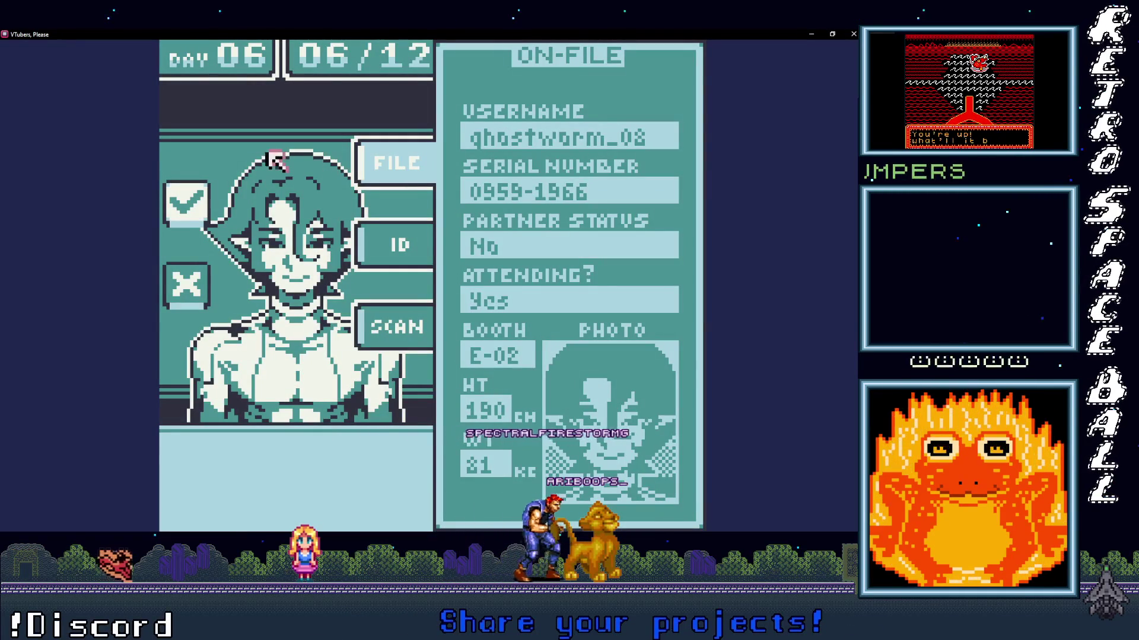
{"action": "left_click", "coordinate": [196, 206]}
{"action": "left_click", "coordinate": [415, 270]}
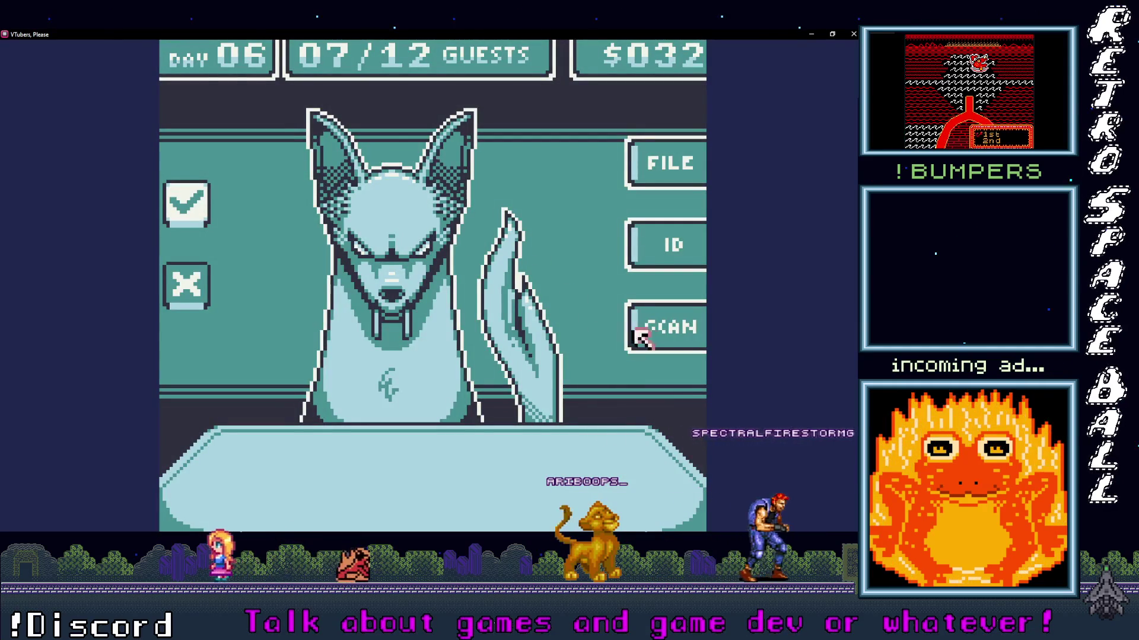
- Deny the fox guest as an impostor after checking their file, then bring back the editor
{"action": "left_click", "coordinate": [670, 326]}
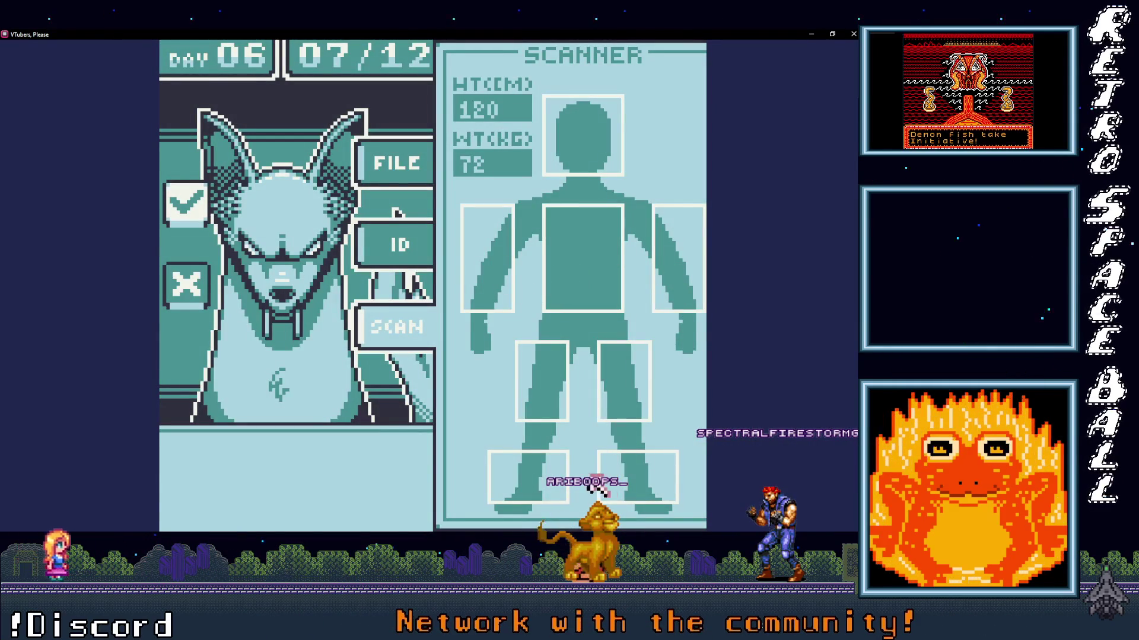
{"action": "left_click", "coordinate": [396, 163]}
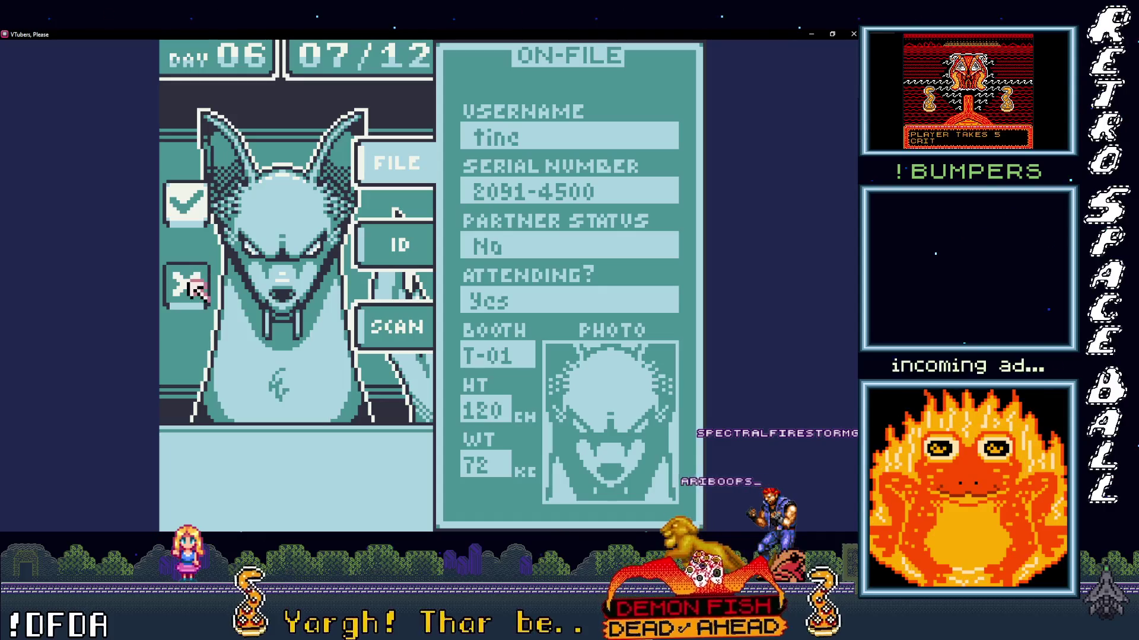
{"action": "left_click", "coordinate": [191, 284]}
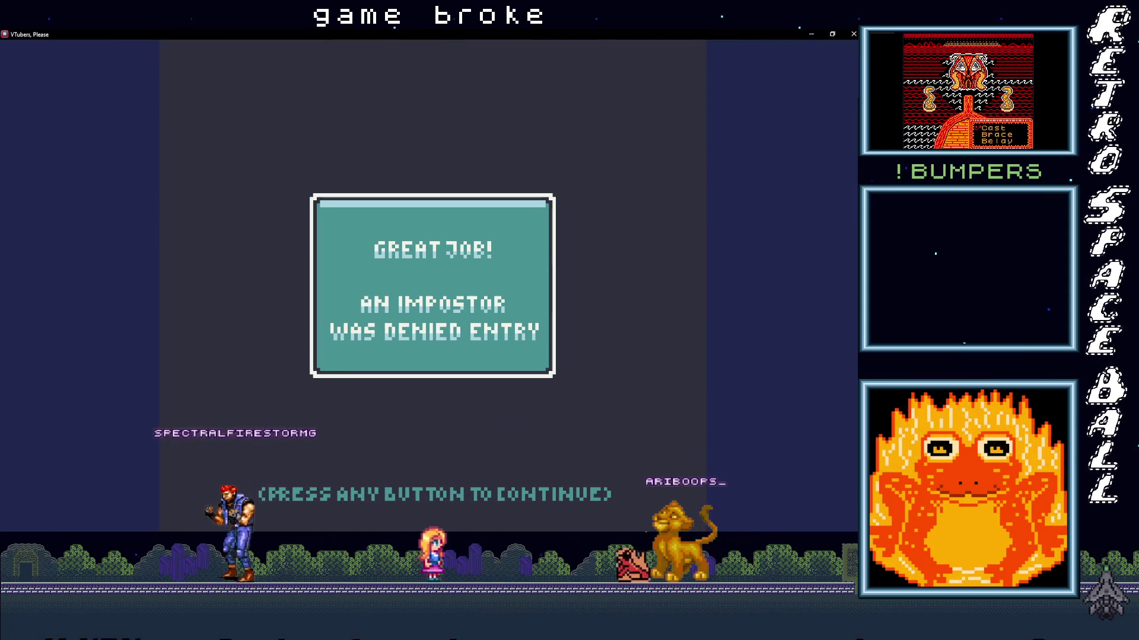
{"action": "left_click", "coordinate": [833, 34]}
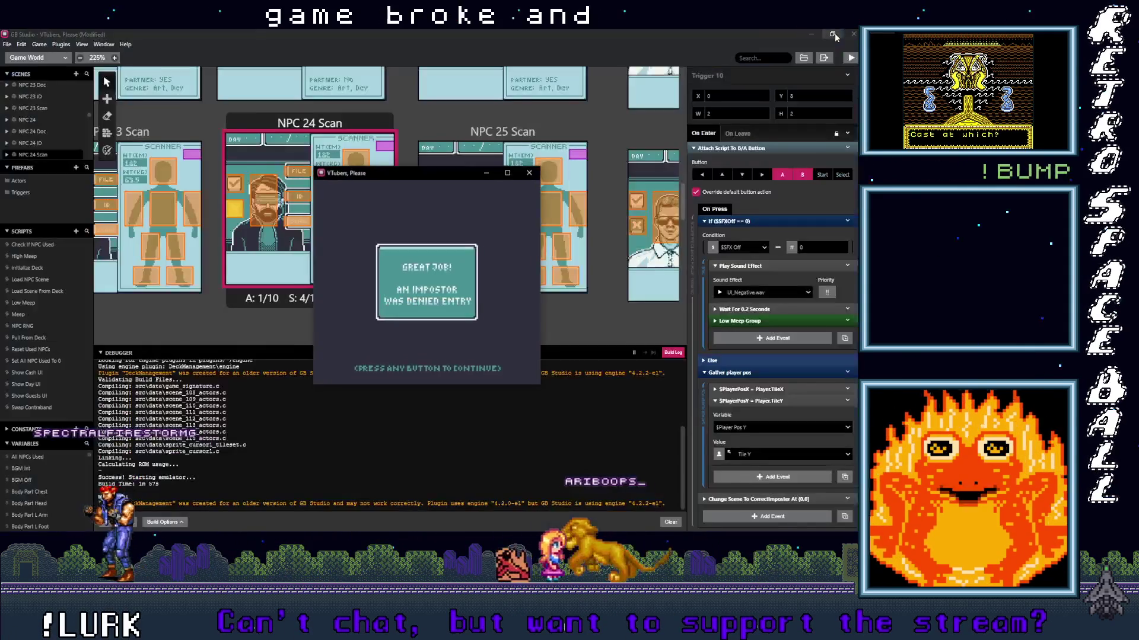
- Move the game window aside and show the debugger's Variables view in an enlarged panel
{"action": "left_click_drag", "start_coordinate": [439, 176], "coordinate": [461, 90]}
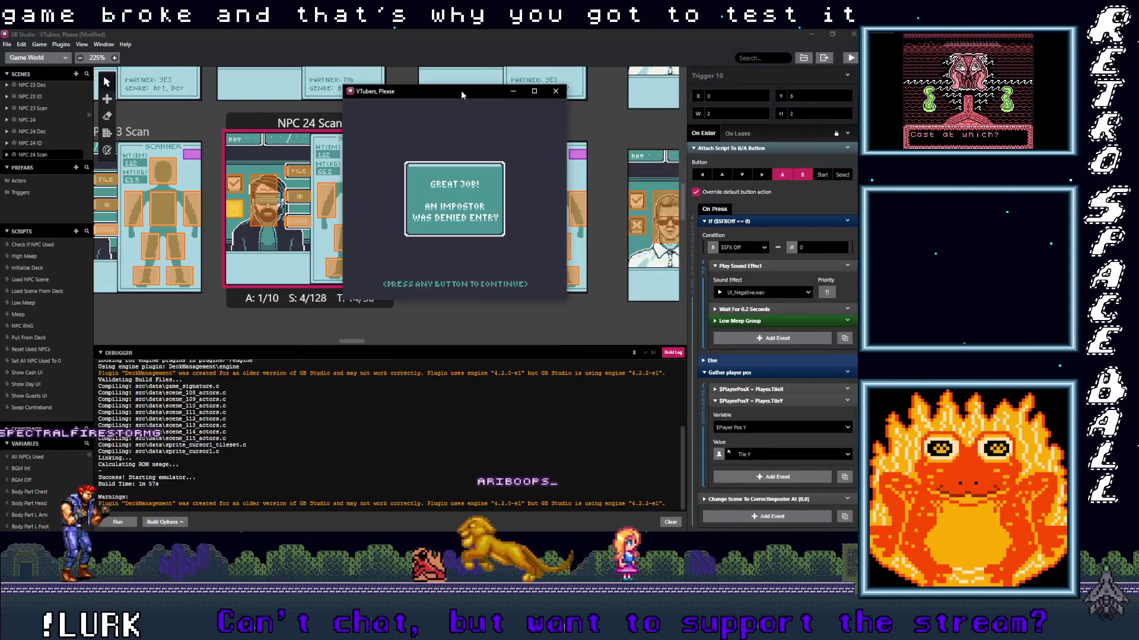
{"action": "left_click", "coordinate": [672, 352]}
{"action": "left_click_drag", "start_coordinate": [357, 347], "coordinate": [347, 123]}
{"action": "scroll", "coordinate": [308, 298], "scroll_direction": "down", "scroll_amount": 3}
{"action": "left_click_drag", "start_coordinate": [417, 90], "coordinate": [502, 103]}
- Scroll through the live variables list, including cur Day at 6
{"action": "scroll", "coordinate": [368, 304], "scroll_direction": "down", "scroll_amount": 5}
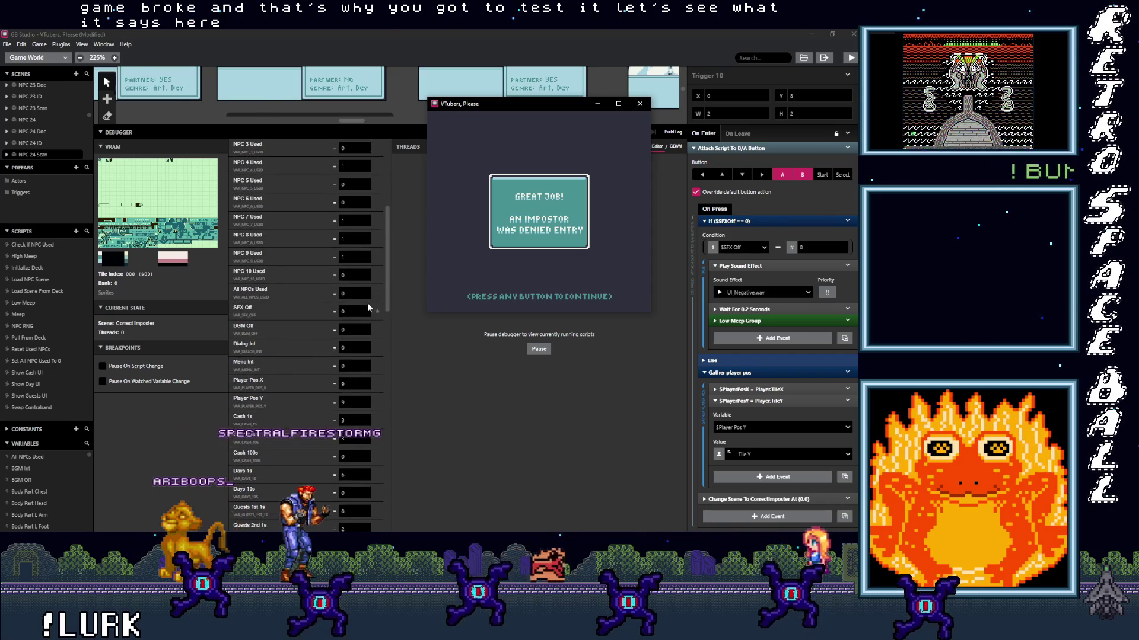
{"action": "scroll", "coordinate": [368, 306], "scroll_direction": "down", "scroll_amount": 3}
{"action": "scroll", "coordinate": [367, 303], "scroll_direction": "down", "scroll_amount": 1}
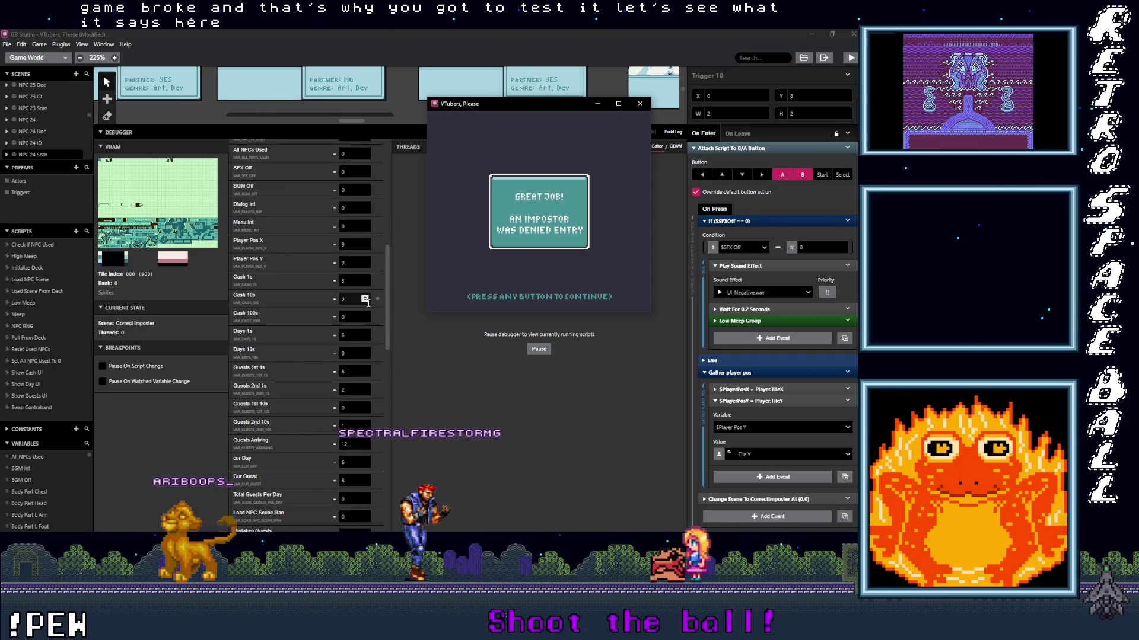
{"action": "scroll", "coordinate": [369, 303], "scroll_direction": "down", "scroll_amount": 1}
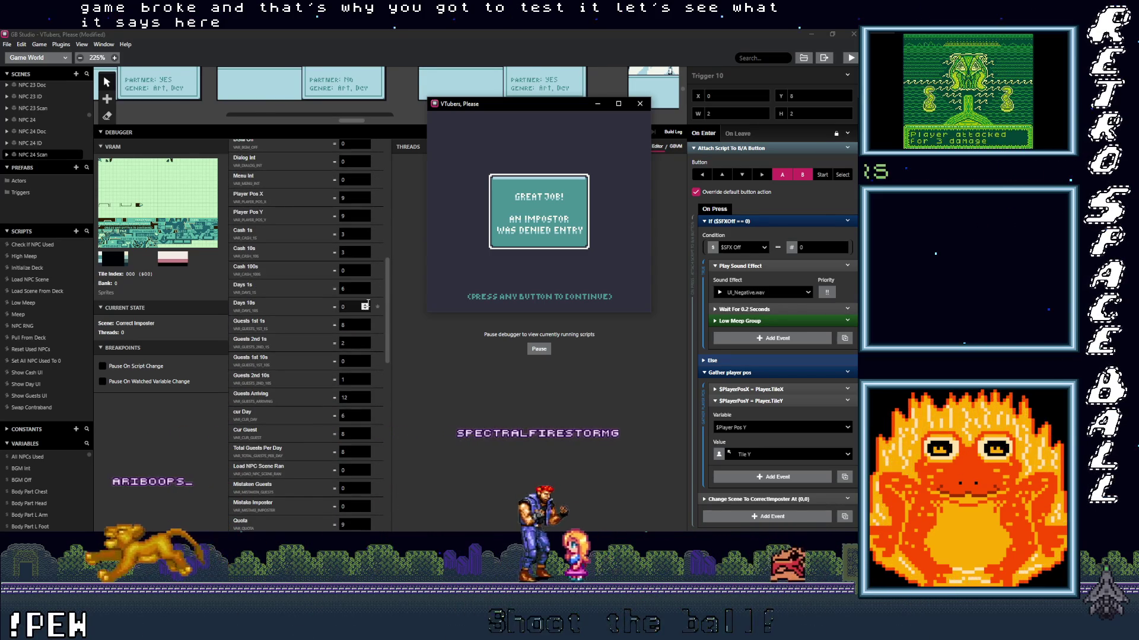
{"action": "scroll", "coordinate": [367, 304], "scroll_direction": "down", "scroll_amount": 1}
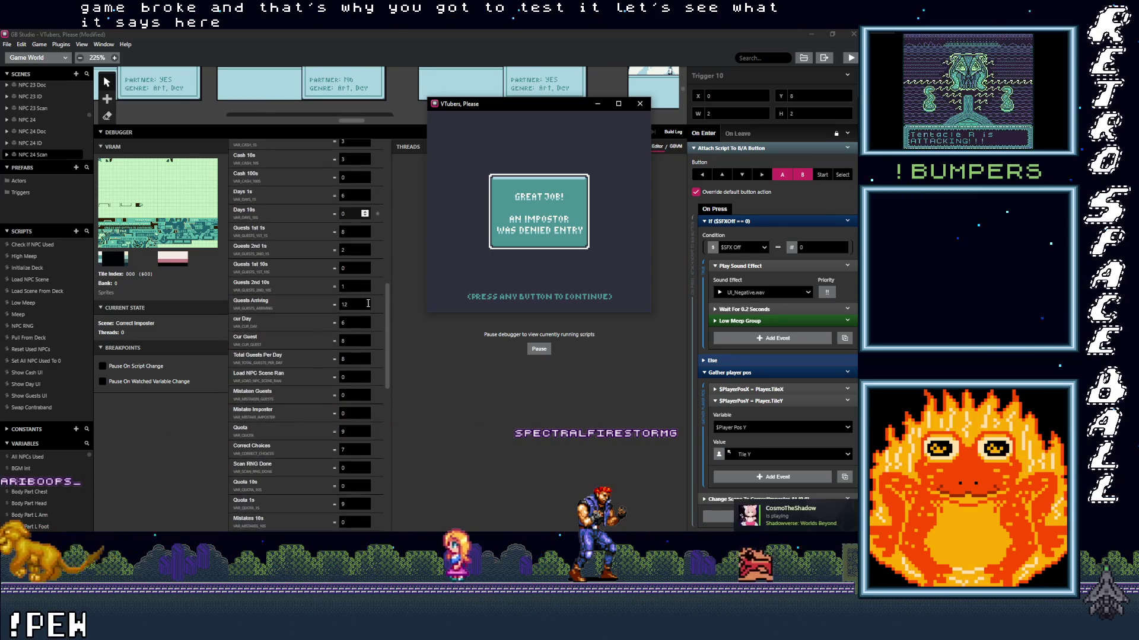
{"action": "scroll", "coordinate": [368, 303], "scroll_direction": "down", "scroll_amount": 3}
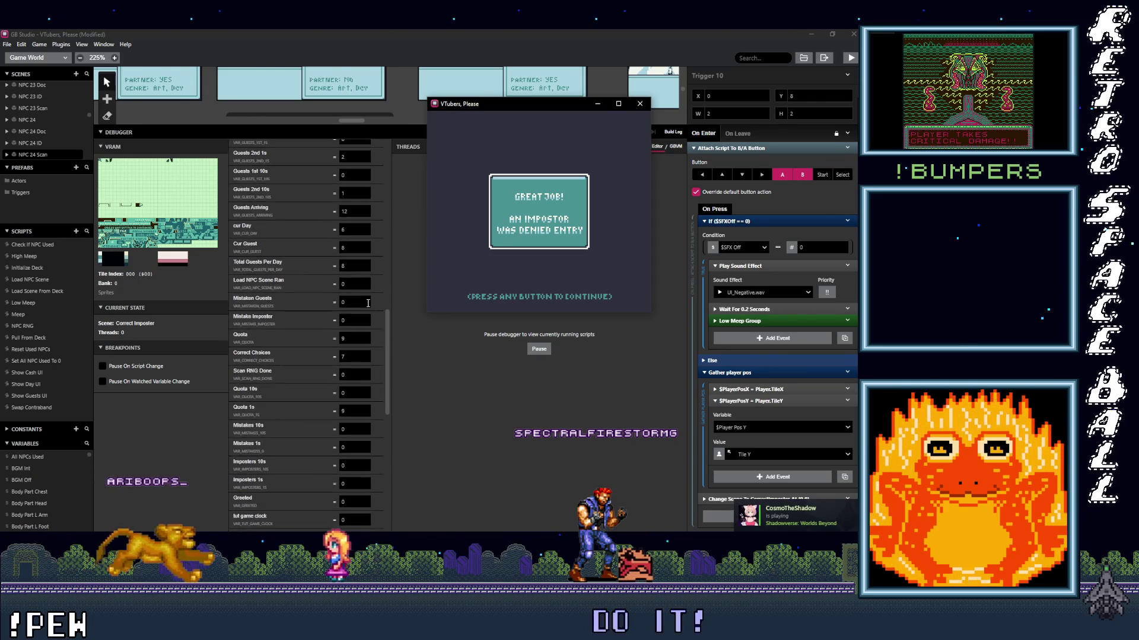
{"action": "scroll", "coordinate": [368, 303], "scroll_direction": "down", "scroll_amount": 5}
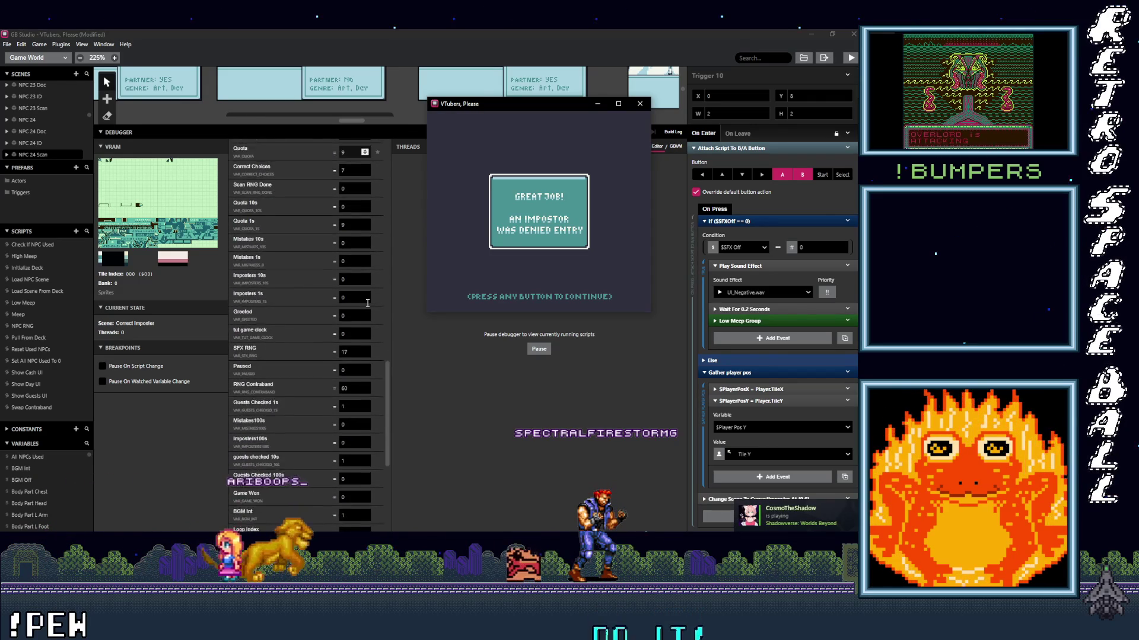
{"action": "scroll", "coordinate": [368, 303], "scroll_direction": "down", "scroll_amount": 2}
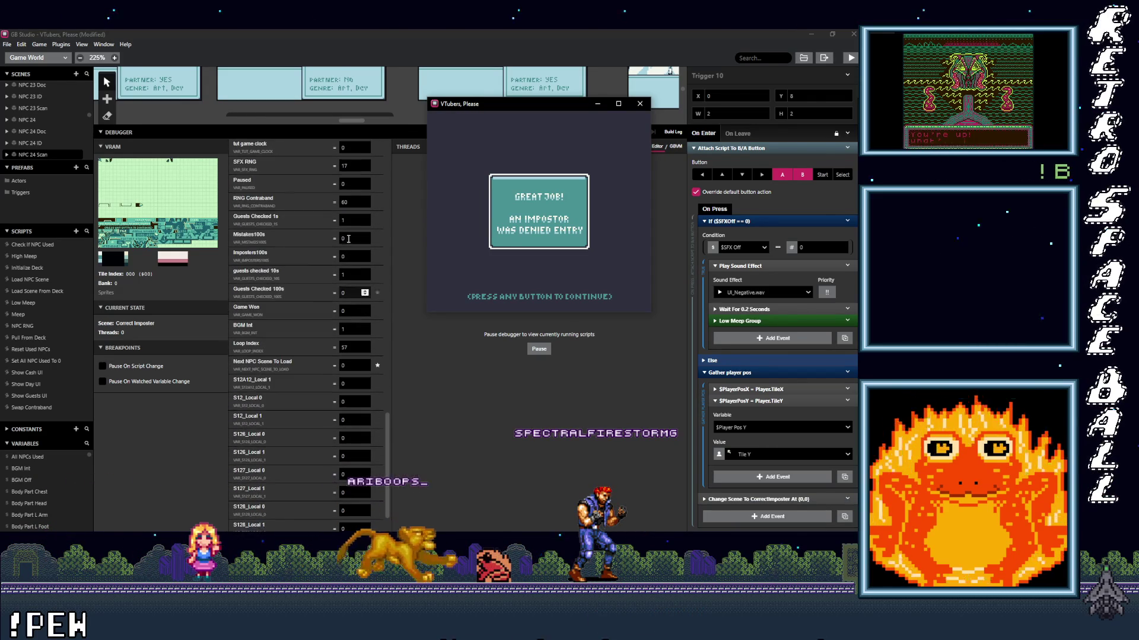
{"action": "left_click_drag", "start_coordinate": [393, 123], "coordinate": [392, 355]}
{"action": "scroll", "coordinate": [358, 288], "scroll_direction": "down", "scroll_amount": 3}
{"action": "scroll", "coordinate": [357, 289], "scroll_direction": "up", "scroll_amount": 4}
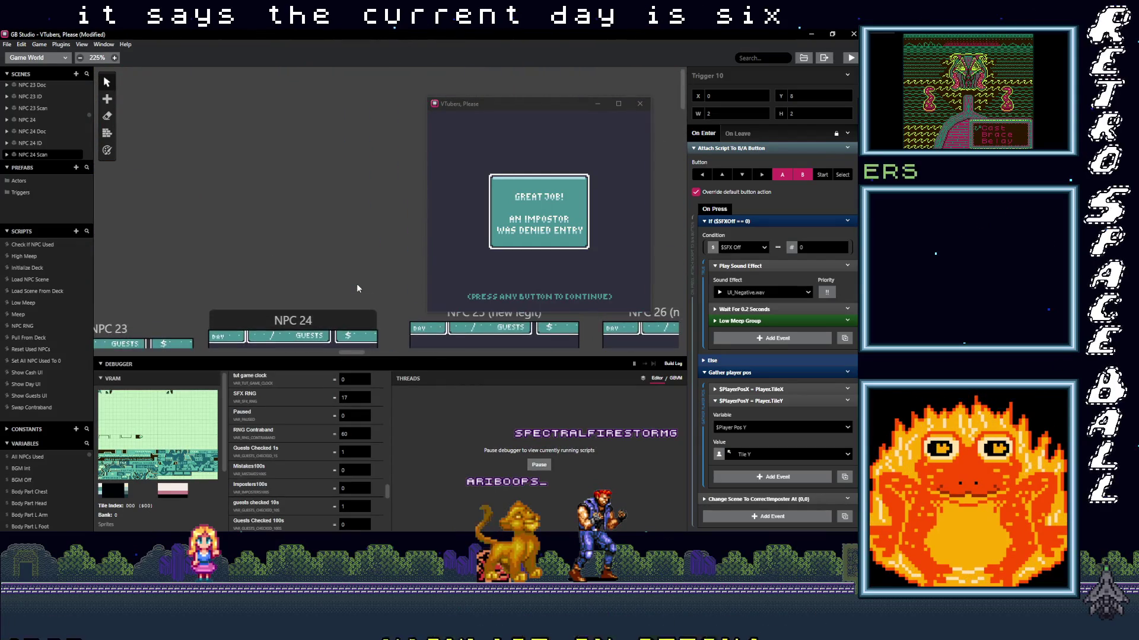
{"action": "scroll", "coordinate": [367, 166], "scroll_direction": "down", "scroll_amount": 5}
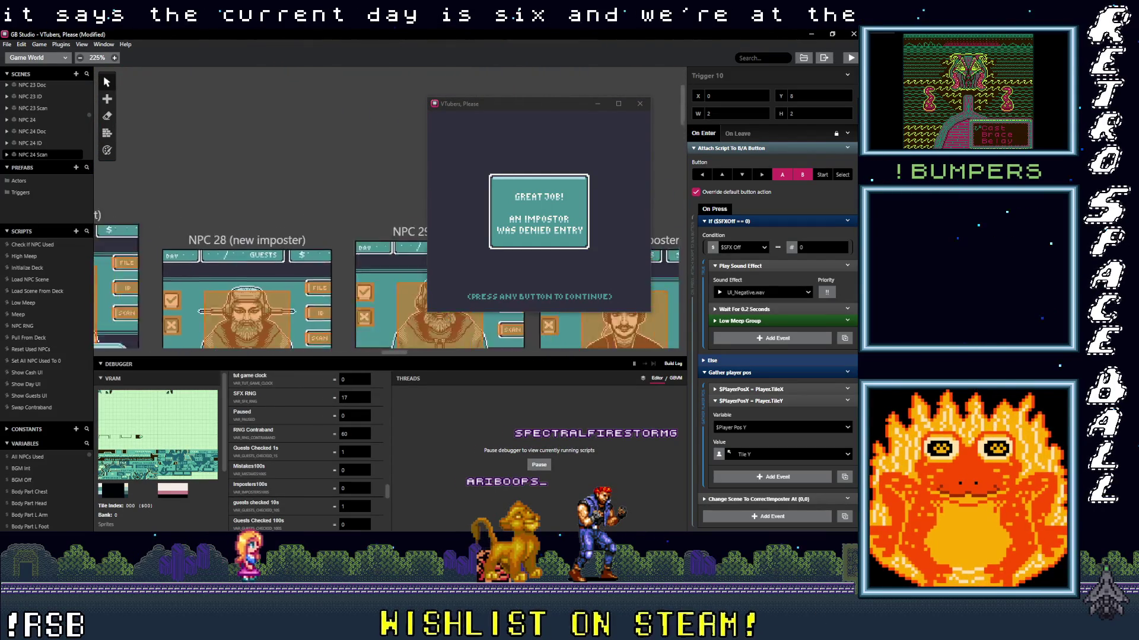
{"action": "left_click_drag", "start_coordinate": [368, 353], "coordinate": [163, 366]}
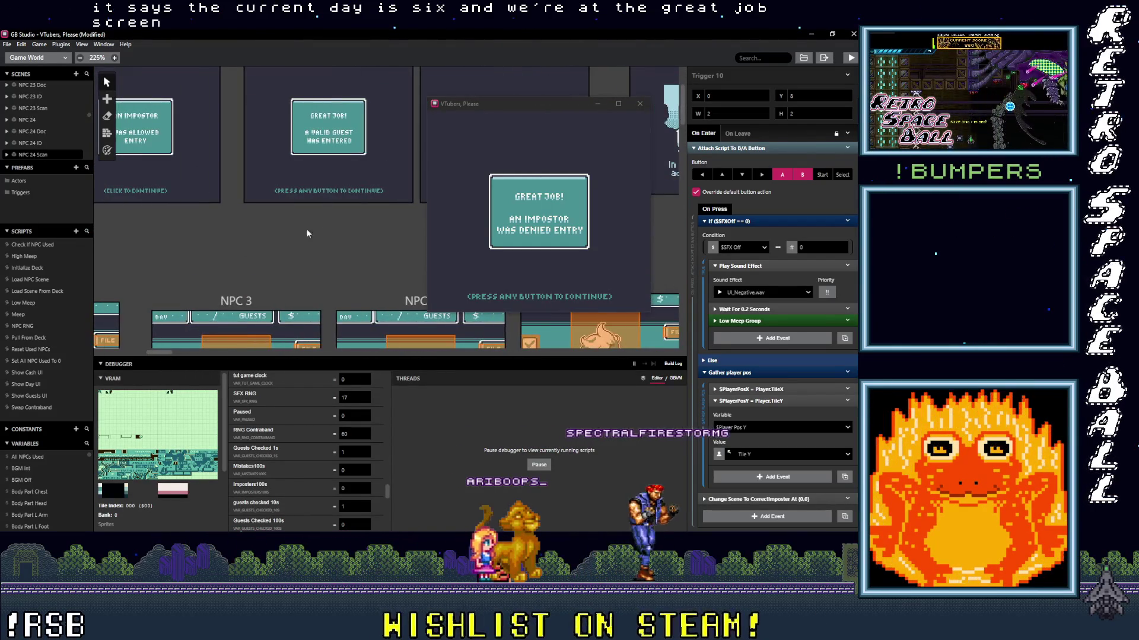
- Select the Correct Guest scene and expand its Call Script: PullFromDeck event in the inspector
{"action": "scroll", "coordinate": [282, 238], "scroll_direction": "up", "scroll_amount": 2}
{"action": "left_click", "coordinate": [328, 88]}
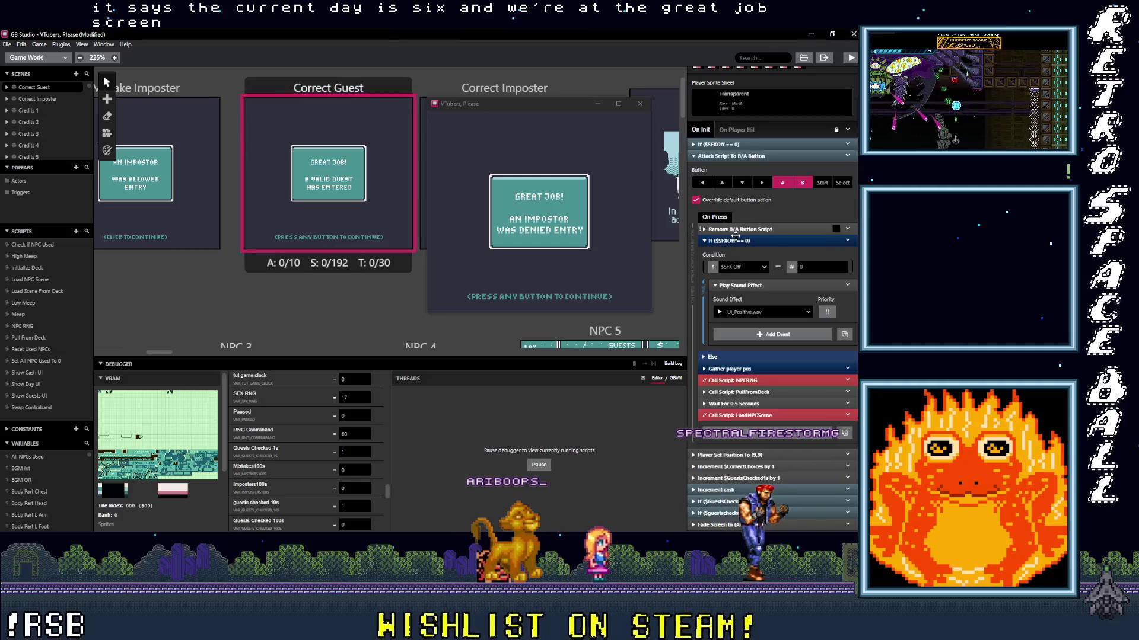
{"action": "scroll", "coordinate": [785, 482], "scroll_direction": "down", "scroll_amount": 1}
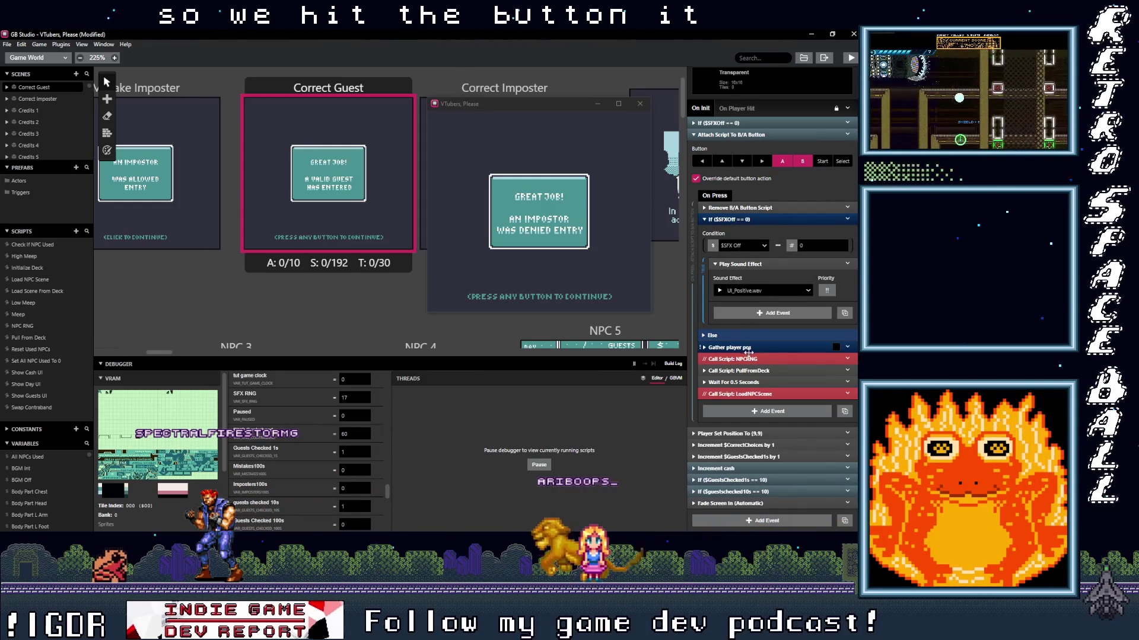
{"action": "left_click", "coordinate": [753, 370]}
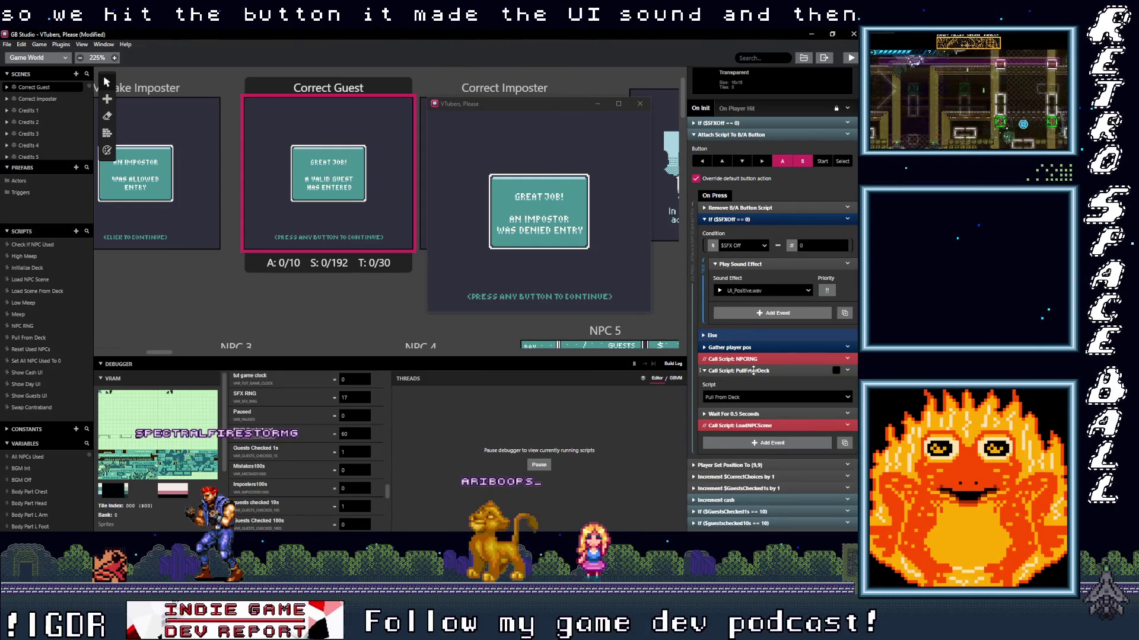
{"action": "left_click", "coordinate": [759, 372]}
{"action": "left_click", "coordinate": [761, 373]}
{"action": "left_click", "coordinate": [763, 374]}
{"action": "left_click", "coordinate": [759, 370]}
{"action": "left_click", "coordinate": [759, 371]}
{"action": "scroll", "coordinate": [313, 409], "scroll_direction": "up", "scroll_amount": 10}
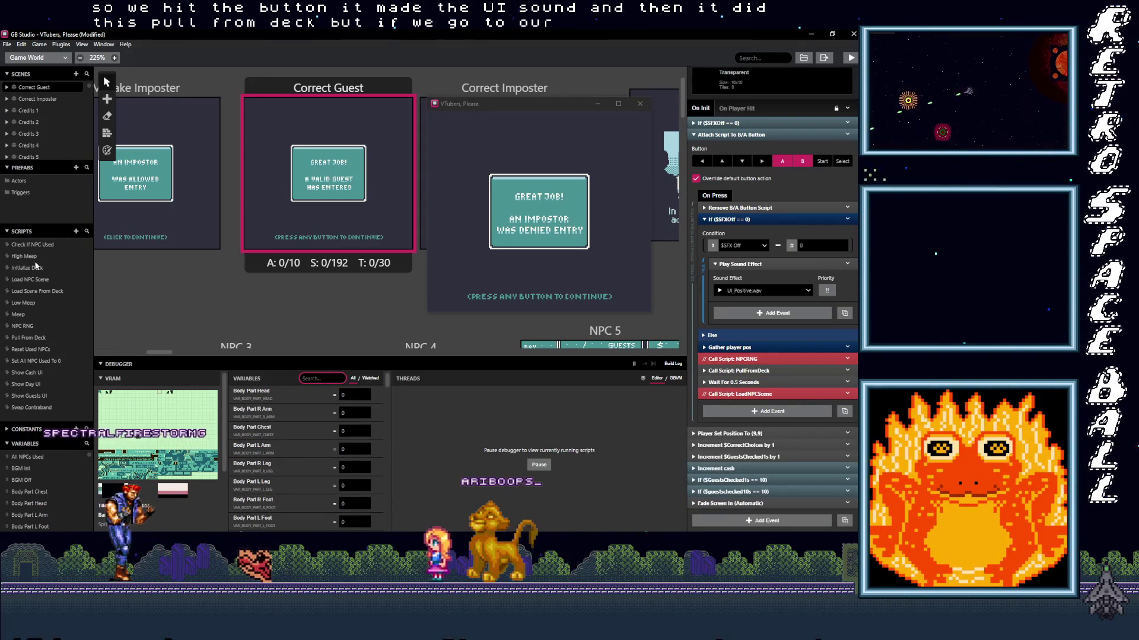
- Open the Pull From Deck script and inspect its If ($TotalGuestsPerDay == $GuestsArriving) check
{"action": "left_click", "coordinate": [30, 337]}
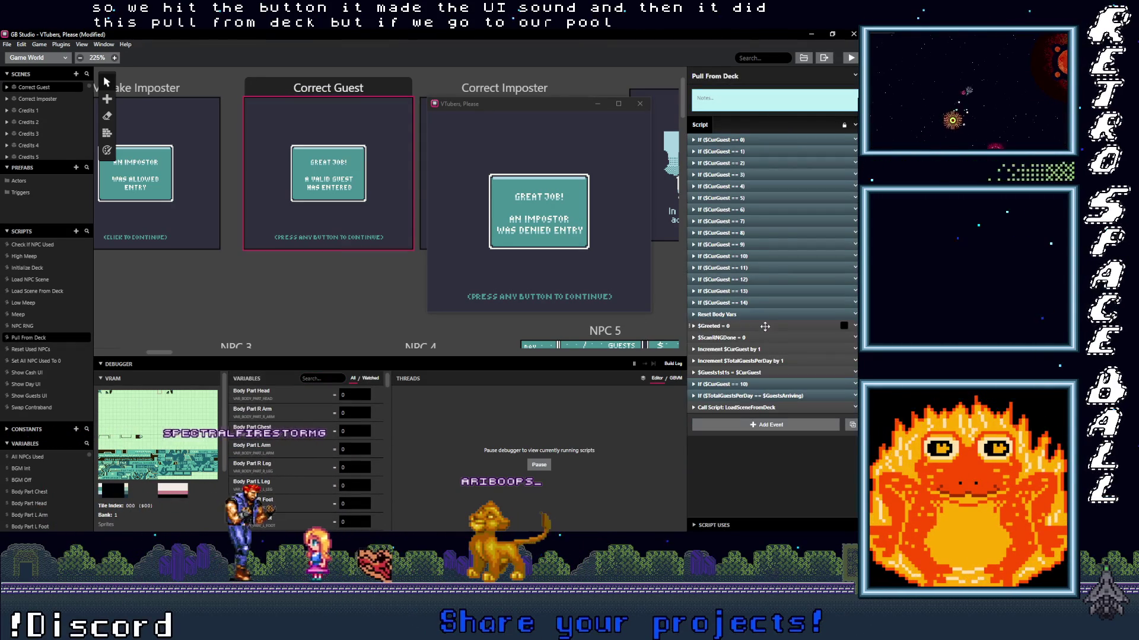
{"action": "left_click", "coordinate": [748, 396]}
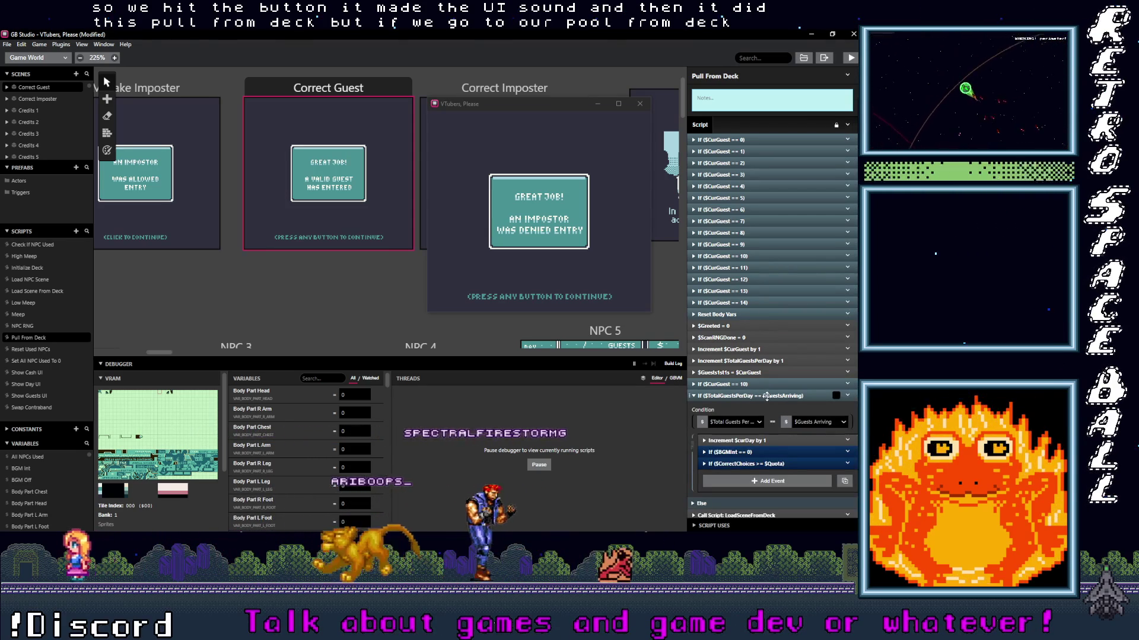
{"action": "left_click", "coordinate": [764, 396]}
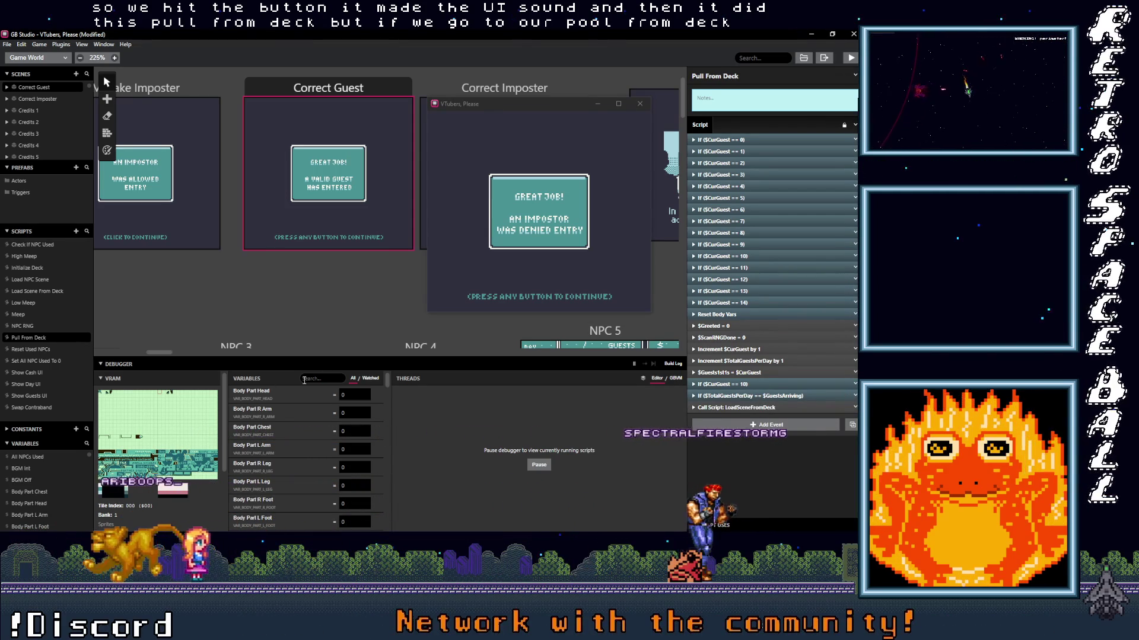
- Filter debugger variables by 'cu', recheck the guests-per-day condition, and open Load Scene From Deck
{"action": "type", "text": "cur"}
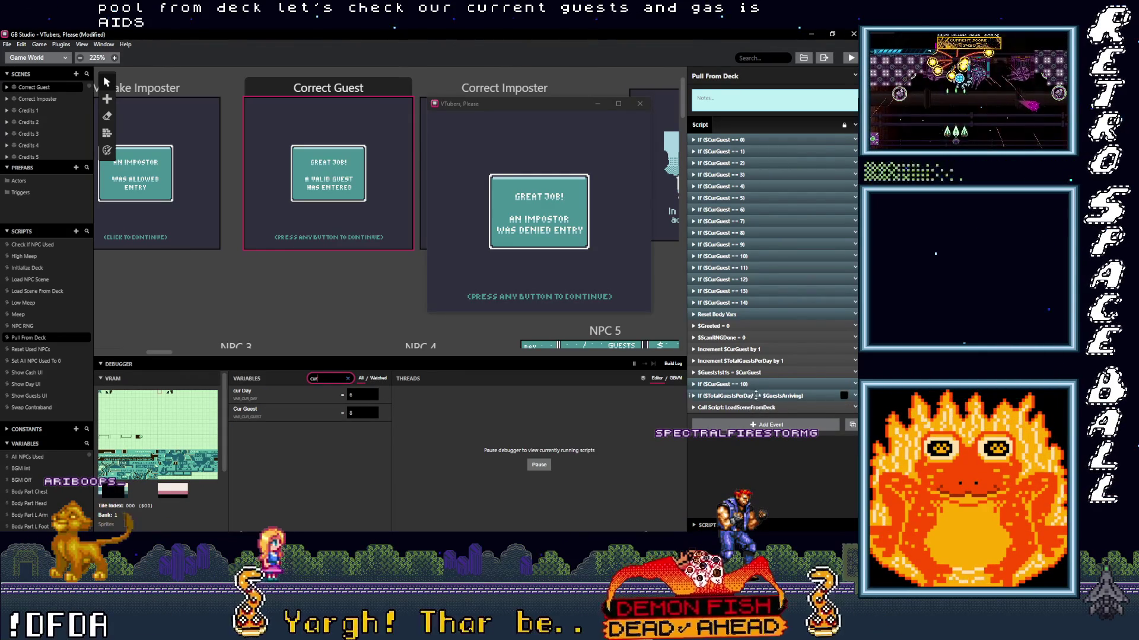
{"action": "left_click", "coordinate": [759, 396]}
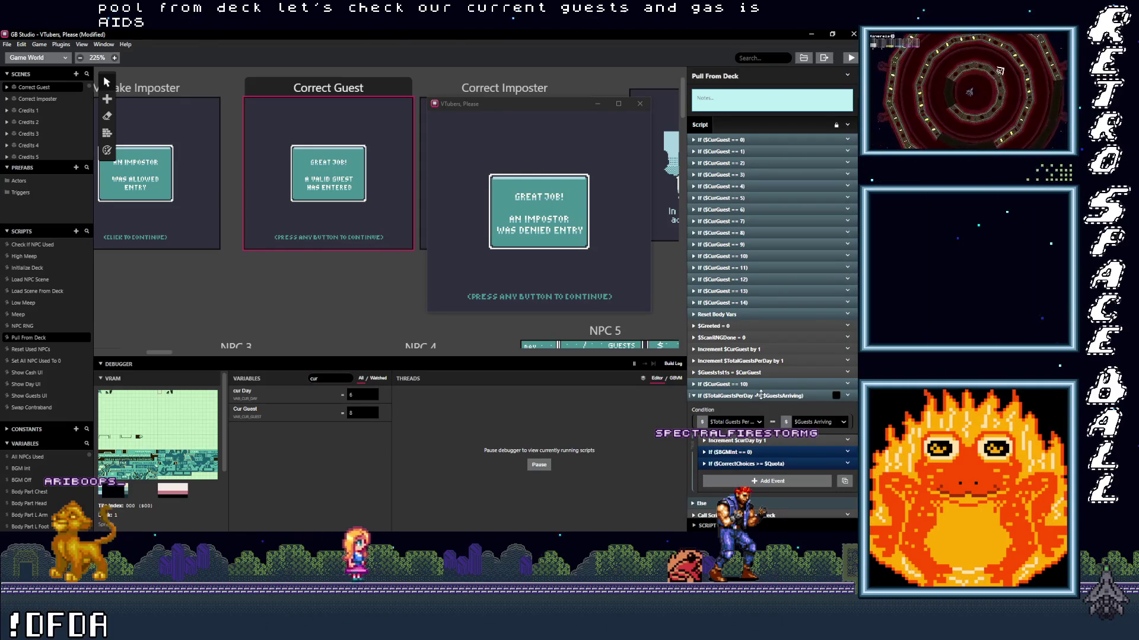
{"action": "left_click", "coordinate": [761, 395]}
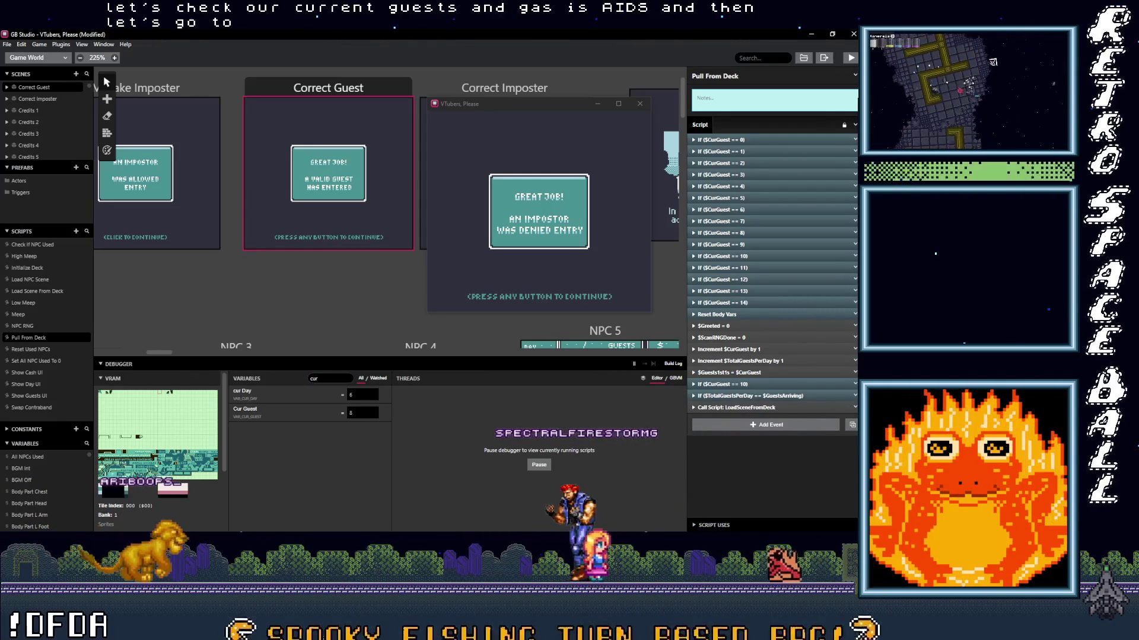
{"action": "left_click", "coordinate": [37, 290]}
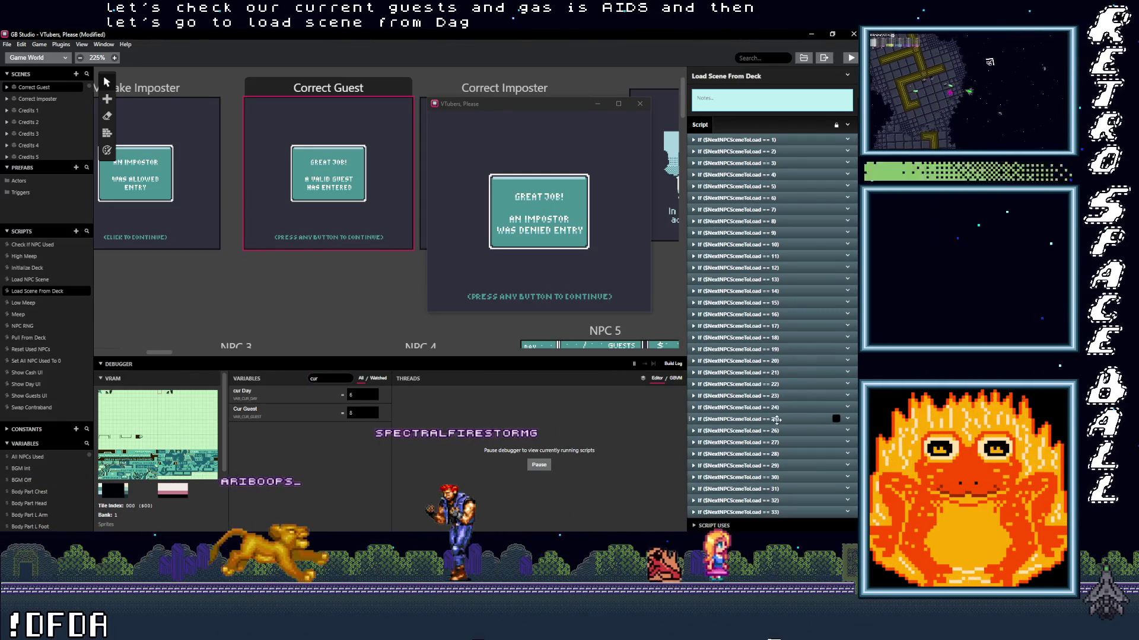
- Filter the debugger variables by 'next', showing Next NPC Scene To Load at 0
{"action": "double_click", "coordinate": [315, 378]}
{"action": "type", "text": "nex"}
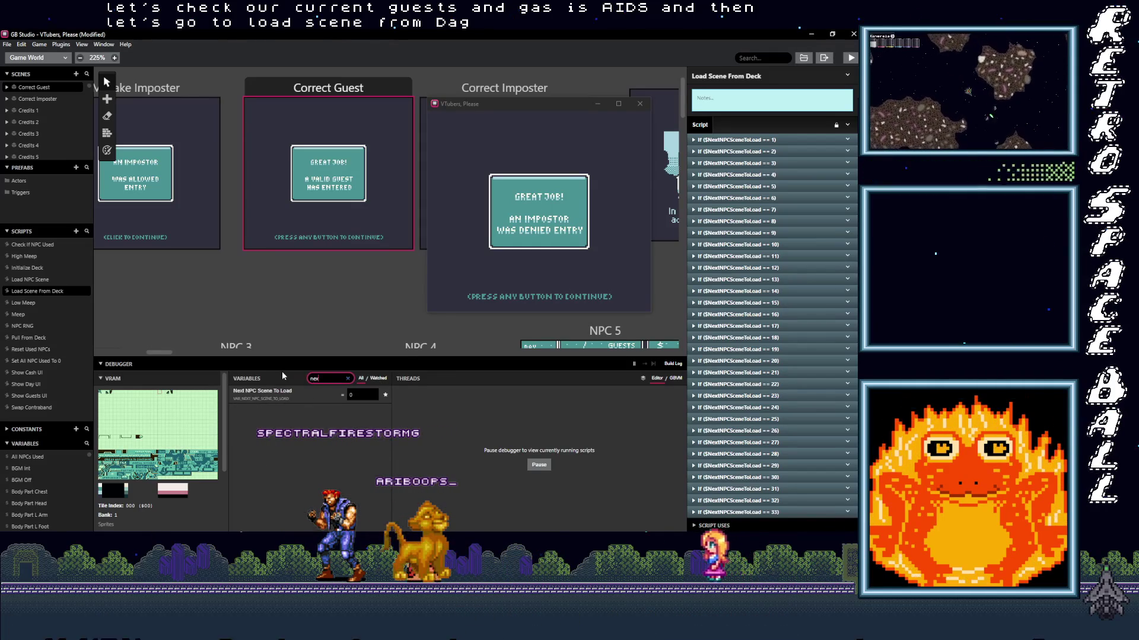
{"action": "type", "text": "t"}
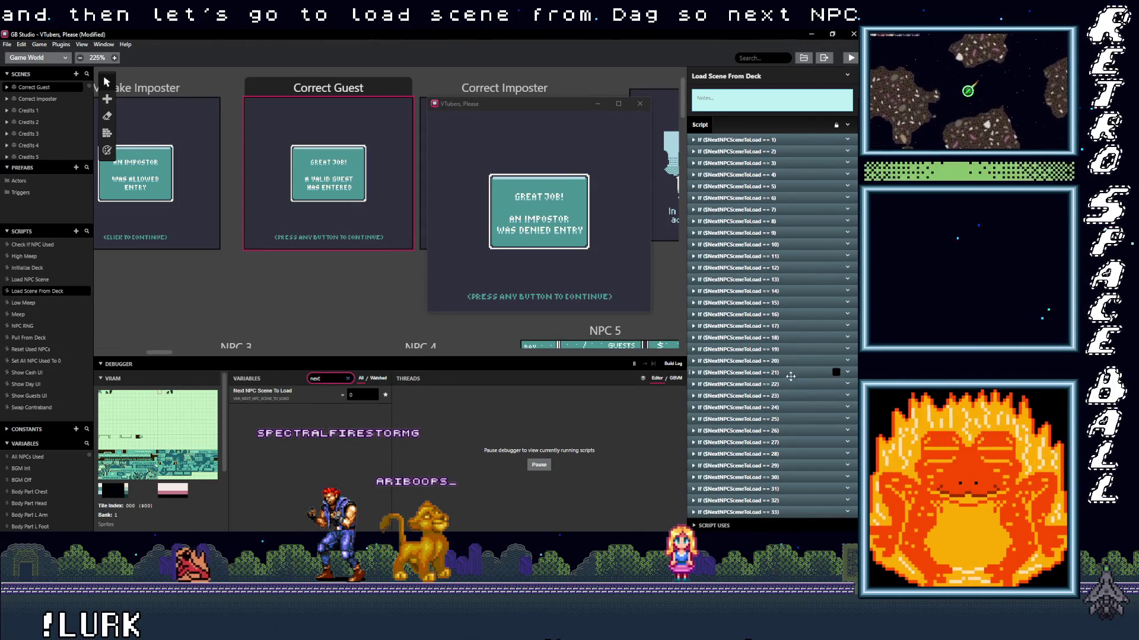
{"action": "scroll", "coordinate": [768, 416], "scroll_direction": "down", "scroll_amount": 2}
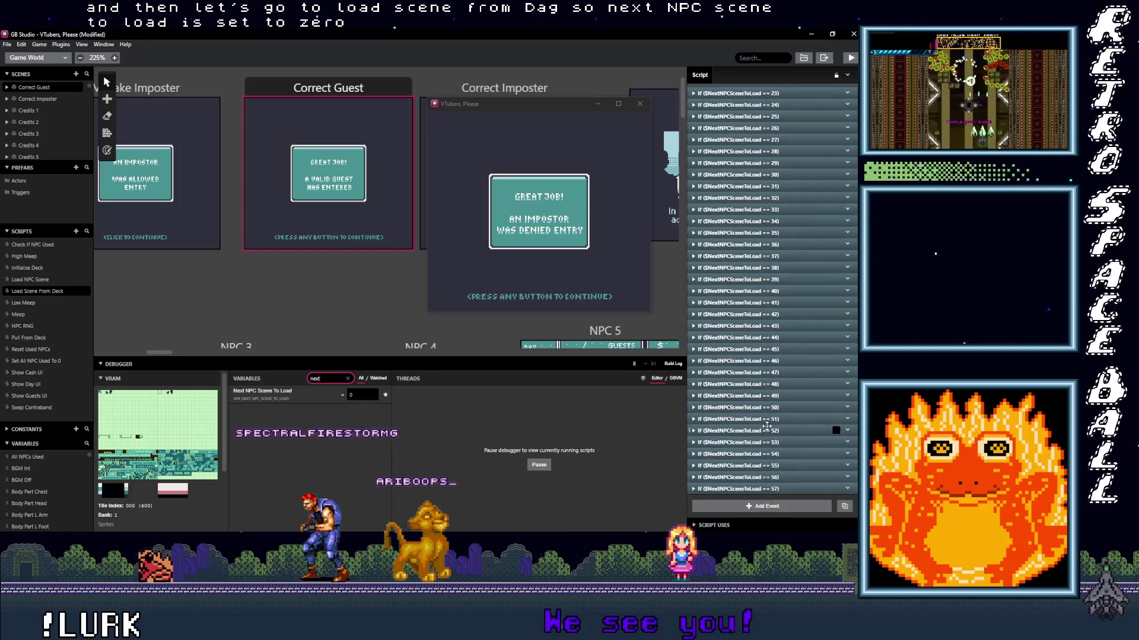
{"action": "scroll", "coordinate": [767, 428], "scroll_direction": "up", "scroll_amount": 1}
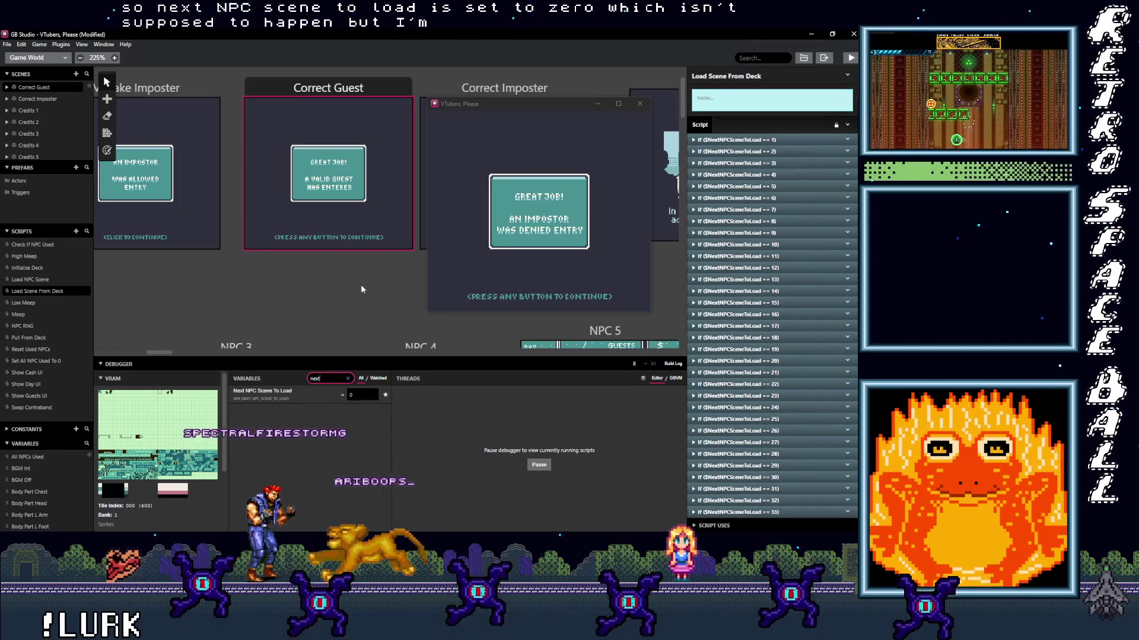
{"action": "scroll", "coordinate": [362, 288], "scroll_direction": "up", "scroll_amount": 1}
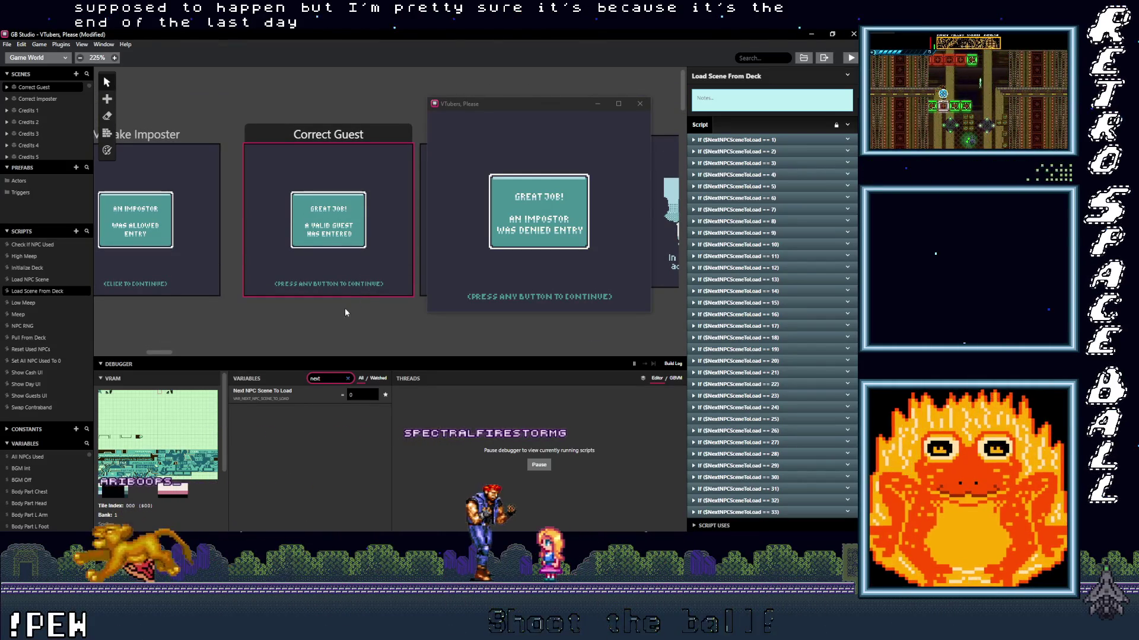
{"action": "left_click", "coordinate": [34, 280]}
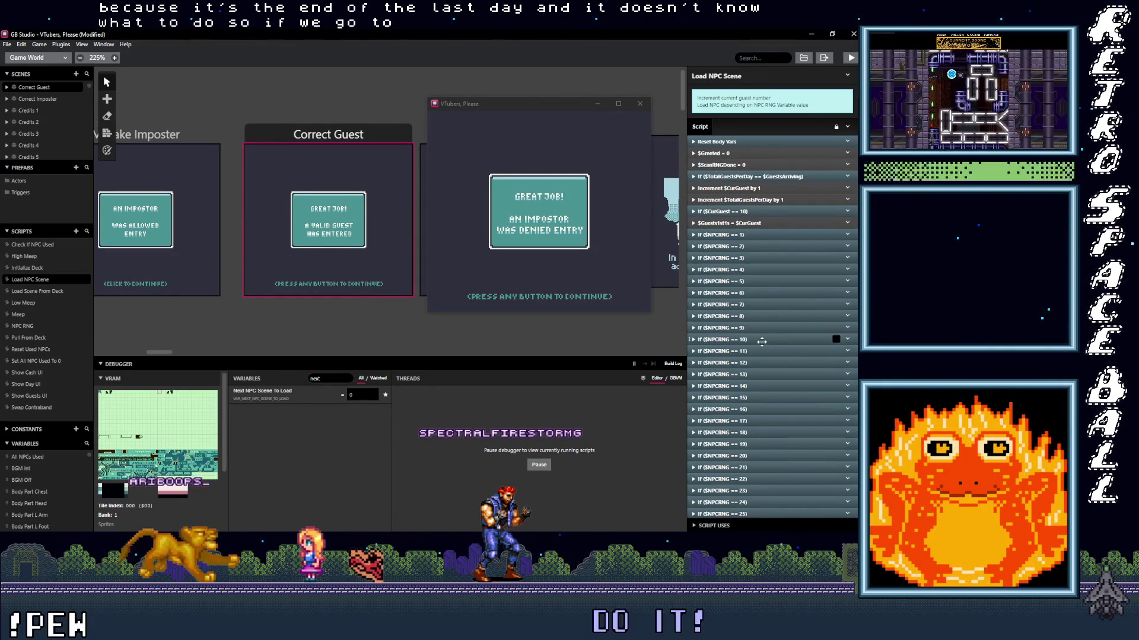
{"action": "scroll", "coordinate": [762, 339], "scroll_direction": "down", "scroll_amount": 2}
{"action": "scroll", "coordinate": [765, 353], "scroll_direction": "up", "scroll_amount": 2}
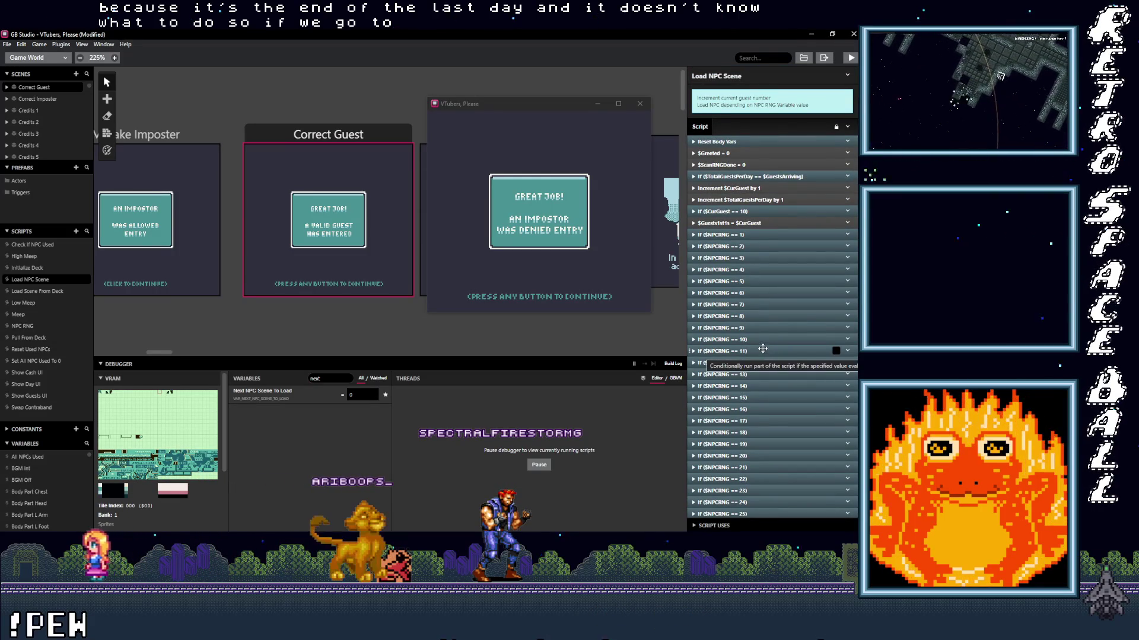
{"action": "left_click", "coordinate": [508, 109]}
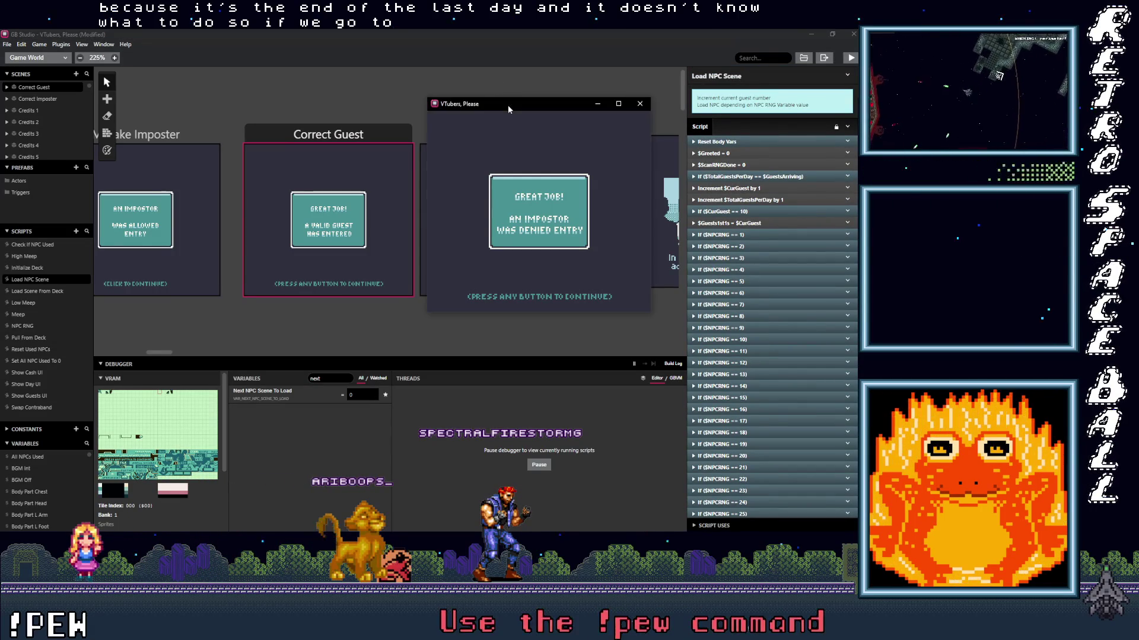
{"action": "left_click", "coordinate": [766, 223]}
{"action": "left_click", "coordinate": [766, 223]}
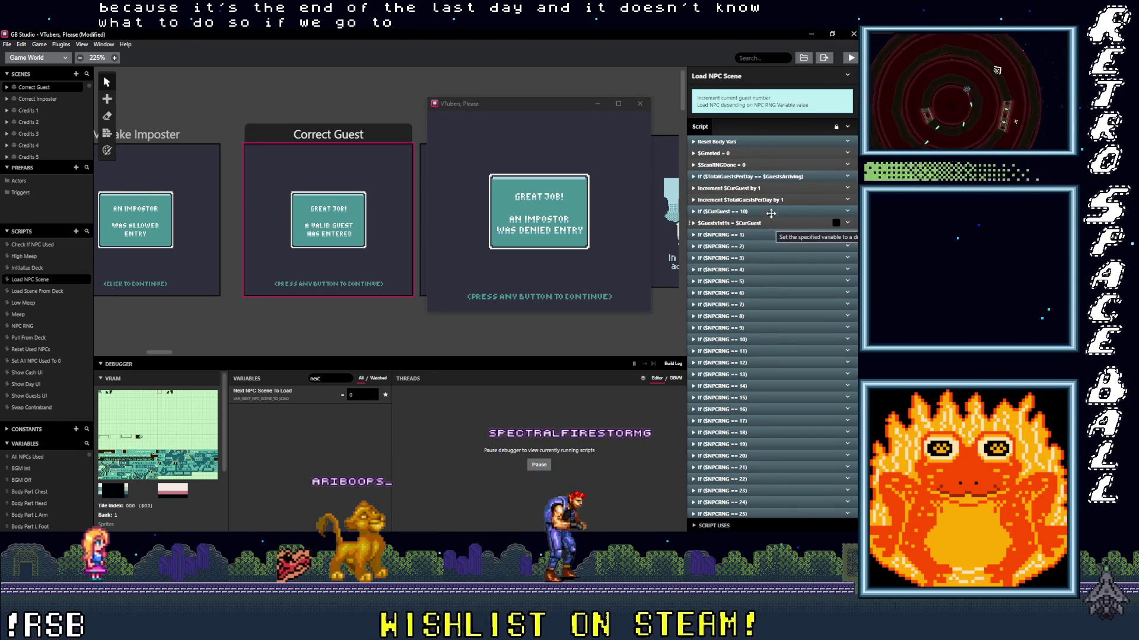
{"action": "left_click", "coordinate": [774, 211]}
{"action": "left_click", "coordinate": [776, 210]}
{"action": "left_click", "coordinate": [777, 210]}
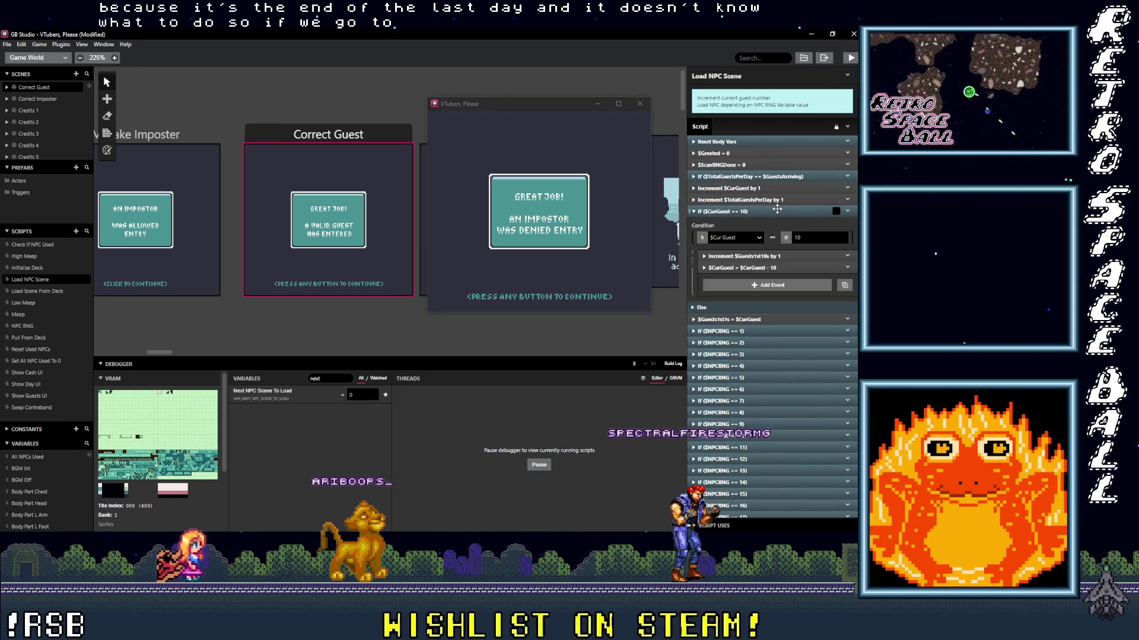
{"action": "left_click", "coordinate": [777, 210]}
{"action": "scroll", "coordinate": [777, 209], "scroll_direction": "down", "scroll_amount": 2}
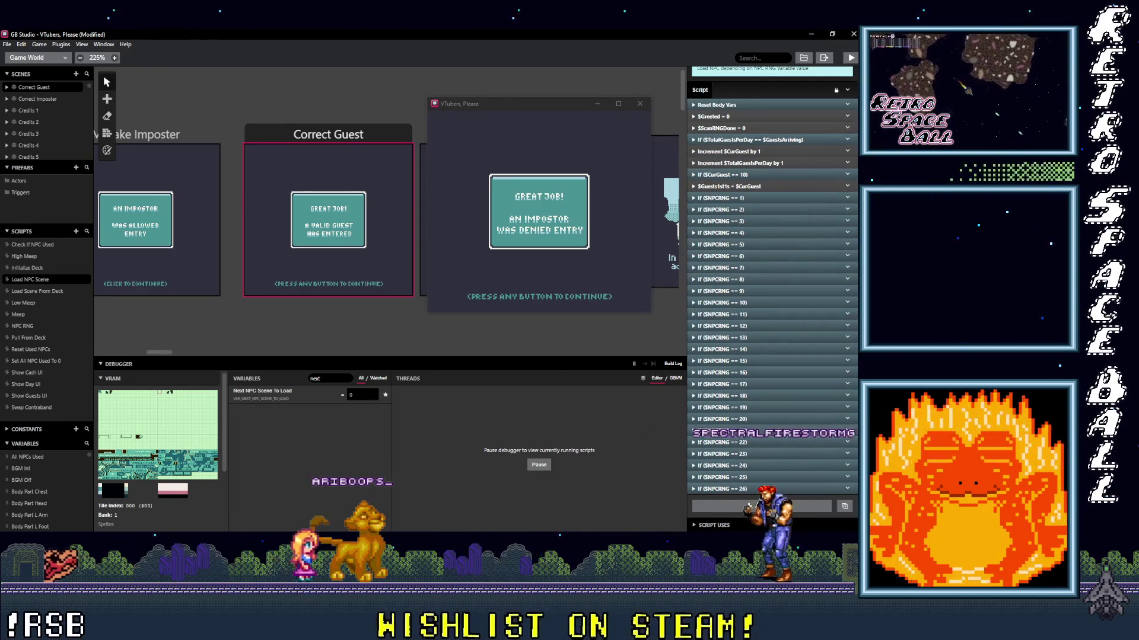
{"action": "mouse_move", "coordinate": [774, 474]}
{"action": "left_mouse_down"}
{"action": "mouse_move", "coordinate": [771, 484]}
{"action": "mouse_move", "coordinate": [602, 298]}
{"action": "left_mouse_up"}
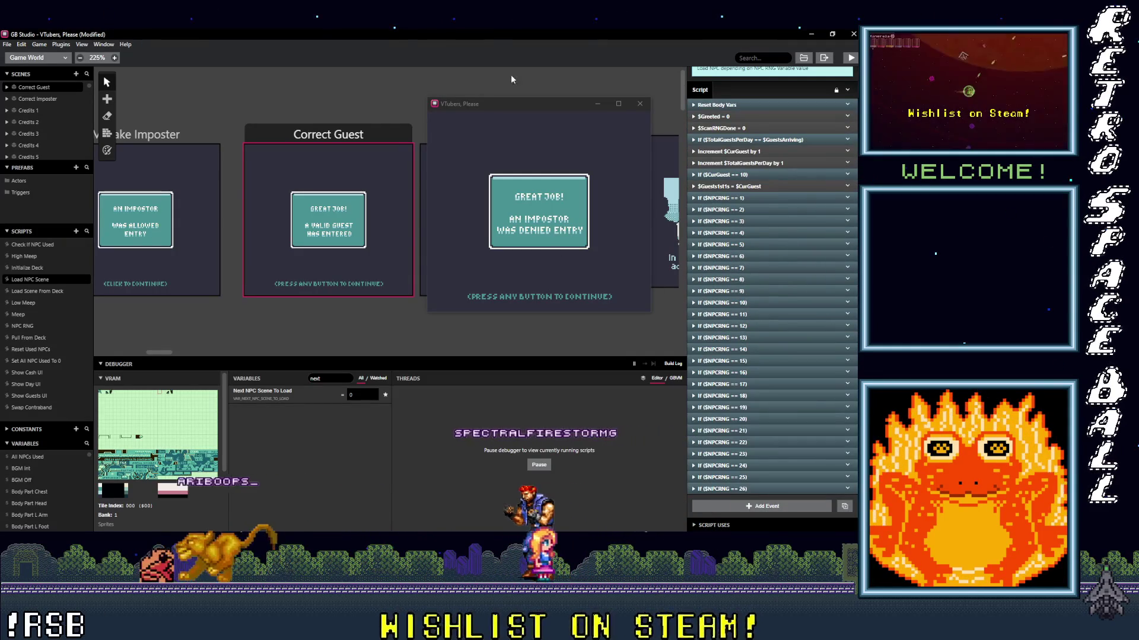
{"action": "left_click", "coordinate": [395, 132]}
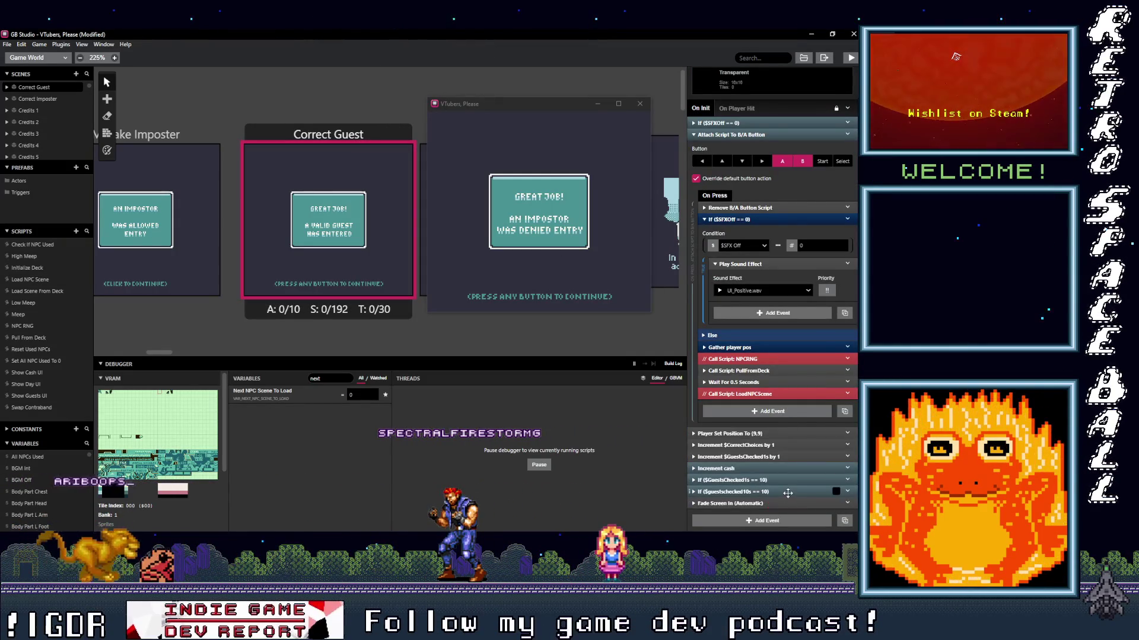
{"action": "scroll", "coordinate": [791, 492], "scroll_direction": "down", "scroll_amount": 3}
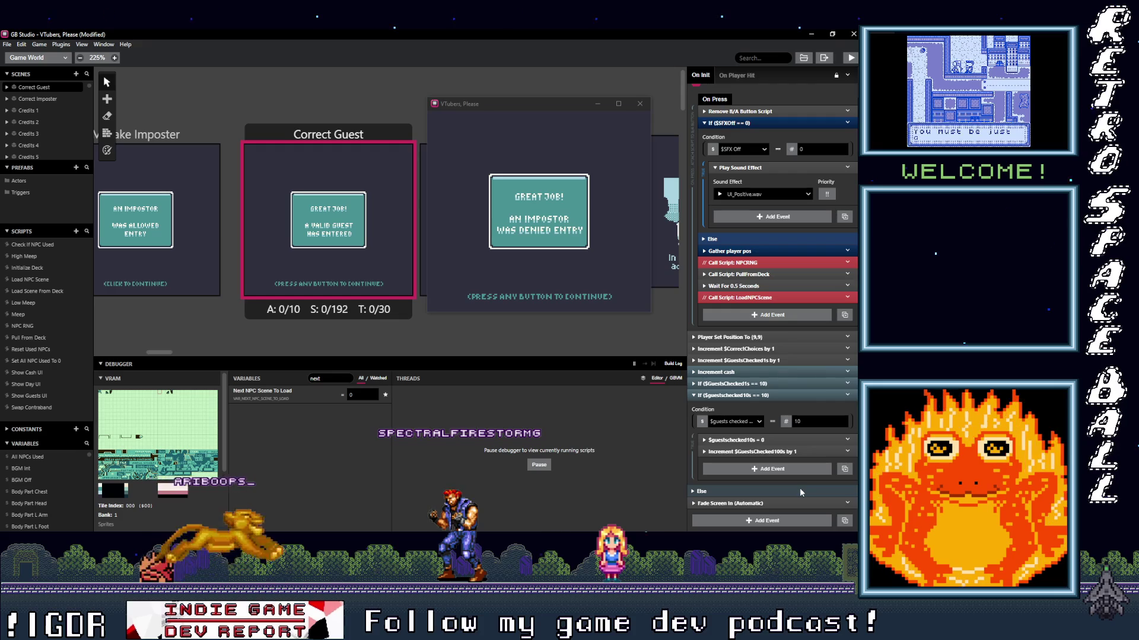
{"action": "left_click", "coordinate": [767, 394]}
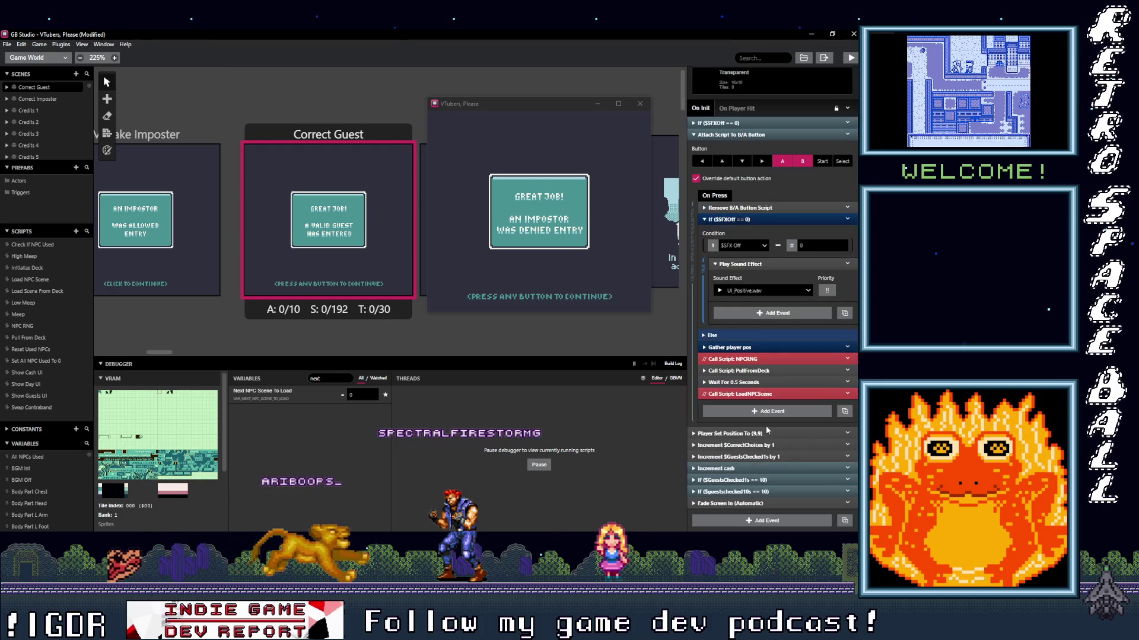
{"action": "left_click", "coordinate": [771, 480]}
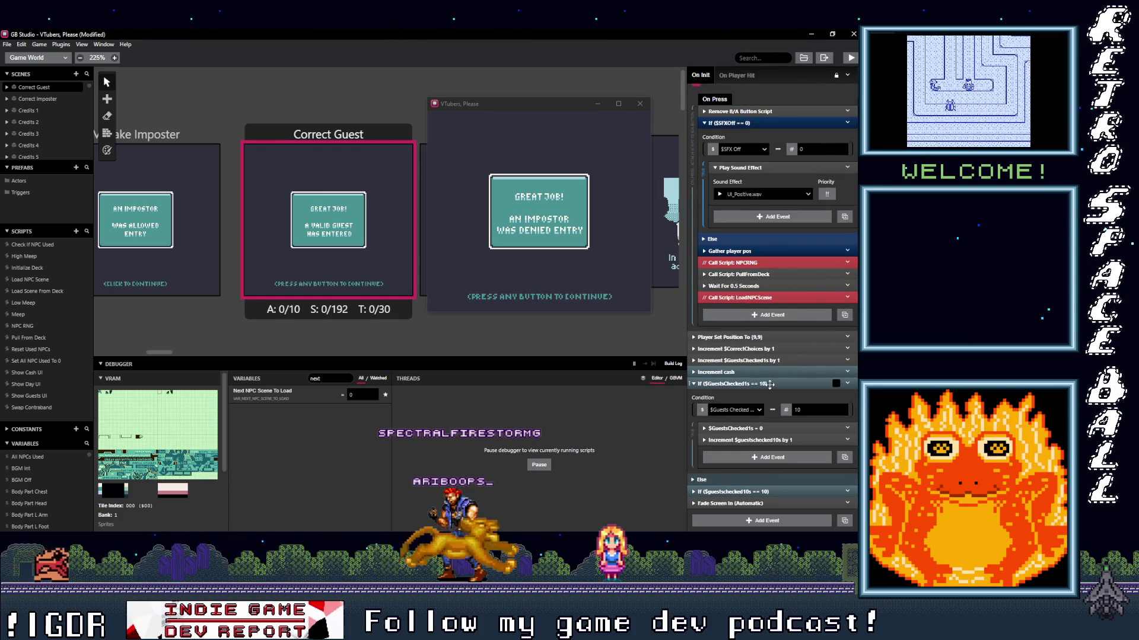
{"action": "left_click", "coordinate": [769, 384]}
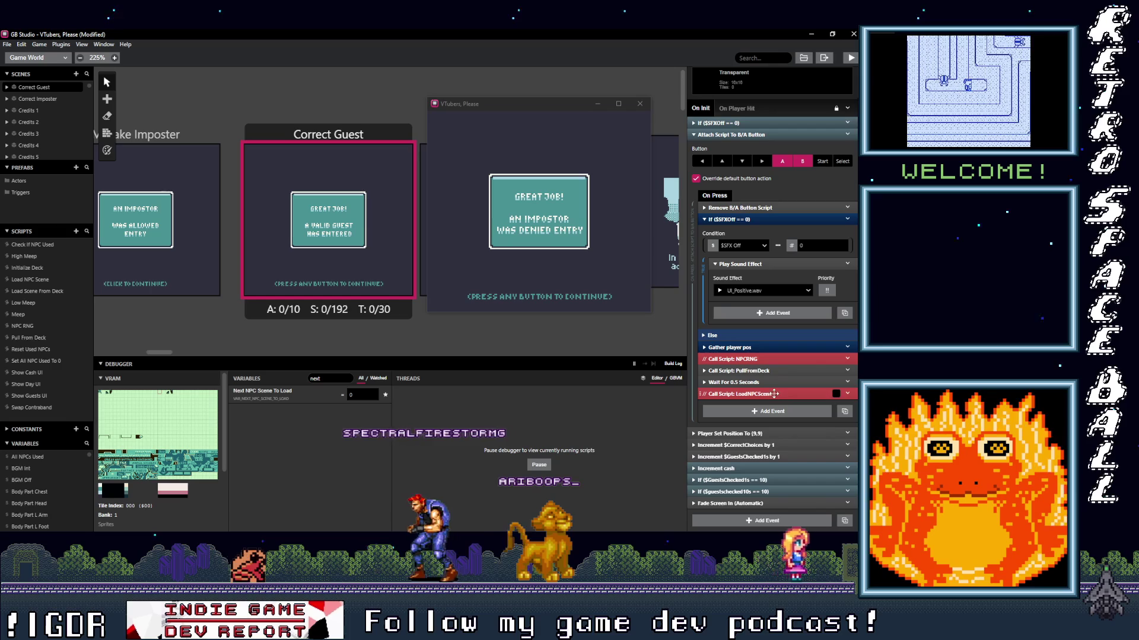
{"action": "left_click", "coordinate": [29, 280]}
{"action": "scroll", "coordinate": [745, 356], "scroll_direction": "up", "scroll_amount": 1}
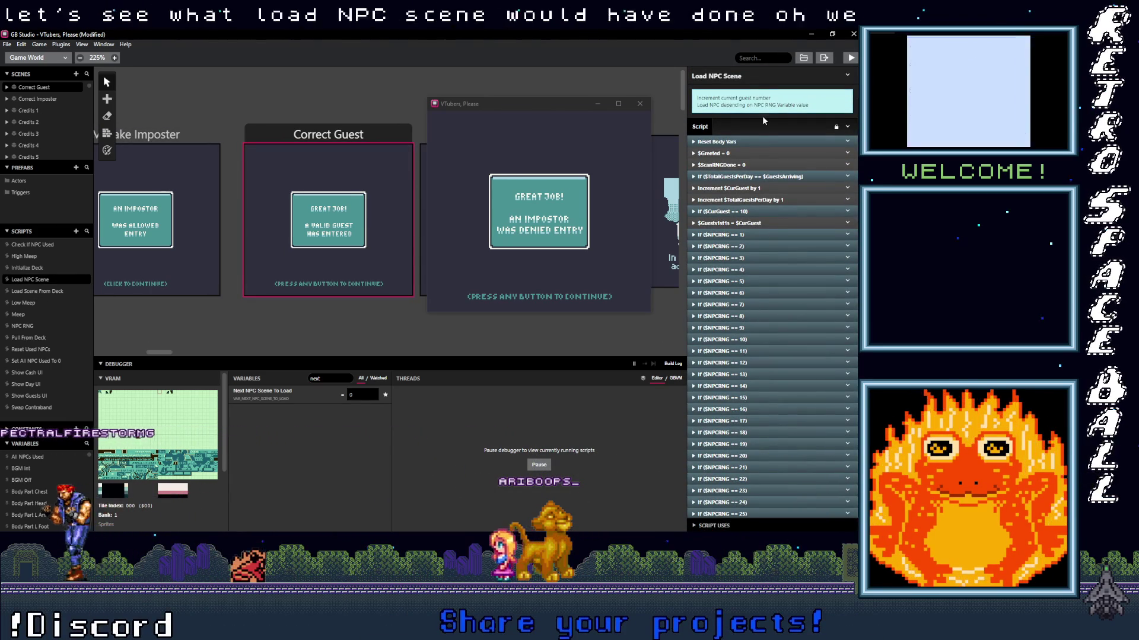
- Expand the TotalGuestsPerDay equals GuestsArriving check and filter debugger variables by 'day'
{"action": "left_click", "coordinate": [767, 177]}
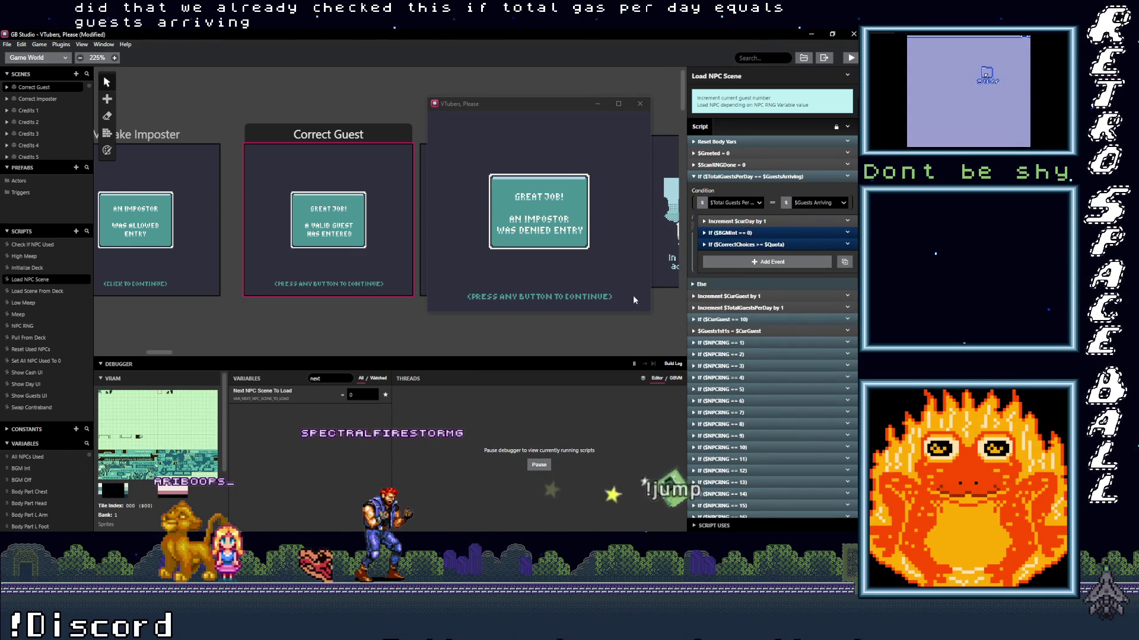
{"action": "double_click", "coordinate": [304, 378]}
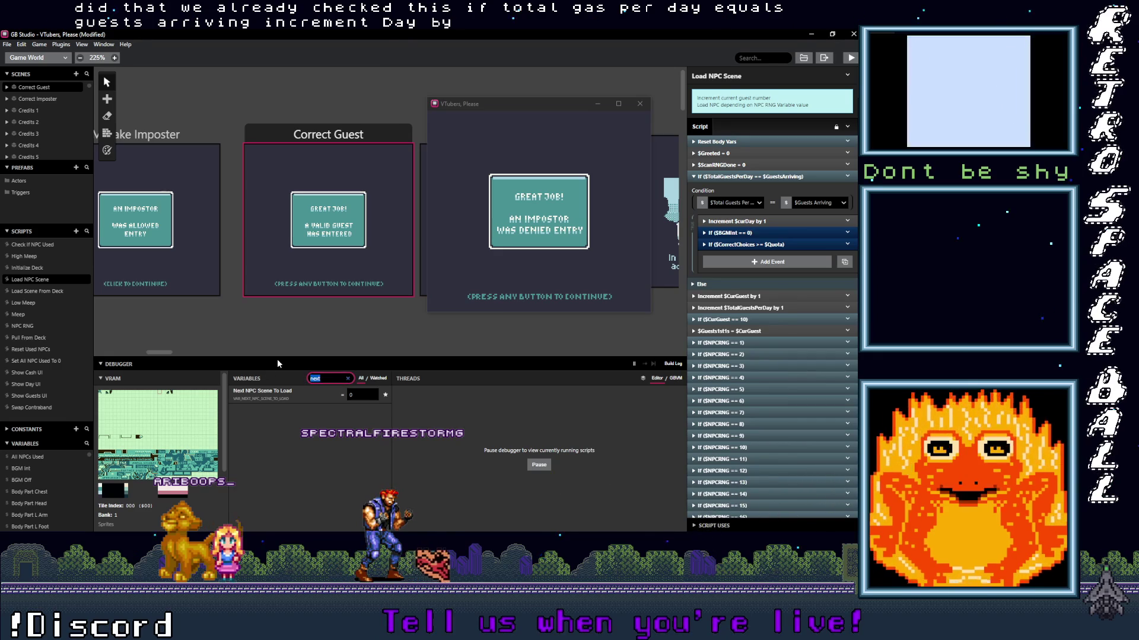
{"action": "type", "text": "day"}
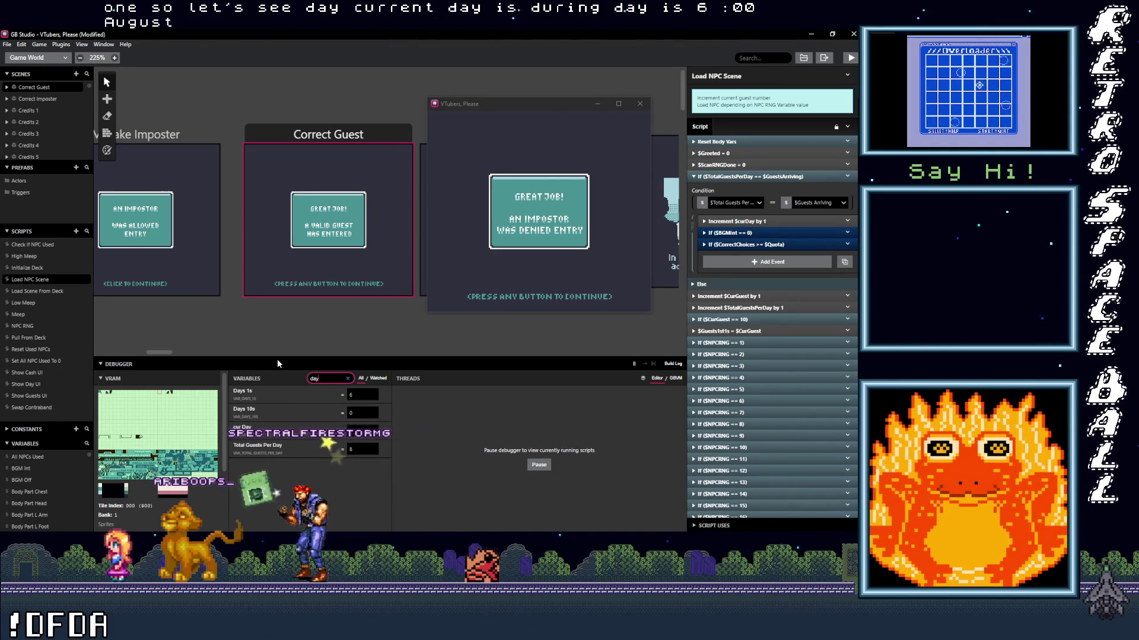
- Refilter the variables to 'guests', then 'total', showing Total Guests Per Day at 8
{"action": "key", "text": "BackSpace"}
{"action": "key", "text": "BackSpace"}
{"action": "key", "text": "BackSpace"}
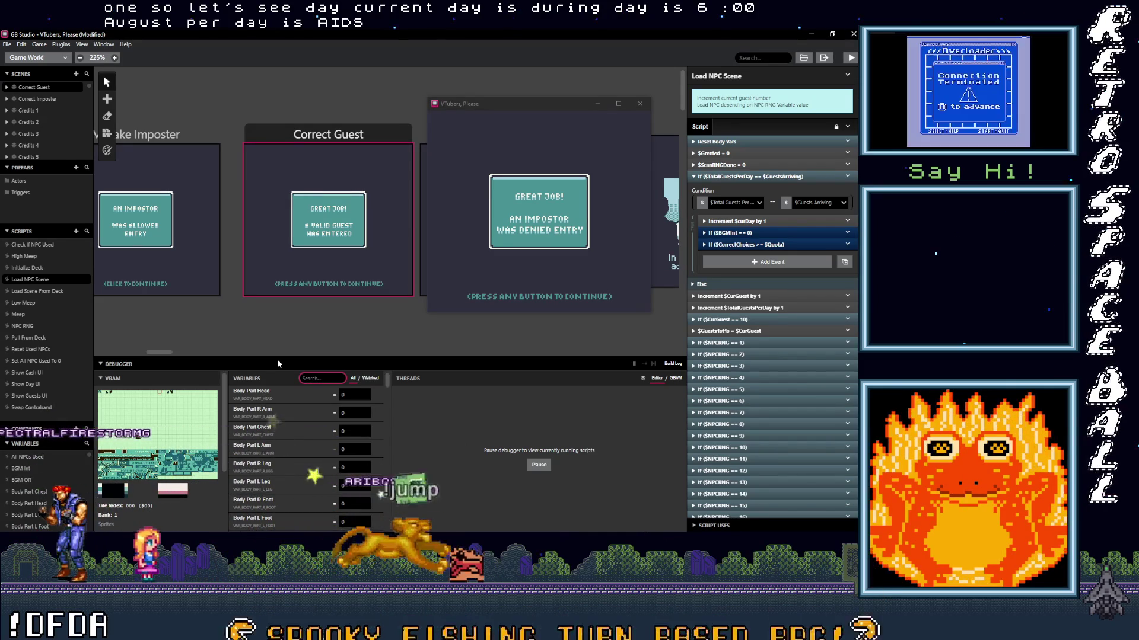
{"action": "type", "text": "geu"}
{"action": "key", "text": "BackSpace"}
{"action": "key", "text": "BackSpace"}
{"action": "type", "text": "u"}
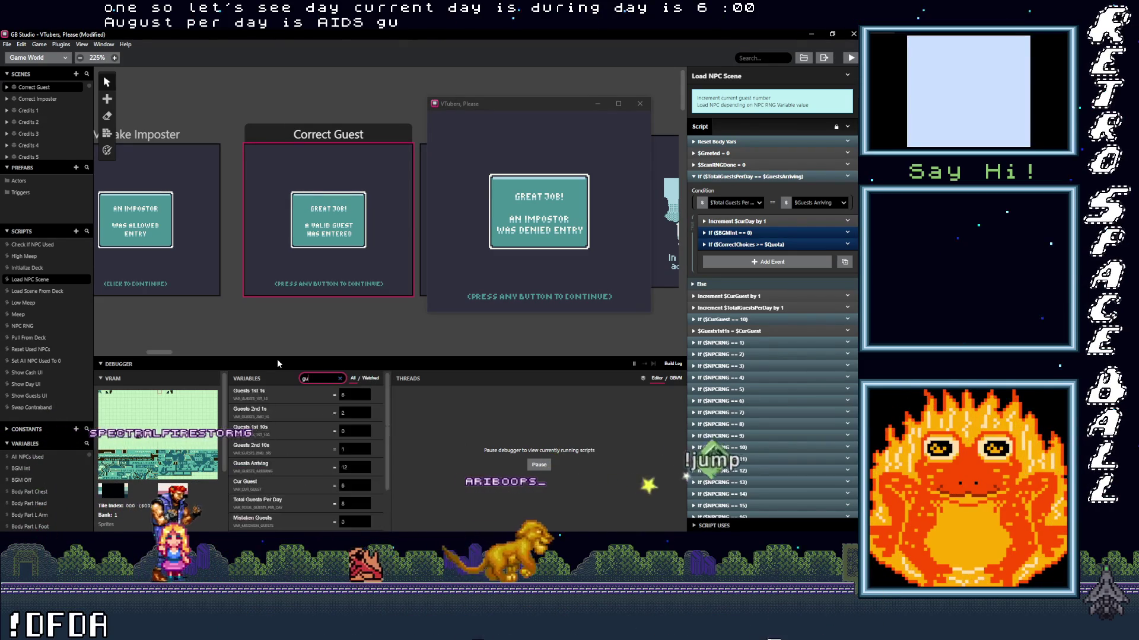
{"action": "type", "text": "est a"}
{"action": "key", "text": "BackSpace"}
{"action": "key", "text": "BackSpace"}
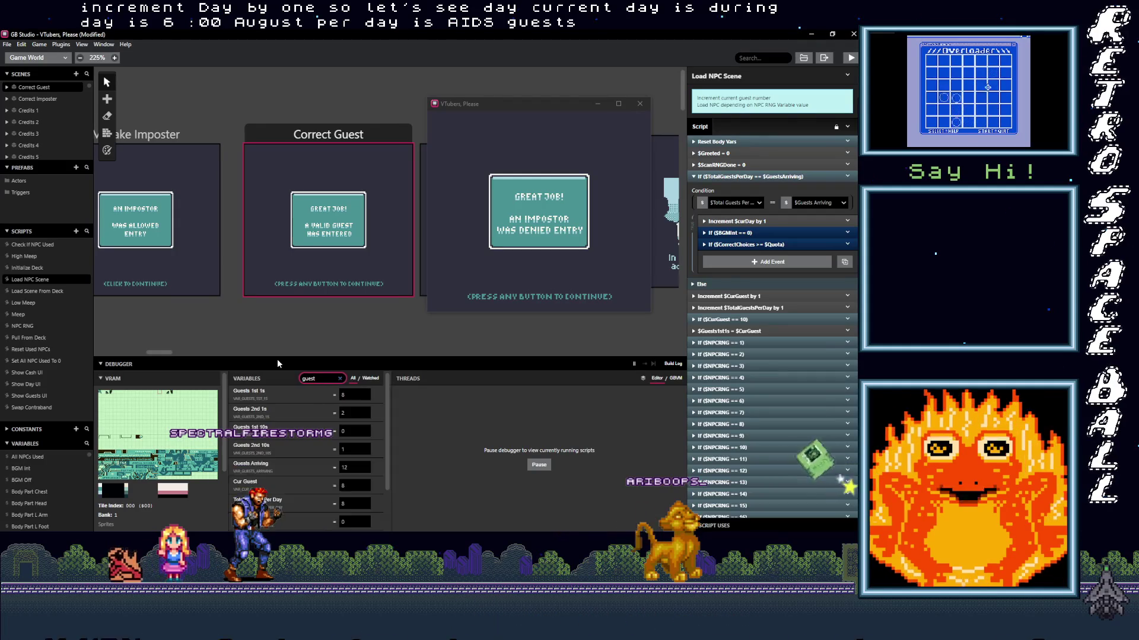
{"action": "type", "text": "s"}
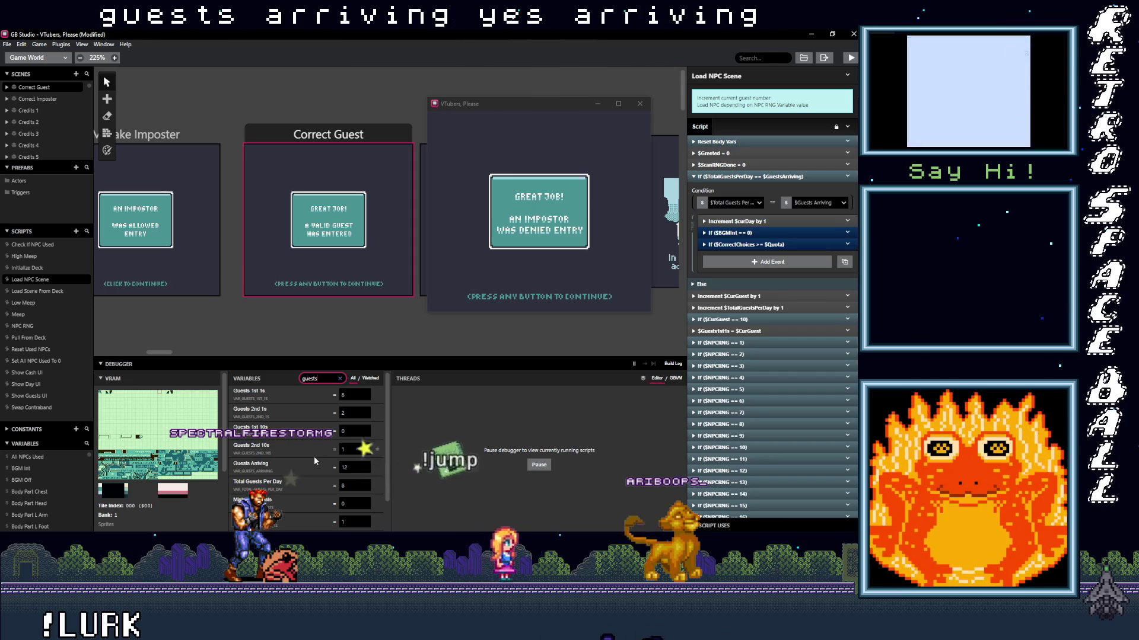
{"action": "scroll", "coordinate": [314, 456], "scroll_direction": "down", "scroll_amount": 2}
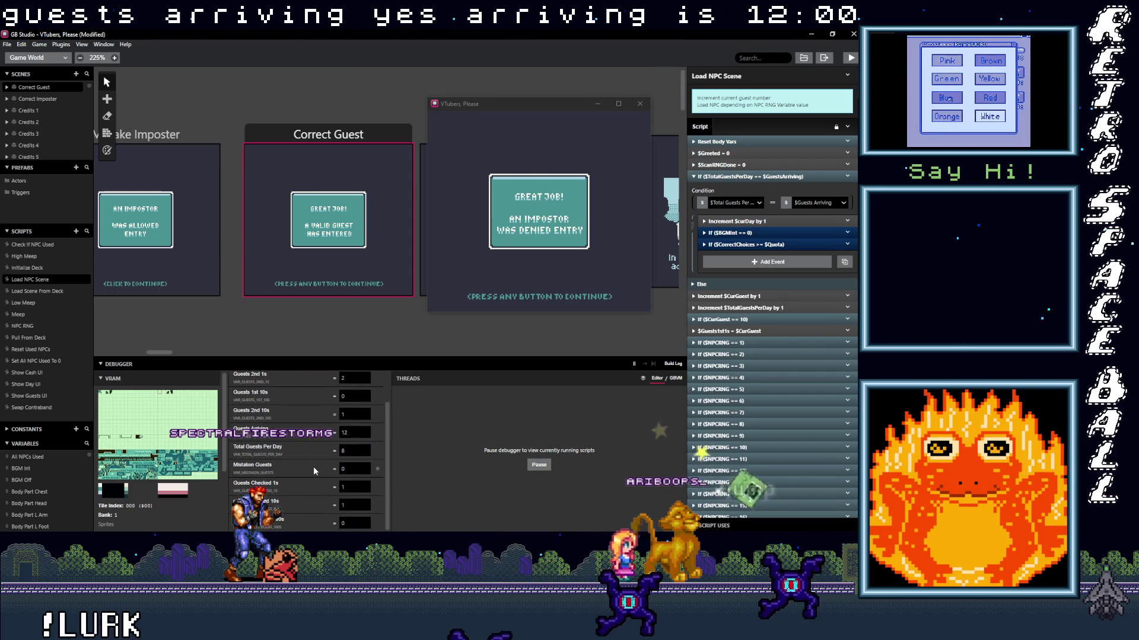
{"action": "scroll", "coordinate": [313, 466], "scroll_direction": "up", "scroll_amount": 2}
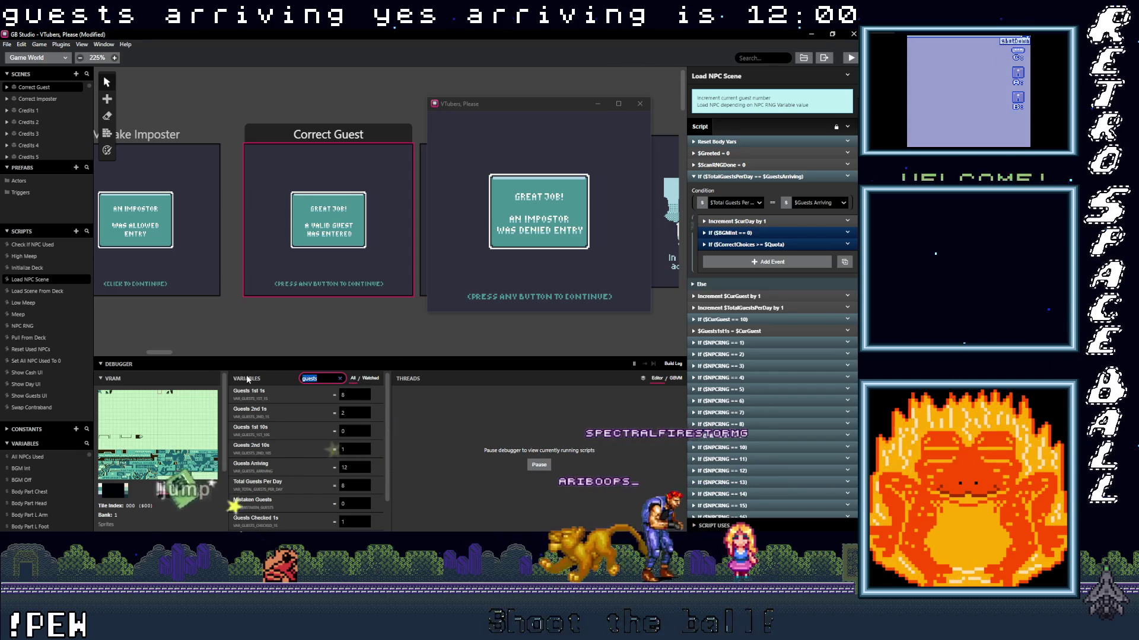
{"action": "key", "text": "BackSpace"}
{"action": "key", "text": "BackSpace"}
{"action": "key", "text": "BackSpace"}
{"action": "type", "text": "total"}
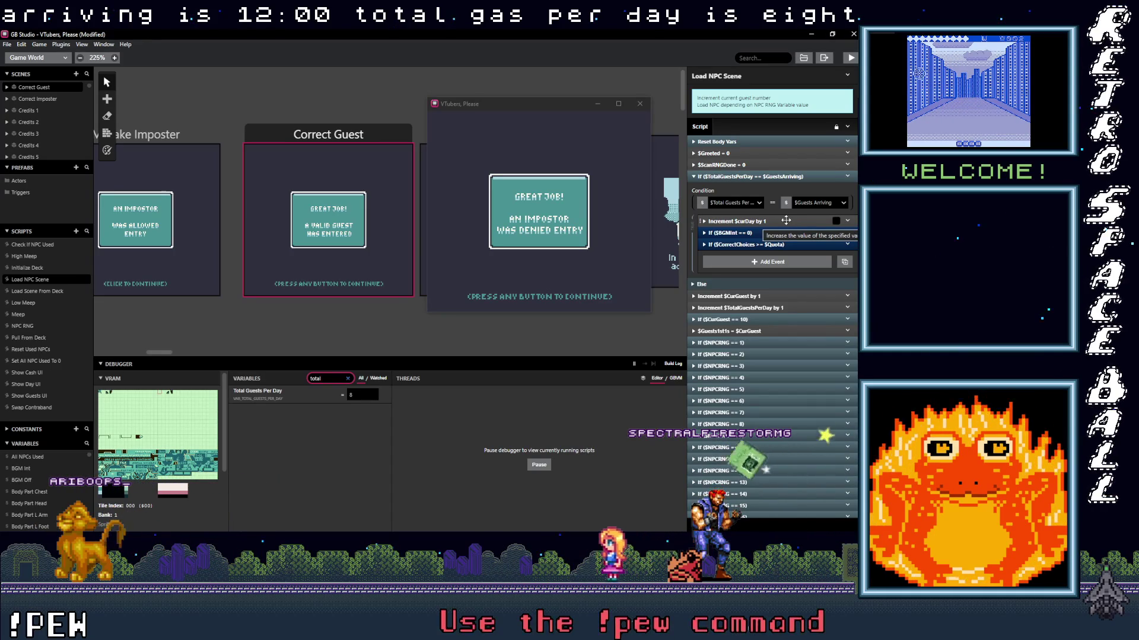
- Open Load Scene From Deck, then Pull From Deck, and inspect its CurGuest equals 10 check
{"action": "left_click", "coordinate": [46, 292]}
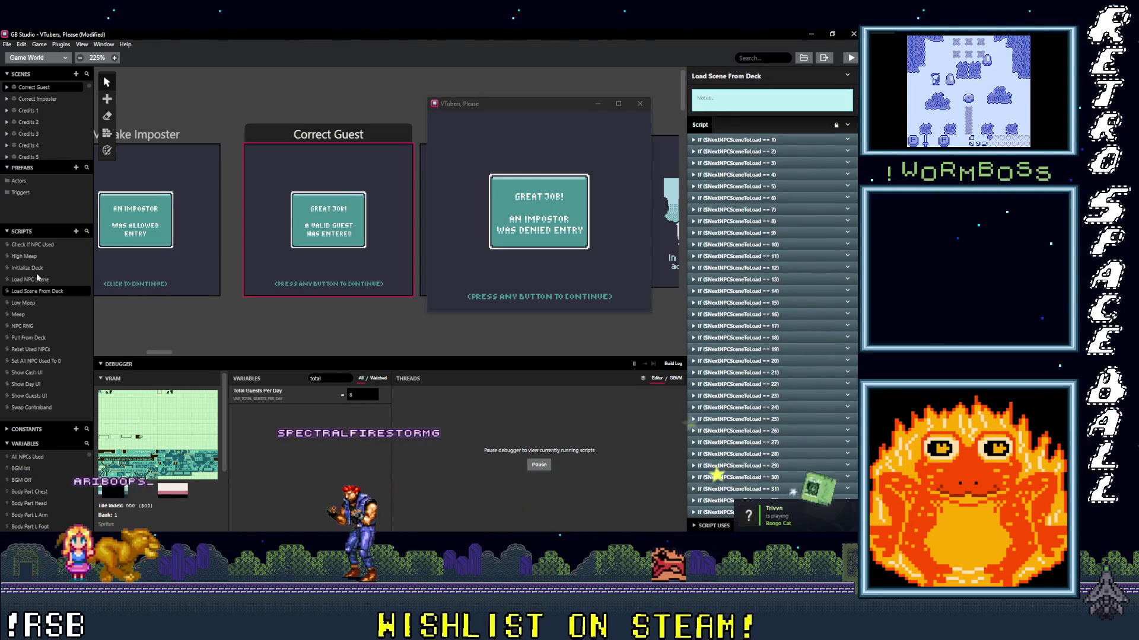
{"action": "left_click", "coordinate": [29, 338]}
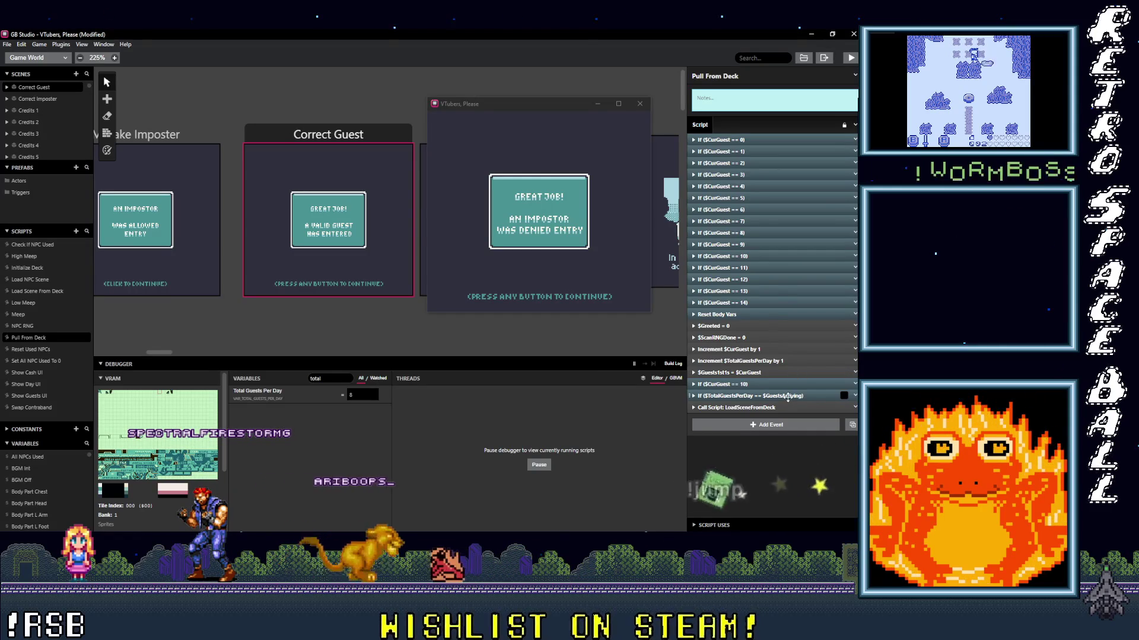
{"action": "left_click", "coordinate": [773, 384]}
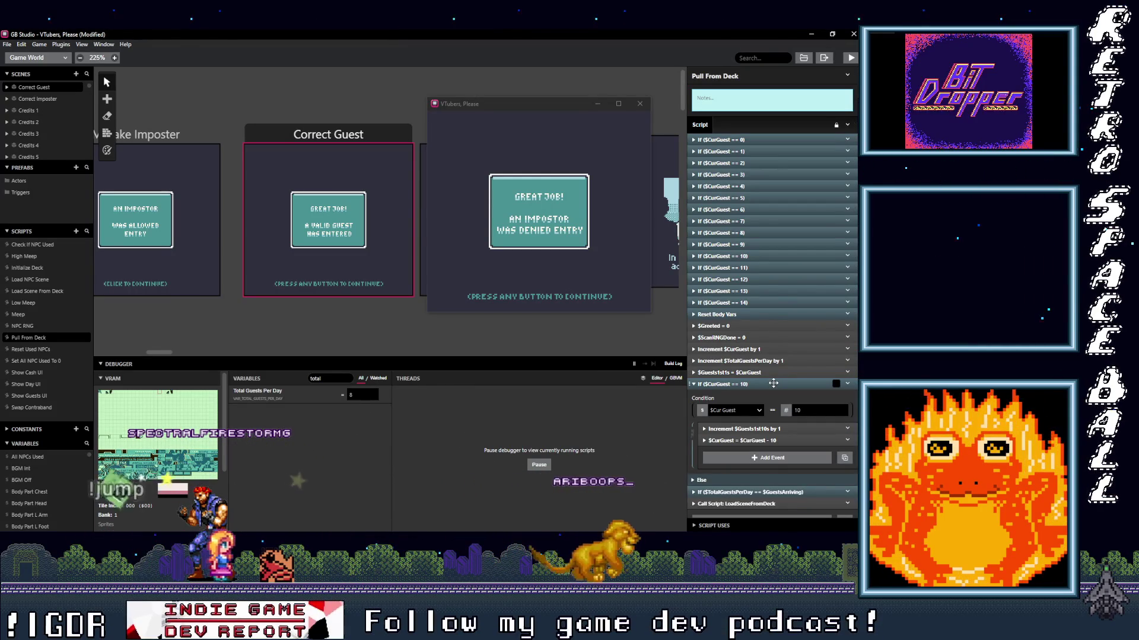
{"action": "left_click", "coordinate": [773, 384]}
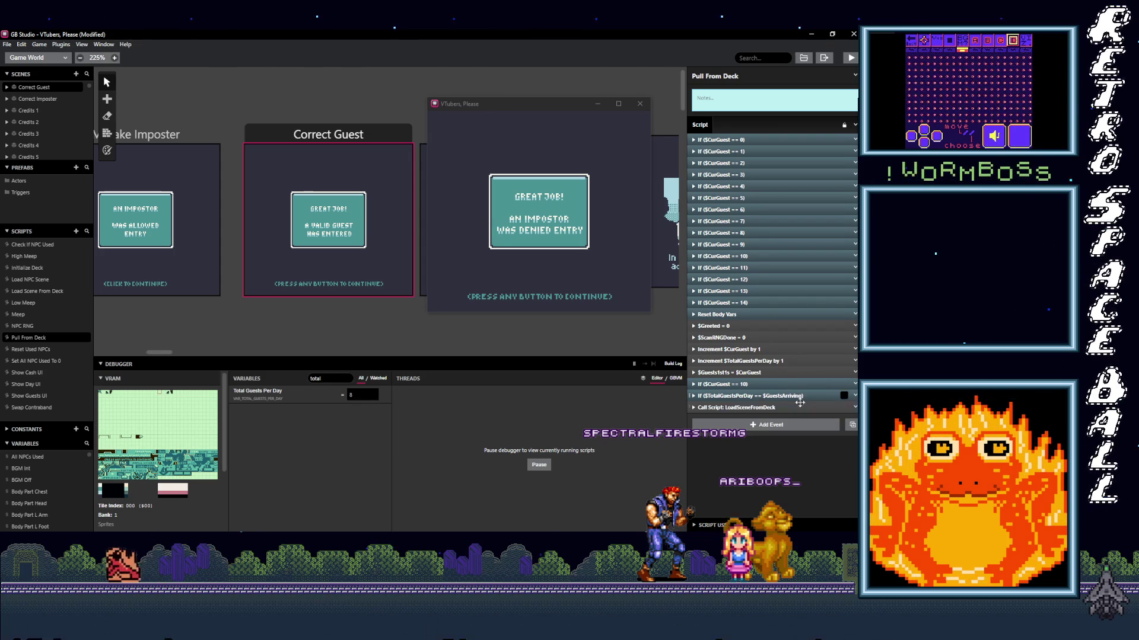
- Inspect the TotalGuestsPerDay equals GuestsArriving check and its Else branch, then filter variables by 'cur'
{"action": "left_click", "coordinate": [794, 394]}
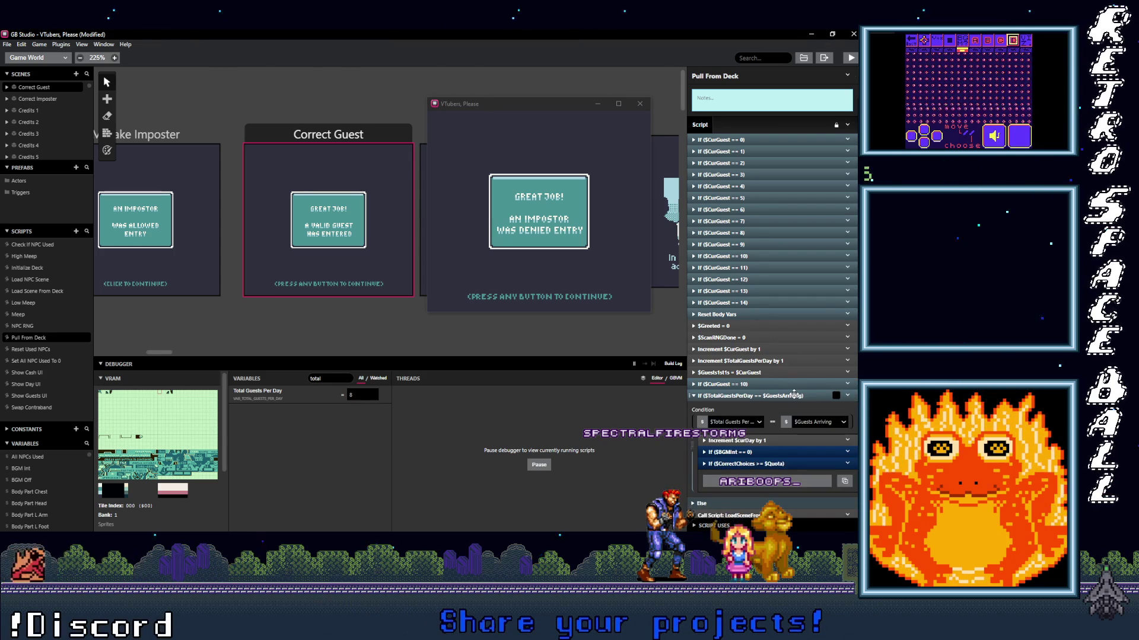
{"action": "scroll", "coordinate": [728, 474], "scroll_direction": "down", "scroll_amount": 1}
{"action": "left_click", "coordinate": [732, 441]}
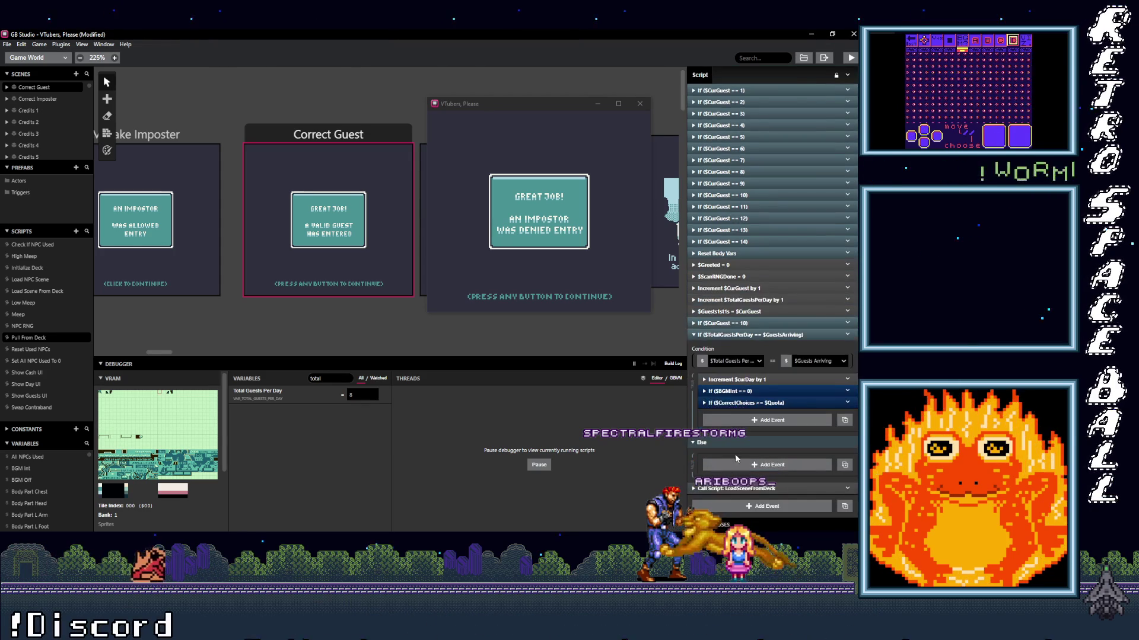
{"action": "left_click", "coordinate": [738, 443]}
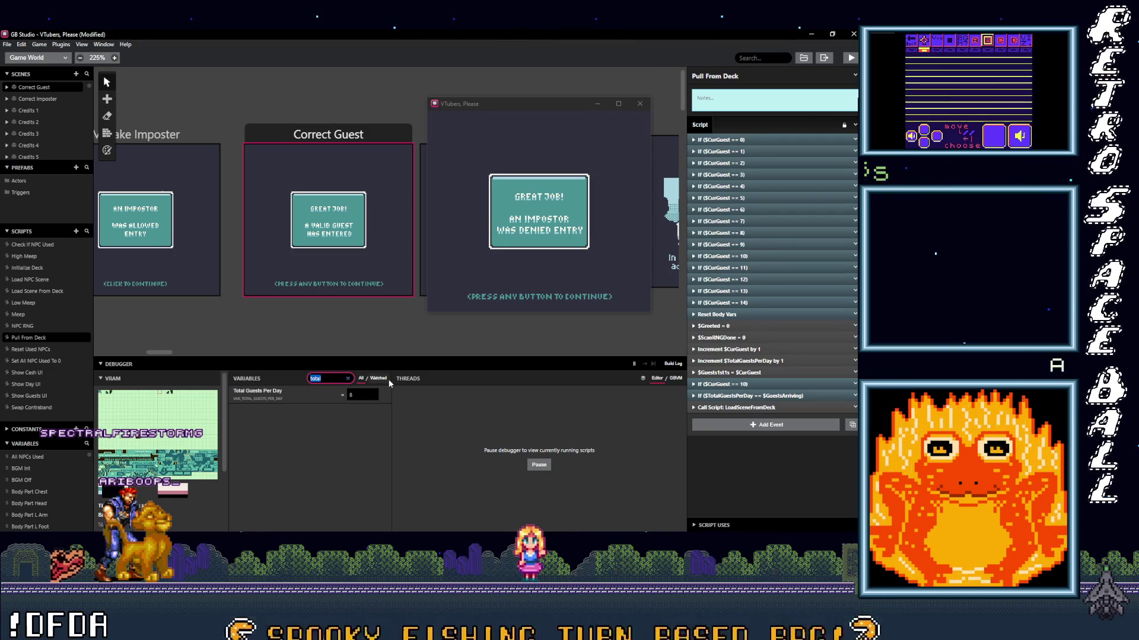
{"action": "type", "text": "cur"}
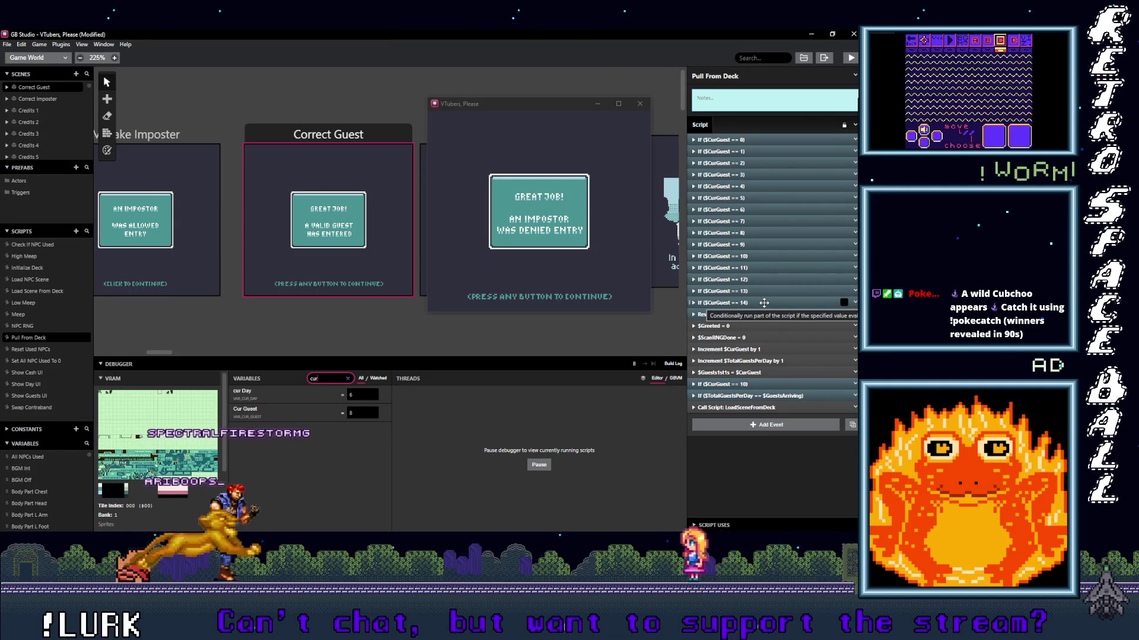
- Replace the debugger's variable watch filter 'cur' with 'nex'
{"action": "left_click", "coordinate": [759, 233]}
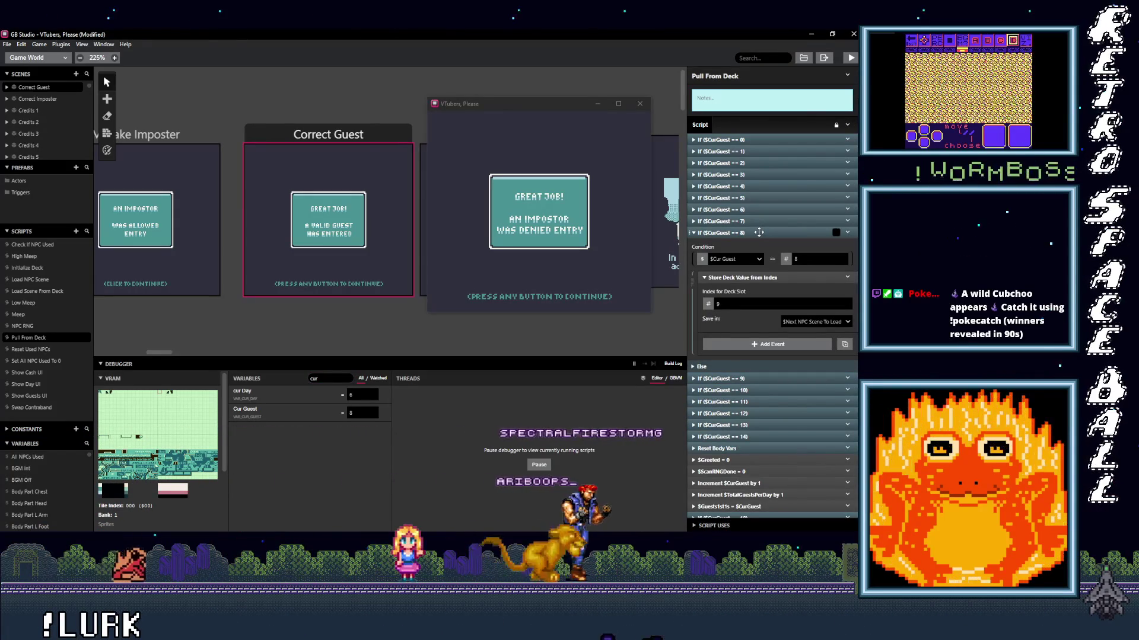
{"action": "left_click", "coordinate": [331, 378]}
{"action": "double_click", "coordinate": [324, 378]}
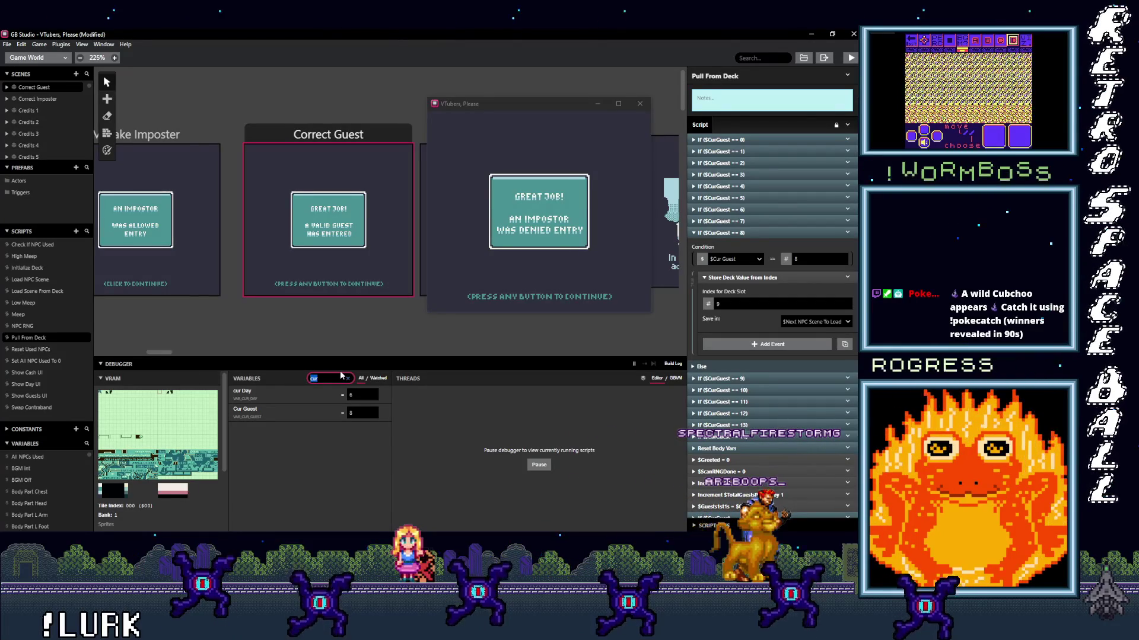
{"action": "type", "text": "nex"}
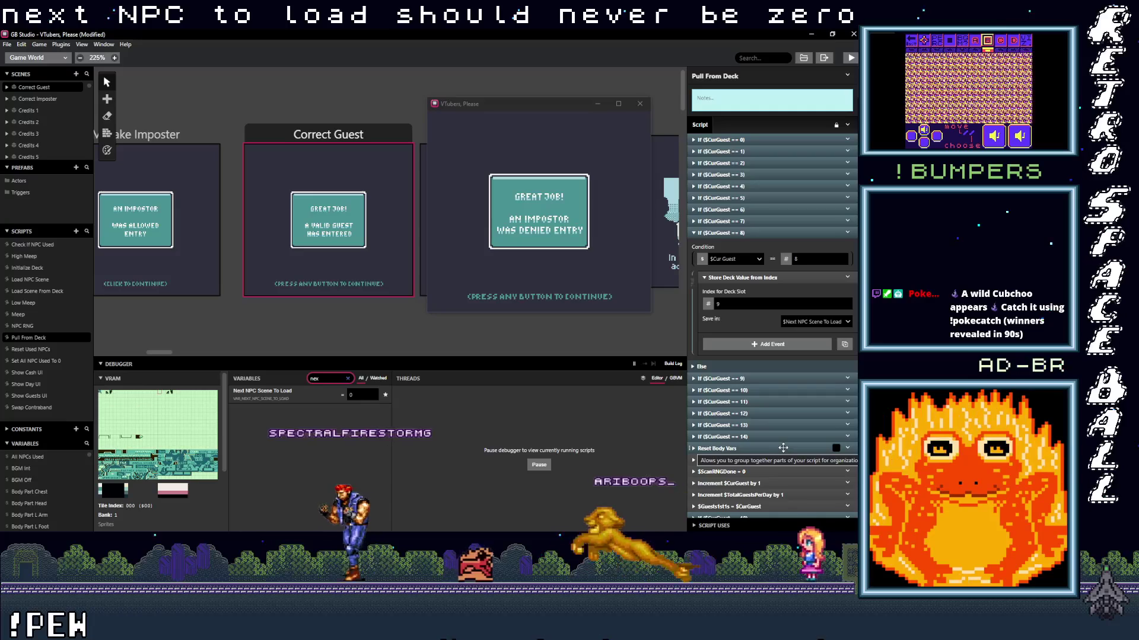
- Collapse If ($CurGuest == 8), open Load Scene From Deck and expand its NextNPCSceneToLoad == 1 check
{"action": "left_click", "coordinate": [759, 233]}
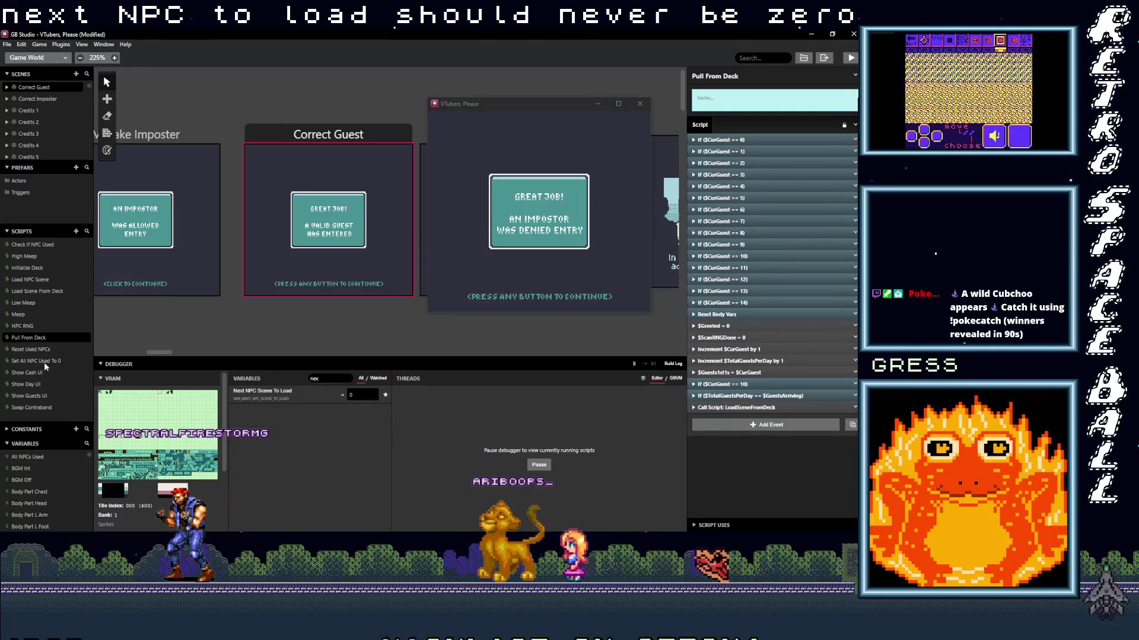
{"action": "left_click", "coordinate": [42, 291]}
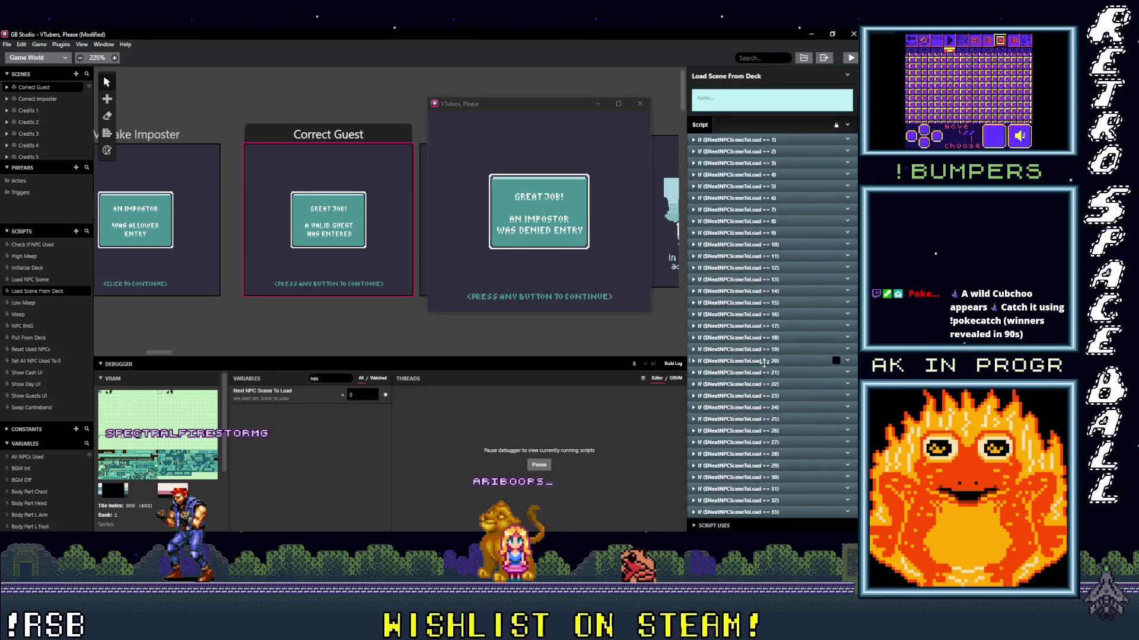
{"action": "left_click", "coordinate": [760, 139]}
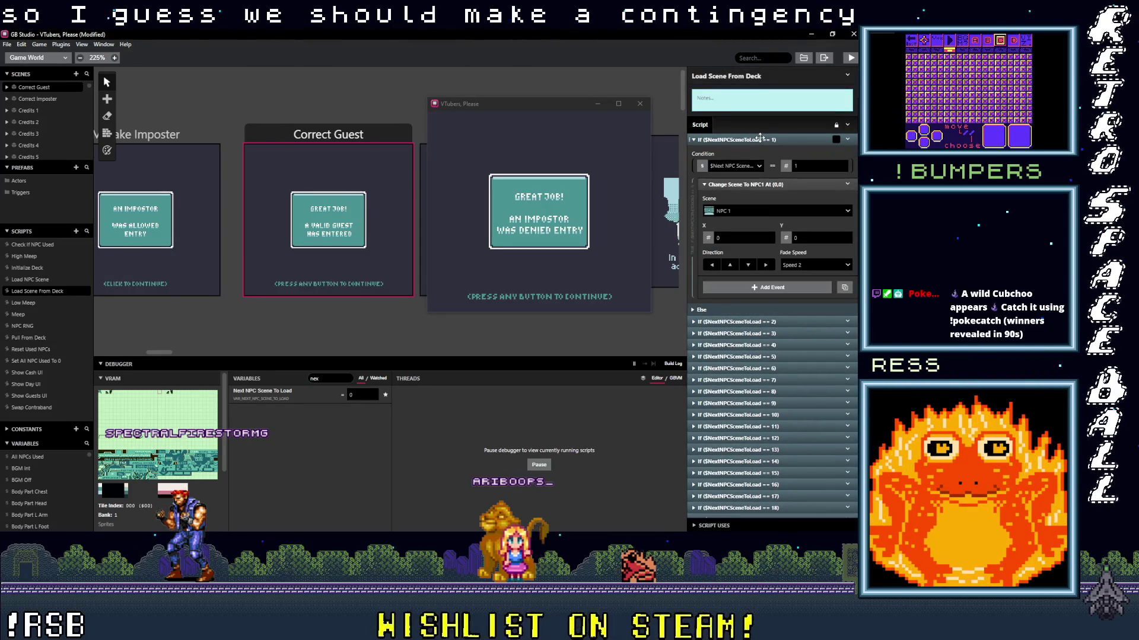
- Append a Variable Compare If event testing $NextNPCSceneToLoad == 0 at the script's end
{"action": "left_click", "coordinate": [760, 138]}
{"action": "scroll", "coordinate": [780, 213], "scroll_direction": "down", "scroll_amount": 5}
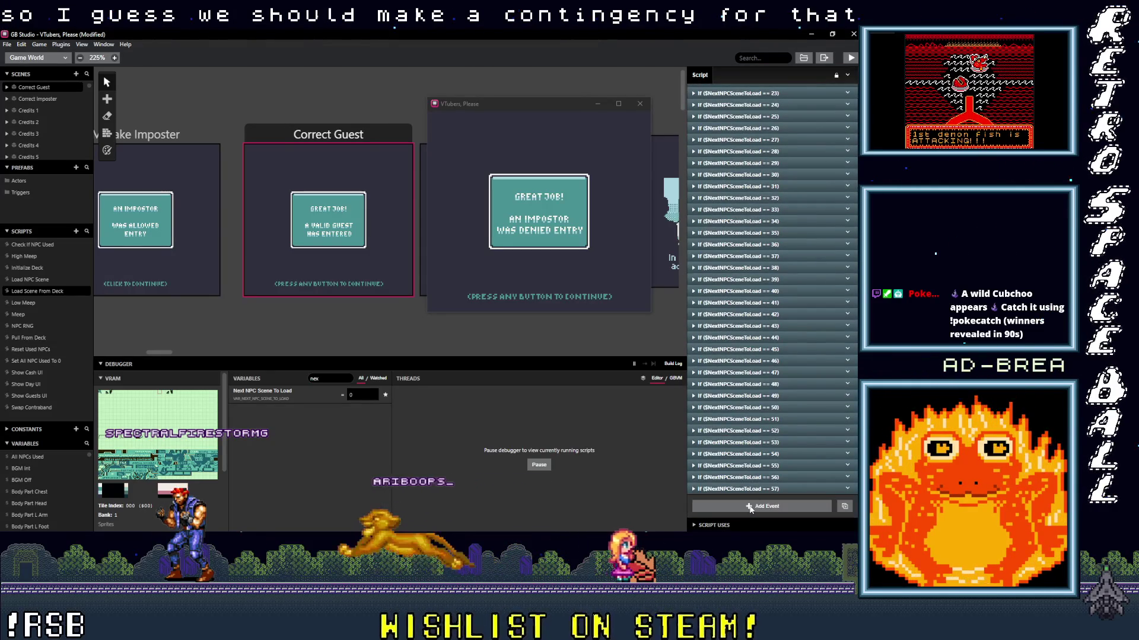
{"action": "left_click", "coordinate": [750, 508]}
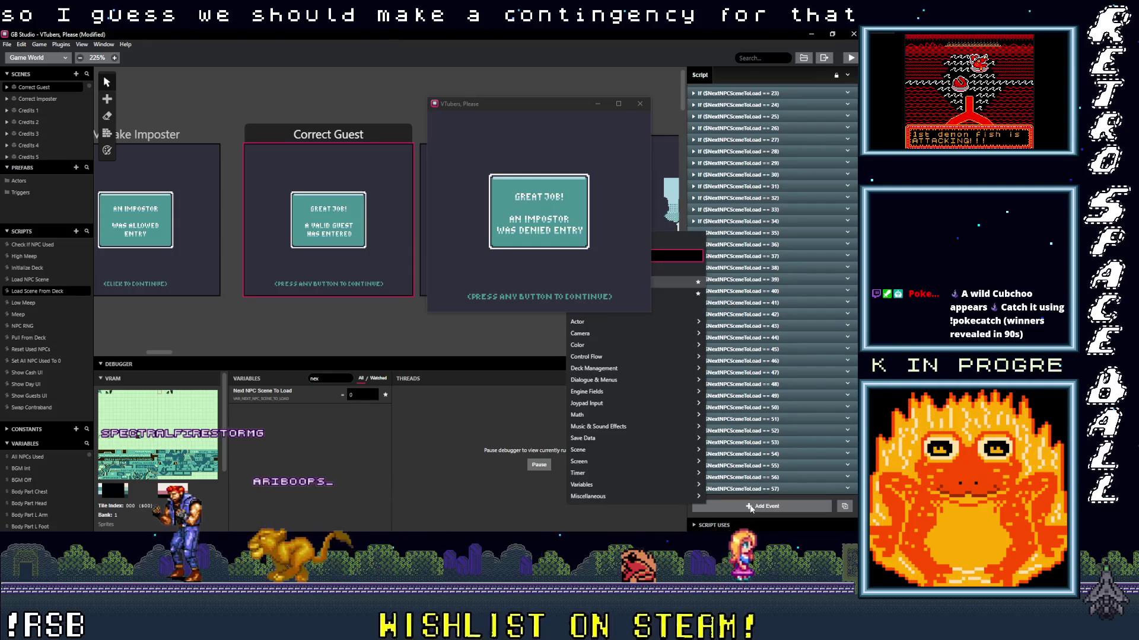
{"action": "type", "text": "if"}
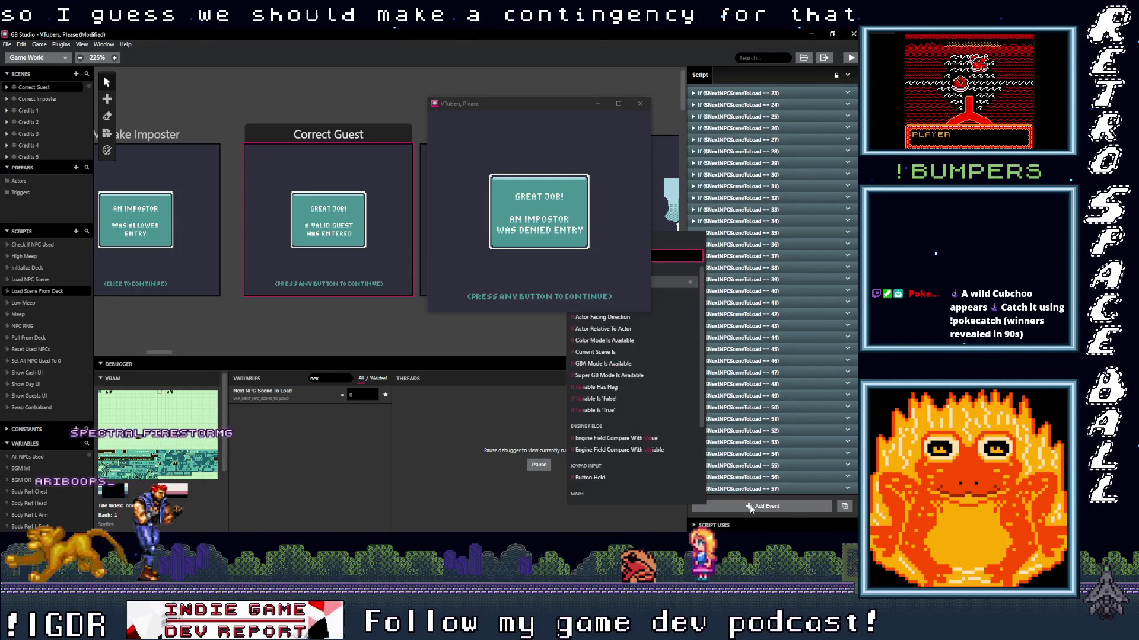
{"action": "left_click_drag", "start_coordinate": [531, 106], "coordinate": [295, 106]}
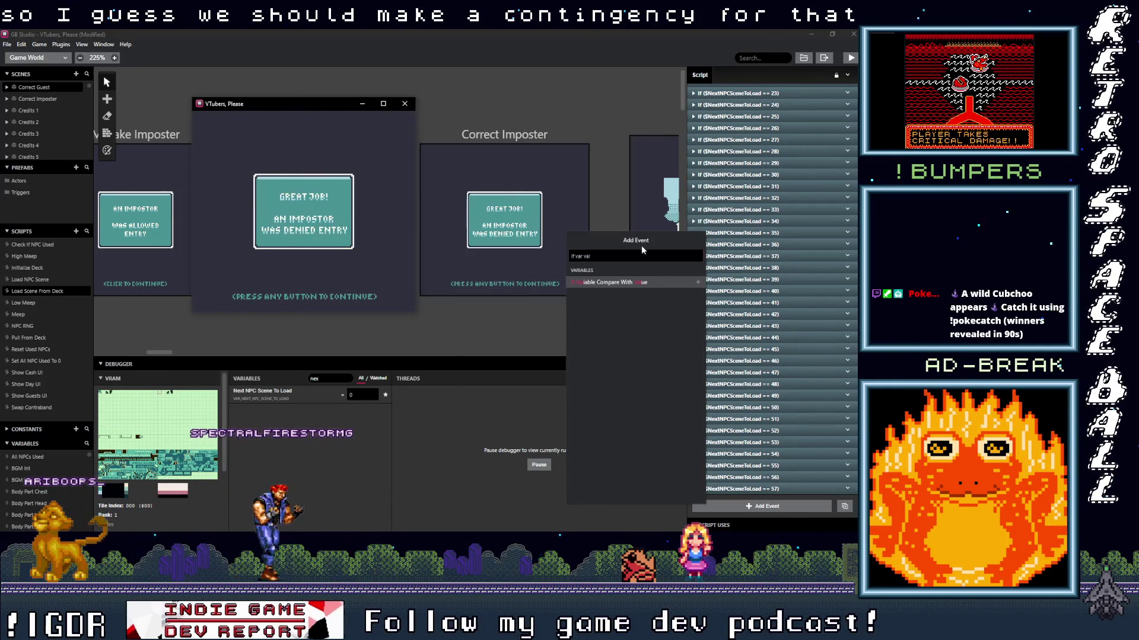
{"action": "left_click", "coordinate": [621, 281]}
{"action": "left_click", "coordinate": [742, 442]}
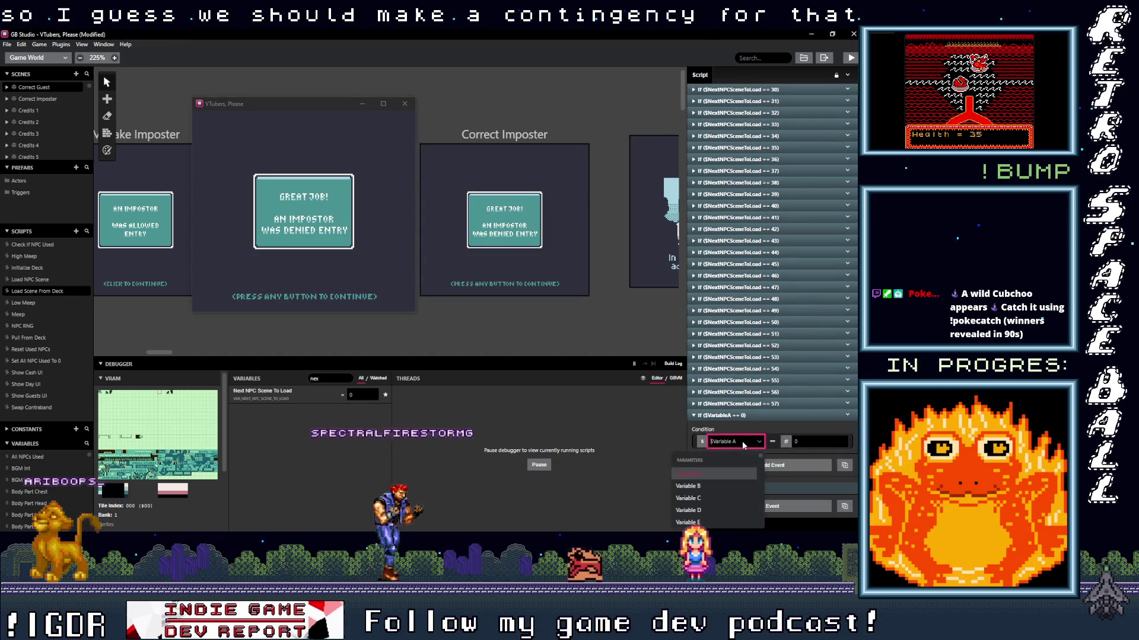
{"action": "type", "text": "xt"}
{"action": "left_click", "coordinate": [750, 471]}
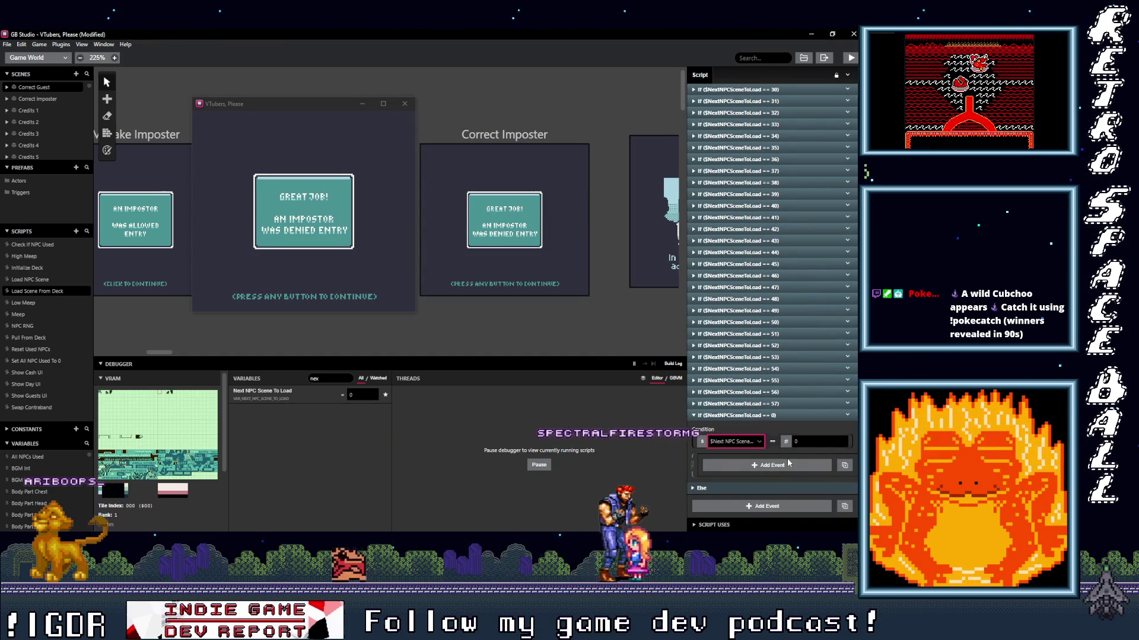
- Add Shuffle Deck Values inside the zero check
{"action": "left_click", "coordinate": [765, 467]}
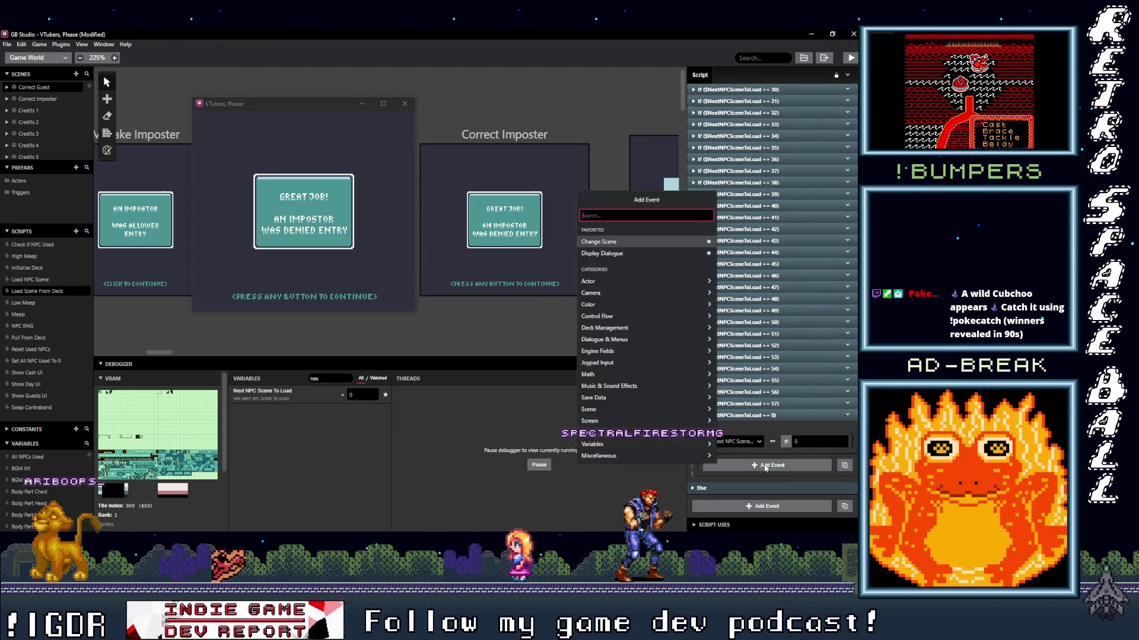
{"action": "type", "text": "re"}
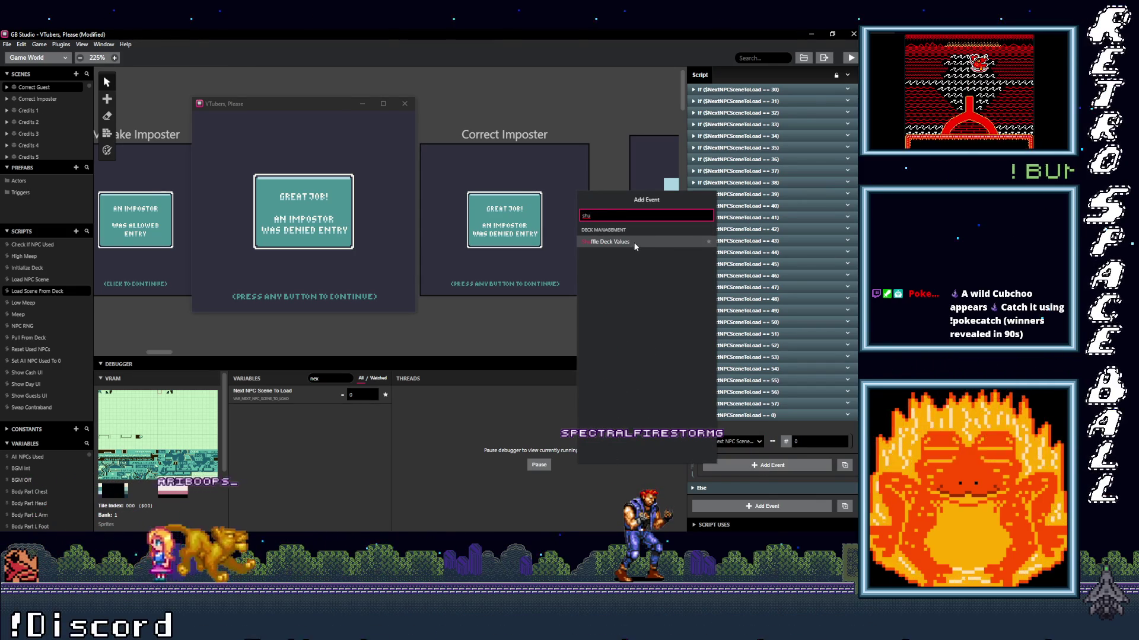
{"action": "left_click", "coordinate": [635, 243]}
{"action": "left_click", "coordinate": [769, 417]}
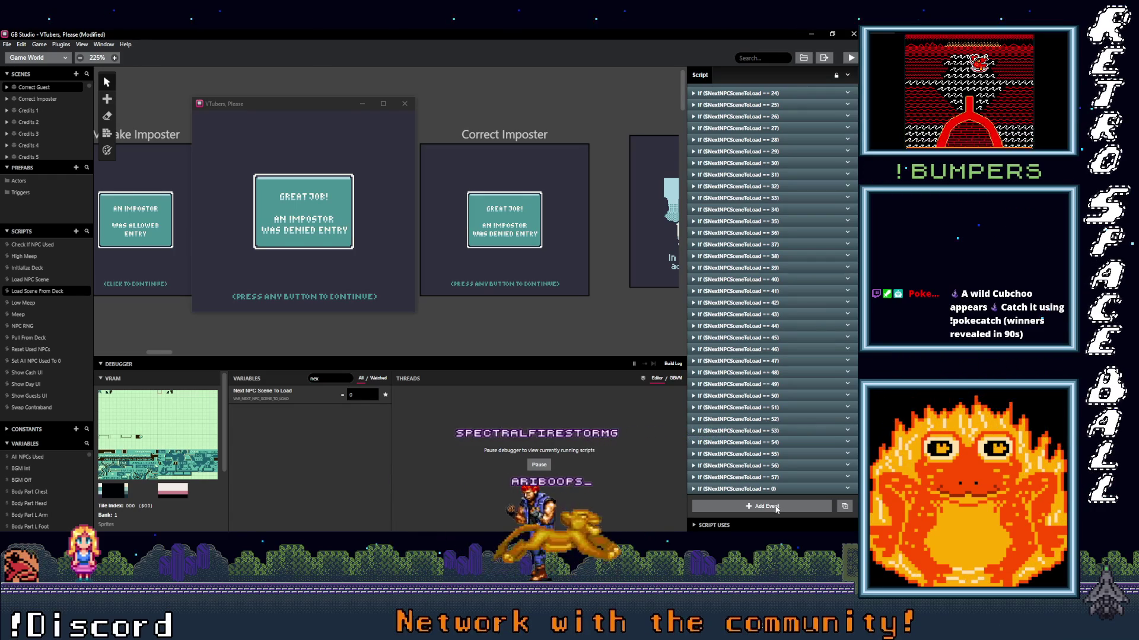
- Add Call Script: Pull From Deck after the shuffle in the zero check
{"action": "left_click", "coordinate": [782, 490]}
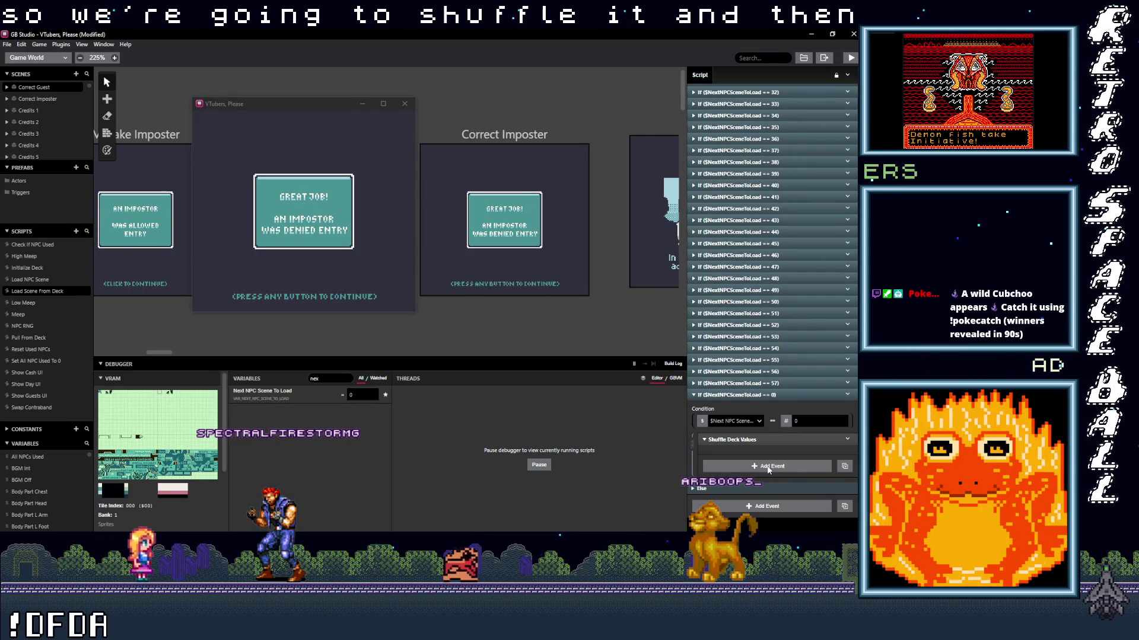
{"action": "left_click", "coordinate": [768, 466]}
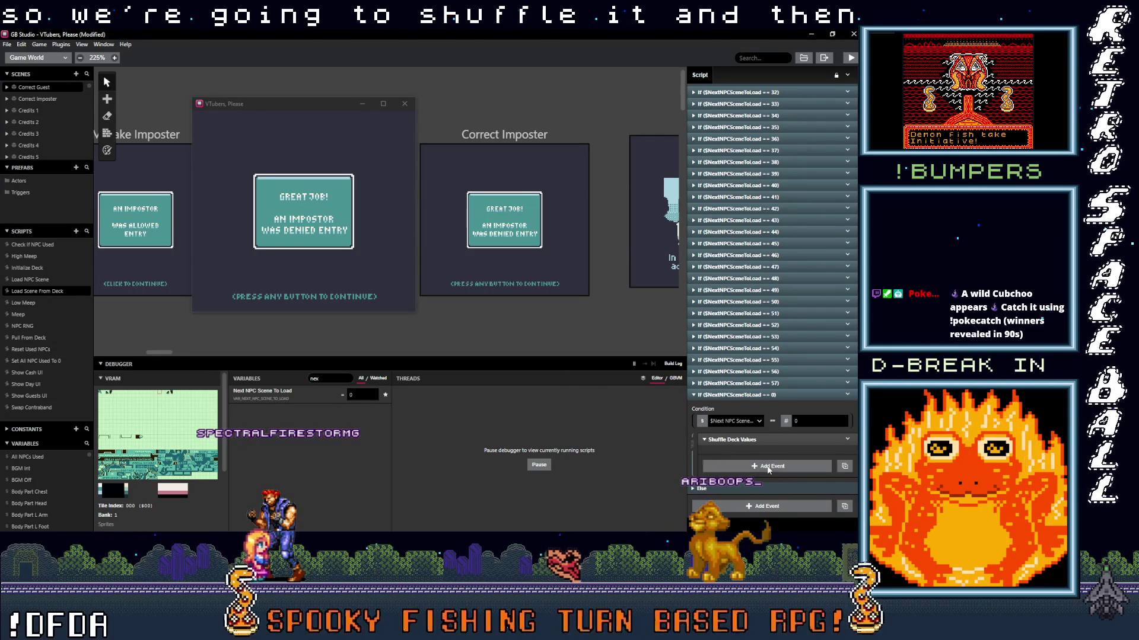
{"action": "type", "text": "cal"}
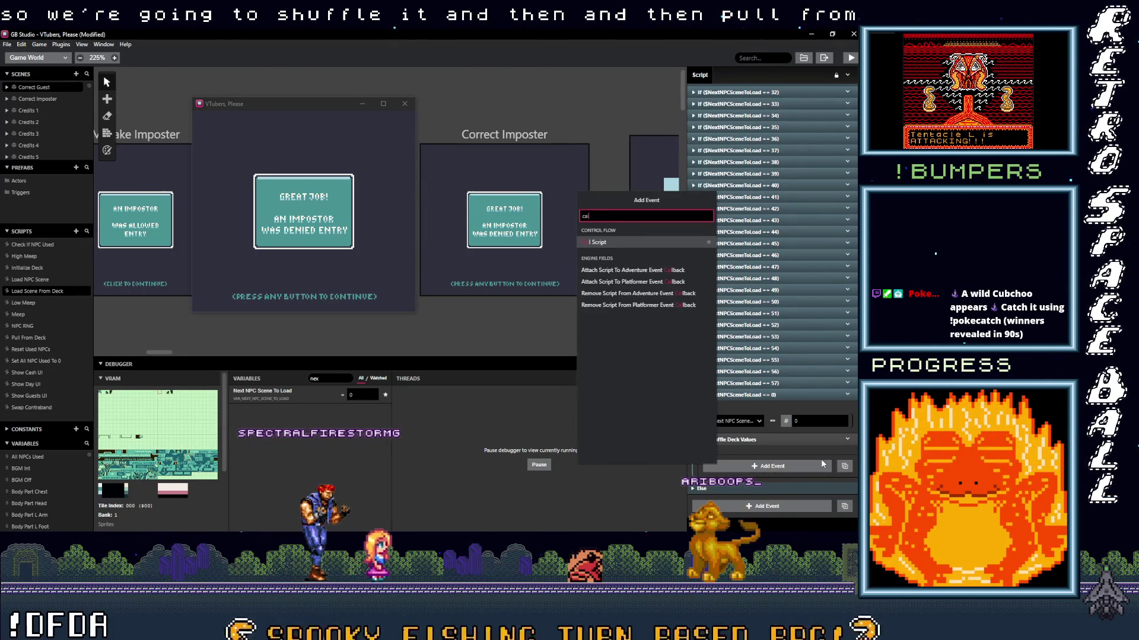
{"action": "left_click", "coordinate": [617, 241]}
{"action": "left_click", "coordinate": [745, 487]}
{"action": "type", "text": "pul"}
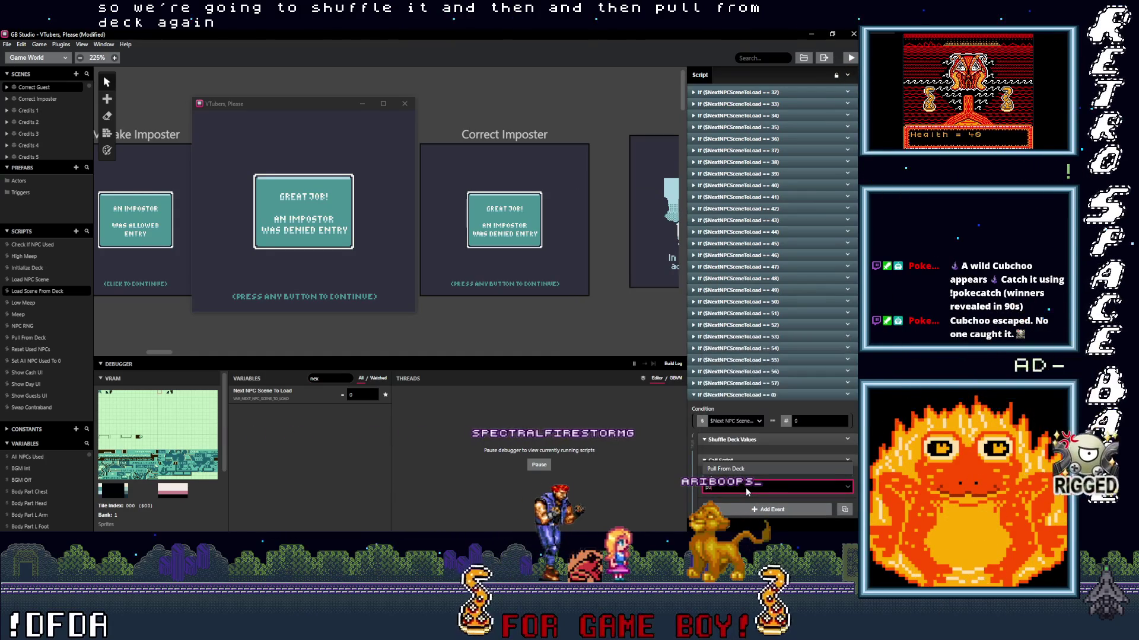
{"action": "key", "text": "Return"}
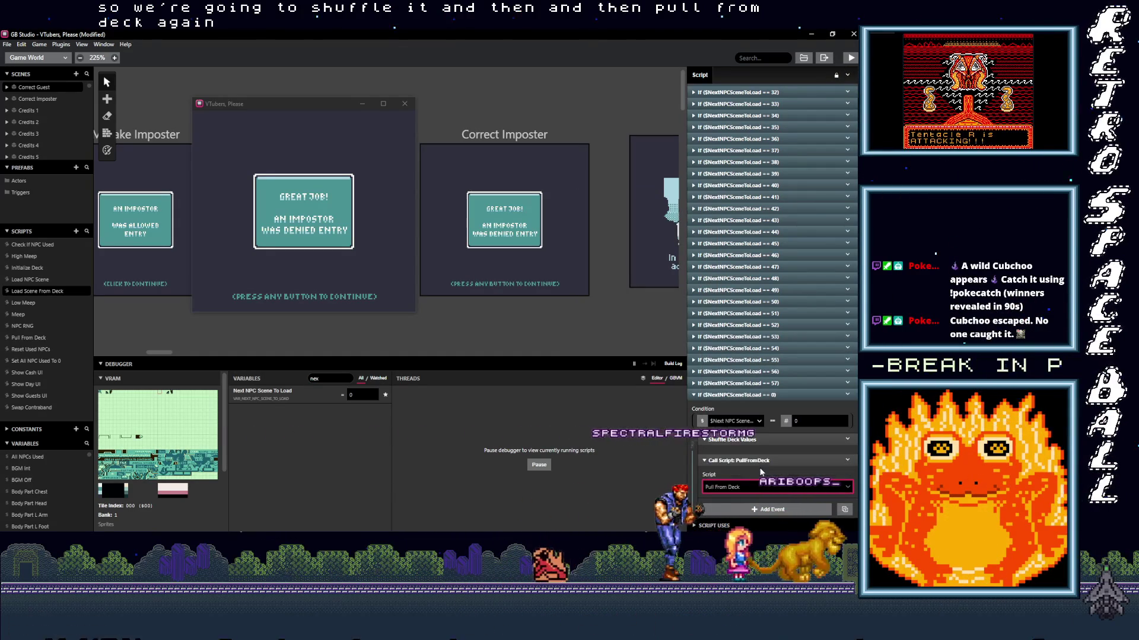
- Copy the == 0 If event and paste a duplicate below it
{"action": "left_click", "coordinate": [793, 394]}
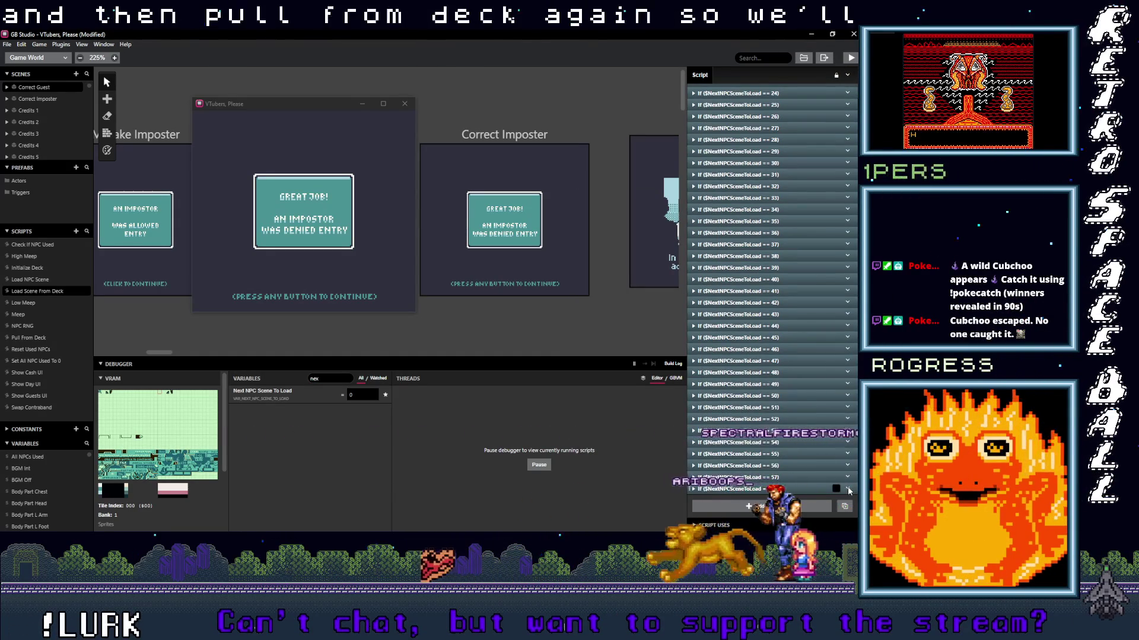
{"action": "right_click", "coordinate": [765, 396]}
{"action": "left_click", "coordinate": [816, 508]}
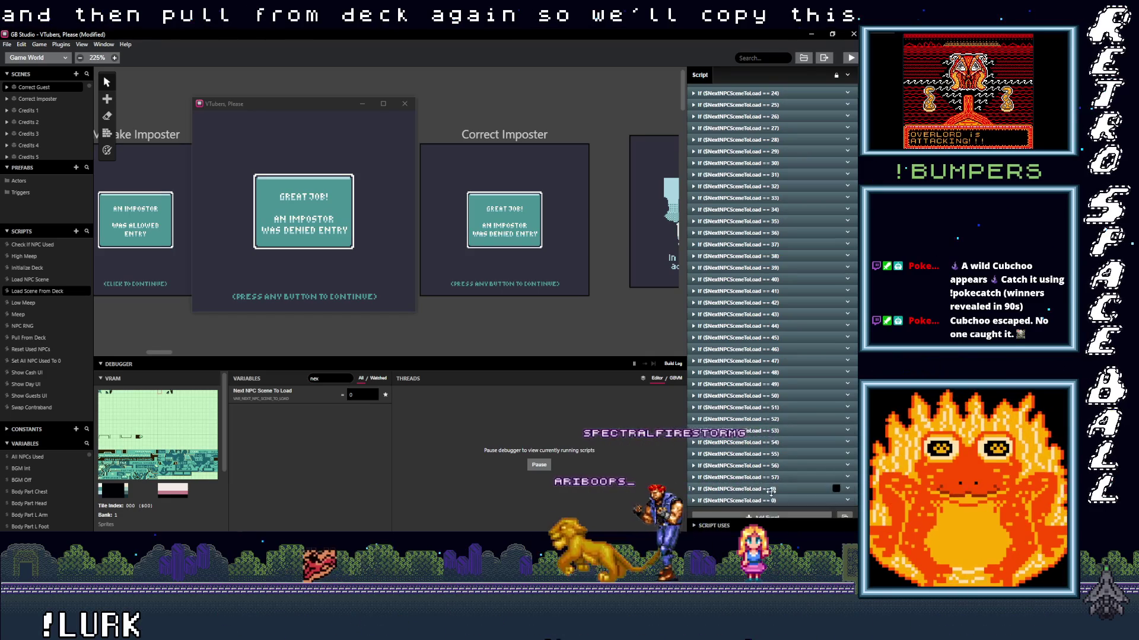
- Change the pasted check to test NextNPCSceneToLoad greater than 57
{"action": "left_click", "coordinate": [772, 489]}
{"action": "scroll", "coordinate": [773, 415], "scroll_direction": "down", "scroll_amount": 2}
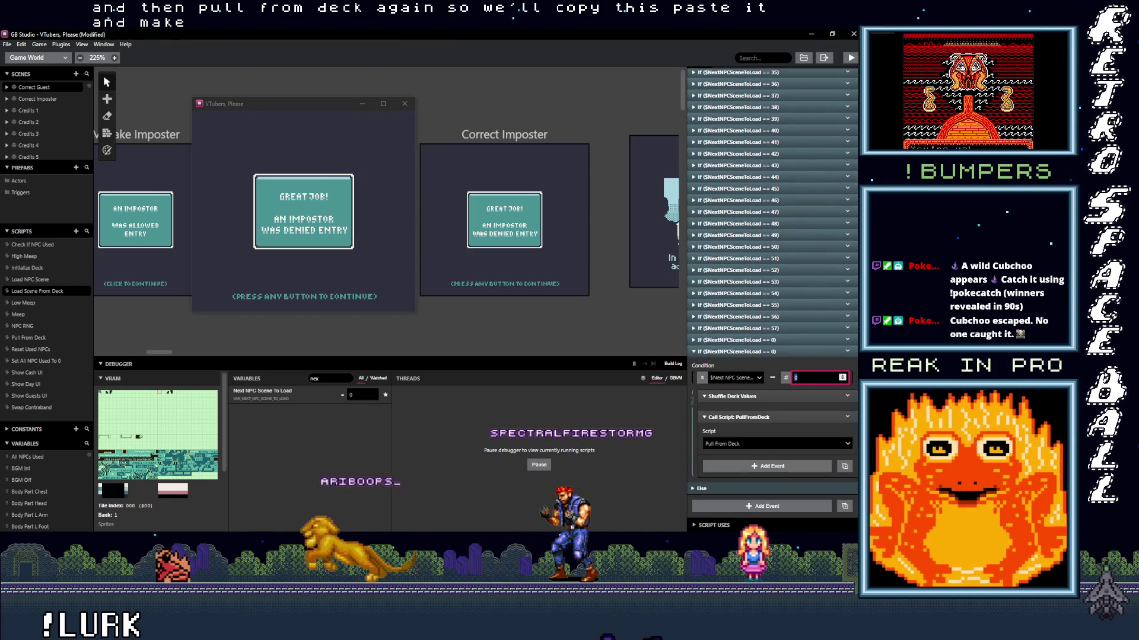
{"action": "left_click", "coordinate": [772, 378]}
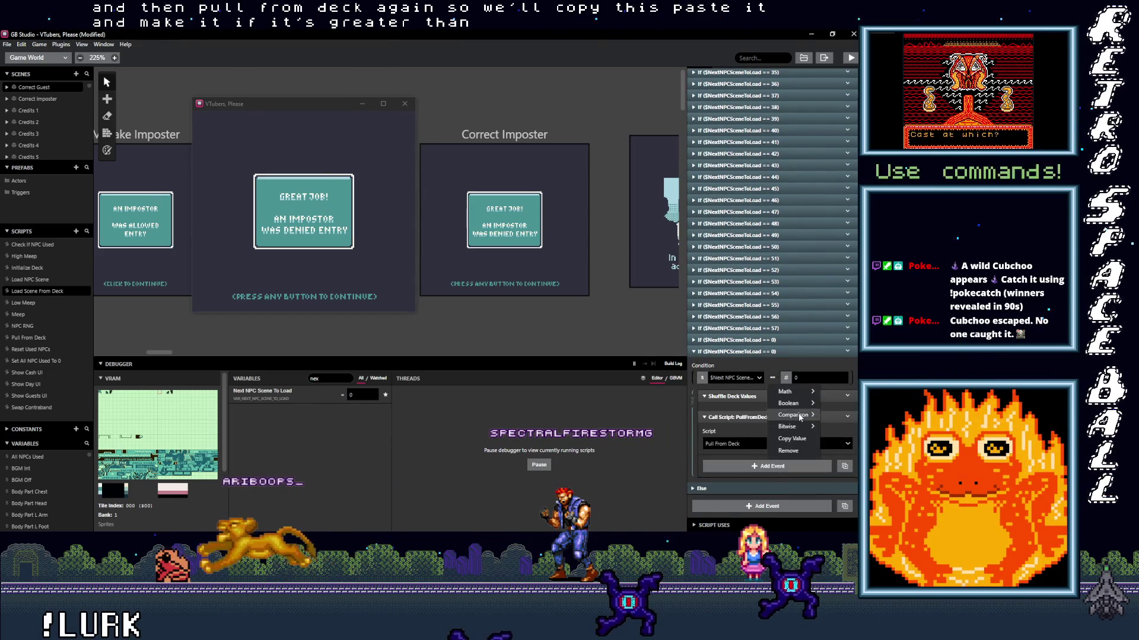
{"action": "mouse_move", "coordinate": [793, 414]}
{"action": "left_click", "coordinate": [711, 438]}
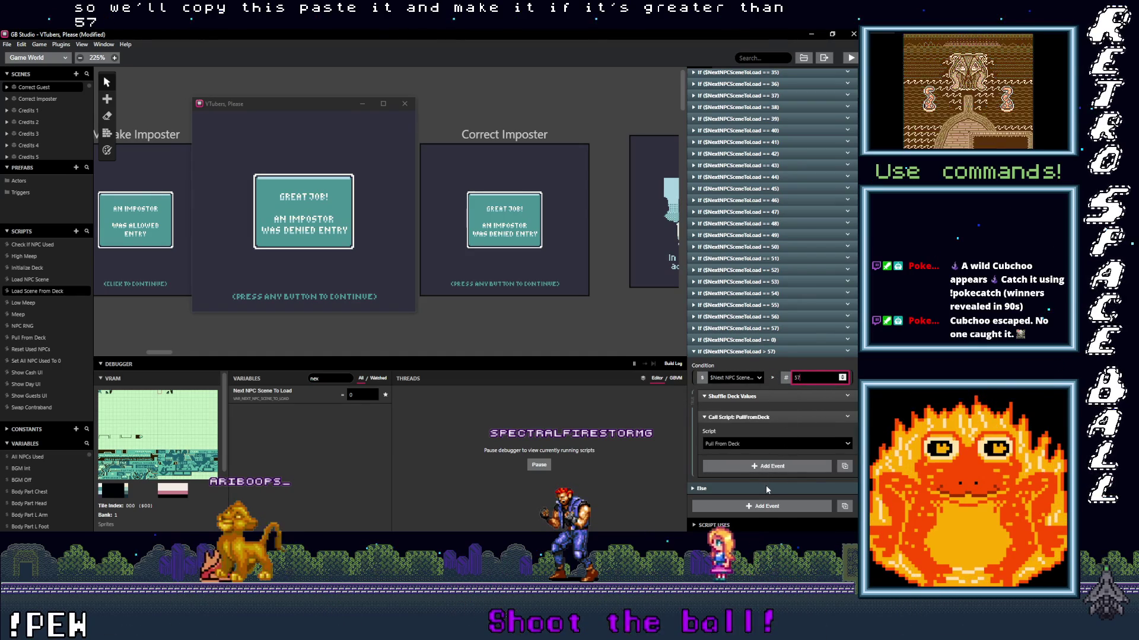
{"action": "type", "text": "57"}
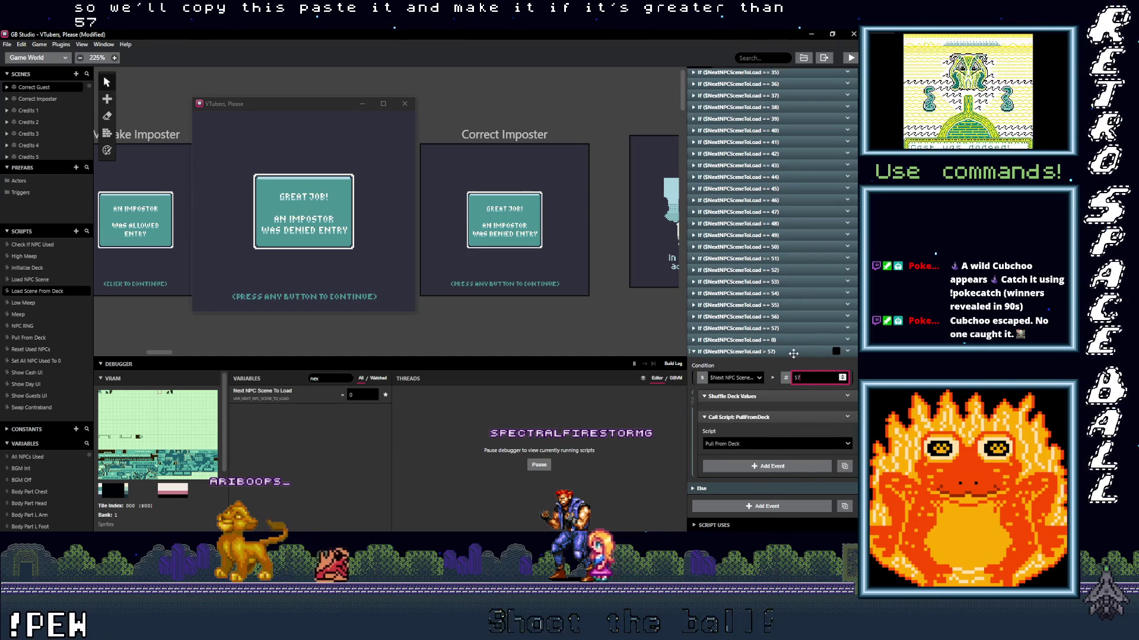
{"action": "left_click", "coordinate": [795, 352]}
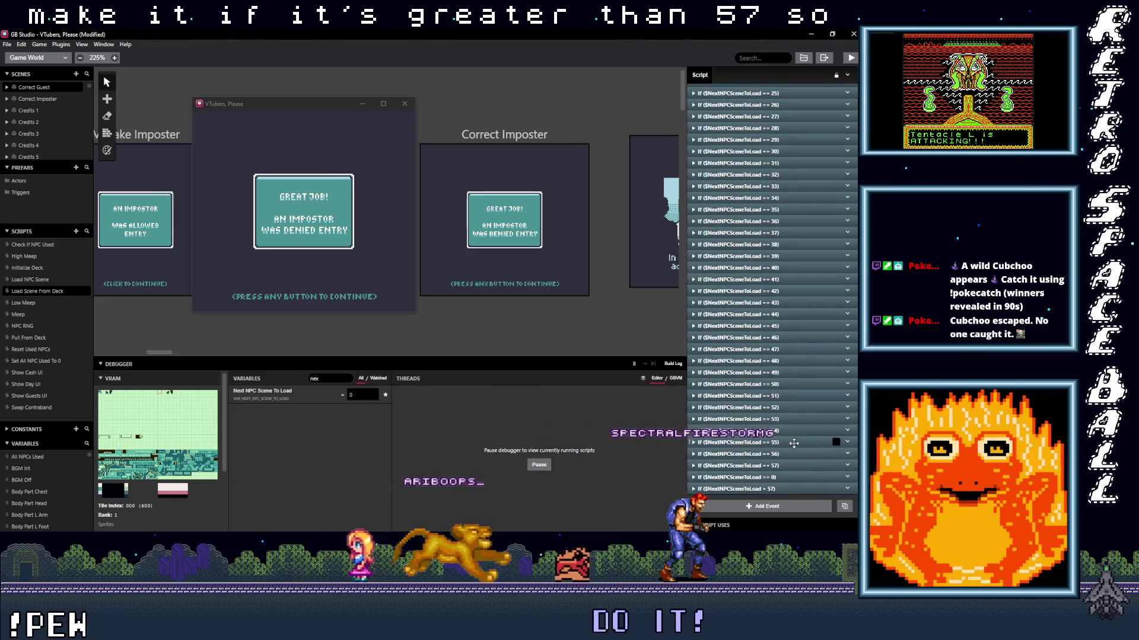
{"action": "left_click", "coordinate": [786, 478]}
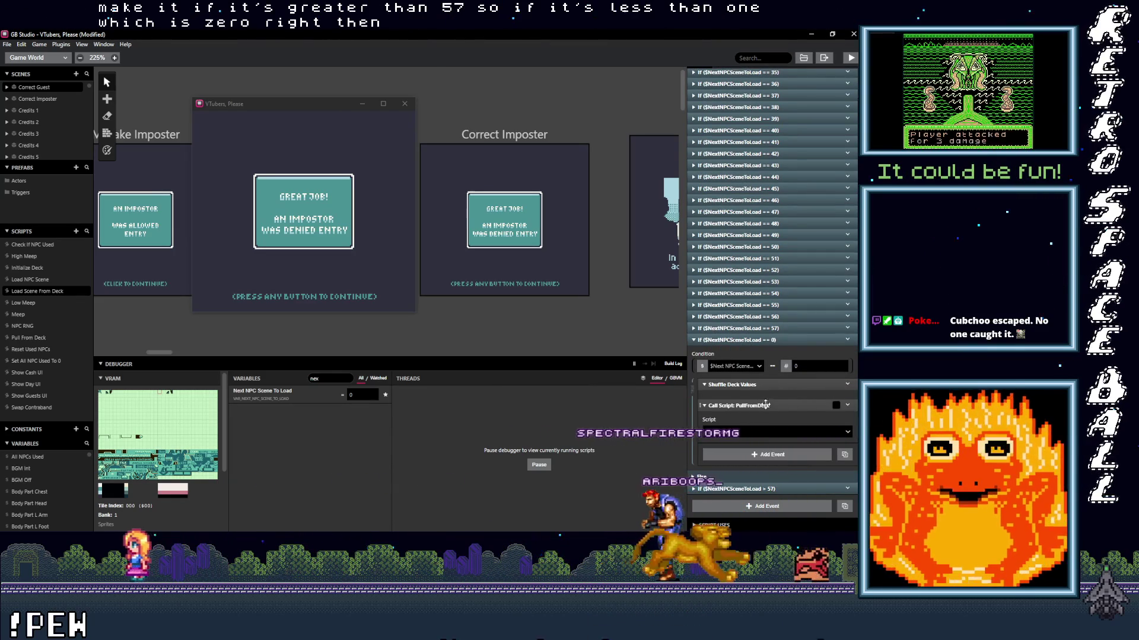
- Review the > 57 and == 0 checks, then collapse both
{"action": "left_click", "coordinate": [771, 489]}
{"action": "scroll", "coordinate": [809, 416], "scroll_direction": "down", "scroll_amount": 2}
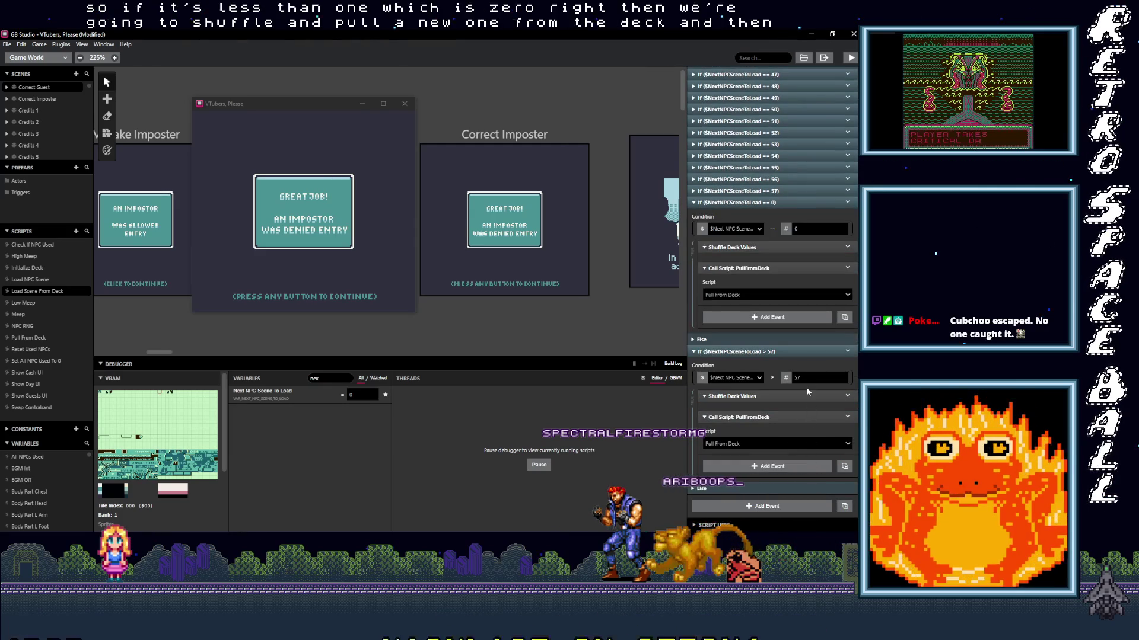
{"action": "left_click", "coordinate": [765, 347]}
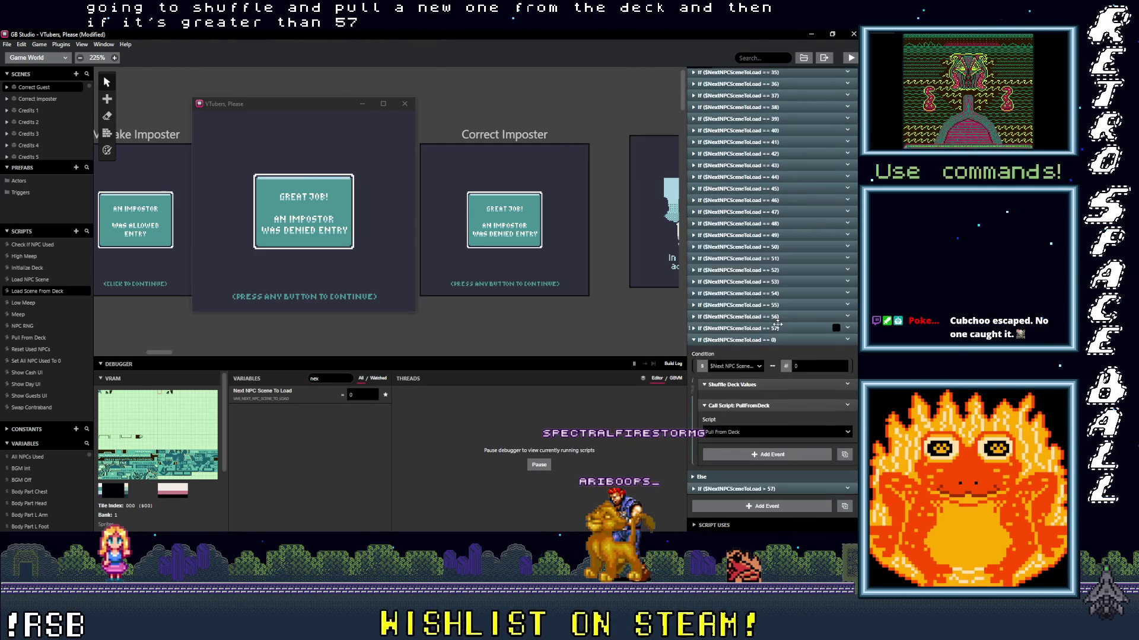
{"action": "left_click", "coordinate": [771, 340]}
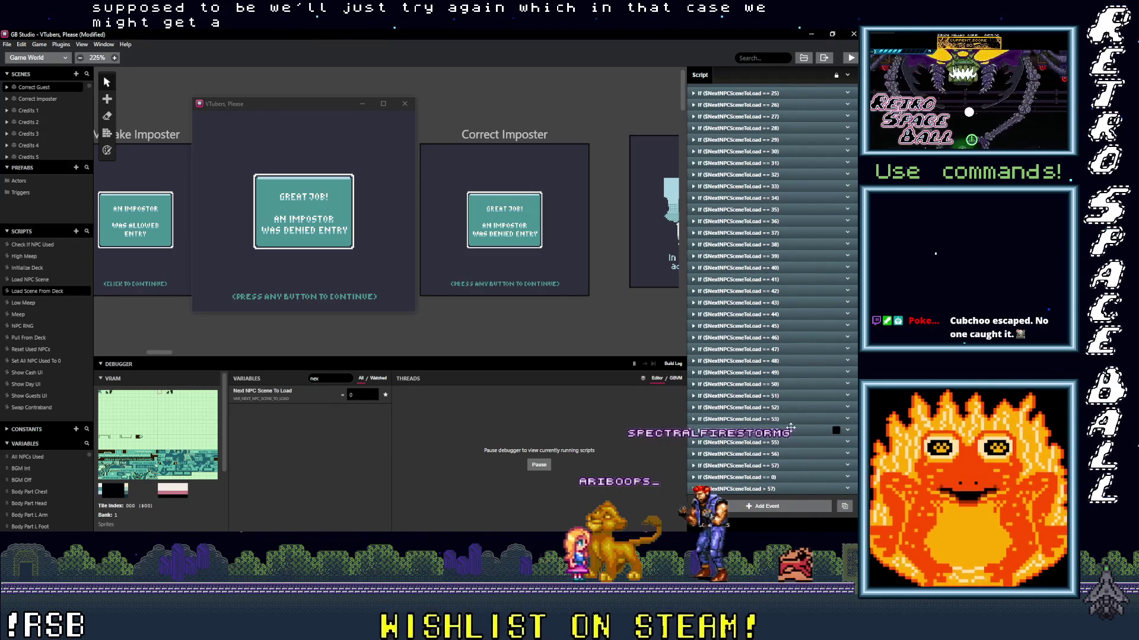
- Set the debugger's Next NPC Scene To Load to 1 while the game keeps running
{"action": "left_click", "coordinate": [324, 150]}
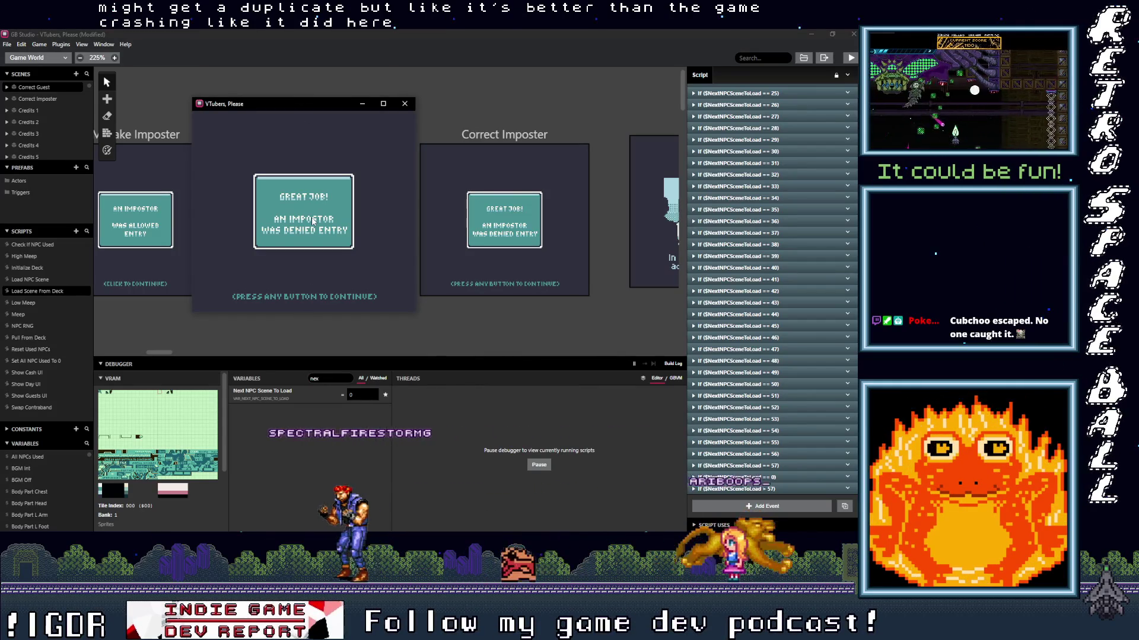
{"action": "left_click", "coordinate": [373, 393]}
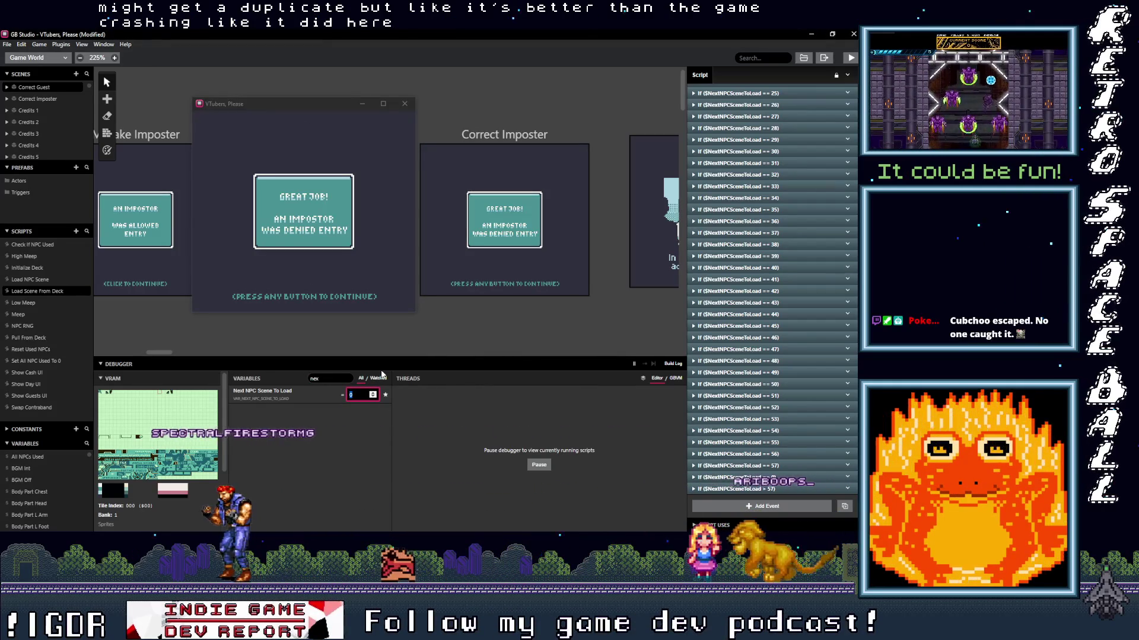
{"action": "left_click", "coordinate": [356, 224]}
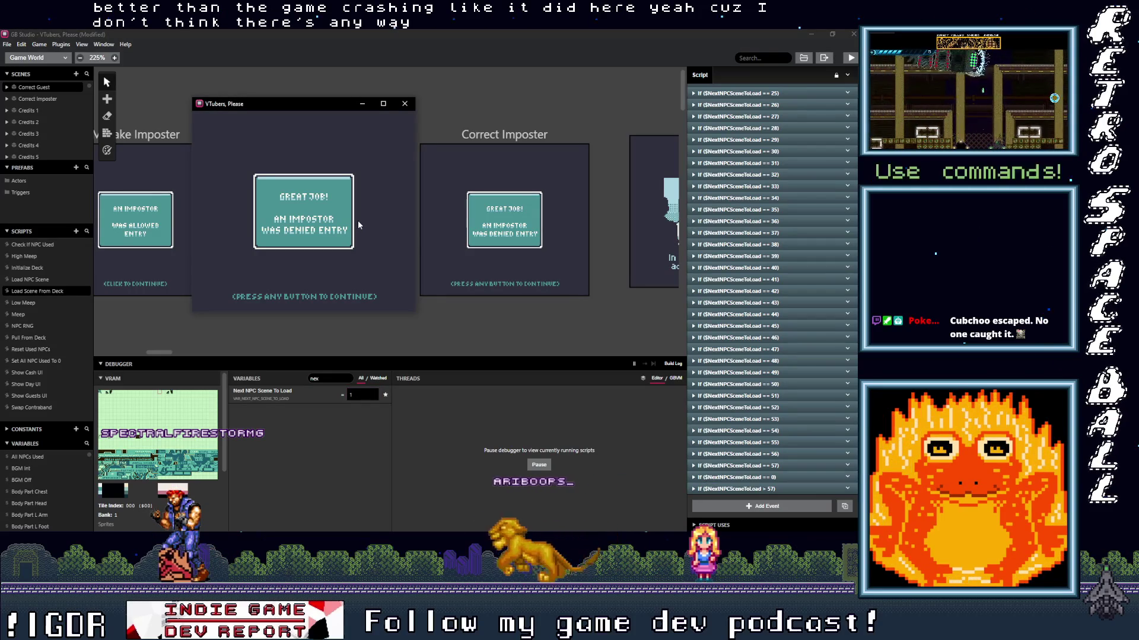
- Close the game window, compare Correct Guest and Correct Imposter scripts, then reopen Load Scene From Deck
{"action": "left_click", "coordinate": [405, 104]}
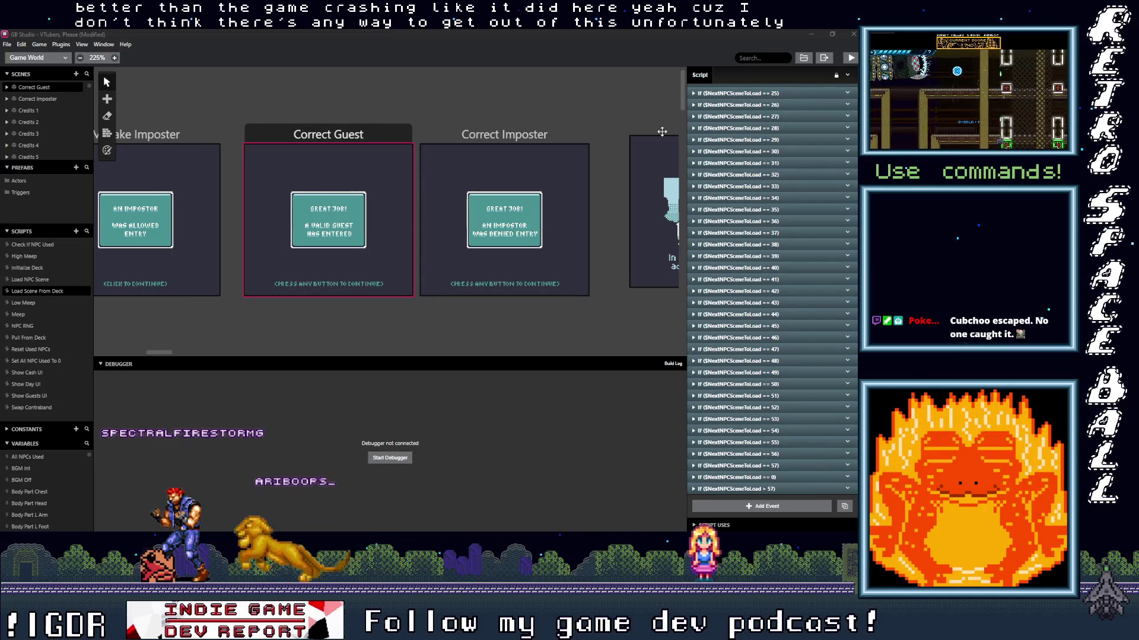
{"action": "left_click", "coordinate": [351, 136]}
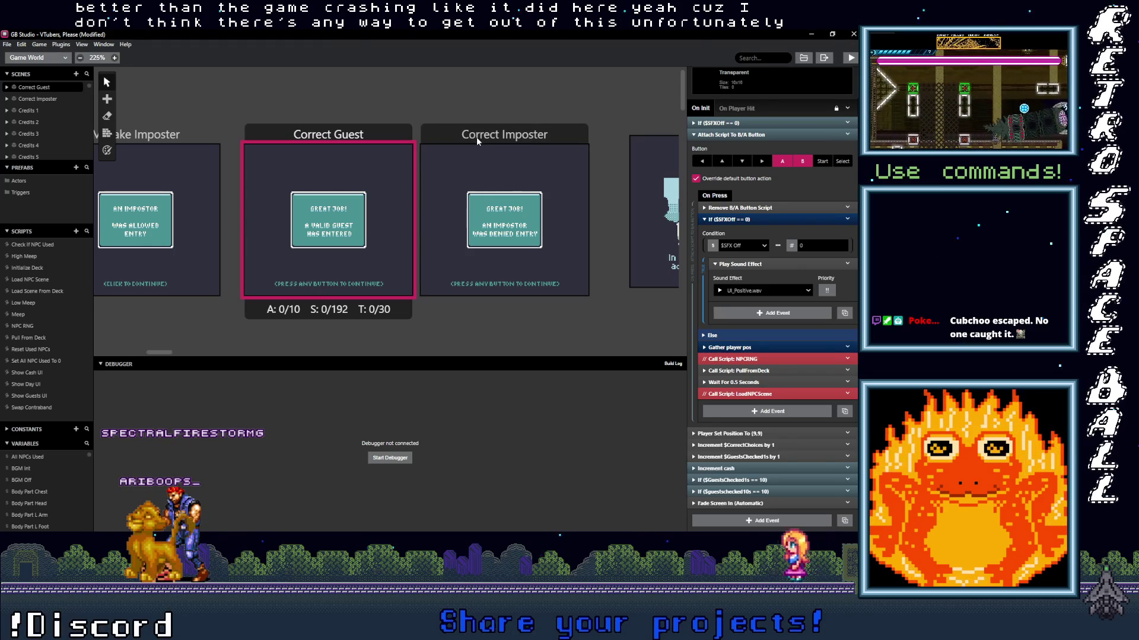
{"action": "left_click", "coordinate": [477, 138]}
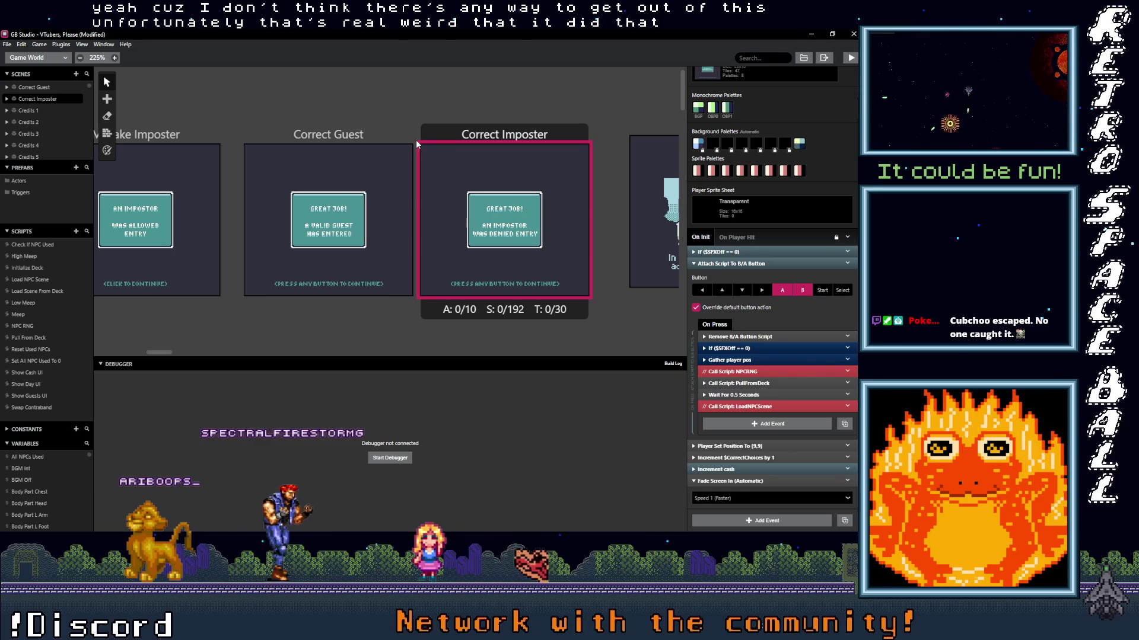
{"action": "left_click", "coordinate": [368, 141]}
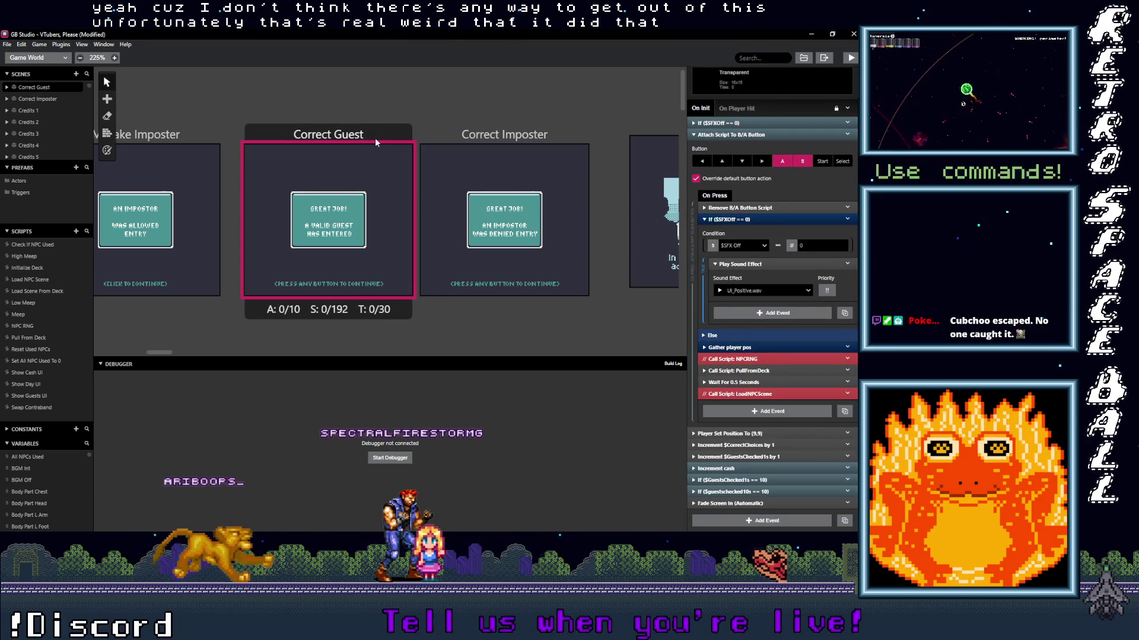
{"action": "left_click", "coordinate": [34, 280]}
{"action": "left_click", "coordinate": [44, 291]}
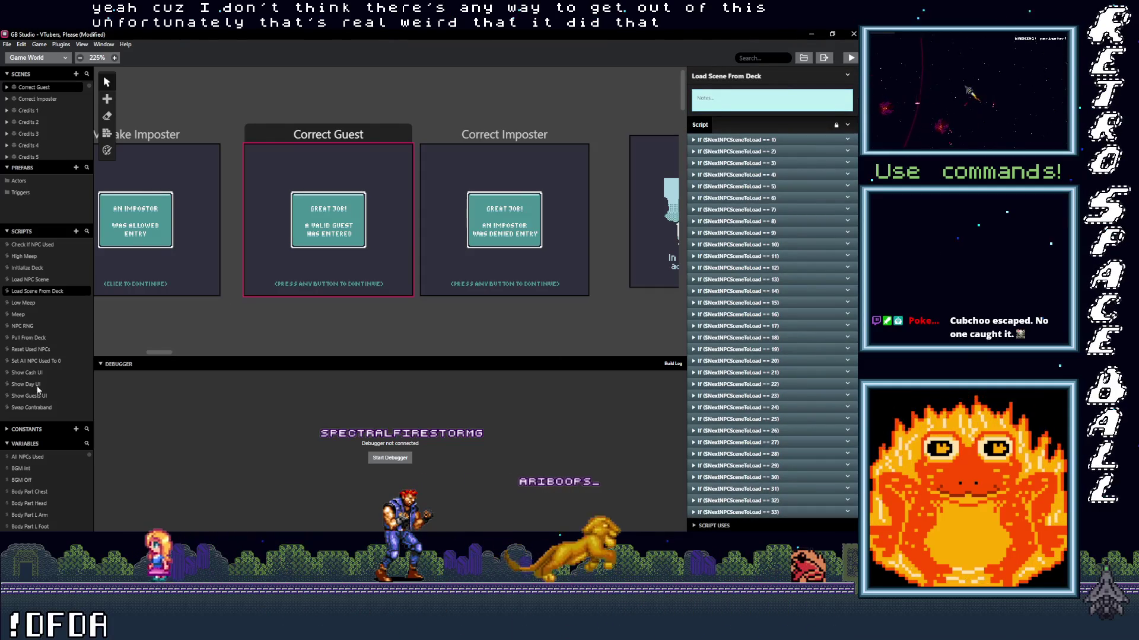
- Open Pull From Deck and inspect its $Guests1st1s assignment, $CurGuest == 10, arrival and quota checks
{"action": "left_click", "coordinate": [30, 338]}
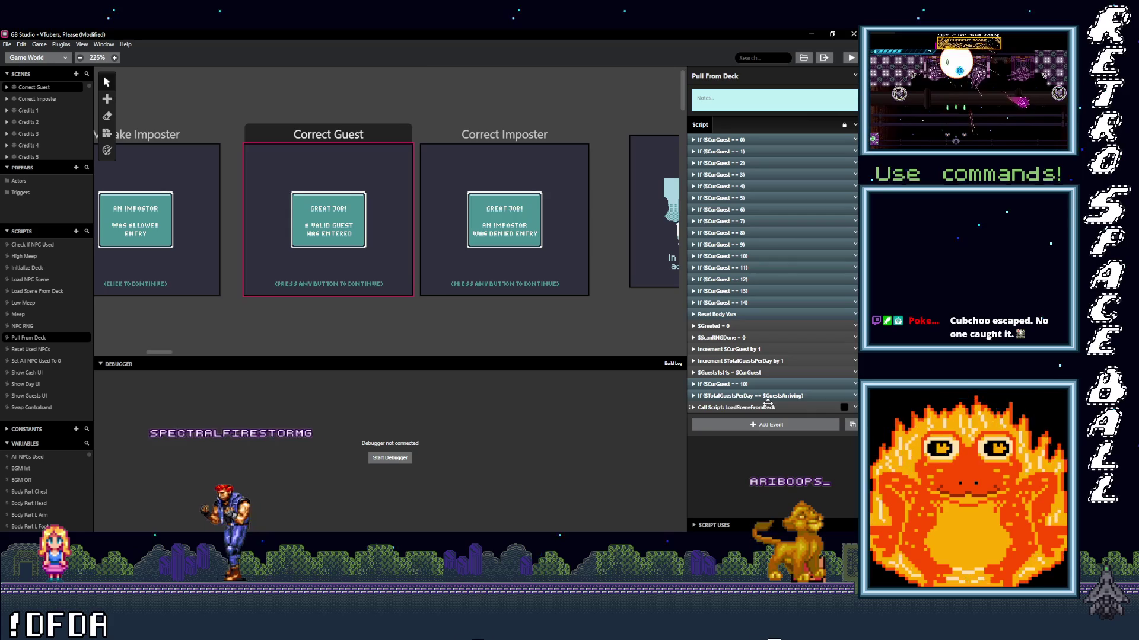
{"action": "left_click", "coordinate": [765, 374]}
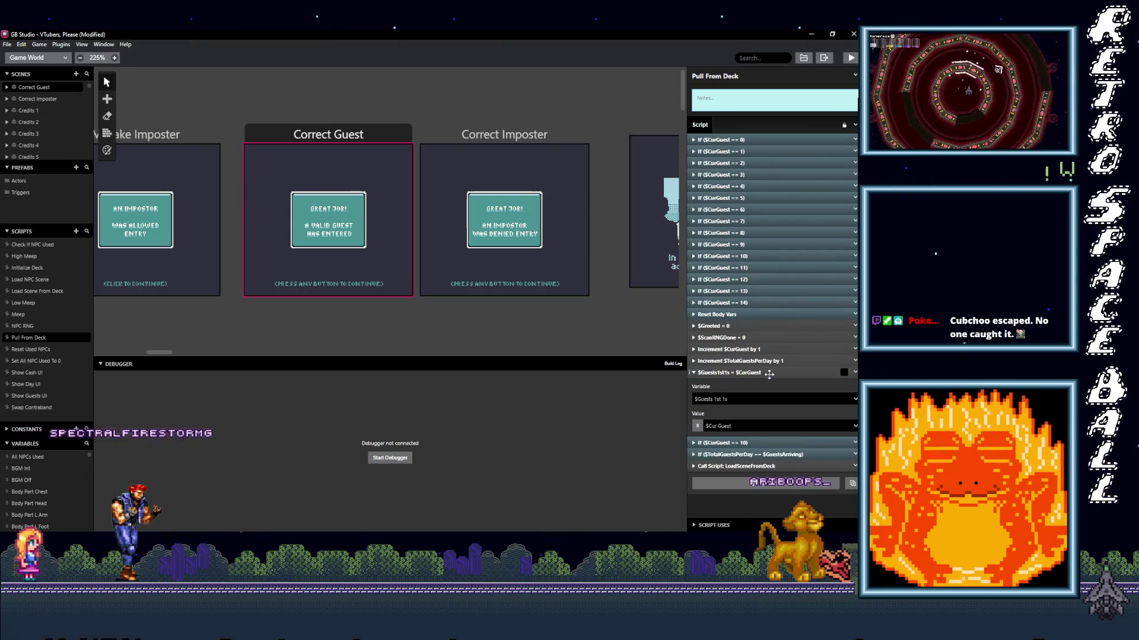
{"action": "left_click", "coordinate": [770, 374]}
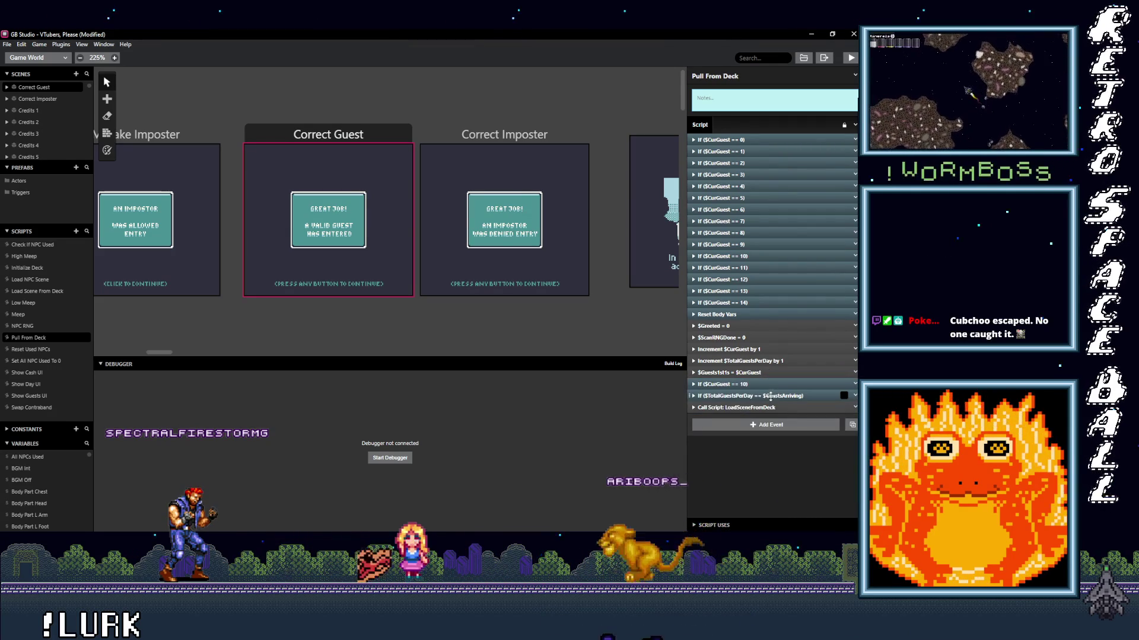
{"action": "left_click", "coordinate": [764, 384]}
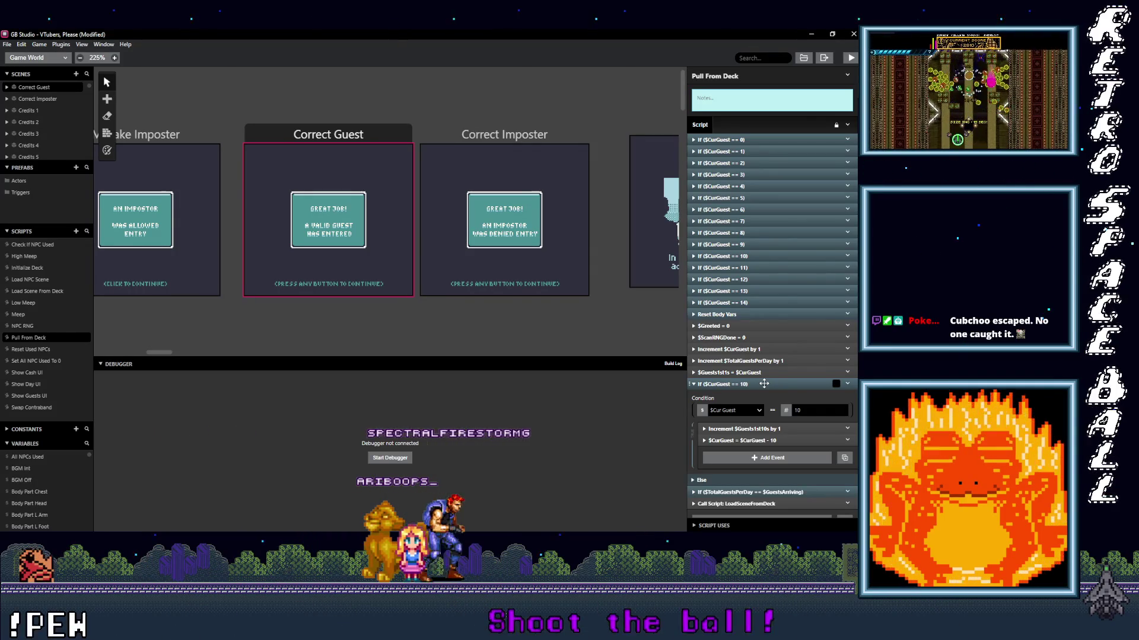
{"action": "left_click", "coordinate": [764, 383]}
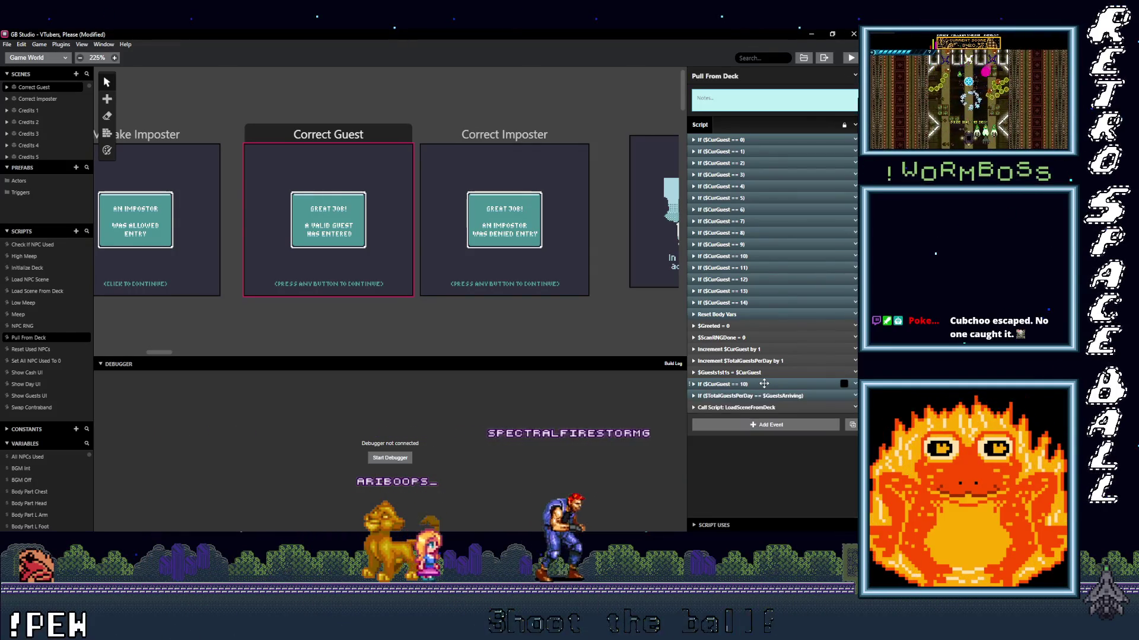
{"action": "left_click", "coordinate": [765, 396]}
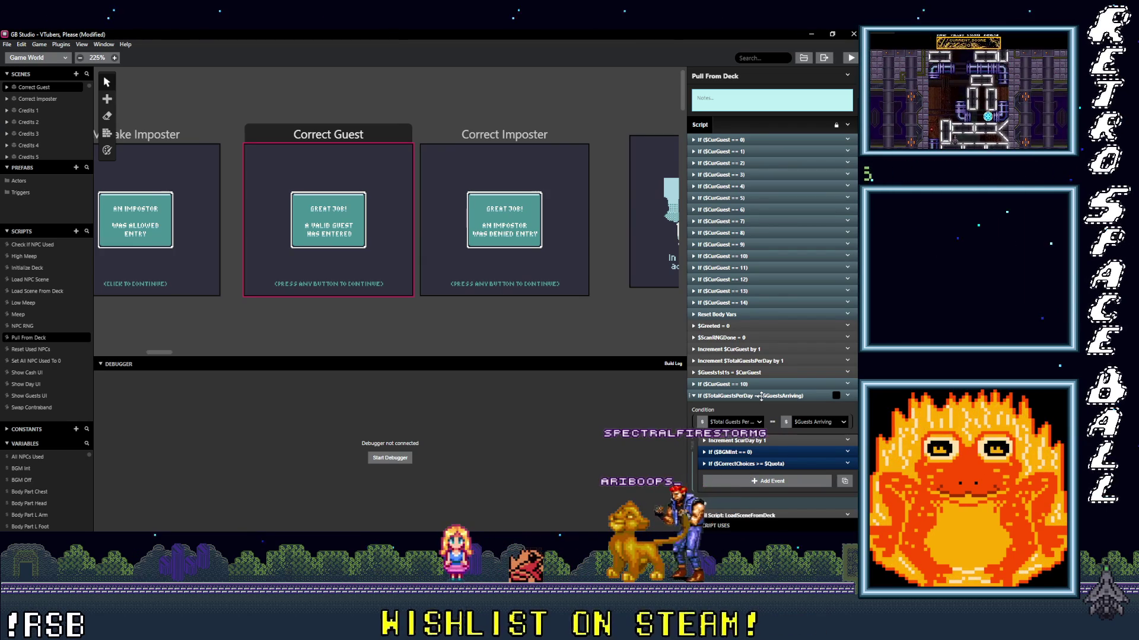
{"action": "left_click", "coordinate": [748, 463]}
{"action": "scroll", "coordinate": [804, 468], "scroll_direction": "down", "scroll_amount": 1}
{"action": "scroll", "coordinate": [805, 470], "scroll_direction": "down", "scroll_amount": 1}
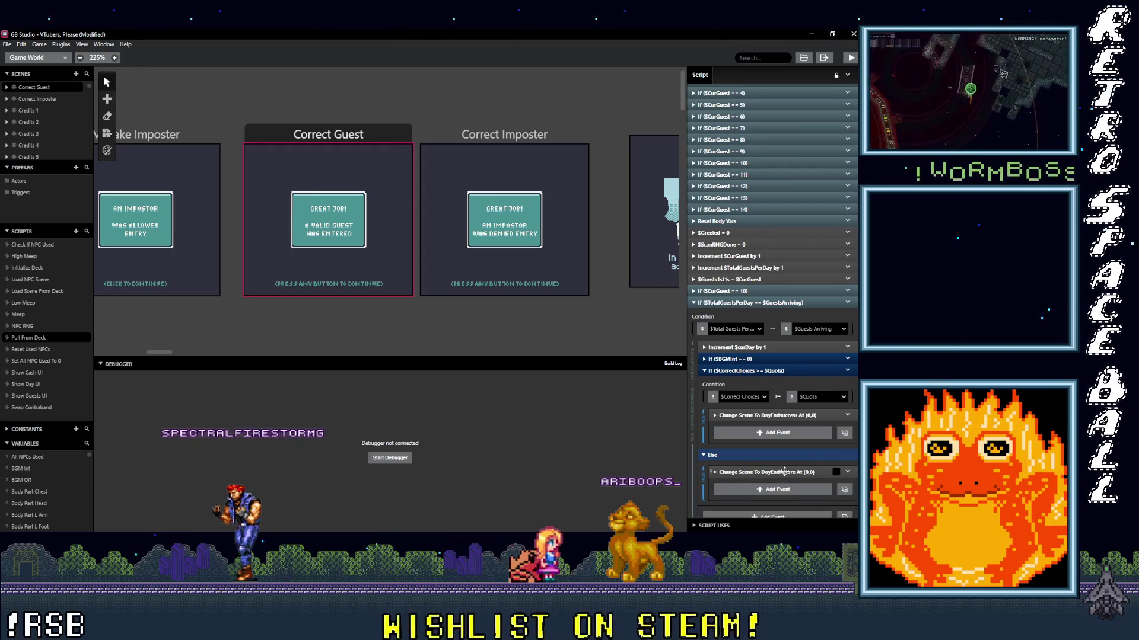
{"action": "scroll", "coordinate": [768, 373], "scroll_direction": "up", "scroll_amount": 2}
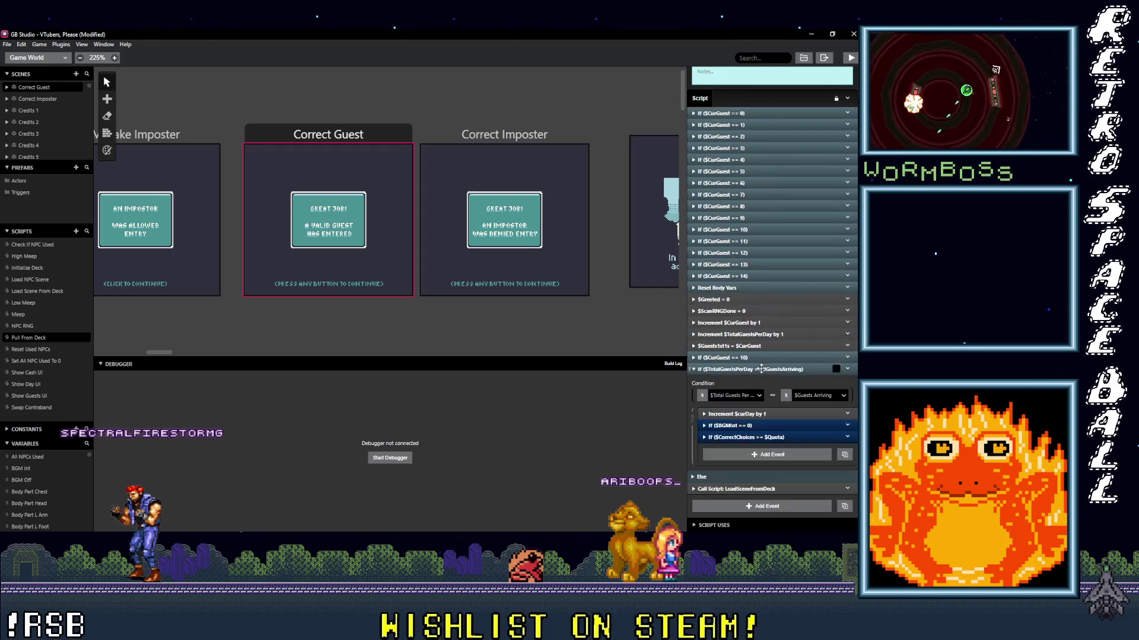
- Scroll the world to the NPC 24–26 row and open NPC 25 (new legit)'s dialog trigger
{"action": "left_click", "coordinate": [768, 372]}
{"action": "scroll", "coordinate": [572, 304], "scroll_direction": "down", "scroll_amount": 10}
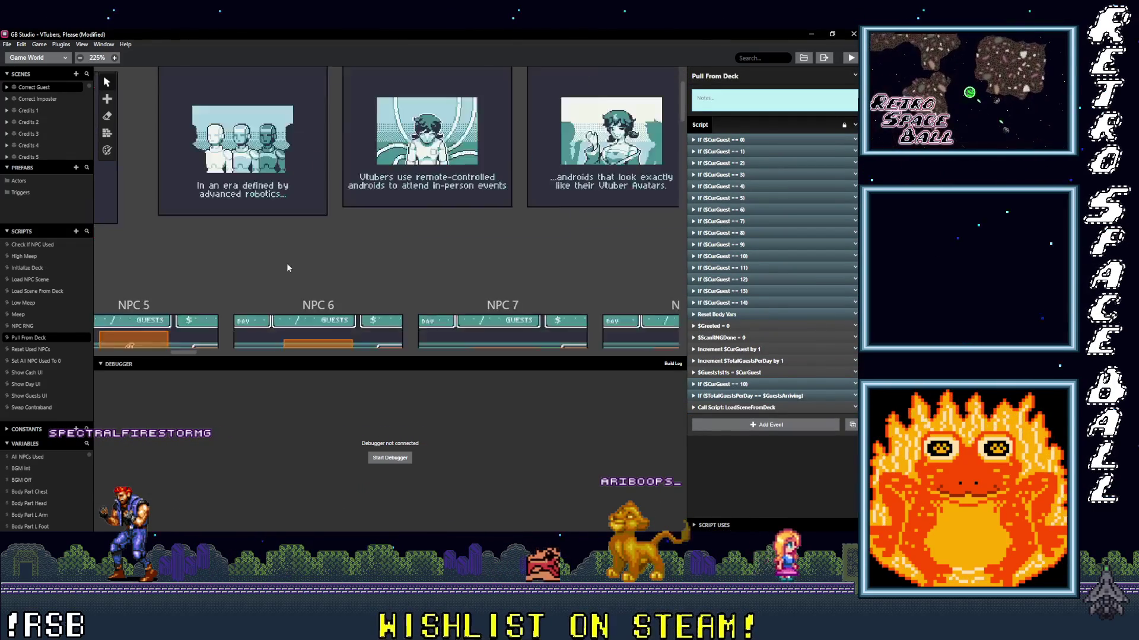
{"action": "scroll", "coordinate": [493, 256], "scroll_direction": "right", "scroll_amount": 15}
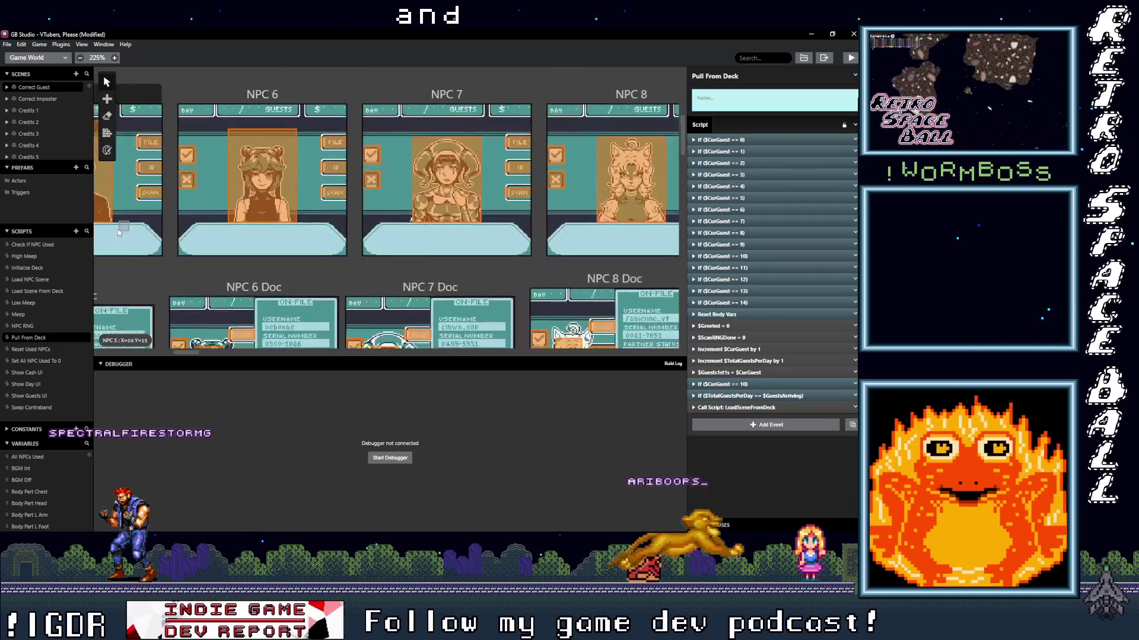
{"action": "scroll", "coordinate": [471, 264], "scroll_direction": "right", "scroll_amount": 12}
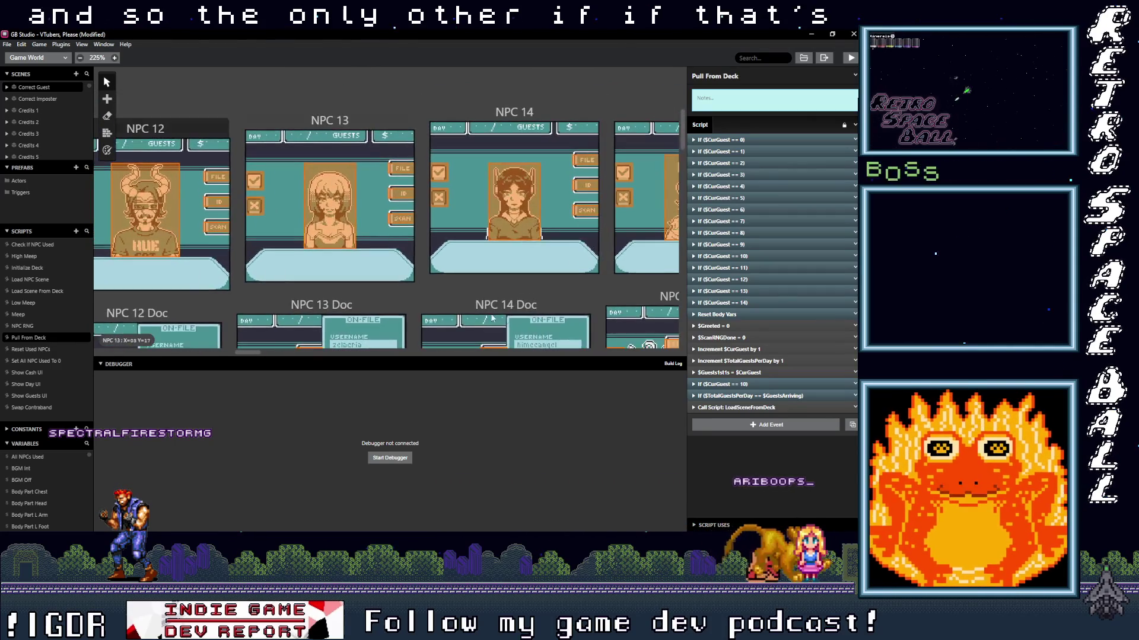
{"action": "scroll", "coordinate": [410, 268], "scroll_direction": "right", "scroll_amount": 14}
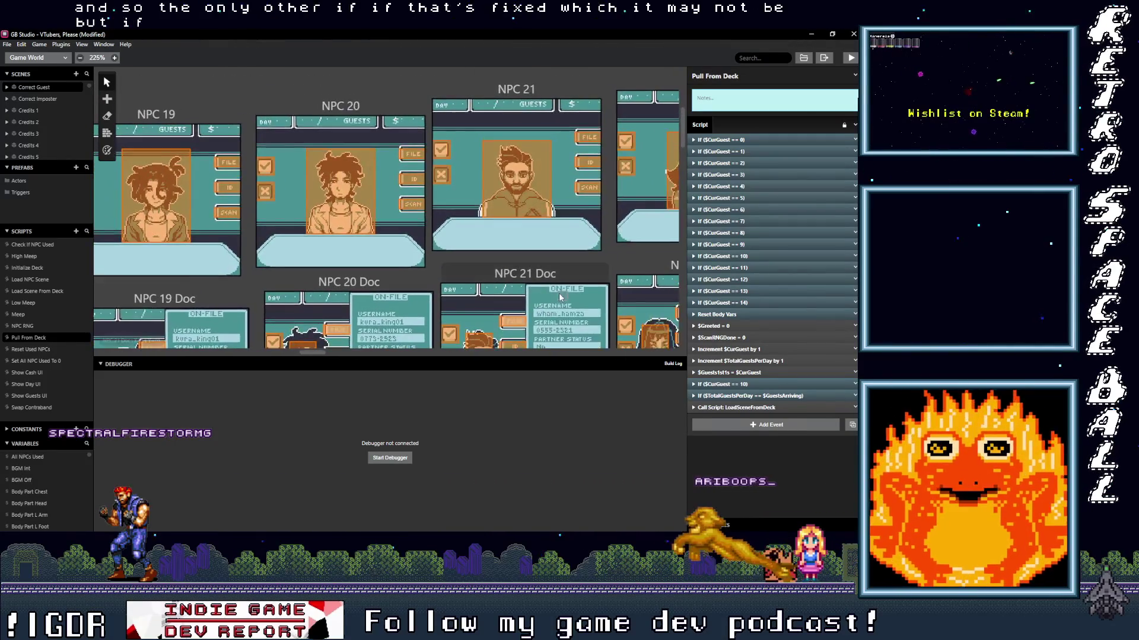
{"action": "scroll", "coordinate": [481, 288], "scroll_direction": "right", "scroll_amount": 2}
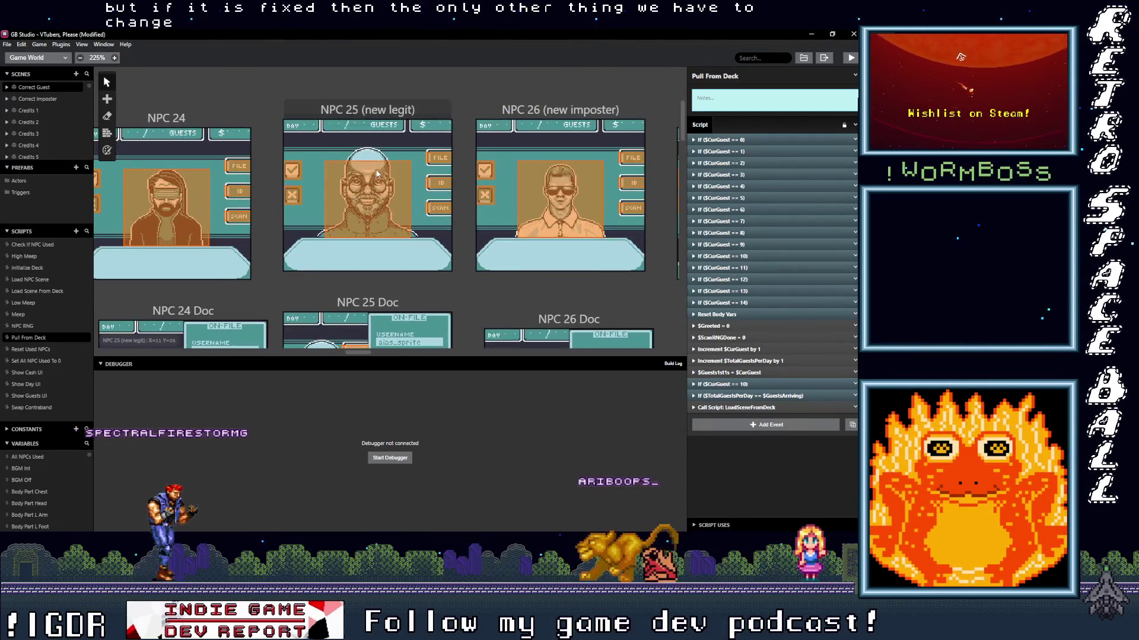
{"action": "left_click", "coordinate": [376, 170]}
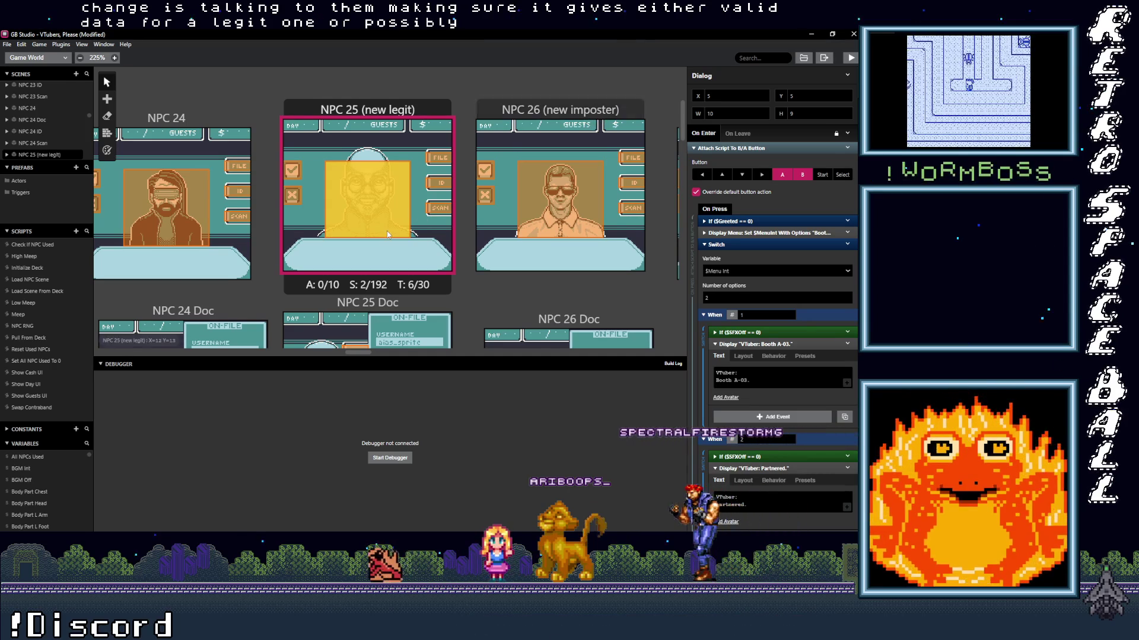
- Change NPC 25's booth line from Booth A-03 to "VTuber: Booth A-01."
{"action": "scroll", "coordinate": [387, 190], "scroll_direction": "down", "scroll_amount": 1}
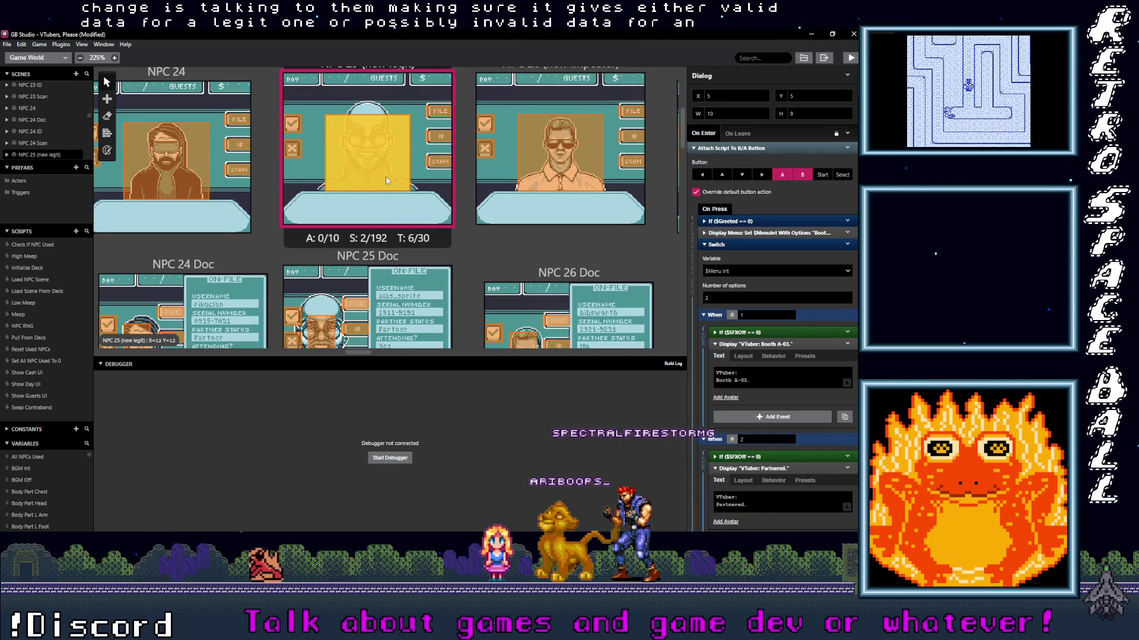
{"action": "scroll", "coordinate": [386, 179], "scroll_direction": "down", "scroll_amount": 1}
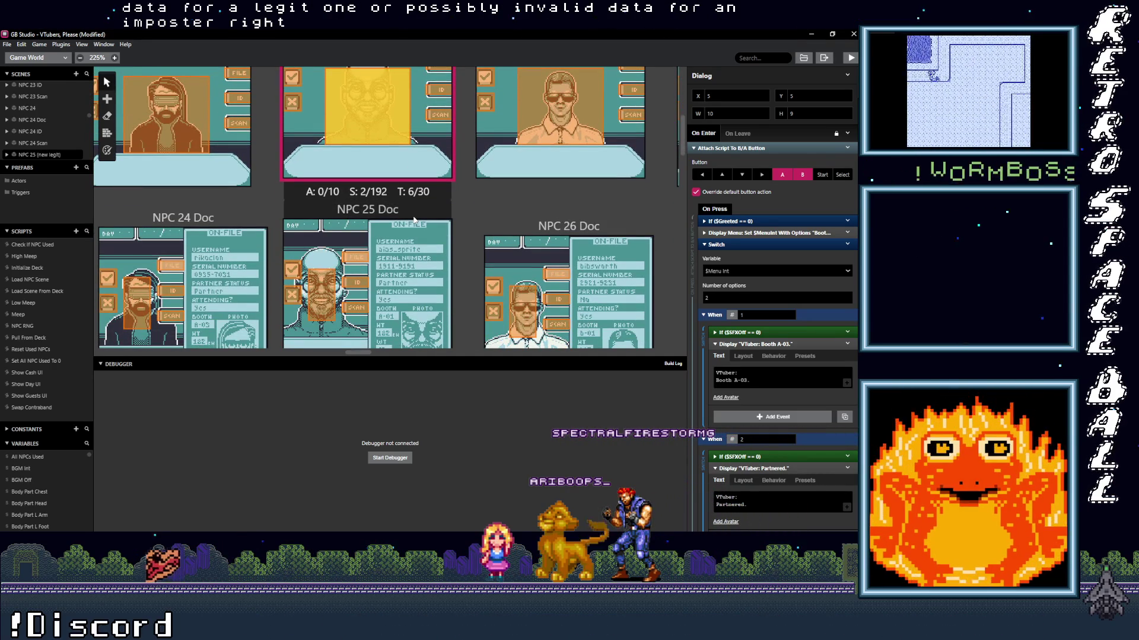
{"action": "left_click", "coordinate": [748, 377]}
{"action": "left_click", "coordinate": [744, 381]}
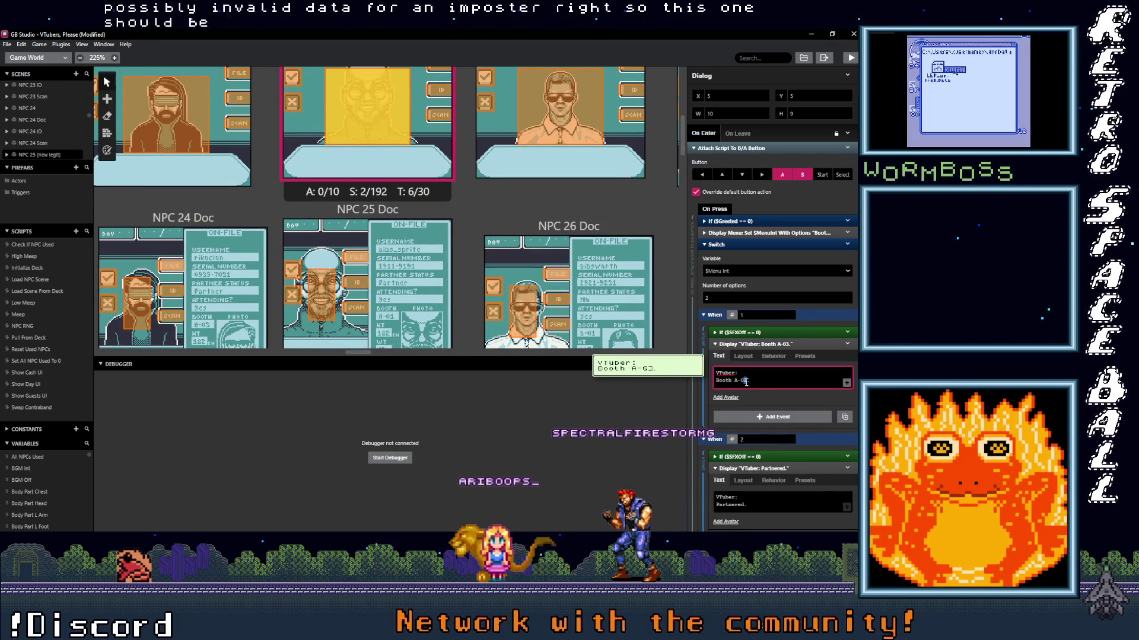
{"action": "key", "text": "BackSpace"}
{"action": "type", "text": "1"}
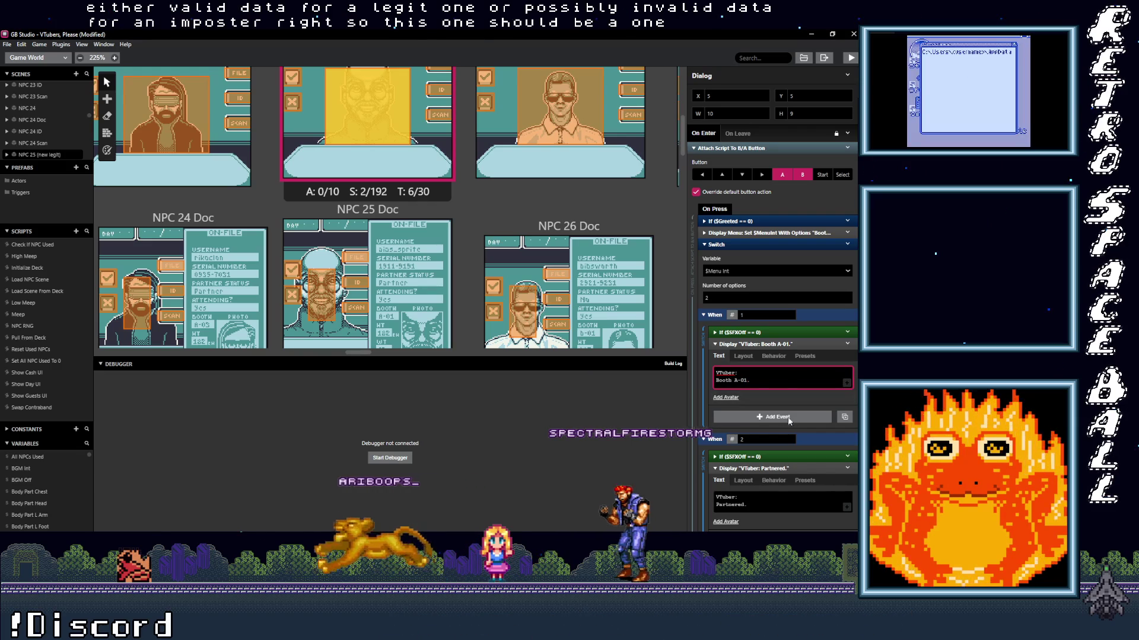
{"action": "left_click", "coordinate": [745, 503]}
- Select the NPC 26 (new imposter) scene to review its dialog
{"action": "left_click", "coordinate": [520, 157]}
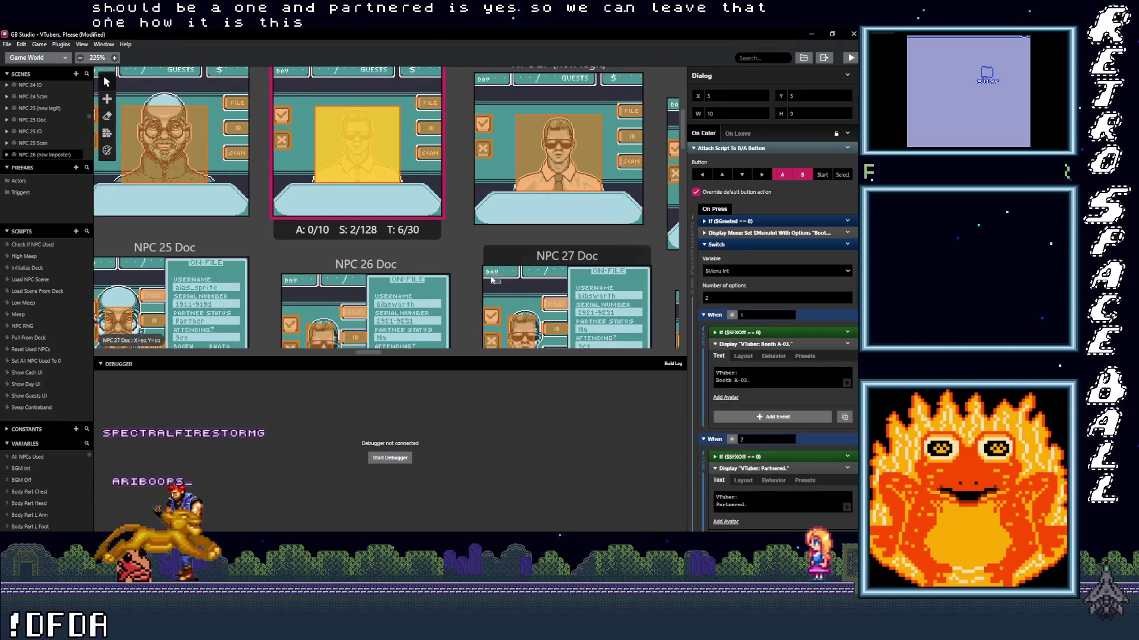
{"action": "scroll", "coordinate": [663, 311], "scroll_direction": "down", "scroll_amount": 2}
{"action": "scroll", "coordinate": [486, 281], "scroll_direction": "up", "scroll_amount": 4}
{"action": "scroll", "coordinate": [486, 281], "scroll_direction": "down", "scroll_amount": 3}
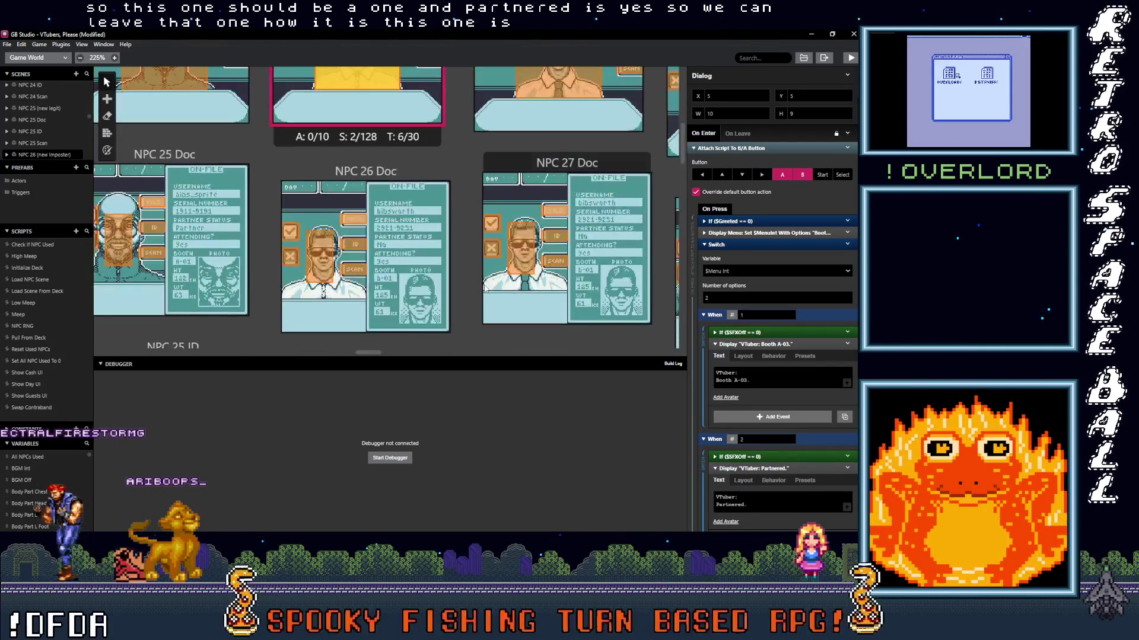
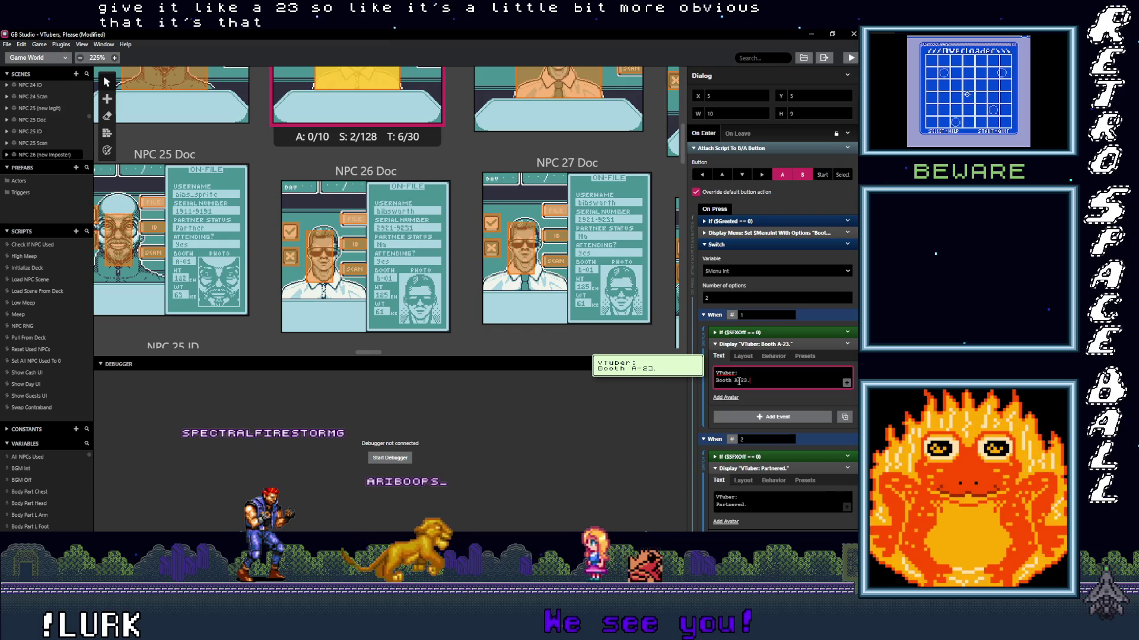
- Change NPC 26's booth dialog text from A-23 to 'Booth Z-23.'
{"action": "left_click_drag", "start_coordinate": [734, 380], "coordinate": [739, 383]}
{"action": "type", "text": "z"}
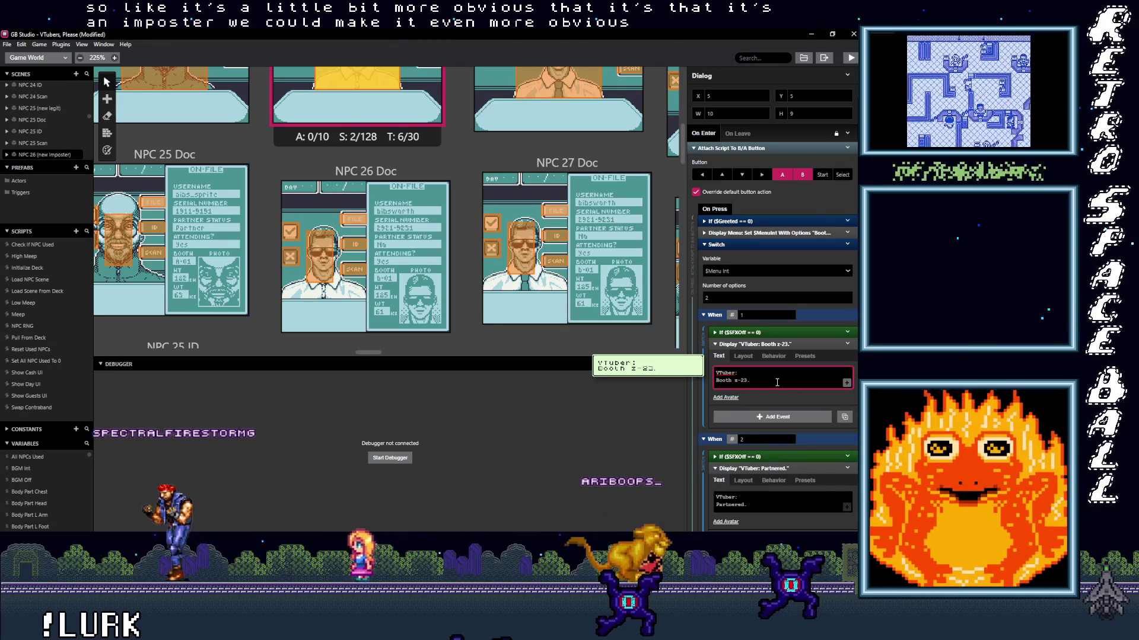
{"action": "key", "text": "ctrl+z"}
{"action": "left_click", "coordinate": [743, 381]}
{"action": "key", "text": "BackSpace"}
{"action": "double_click", "coordinate": [735, 380]}
{"action": "type", "text": "Z-2"}
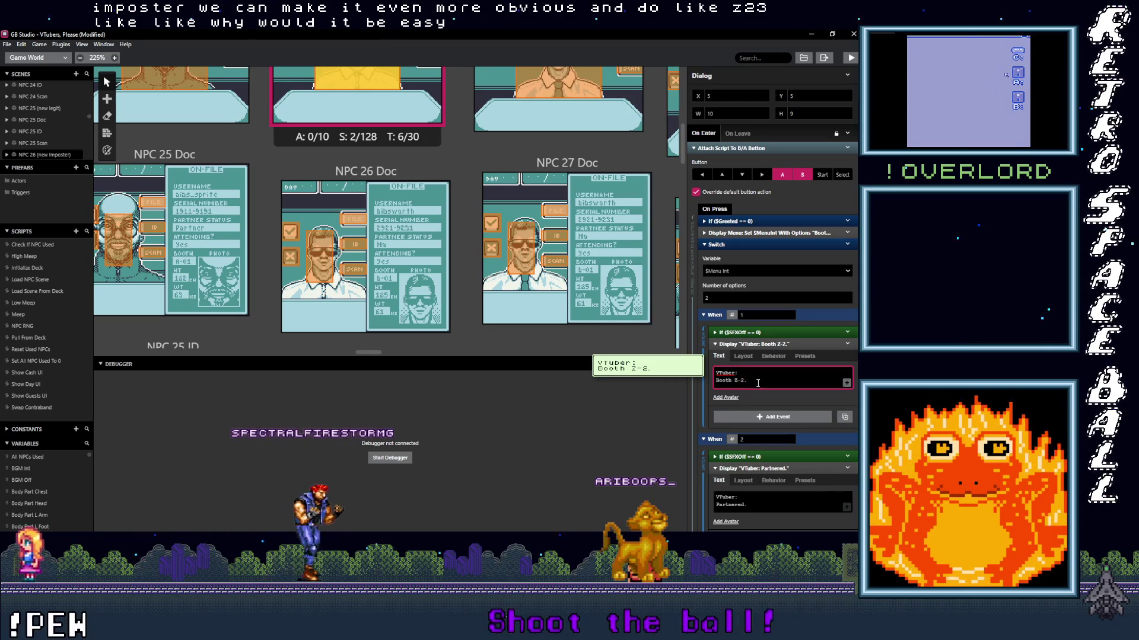
{"action": "type", "text": "3"}
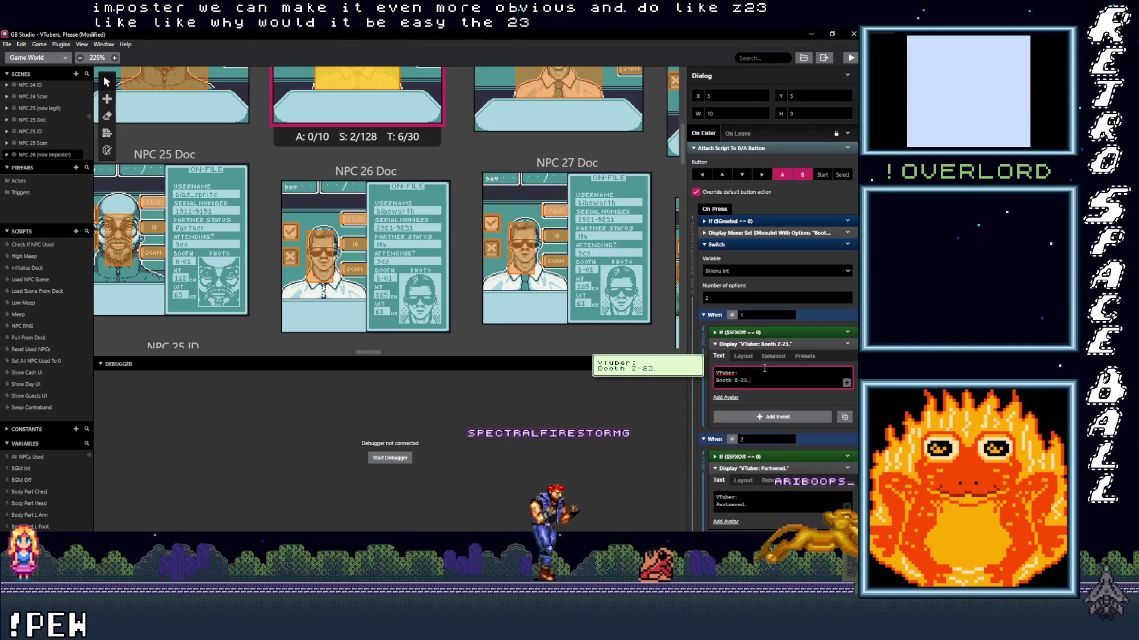
- Scroll through NPC 26's script to confirm the 'Partnered.' line is unchanged
{"action": "scroll", "coordinate": [419, 294], "scroll_direction": "down", "scroll_amount": 3}
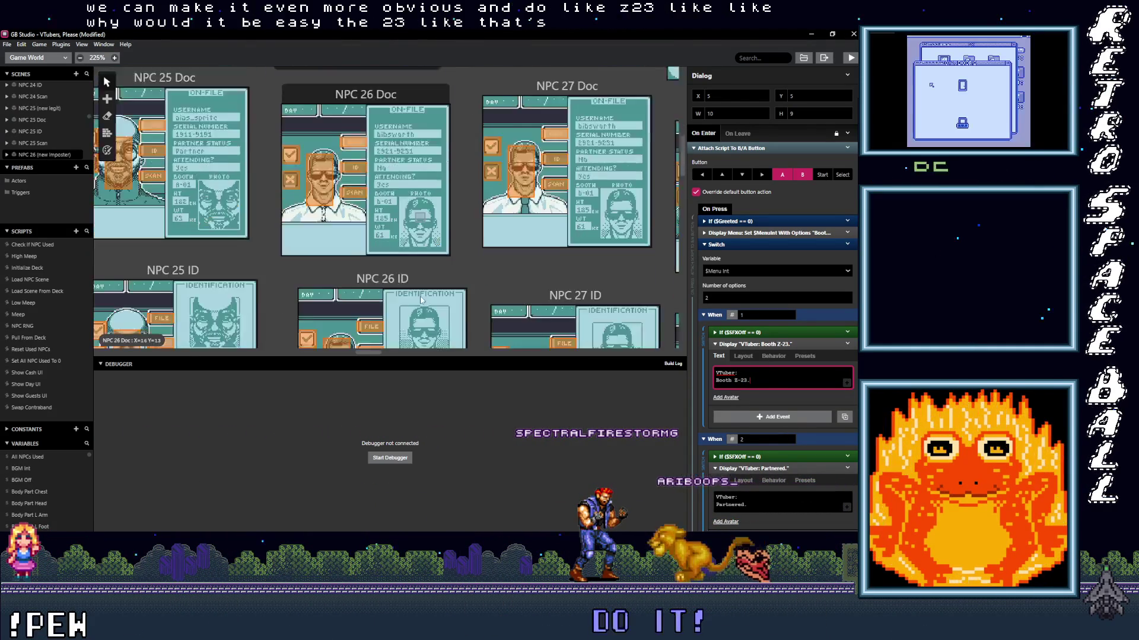
{"action": "scroll", "coordinate": [383, 229], "scroll_direction": "up", "scroll_amount": 2}
{"action": "scroll", "coordinate": [383, 228], "scroll_direction": "down", "scroll_amount": 1}
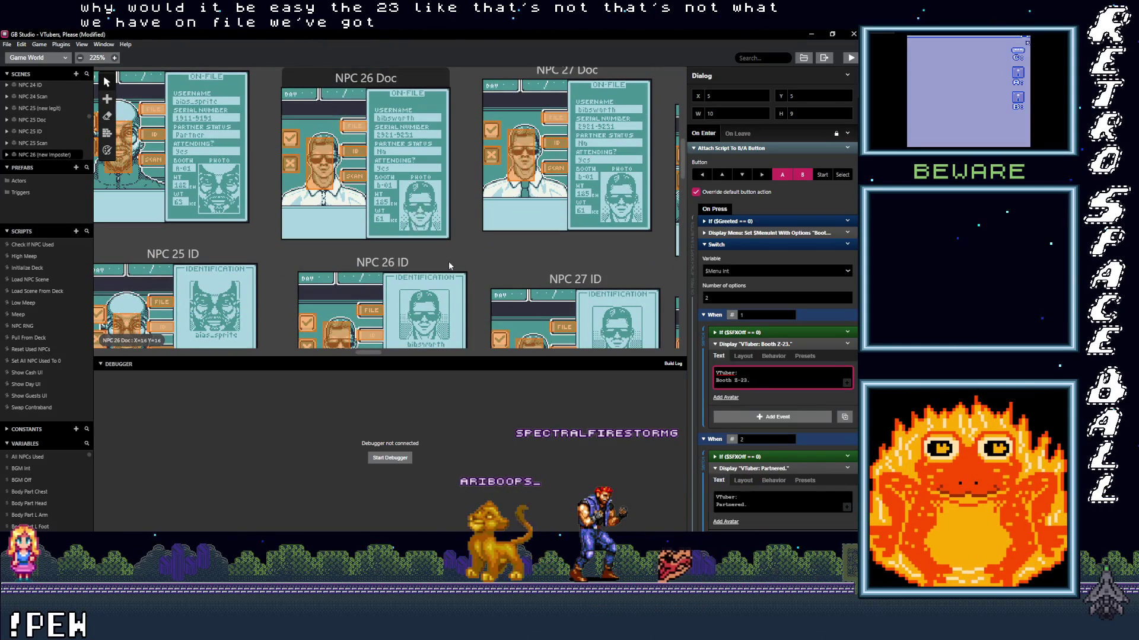
{"action": "scroll", "coordinate": [429, 237], "scroll_direction": "up", "scroll_amount": 1}
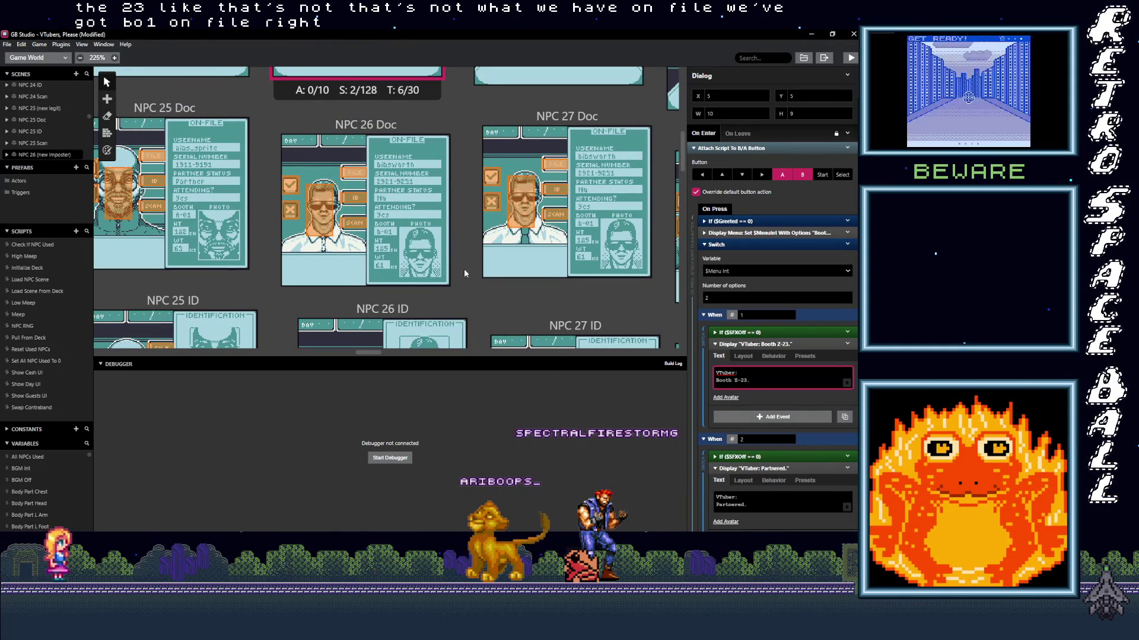
{"action": "scroll", "coordinate": [526, 266], "scroll_direction": "up", "scroll_amount": 4}
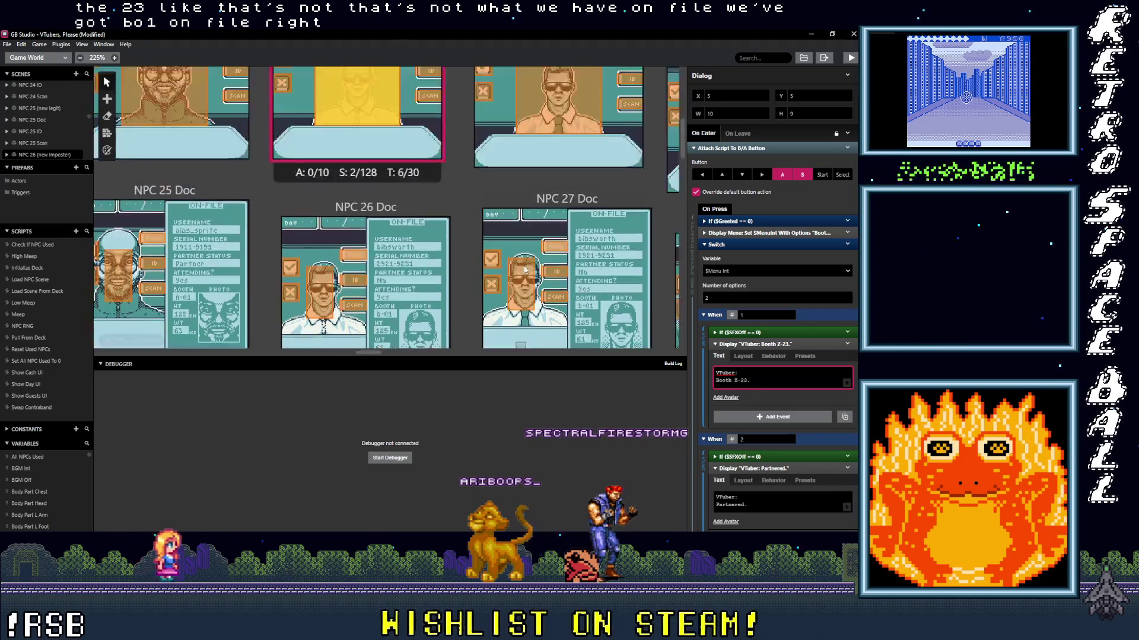
{"action": "scroll", "coordinate": [553, 204], "scroll_direction": "down", "scroll_amount": 3}
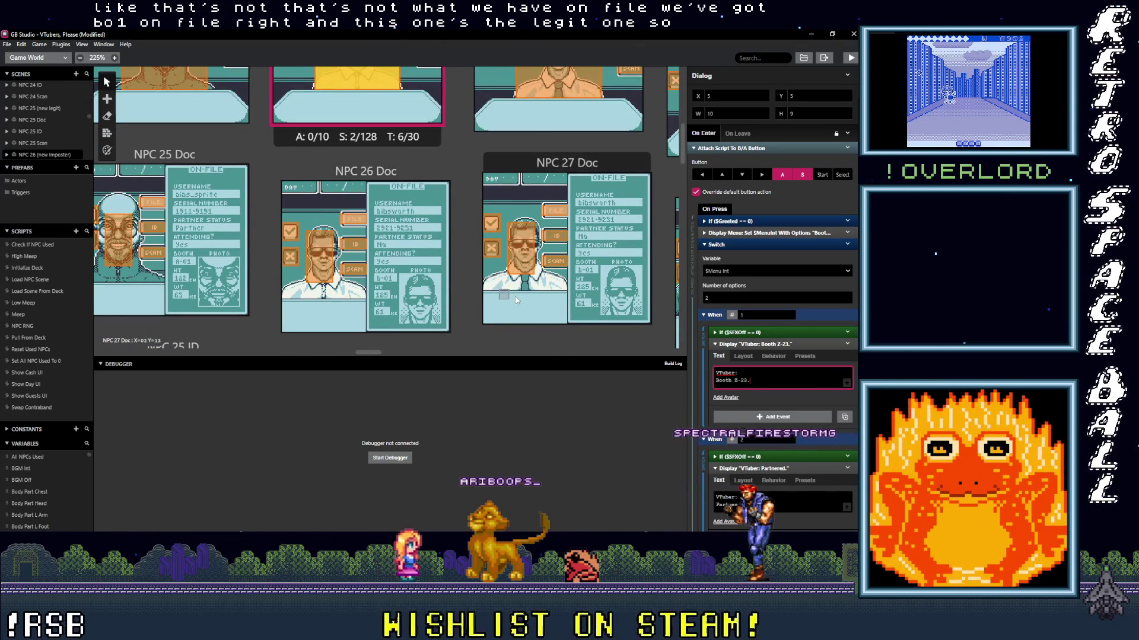
{"action": "scroll", "coordinate": [399, 261], "scroll_direction": "up", "scroll_amount": 1}
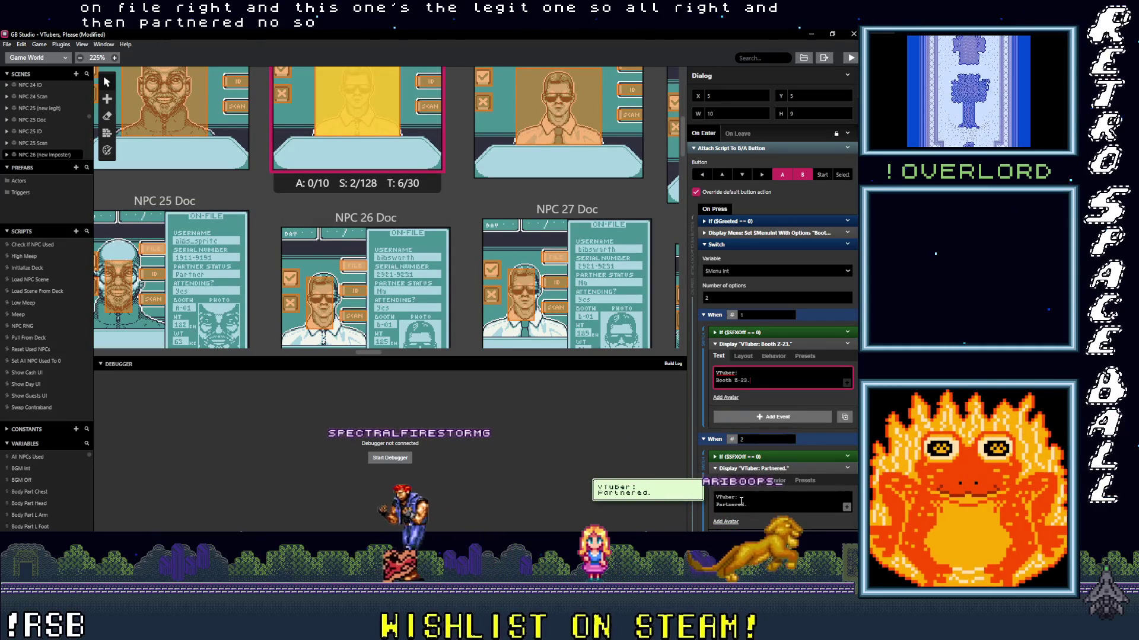
{"action": "scroll", "coordinate": [735, 501], "scroll_direction": "down", "scroll_amount": 1}
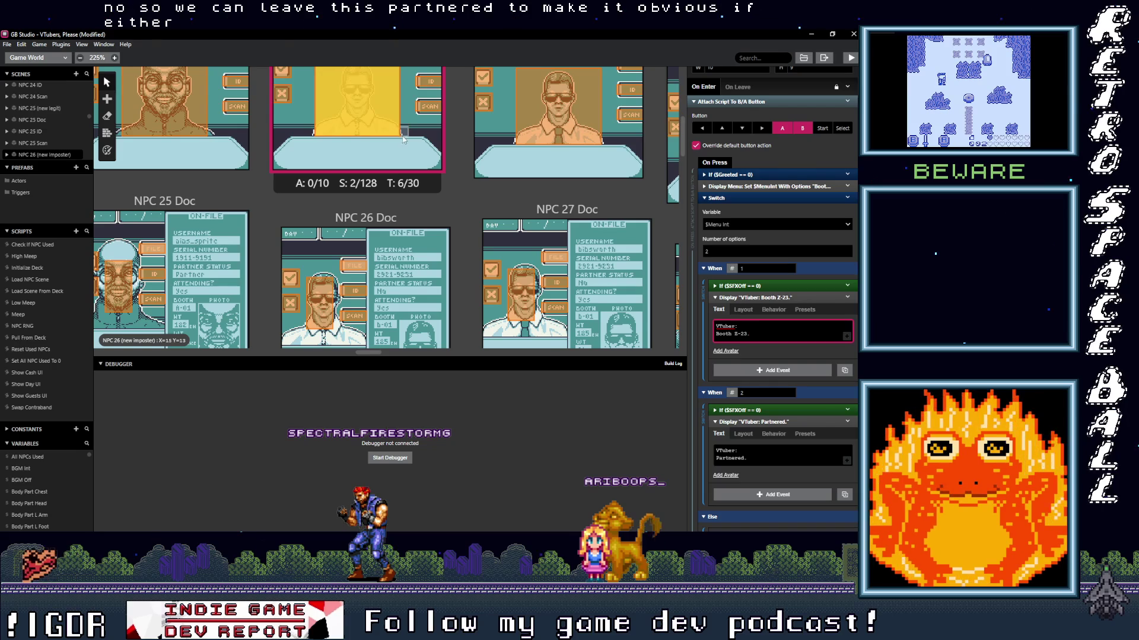
{"action": "scroll", "coordinate": [457, 258], "scroll_direction": "right", "scroll_amount": 3}
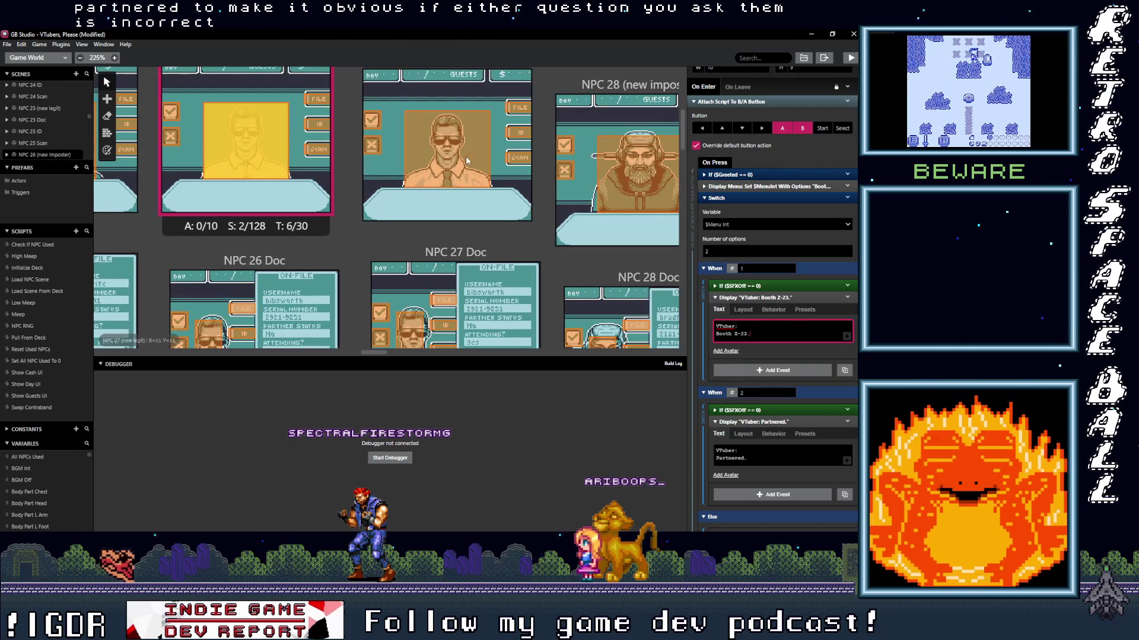
- Open NPC 27's dialog trigger and set its booth line to 'Booth B-01.'
{"action": "left_click", "coordinate": [465, 157]}
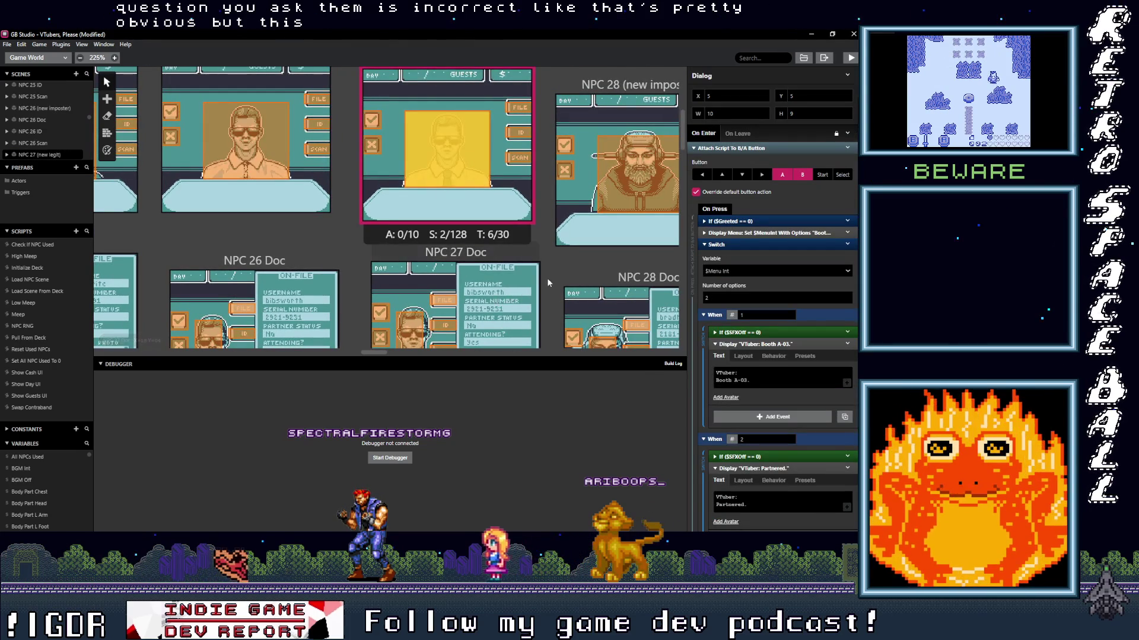
{"action": "scroll", "coordinate": [547, 279], "scroll_direction": "up", "scroll_amount": 2}
{"action": "scroll", "coordinate": [534, 297], "scroll_direction": "right", "scroll_amount": 1}
{"action": "scroll", "coordinate": [495, 224], "scroll_direction": "down", "scroll_amount": 5}
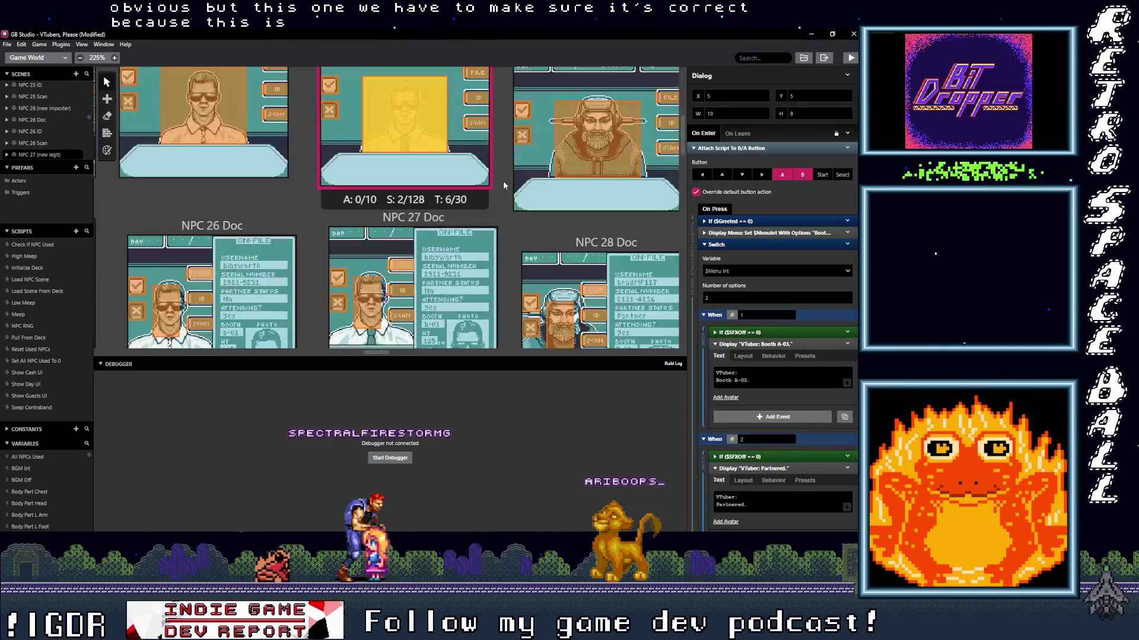
{"action": "left_click_drag", "start_coordinate": [504, 355], "coordinate": [498, 469]}
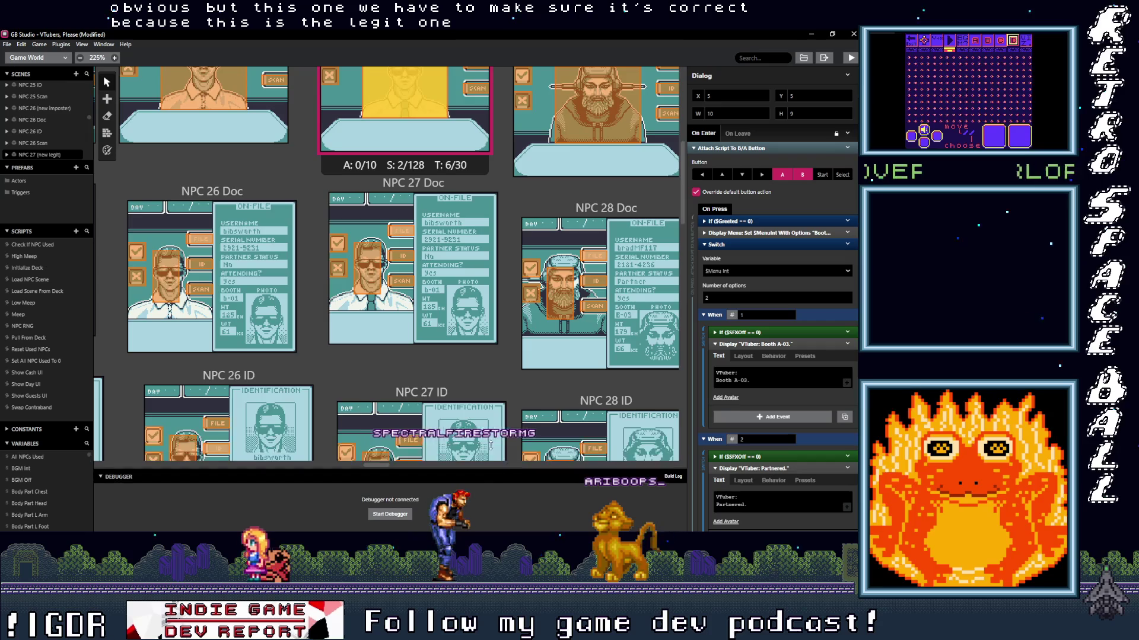
{"action": "scroll", "coordinate": [481, 392], "scroll_direction": "up", "scroll_amount": 3}
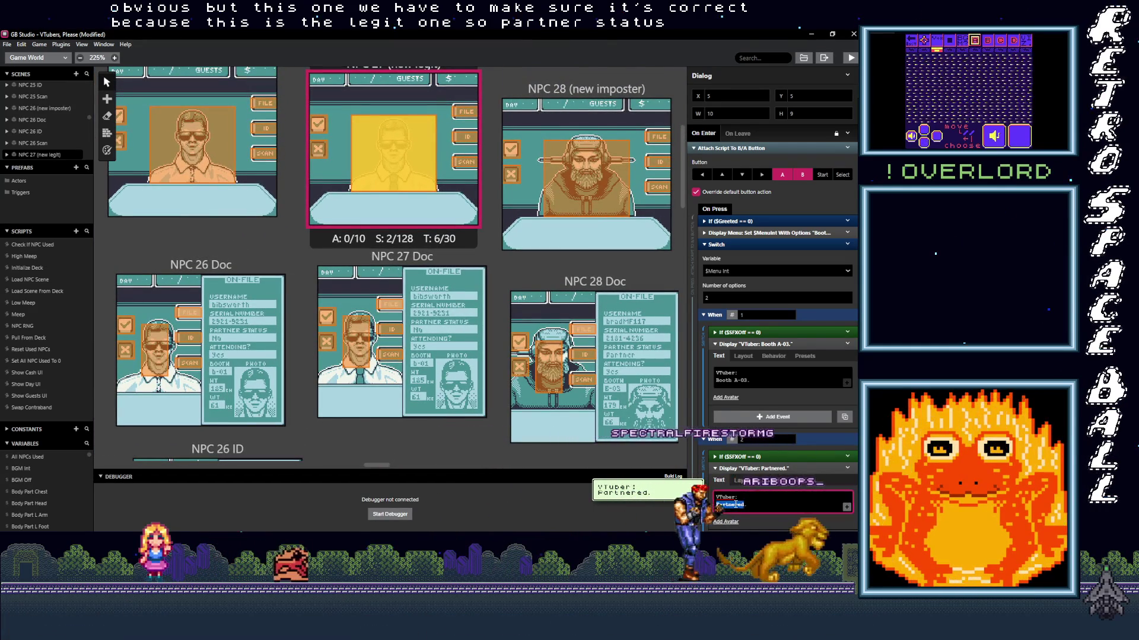
- Change NPC 27's partner line to 'Not Partnered.' and open NPC 28's dialog
{"action": "left_click", "coordinate": [783, 503]}
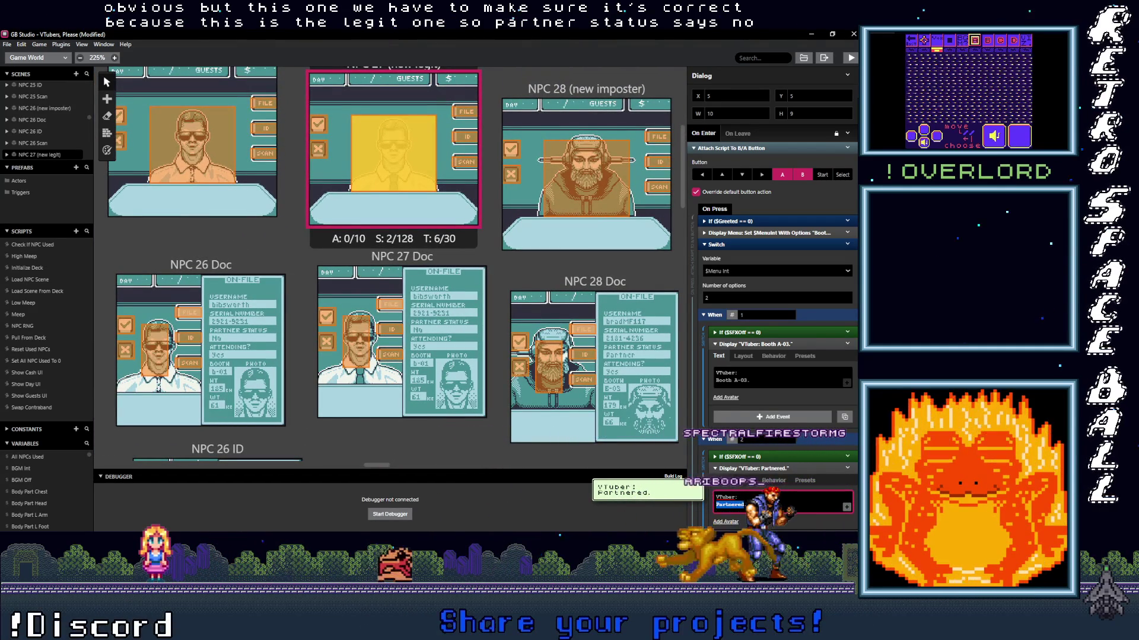
{"action": "type", "text": "No.t Pa"}
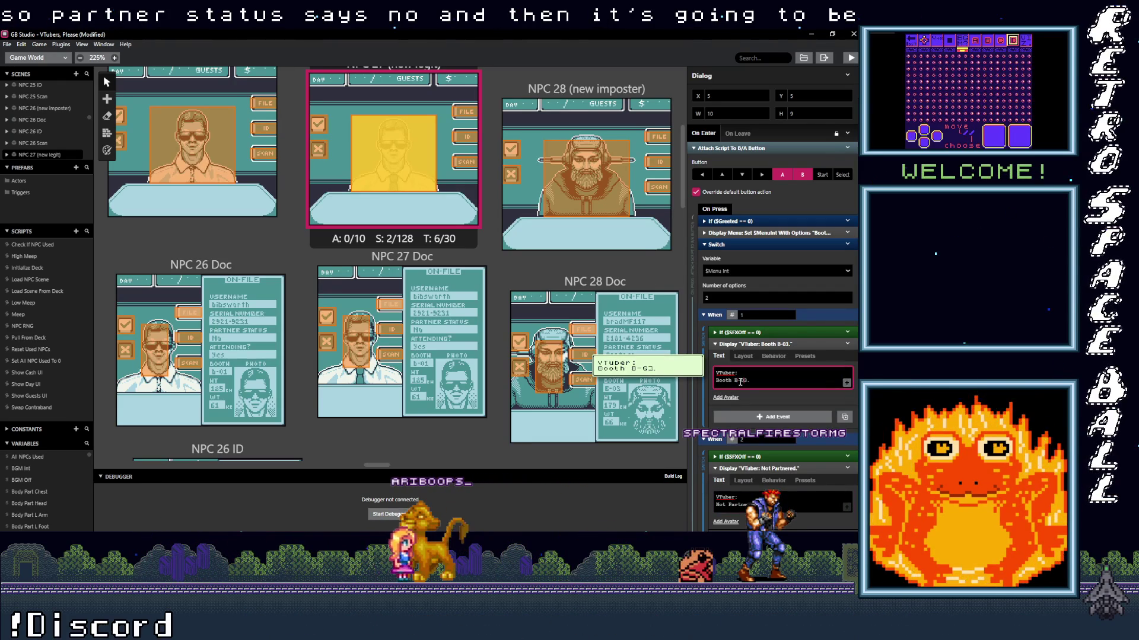
{"action": "left_click", "coordinate": [596, 177]}
{"action": "left_click", "coordinate": [734, 380]}
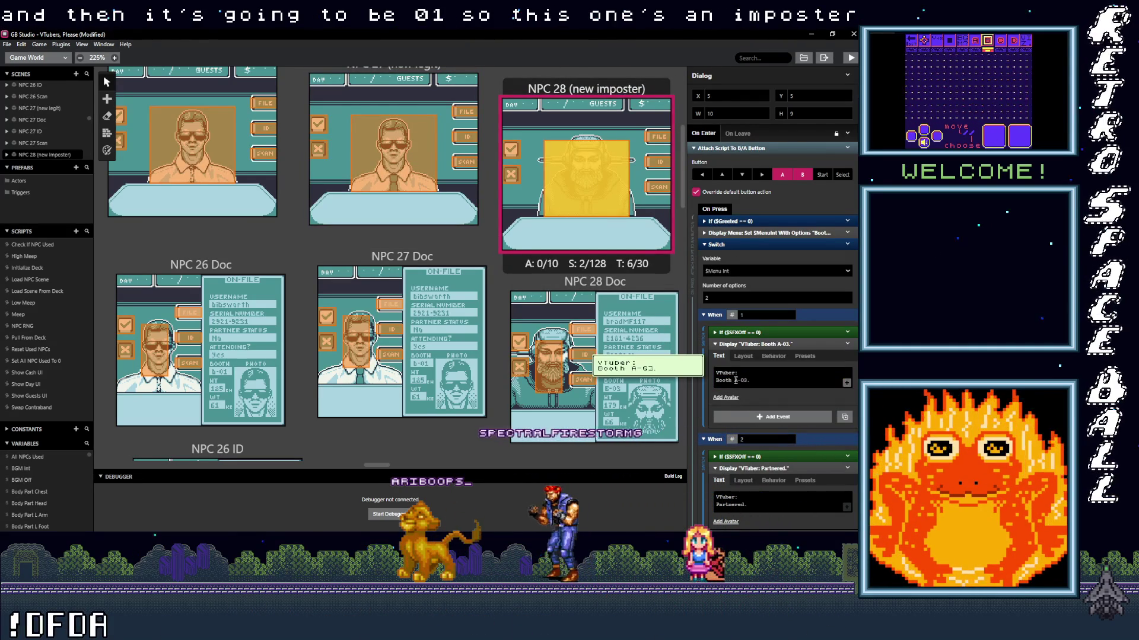
- Change NPC 28's lines to 'Booth B-03.' and 'Not Partnered.'
{"action": "double_click", "coordinate": [735, 381]}
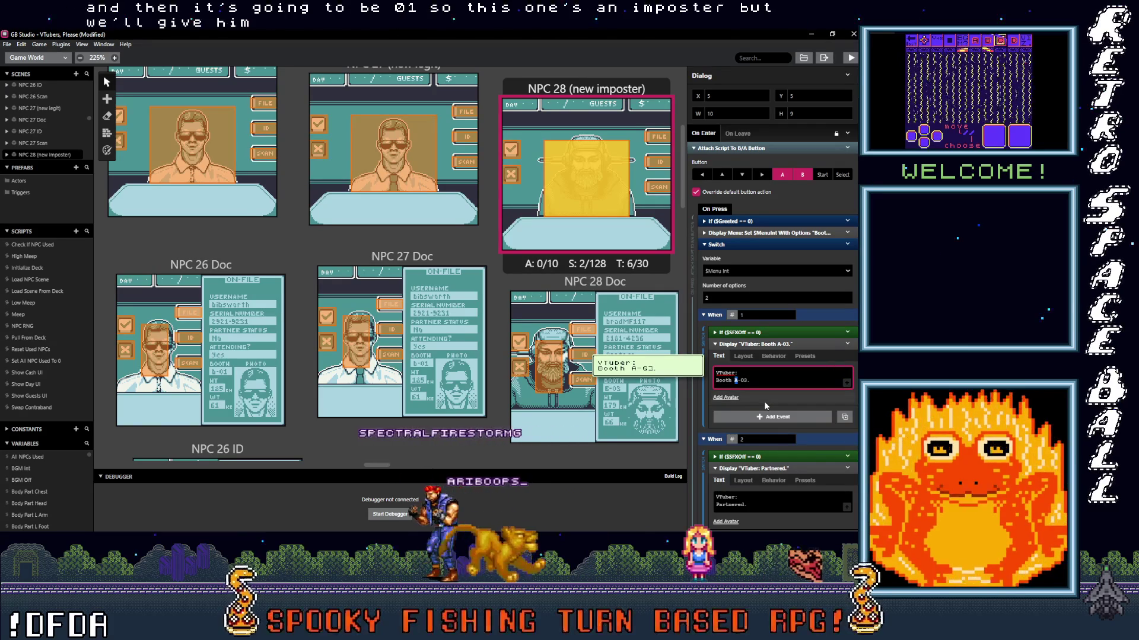
{"action": "type", "text": "B"}
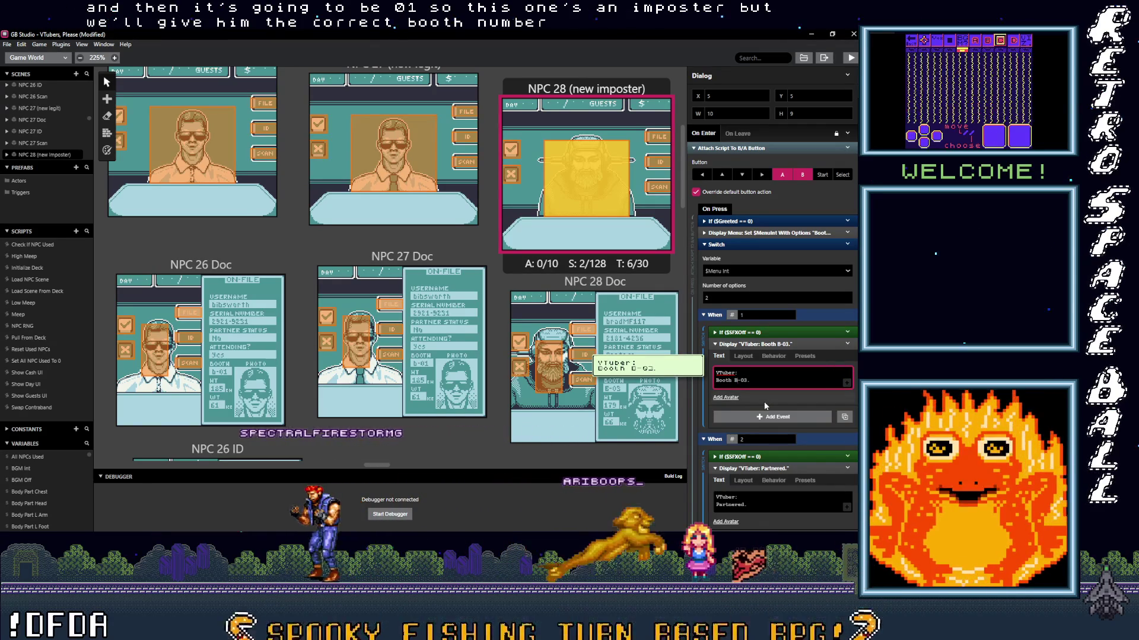
{"action": "mouse_move", "coordinate": [731, 505]}
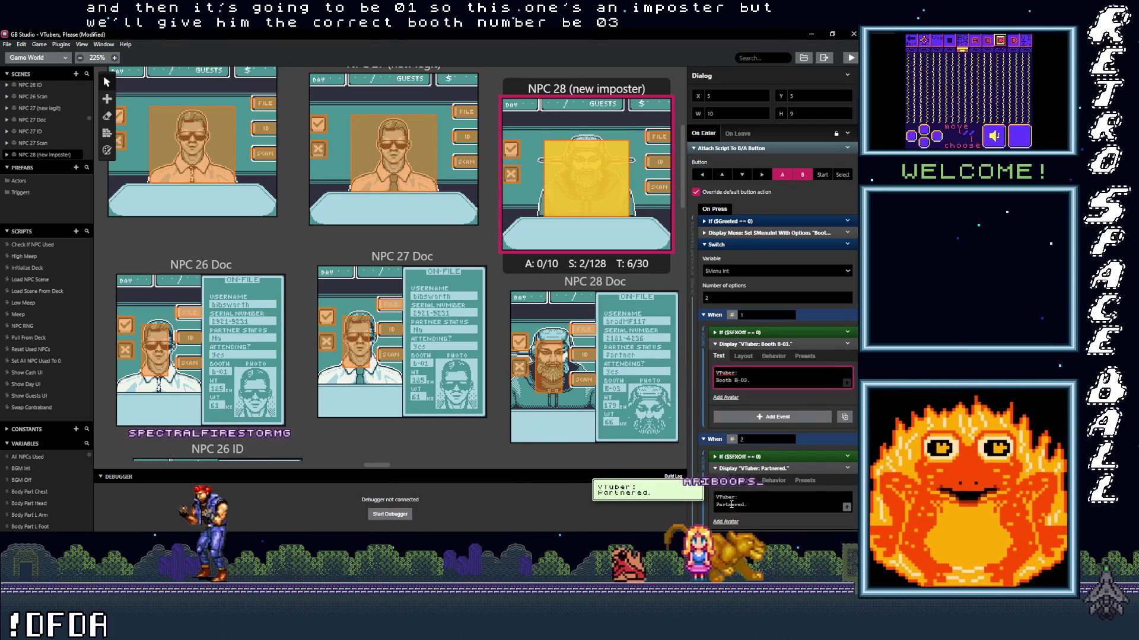
{"action": "double_click", "coordinate": [731, 504]}
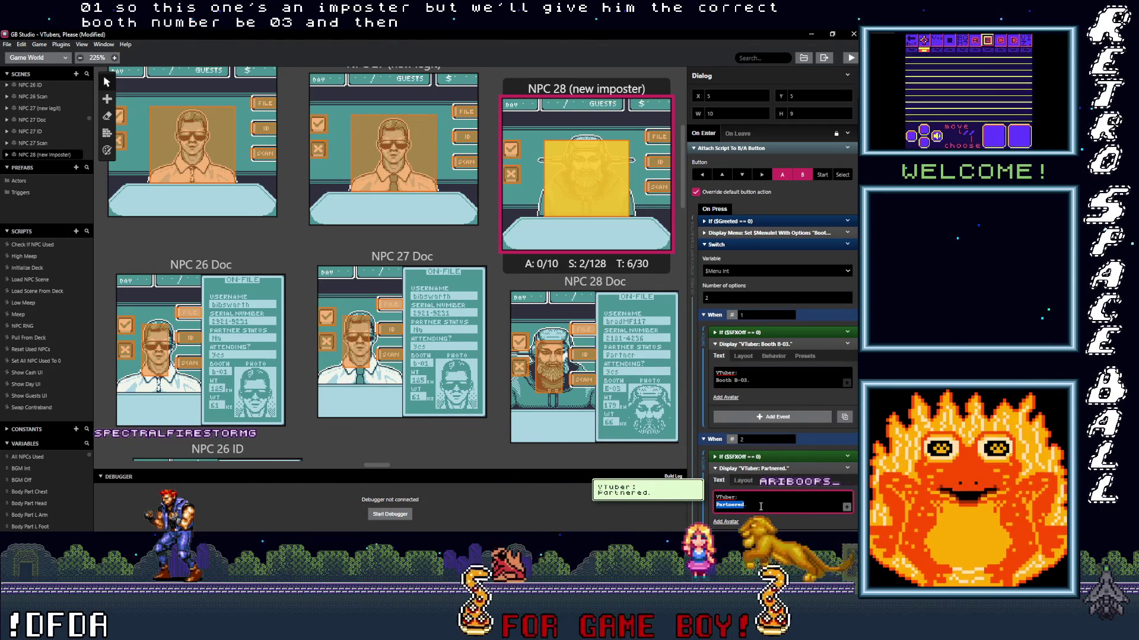
{"action": "type", "text": "NO.t"}
{"action": "type", "text": "ot"}
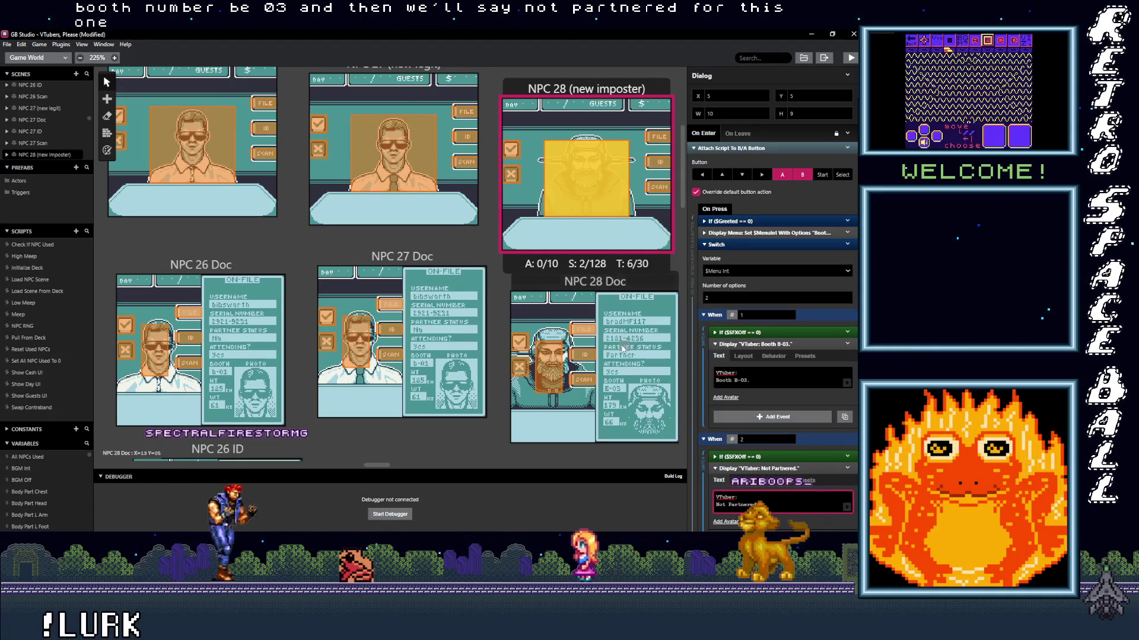
- Select NPC 29 and change its booth line to 'Booth B-03.'
{"action": "scroll", "coordinate": [474, 160], "scroll_direction": "right", "scroll_amount": 5}
{"action": "left_click", "coordinate": [475, 160]}
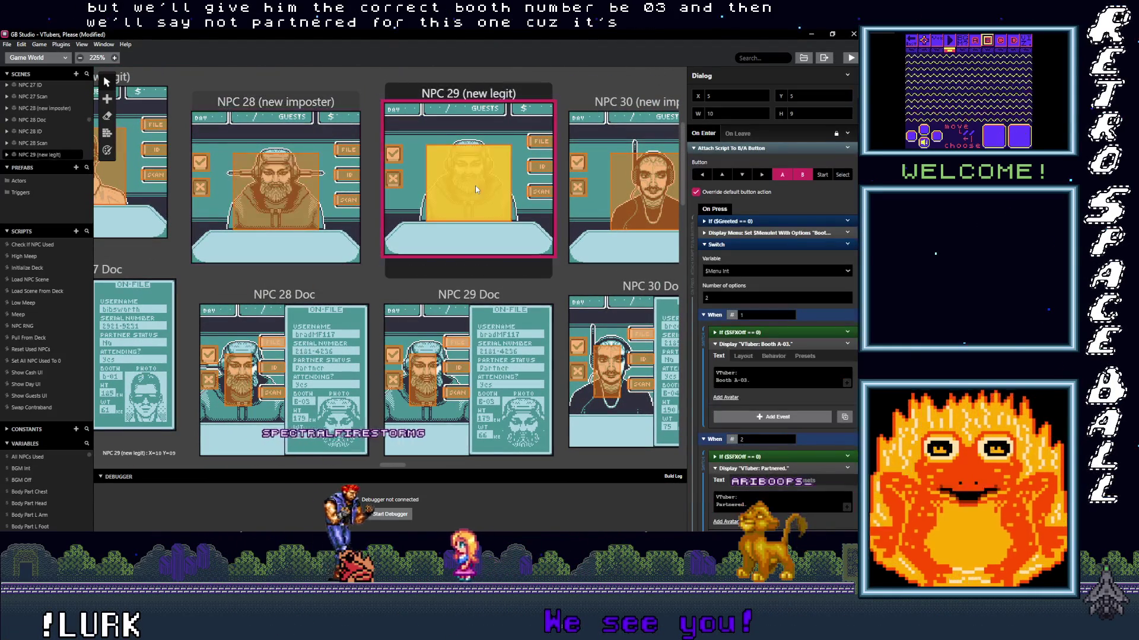
{"action": "left_click", "coordinate": [736, 381]}
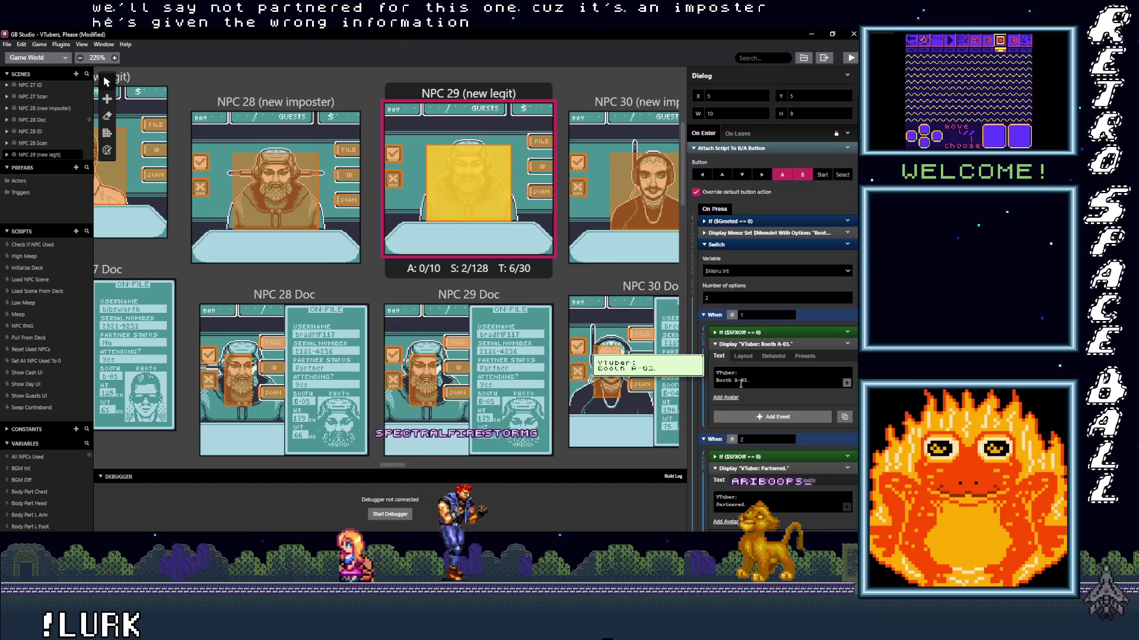
{"action": "type", "text": "B"}
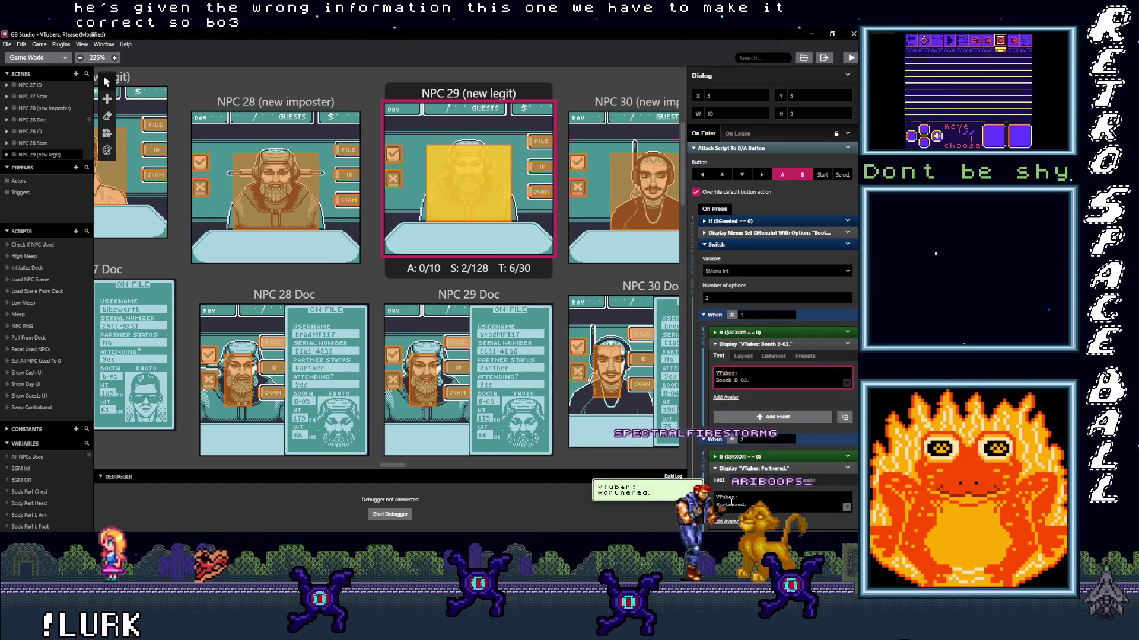
{"action": "scroll", "coordinate": [580, 428], "scroll_direction": "right", "scroll_amount": 5}
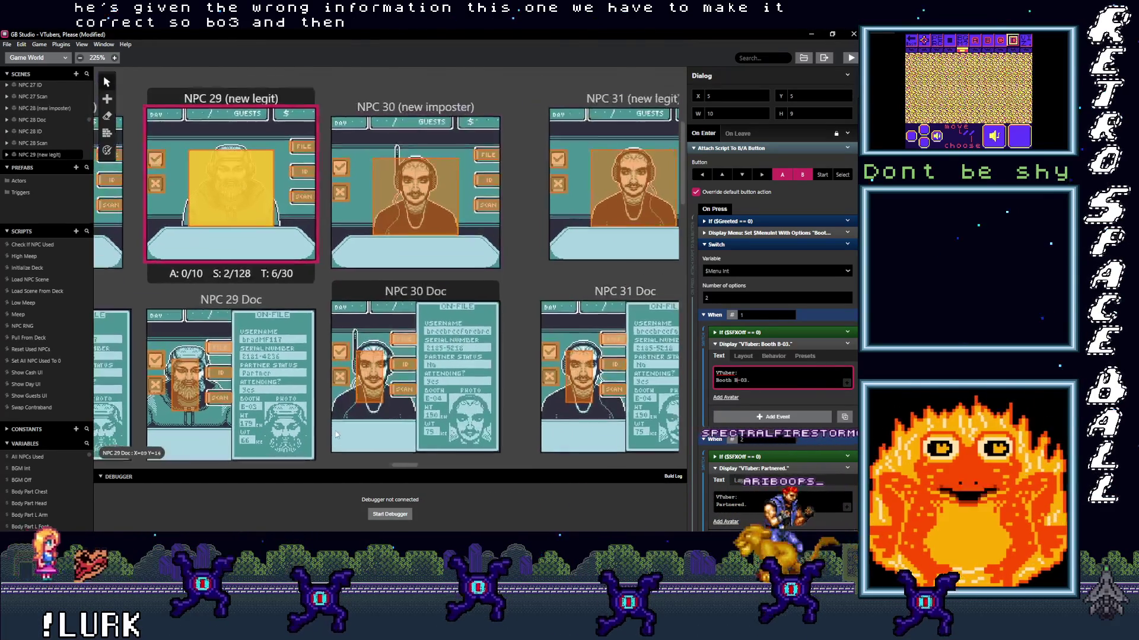
{"action": "left_click", "coordinate": [411, 108]}
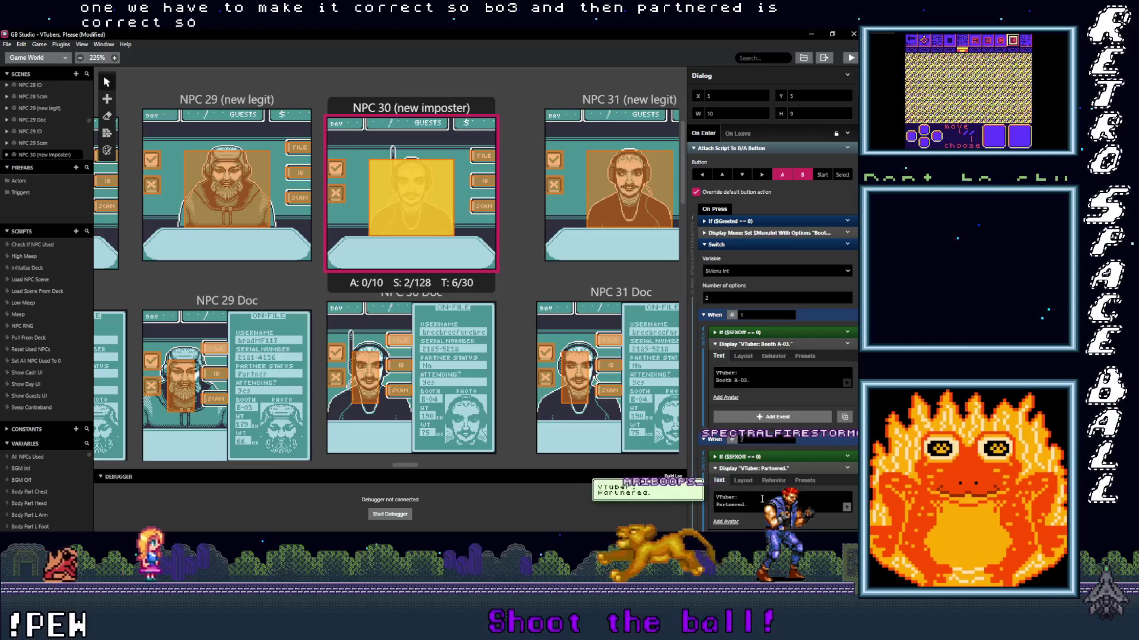
- Set NPC 30's dialog lines to 'Booth B-07.' and 'Not partnered.'
{"action": "left_click", "coordinate": [758, 380]}
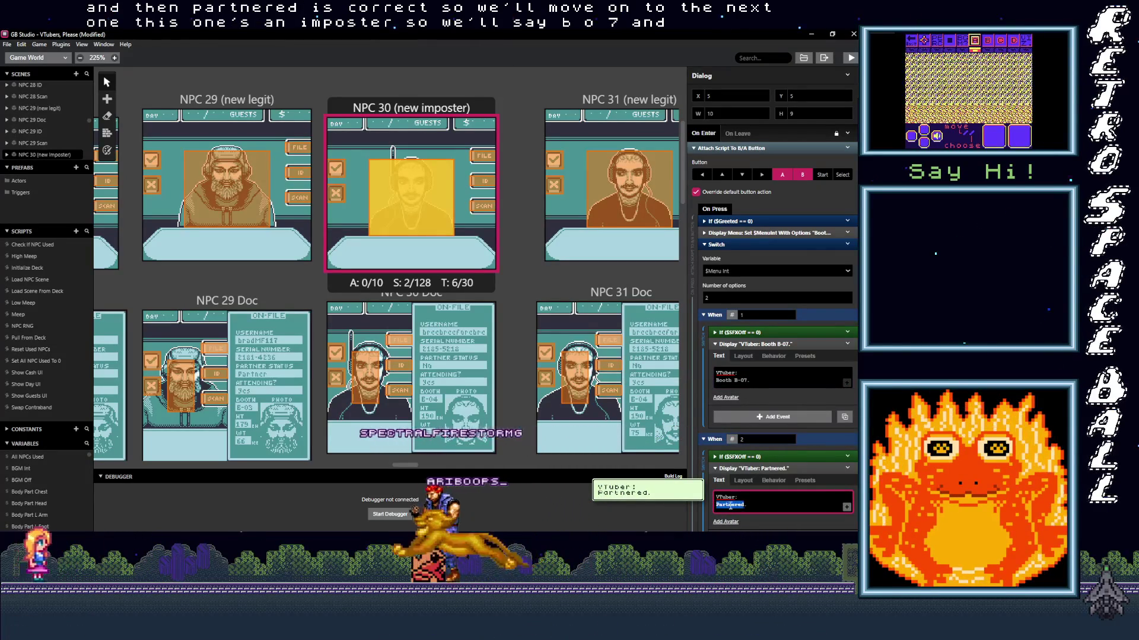
{"action": "double_click", "coordinate": [750, 504]}
{"action": "key", "text": "Delete"}
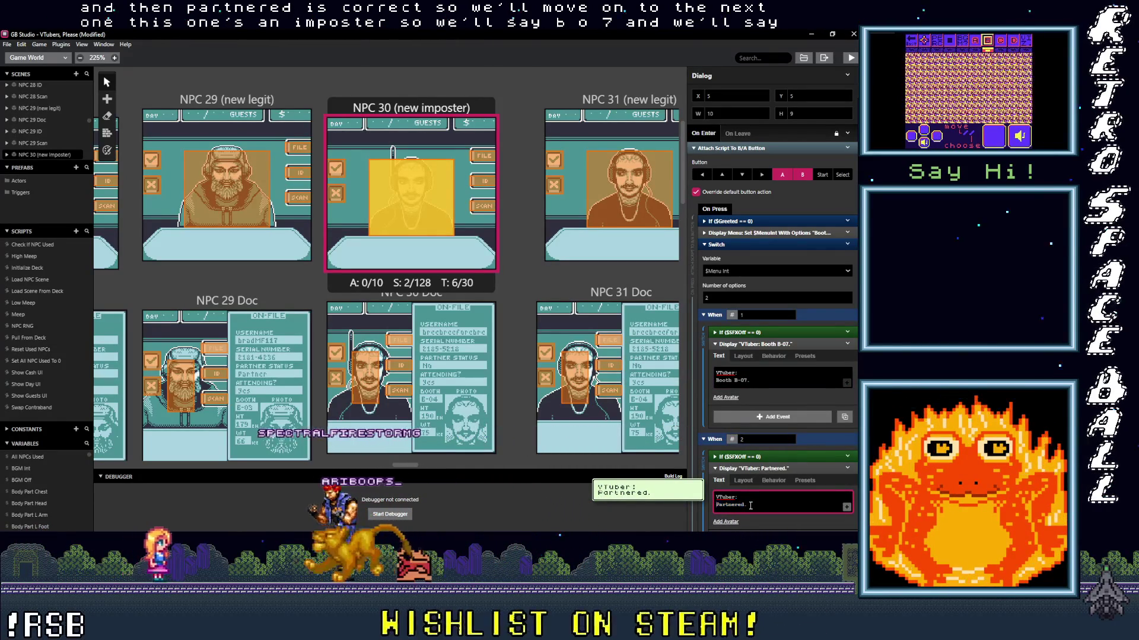
{"action": "type", "text": "Not p"}
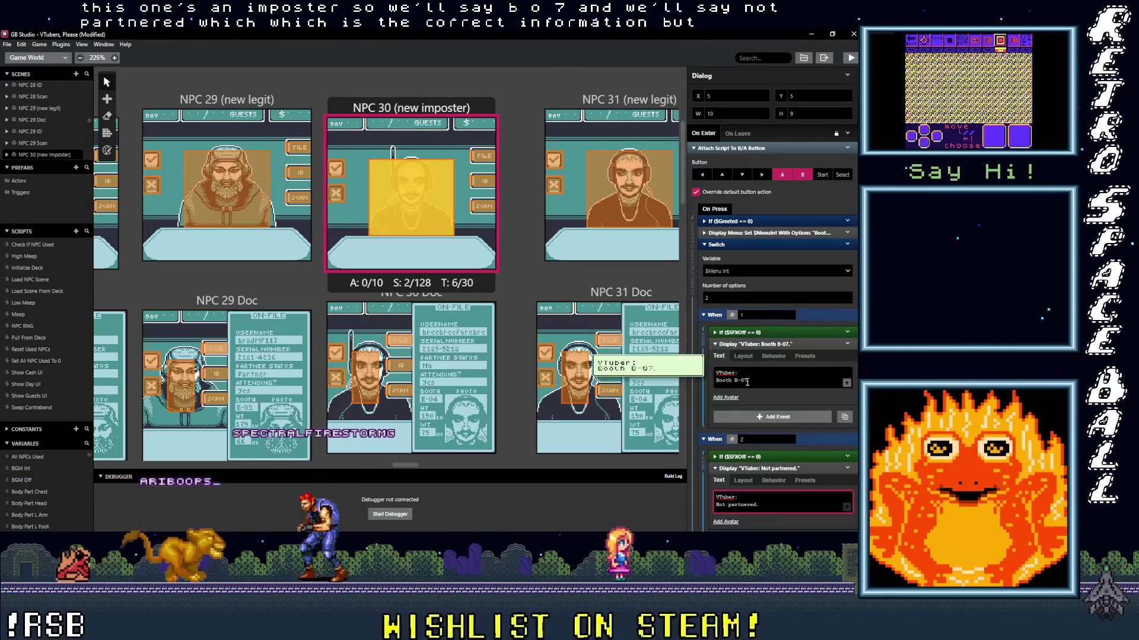
{"action": "scroll", "coordinate": [443, 222], "scroll_direction": "right", "scroll_amount": 3}
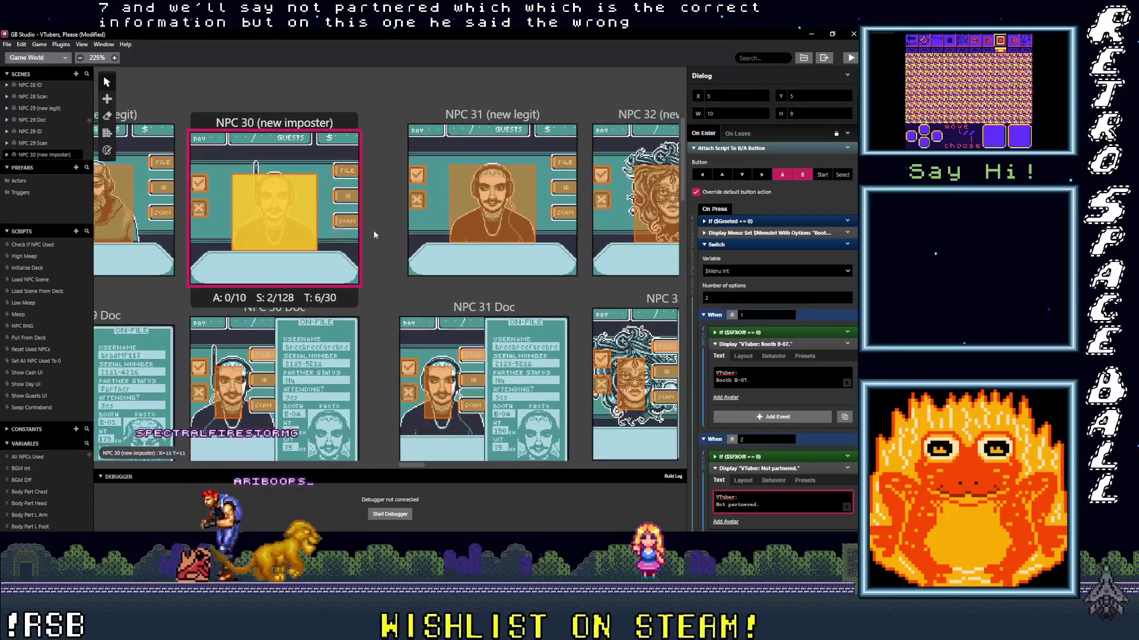
- Select NPC 31 and set its lines to 'Booth B-04.' and 'Not partnered.'
{"action": "left_click", "coordinate": [492, 202]}
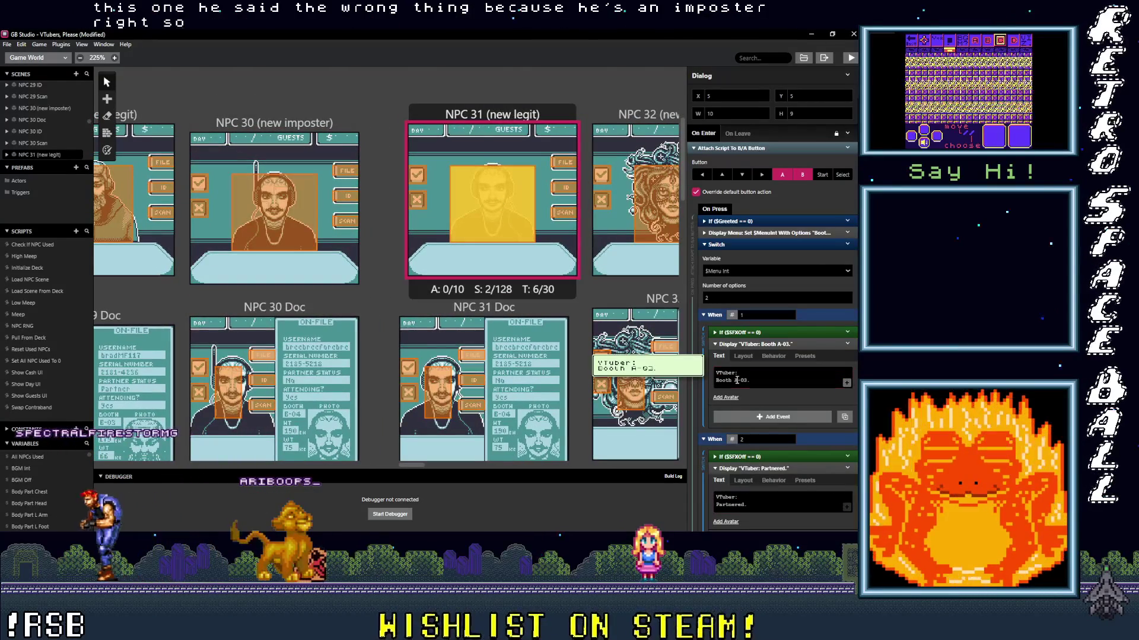
{"action": "key", "text": "BackSpace"}
{"action": "type", "text": "Not p"}
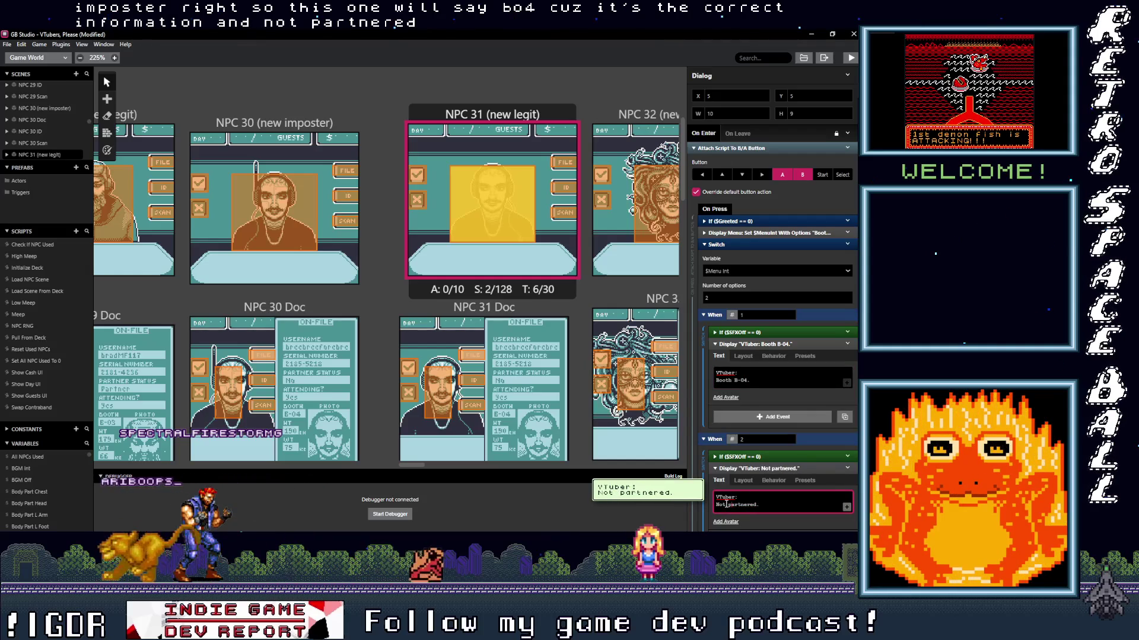
{"action": "scroll", "coordinate": [325, 268], "scroll_direction": "right", "scroll_amount": 5}
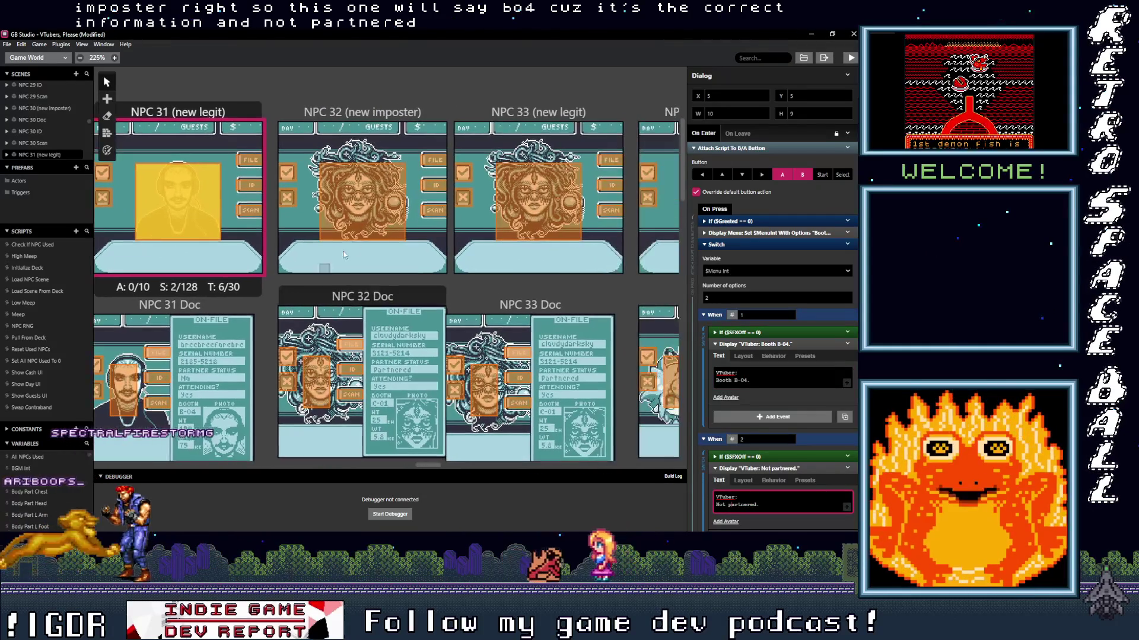
- Set NPC 32's dialog lines to 'Booth C-01.' and 'Not Partnered.'
{"action": "left_click", "coordinate": [325, 269]}
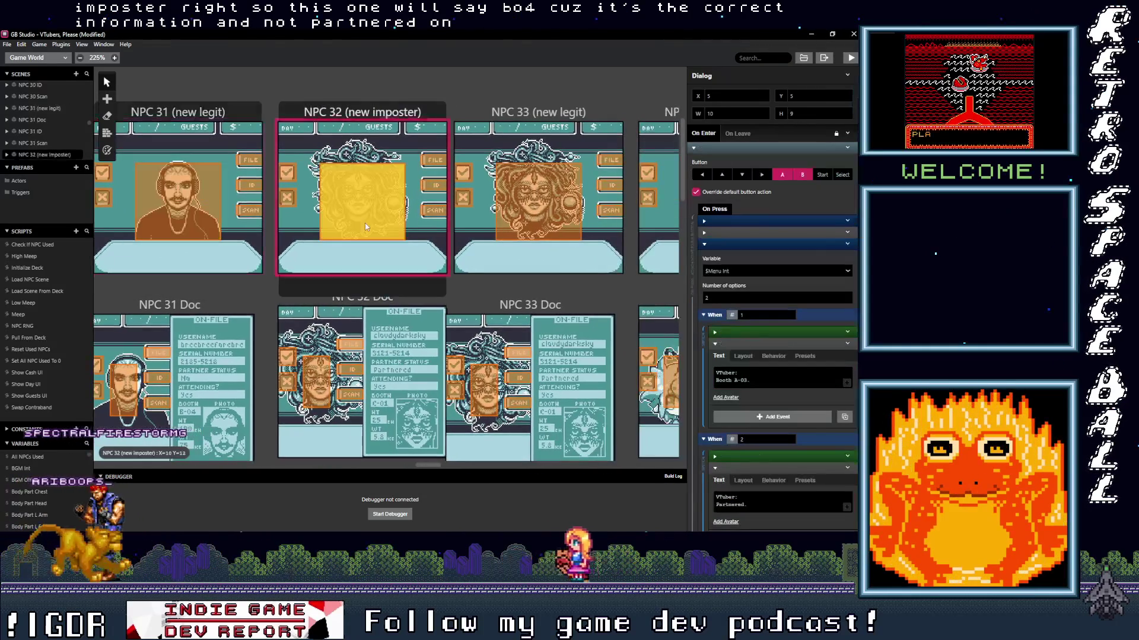
{"action": "left_click", "coordinate": [750, 385]}
{"action": "key", "text": "Left"}
{"action": "key", "text": "Left"}
{"action": "key", "text": "Left"}
{"action": "key", "text": "BackSpace"}
{"action": "type", "text": "C"}
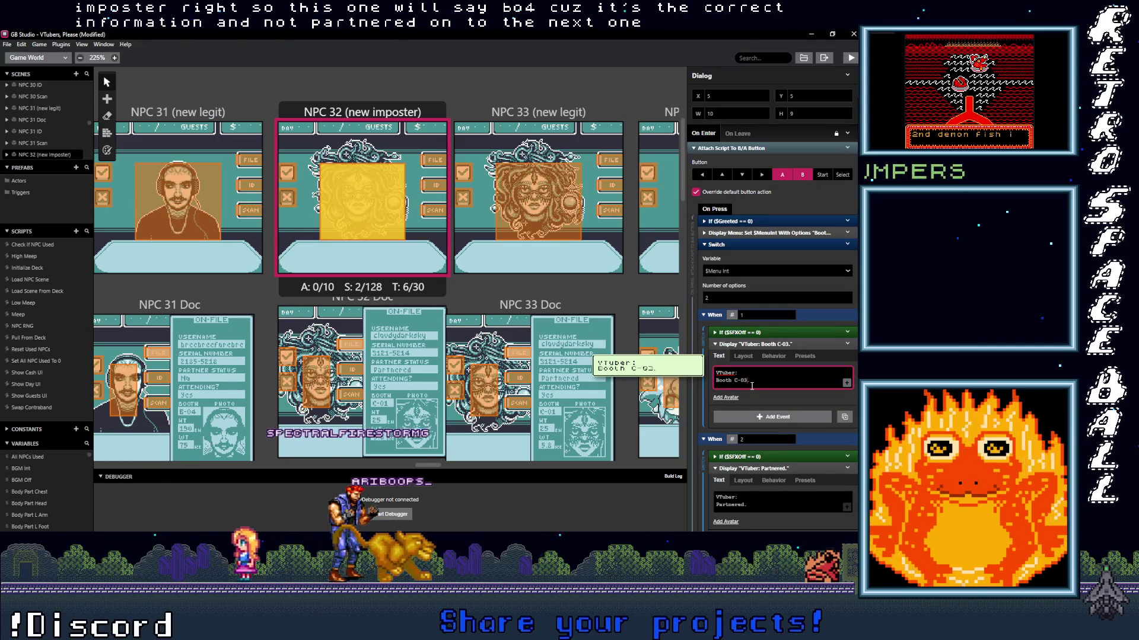
{"action": "key", "text": "Right"}
{"action": "key", "text": "Right"}
{"action": "key", "text": "Right"}
{"action": "key", "text": "BackSpace"}
{"action": "type", "text": "1"}
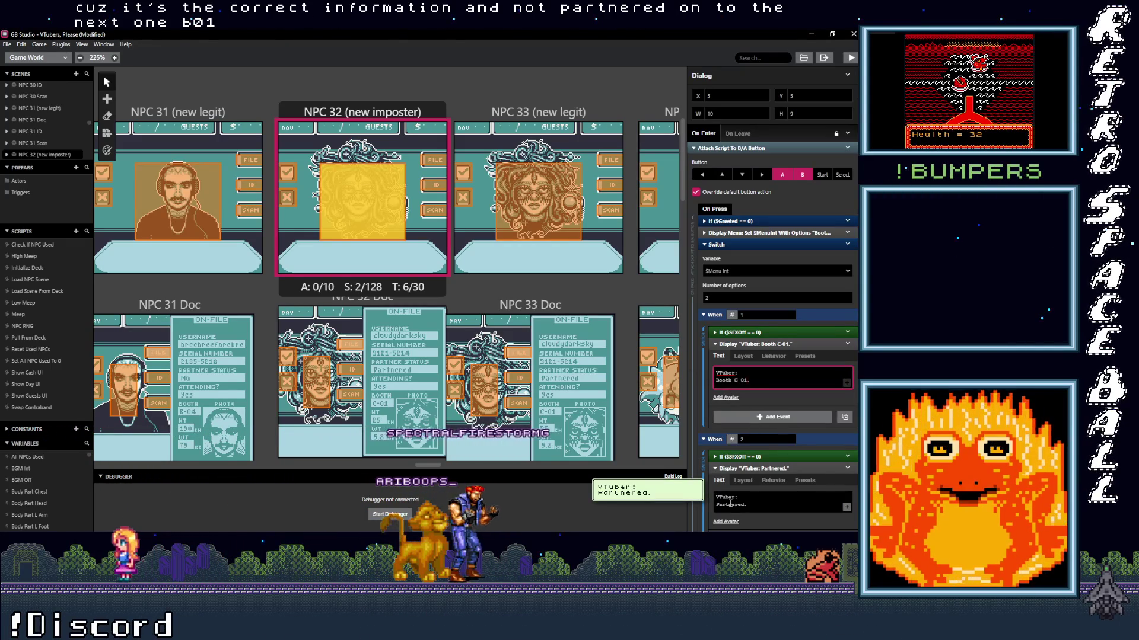
{"action": "left_click", "coordinate": [728, 503]}
{"action": "double_click", "coordinate": [727, 503]}
{"action": "type", "text": "Not Par"}
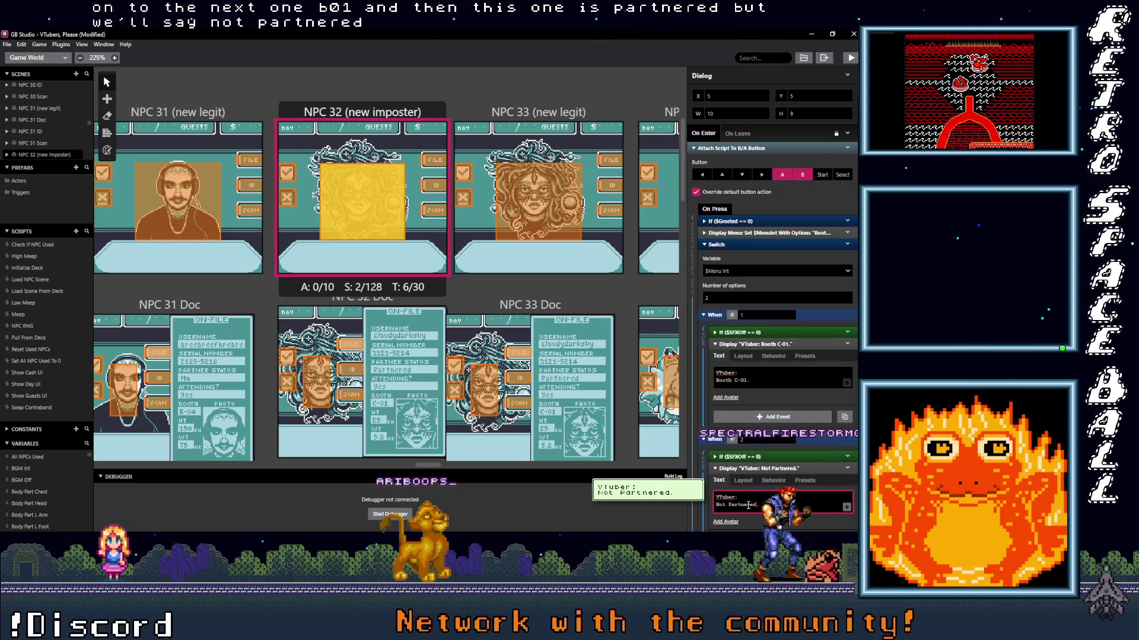
- Select NPC 33 and change its booth line from A-03 to 'Booth C-01.'
{"action": "left_click", "coordinate": [534, 190]}
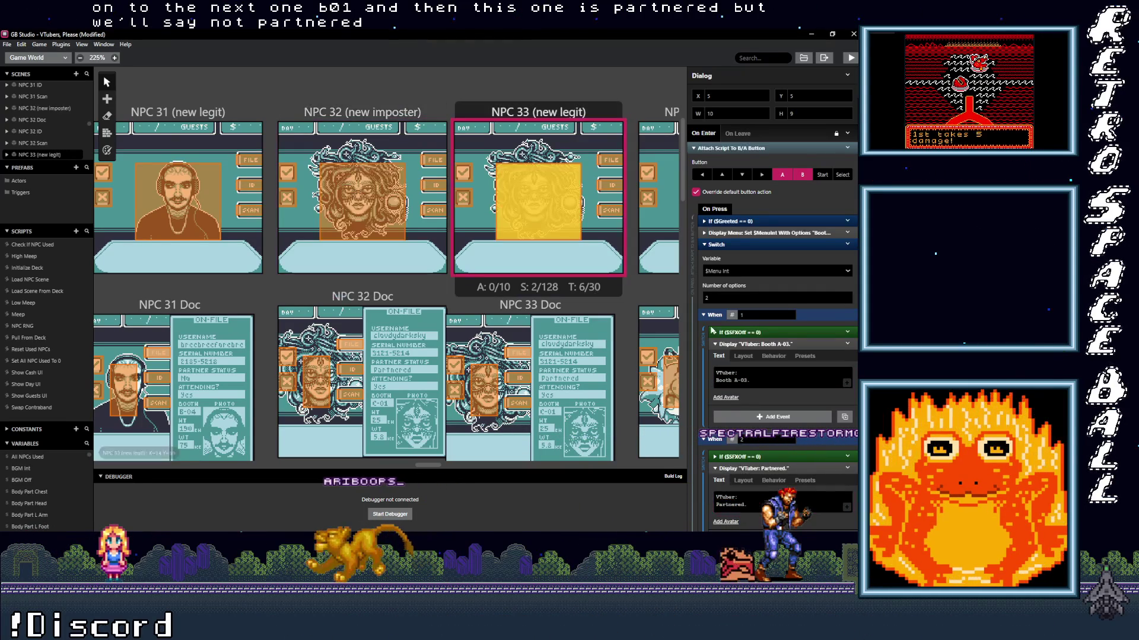
{"action": "left_click", "coordinate": [737, 381]}
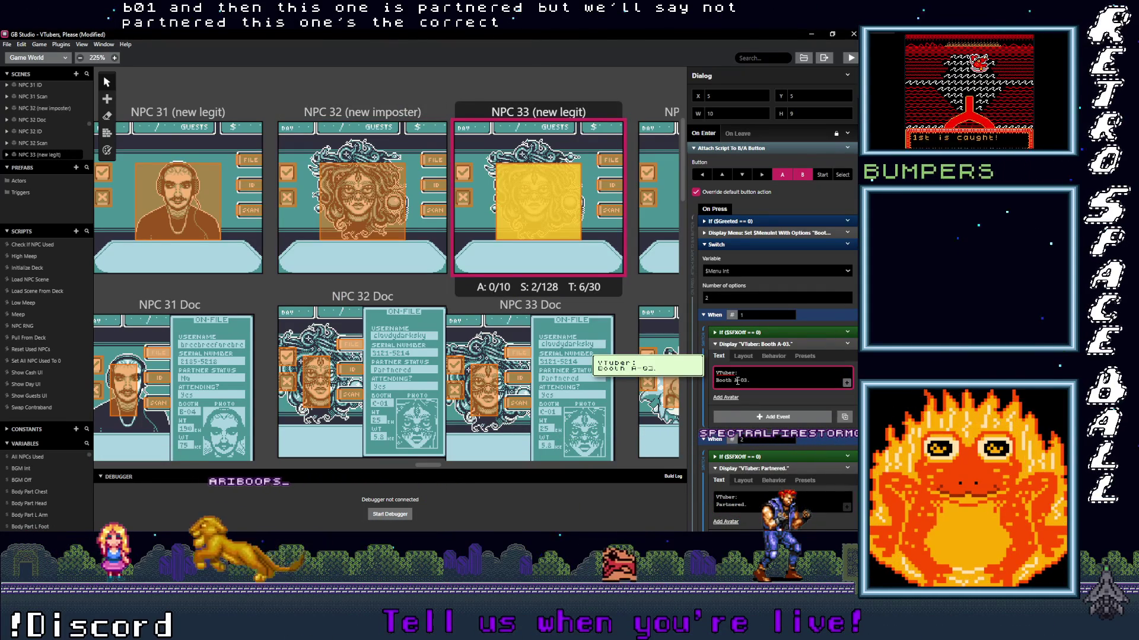
{"action": "key", "text": "BackSpace"}
{"action": "key", "text": "BackSpace"}
{"action": "key", "text": "BackSpace"}
{"action": "type", "text": "C-01"}
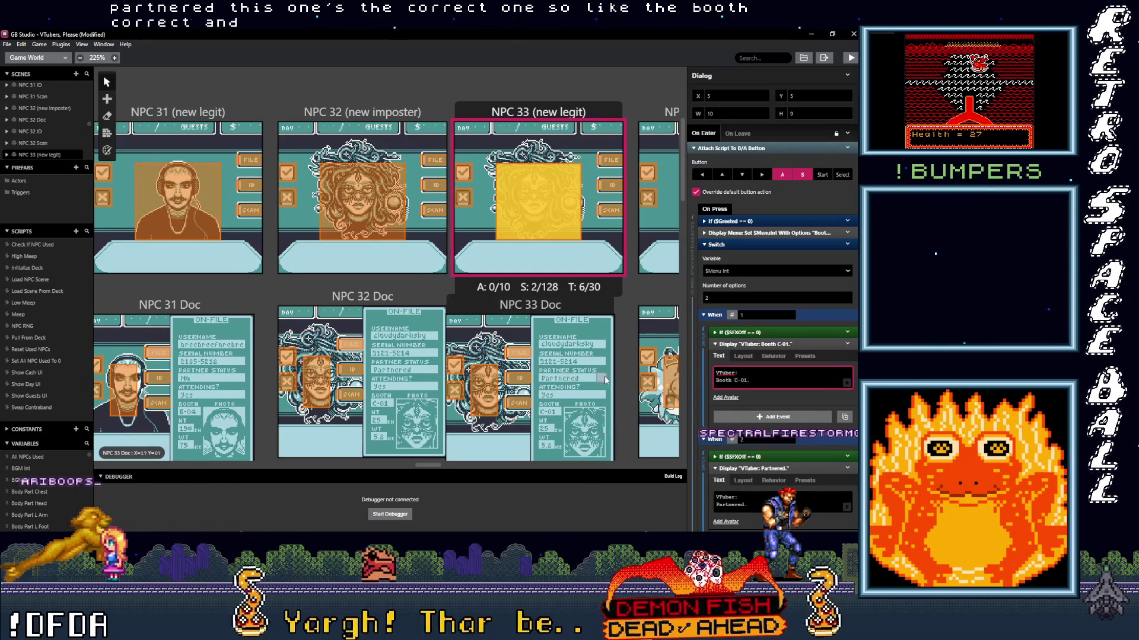
{"action": "scroll", "coordinate": [606, 380], "scroll_direction": "right", "scroll_amount": 5}
{"action": "left_click", "coordinate": [438, 194]}
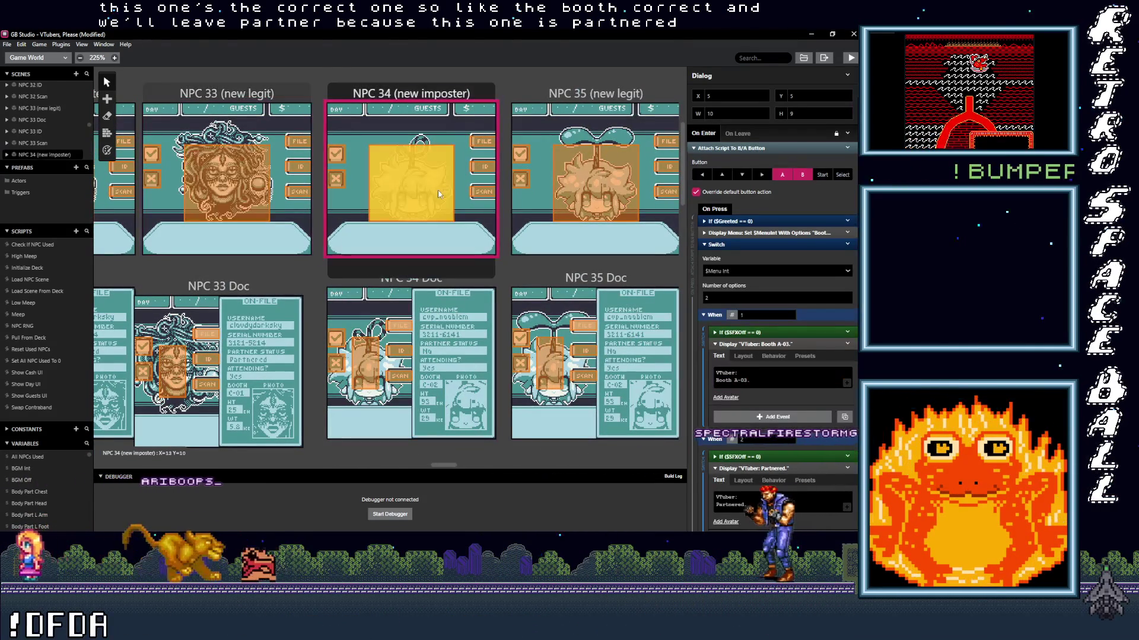
- Change NPC 34's dialog lines to 'Booth T-99.' and 'Not partnered.'
{"action": "left_click", "coordinate": [745, 384]}
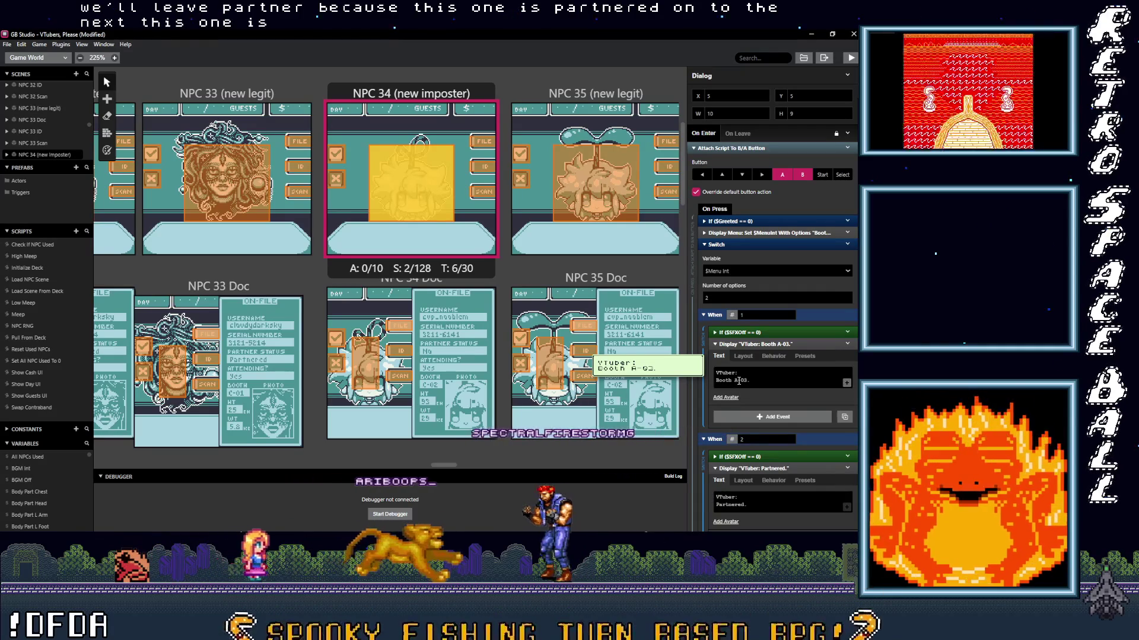
{"action": "left_click", "coordinate": [788, 383]}
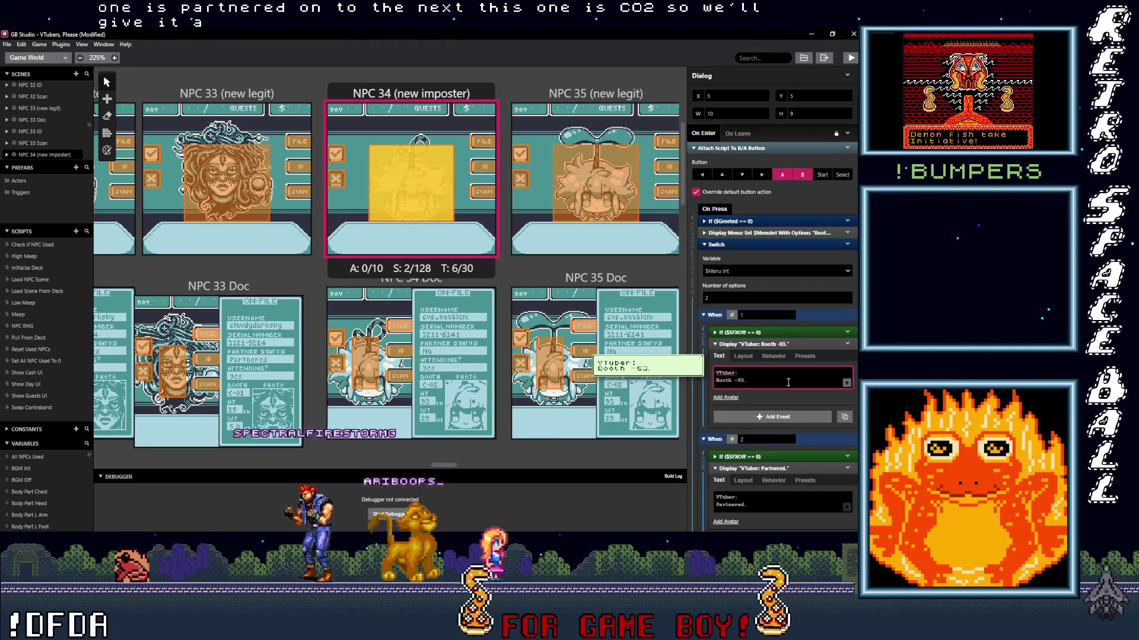
{"action": "type", "text": "T"}
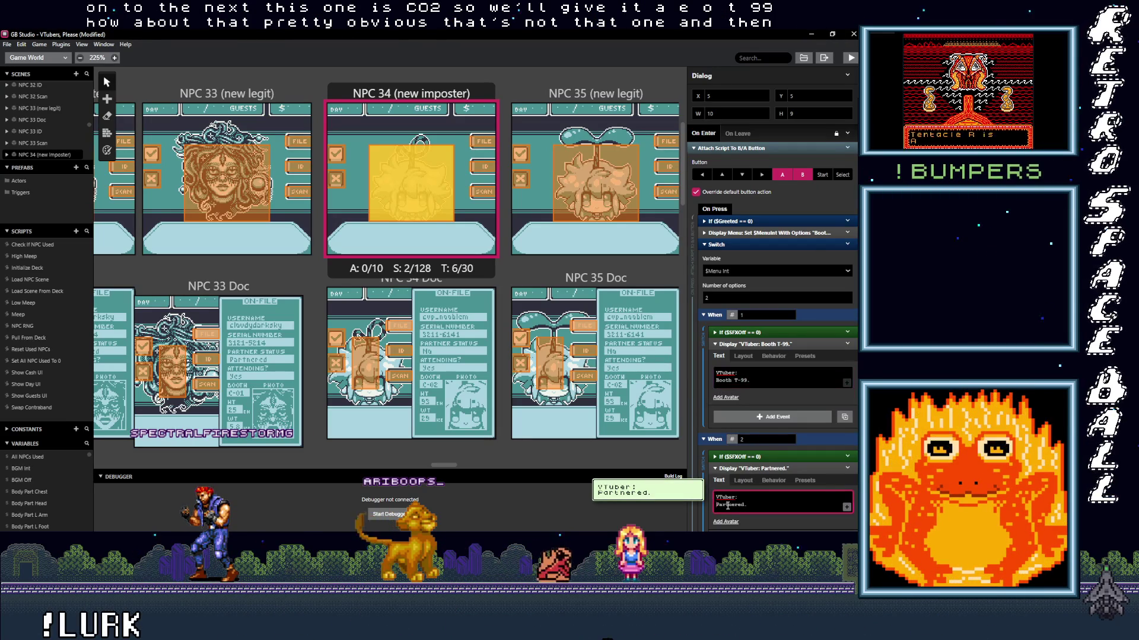
{"action": "type", "text": "Not"}
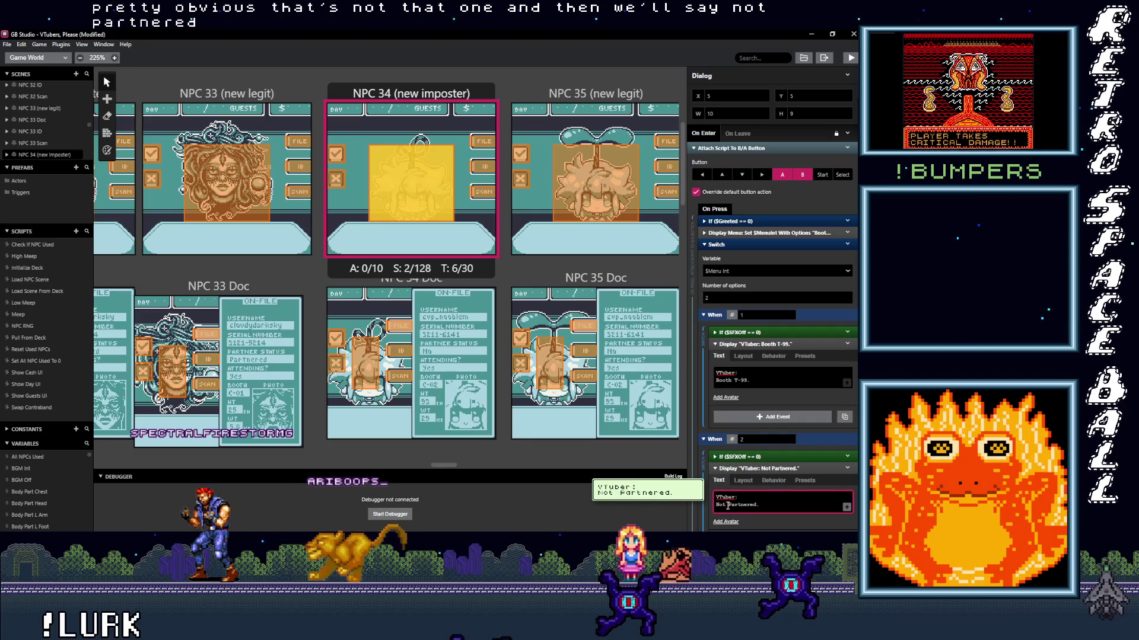
{"action": "key", "text": "Delete"}
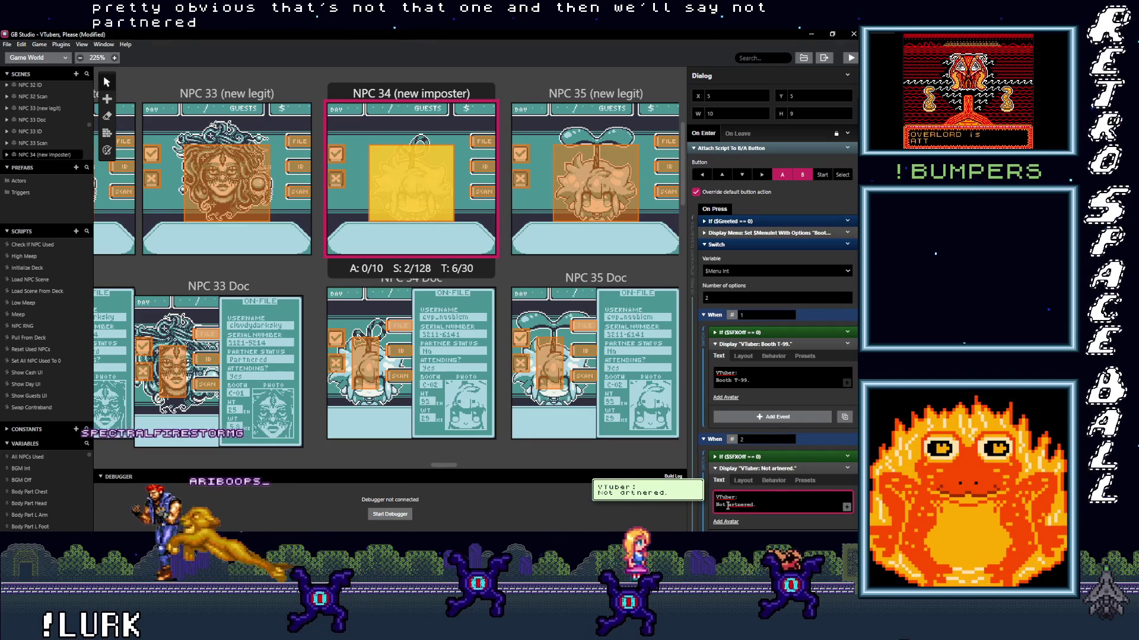
{"action": "type", "text": "p"}
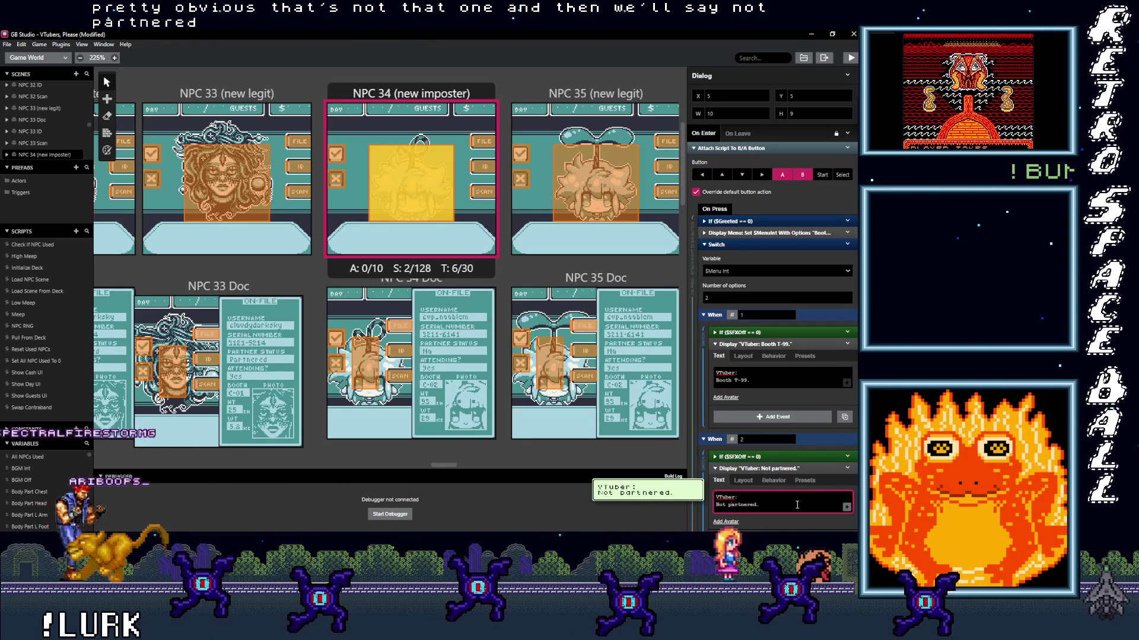
{"action": "left_click", "coordinate": [605, 173]}
{"action": "left_click", "coordinate": [740, 382]}
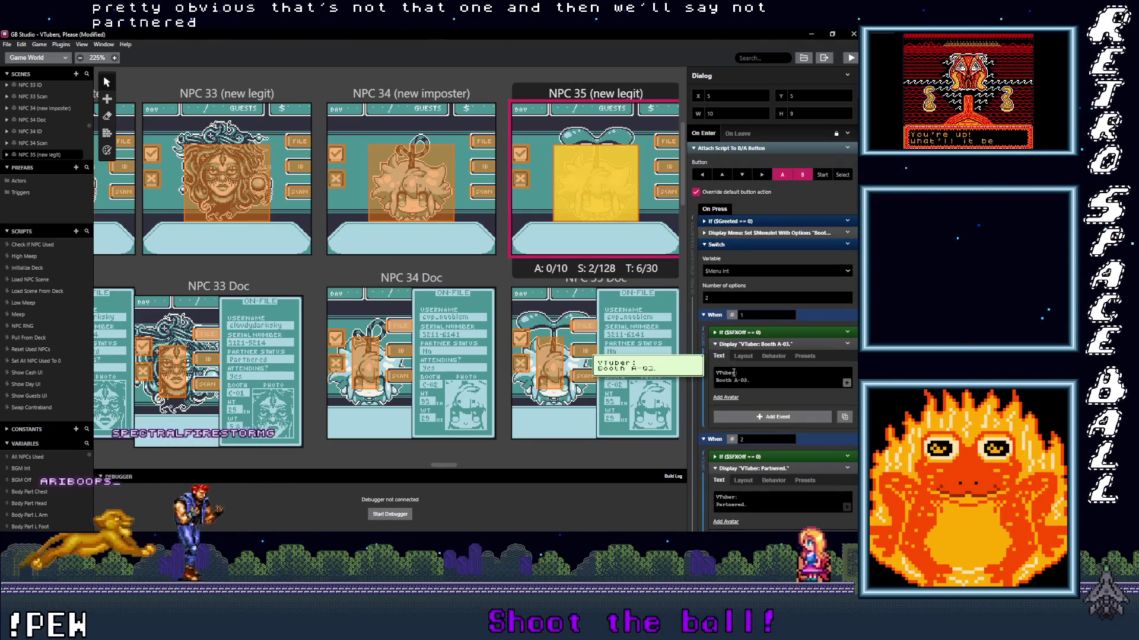
- Edit NPC 35's dialog lines to 'Booth C-02.' and 'Not Partnered.'
{"action": "left_click", "coordinate": [739, 382]}
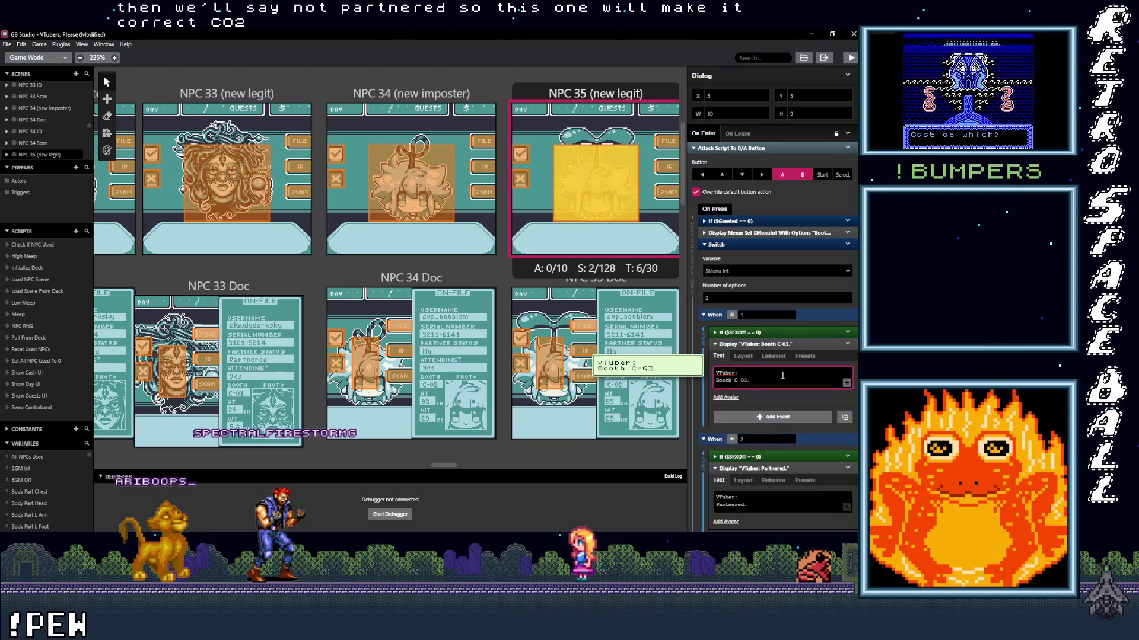
{"action": "left_click", "coordinate": [720, 505]}
{"action": "type", "text": "Not"}
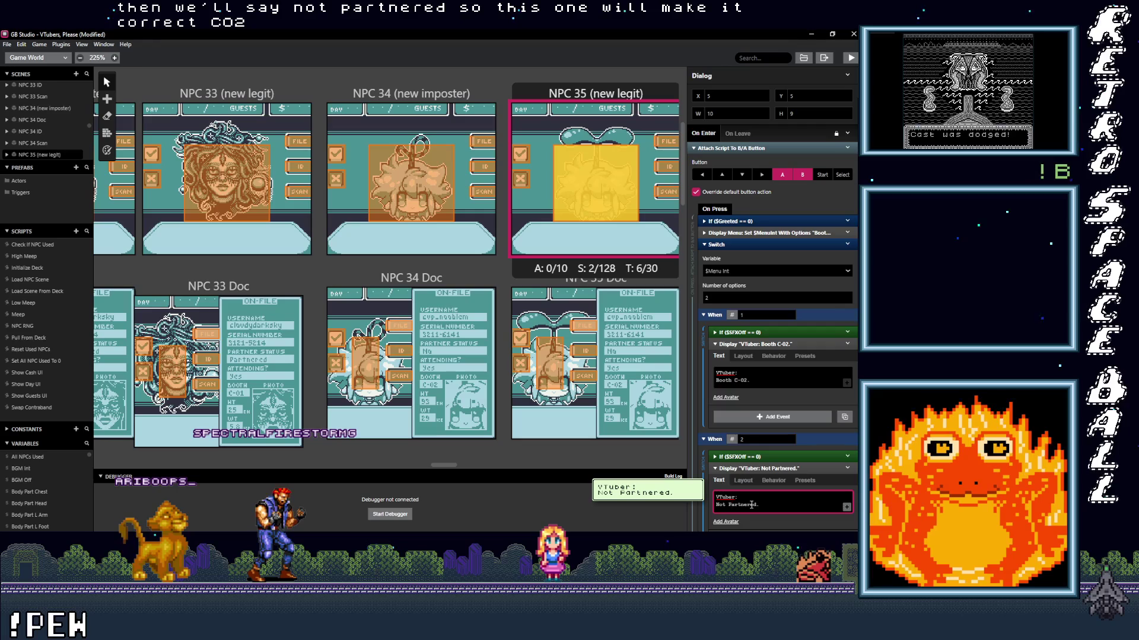
{"action": "scroll", "coordinate": [593, 237], "scroll_direction": "right", "scroll_amount": 5}
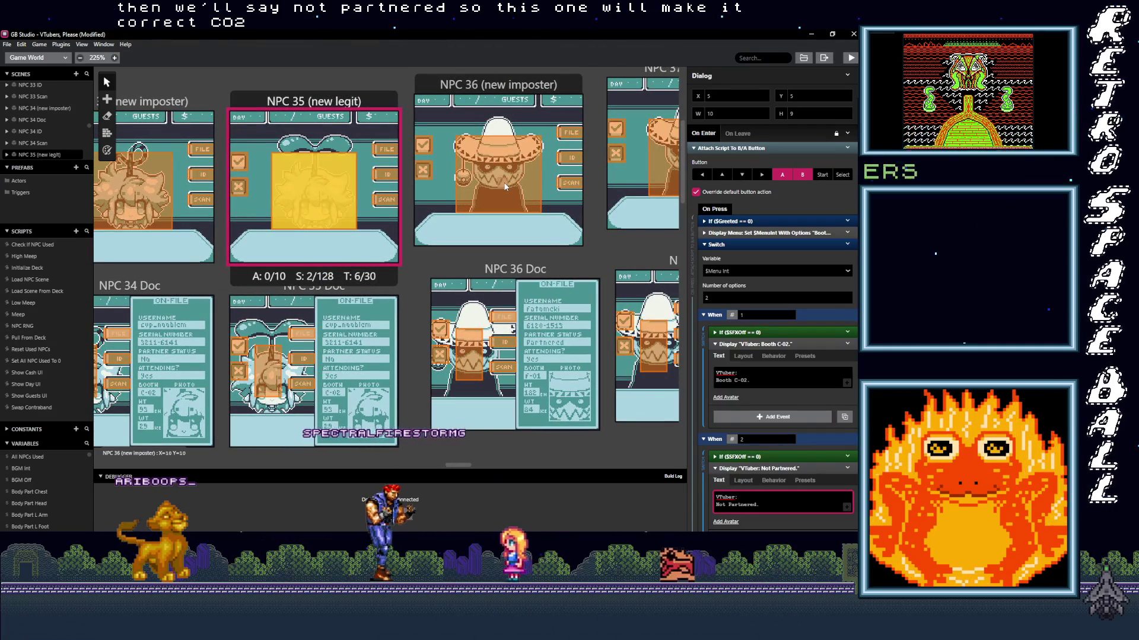
{"action": "scroll", "coordinate": [774, 419], "scroll_direction": "down", "scroll_amount": 3}
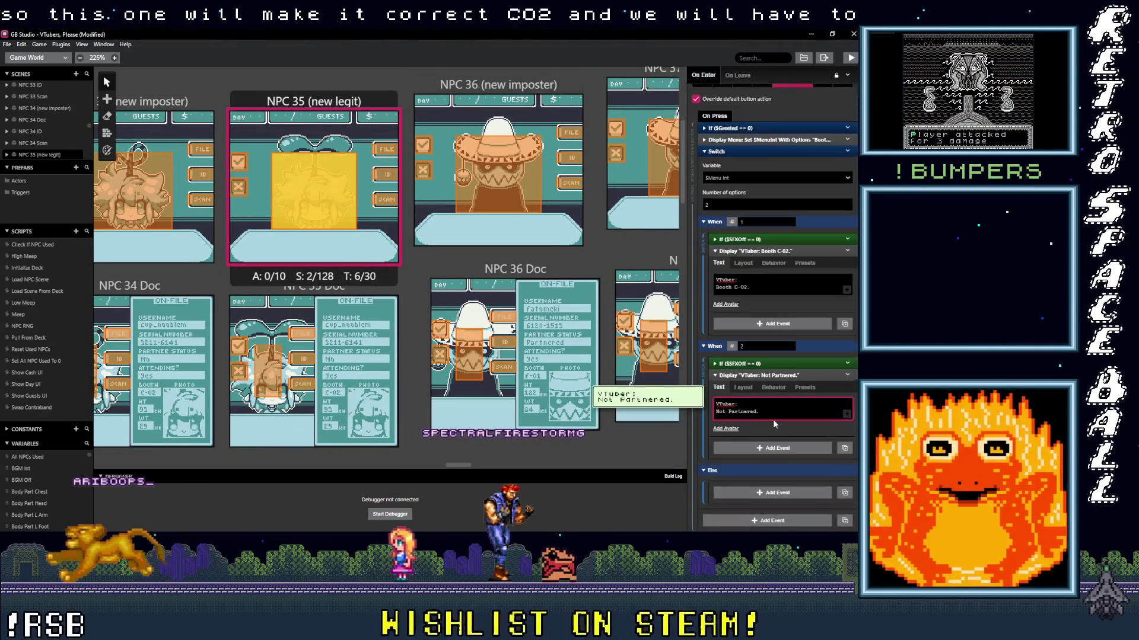
{"action": "scroll", "coordinate": [773, 418], "scroll_direction": "up", "scroll_amount": 2}
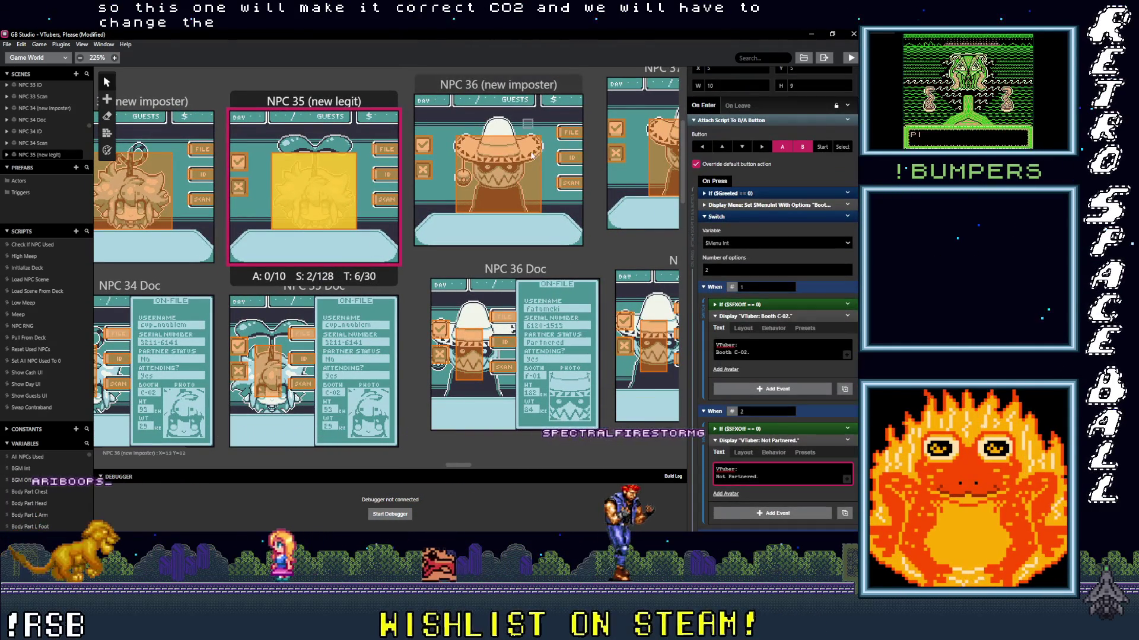
{"action": "left_click", "coordinate": [500, 188]}
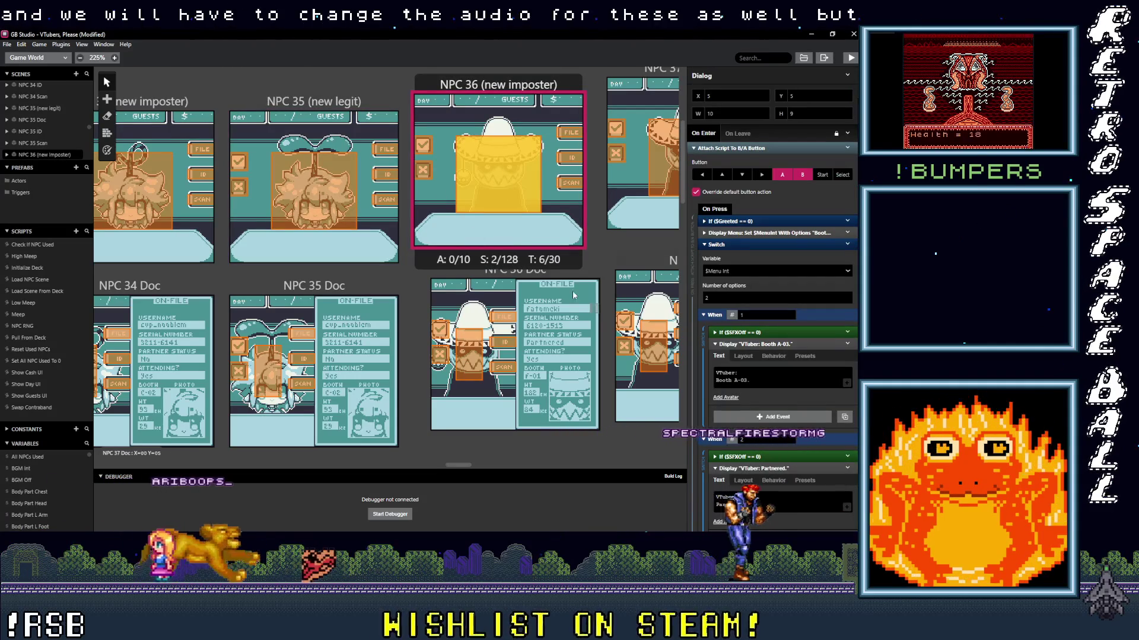
- Set NPC 36's booth line to 'Booth F-01.', leaving 'Partnered.' unchanged
{"action": "scroll", "coordinate": [415, 266], "scroll_direction": "right", "scroll_amount": 3}
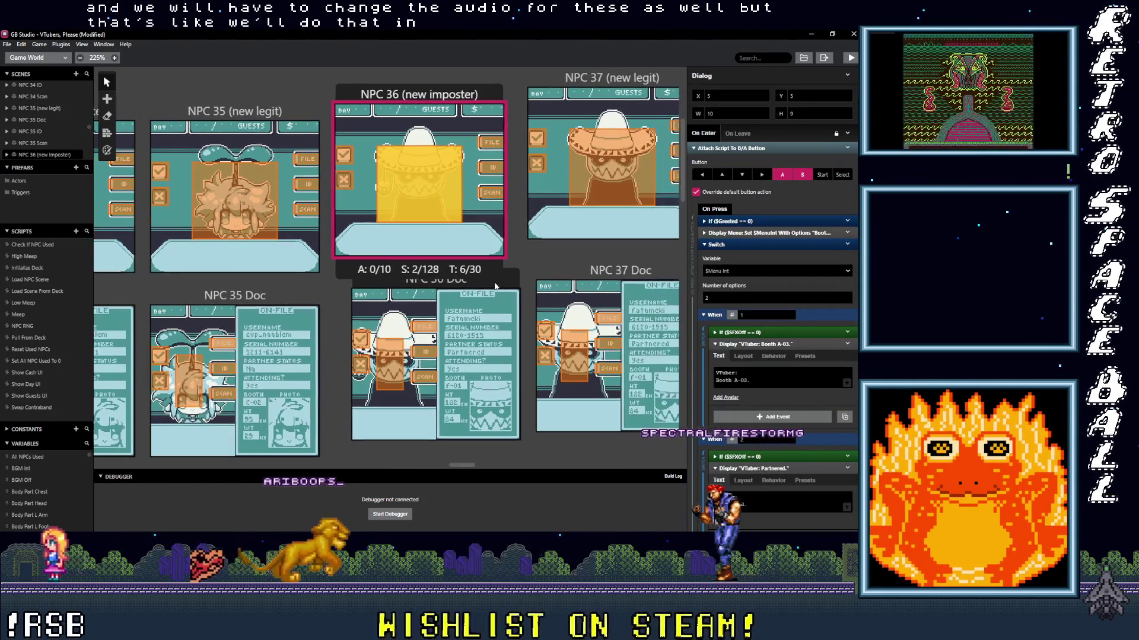
{"action": "mouse_move", "coordinate": [738, 360]}
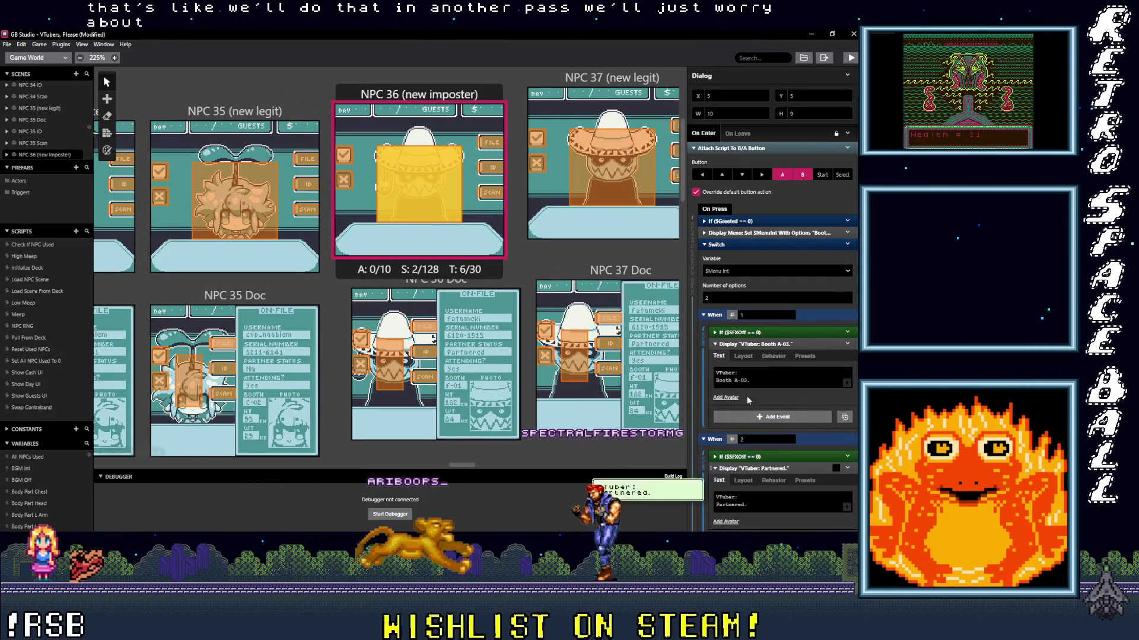
{"action": "mouse_move", "coordinate": [740, 502]}
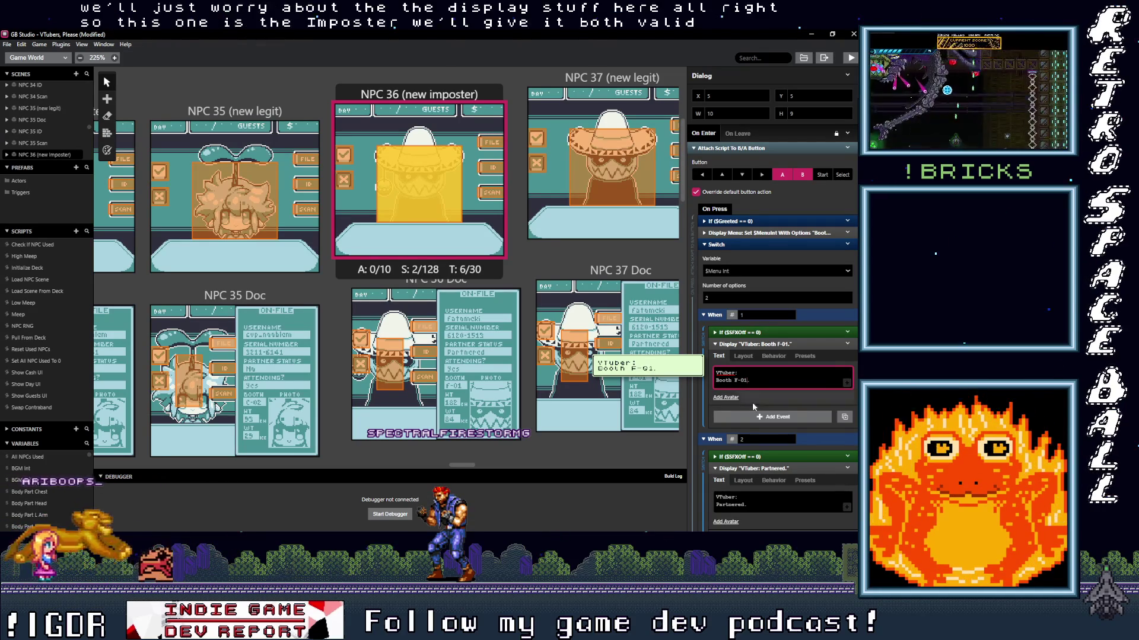
{"action": "left_click_drag", "start_coordinate": [588, 267], "coordinate": [461, 274]}
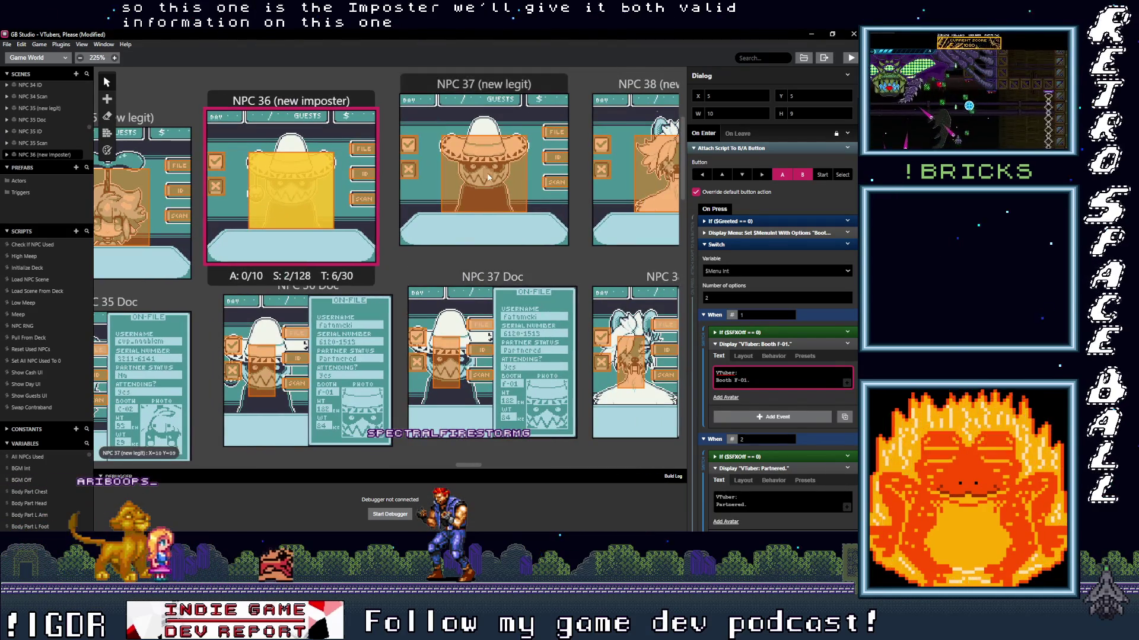
- Change NPC 37's booth line from F-03 to 'Booth F-01.'
{"action": "left_click", "coordinate": [483, 172]}
{"action": "left_click", "coordinate": [754, 282]}
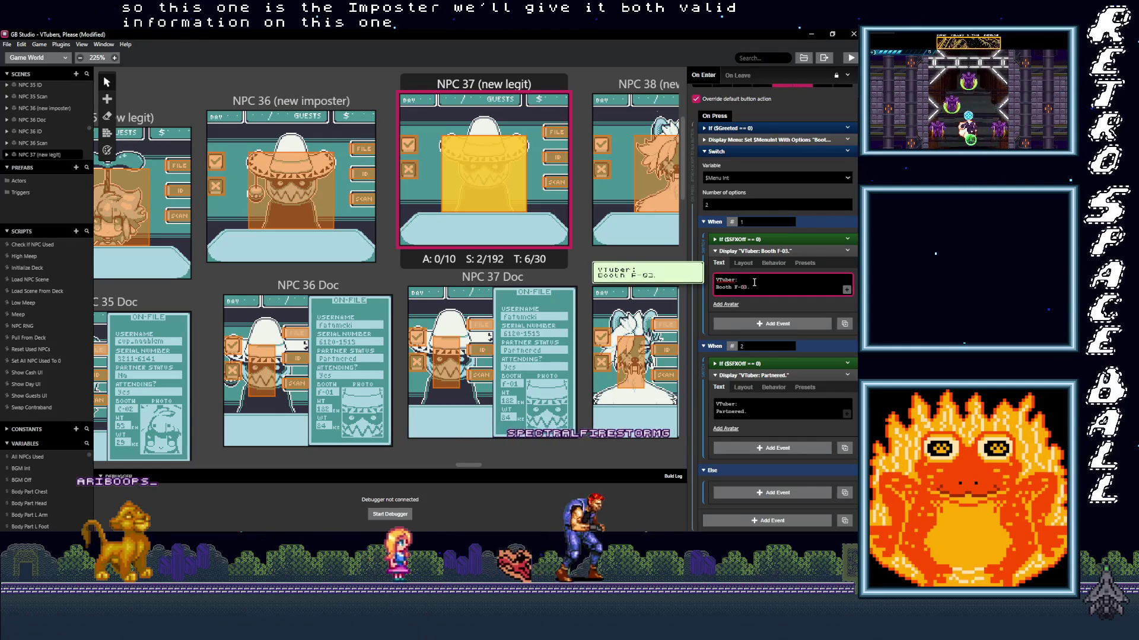
{"action": "key", "text": "BackSpace"}
{"action": "type", "text": "1"}
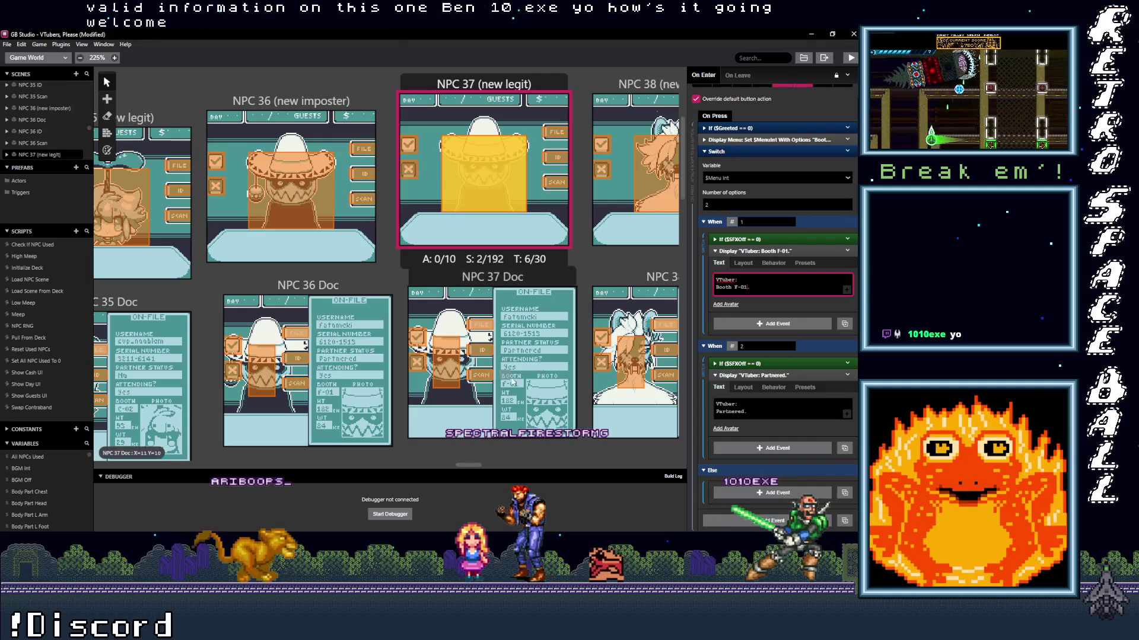
{"action": "mouse_move", "coordinate": [624, 255]}
{"action": "left_mouse_down"}
{"action": "mouse_move", "coordinate": [458, 281]}
{"action": "mouse_move", "coordinate": [318, 268]}
{"action": "left_mouse_up"}
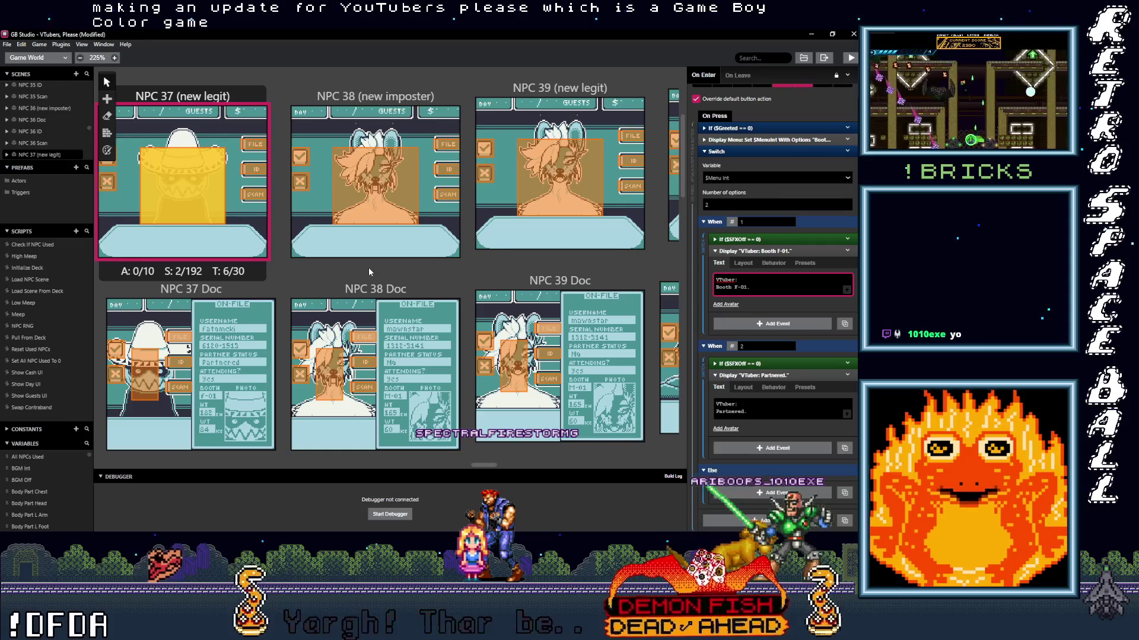
{"action": "left_click", "coordinate": [400, 205]}
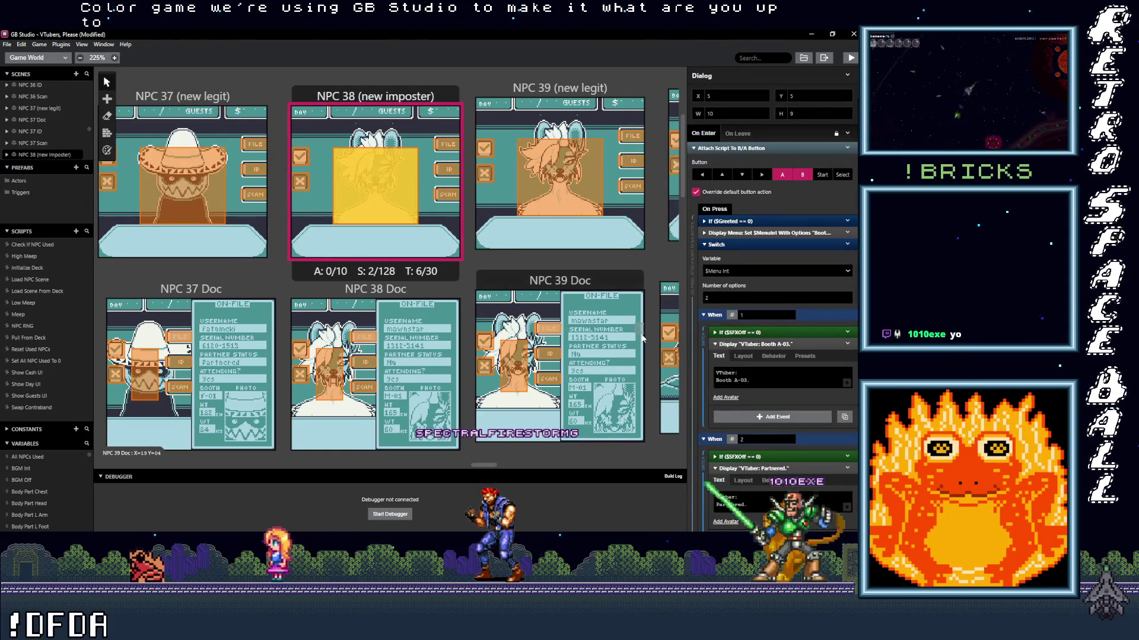